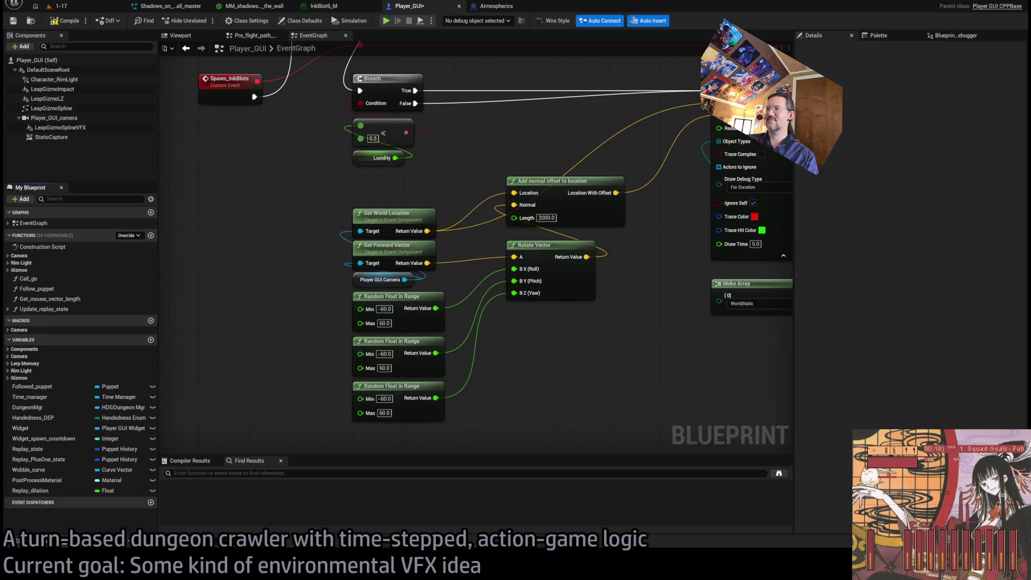
Step: Move the Add normal offset to location and Rotate Vector nodes lower, then clear the selection
scroll(512, 269, down, 3)
click(537, 252)
shift+click(540, 220)
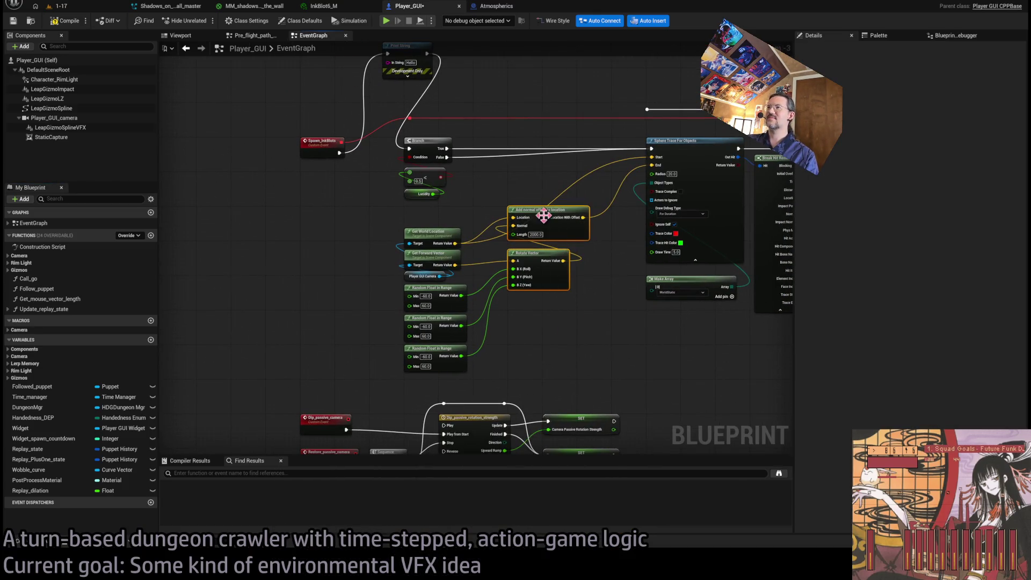
drag(540, 219, 539, 239)
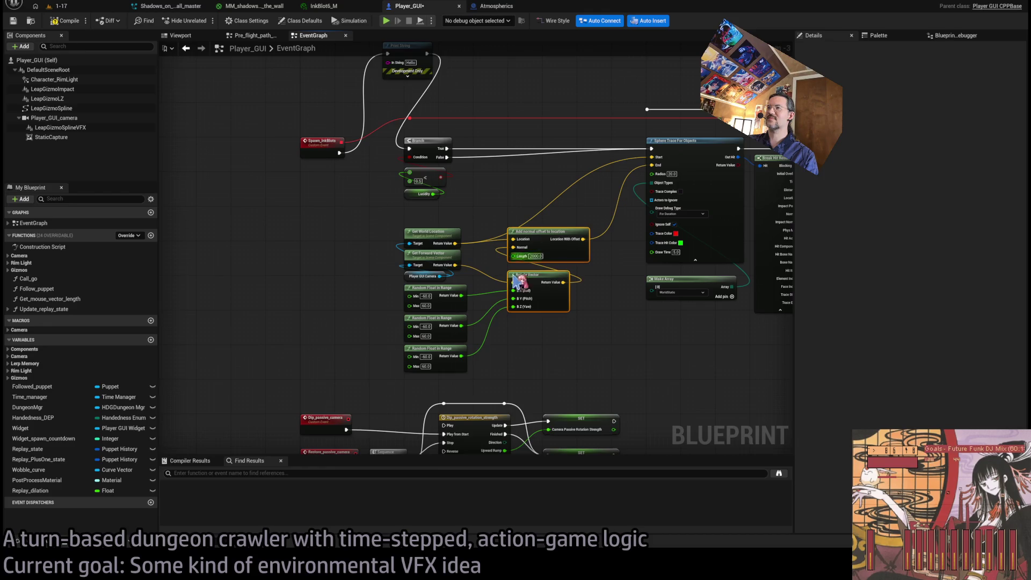
scroll(543, 285, up, 2)
mouse_move(580, 363)
mouse_down()
mouse_move(349, 237)
mouse_move(328, 203)
mouse_up()
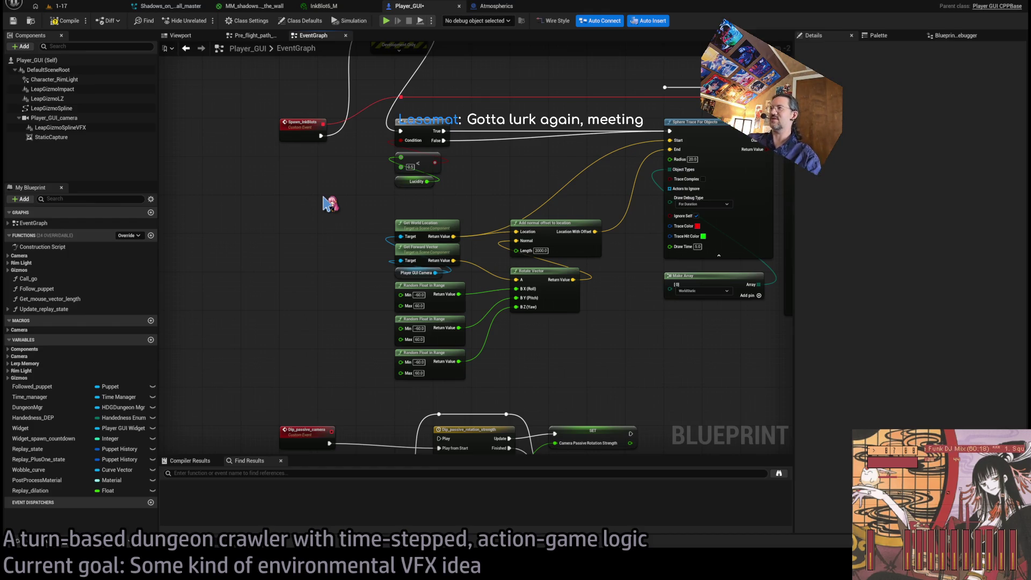
Step: Review the chain from Spawn_InkBlots to Draw Debug Sphere, then marquee-select the Get and Random Float nodes
scroll(617, 191, up, 1)
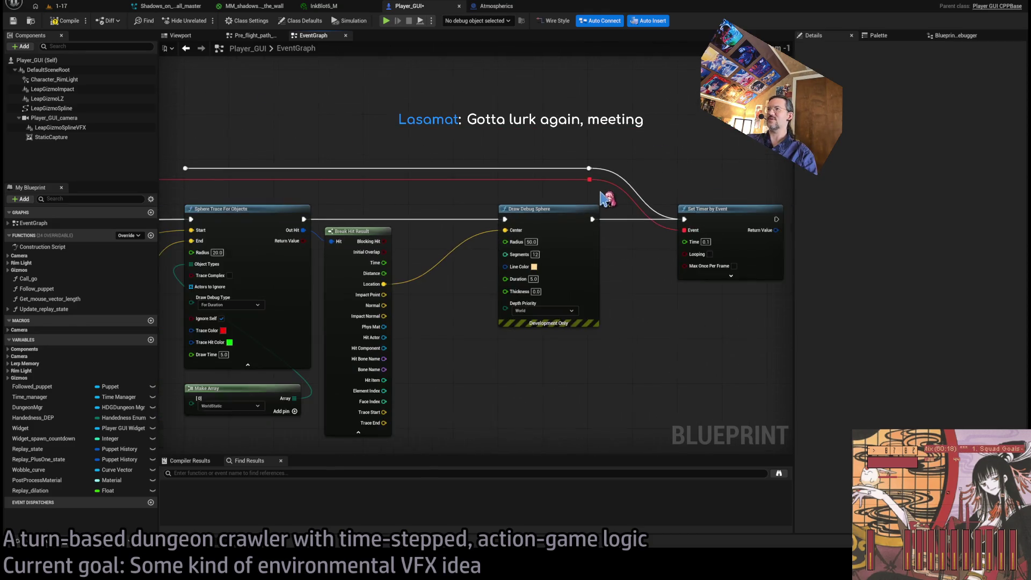
scroll(607, 199, down, 2)
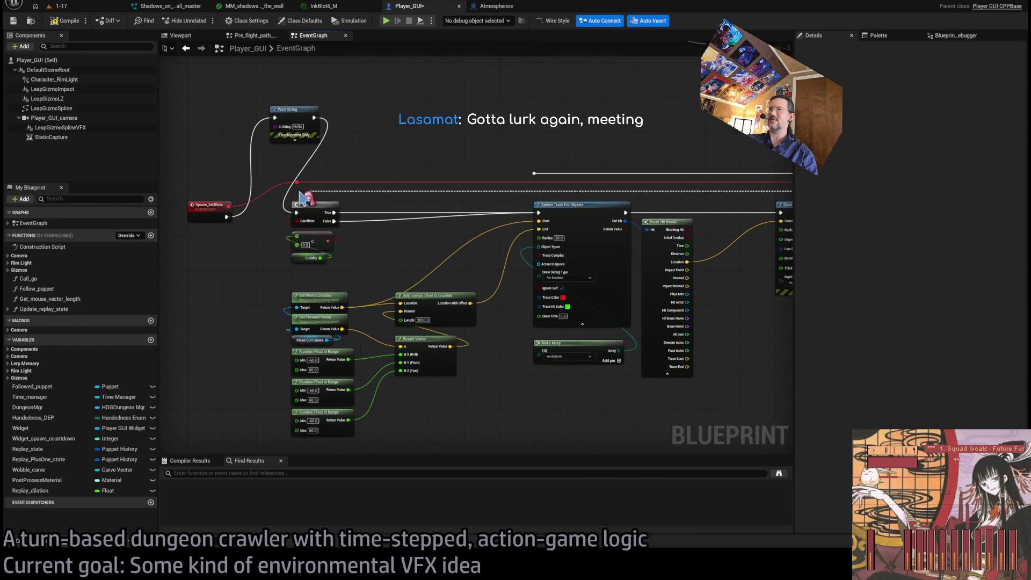
drag(552, 199, 478, 203)
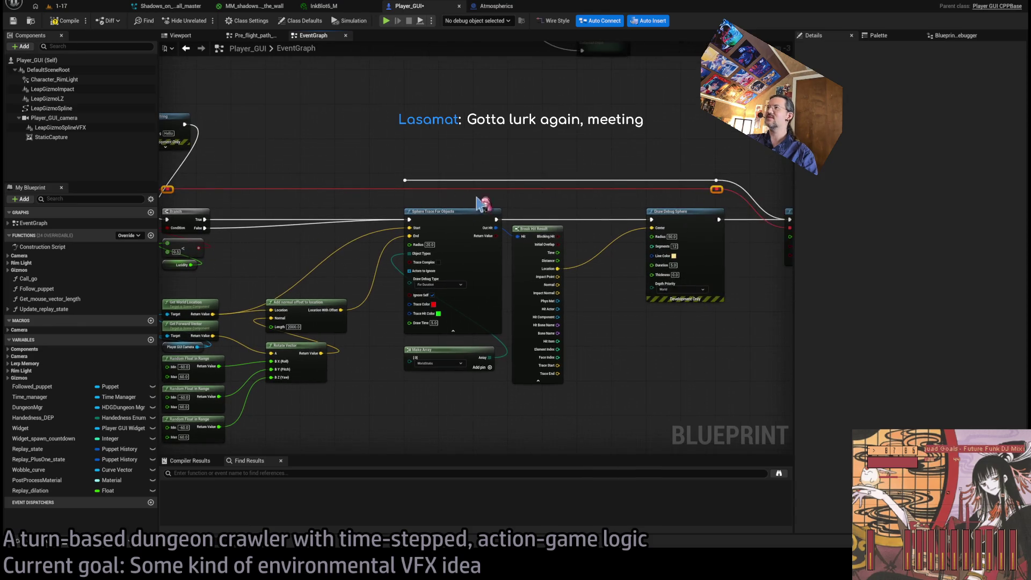
scroll(679, 184, up, 3)
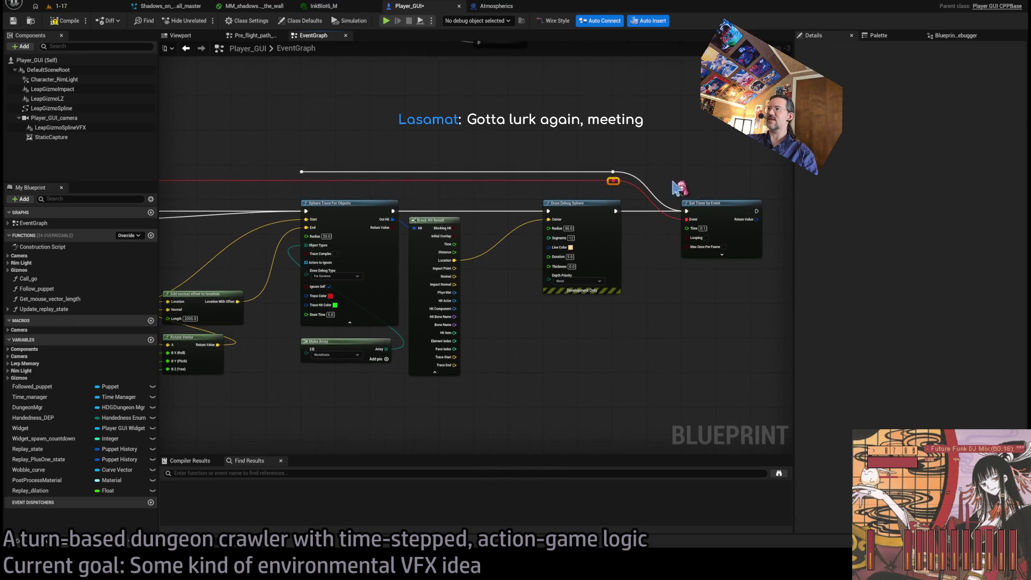
drag(432, 269, 690, 209)
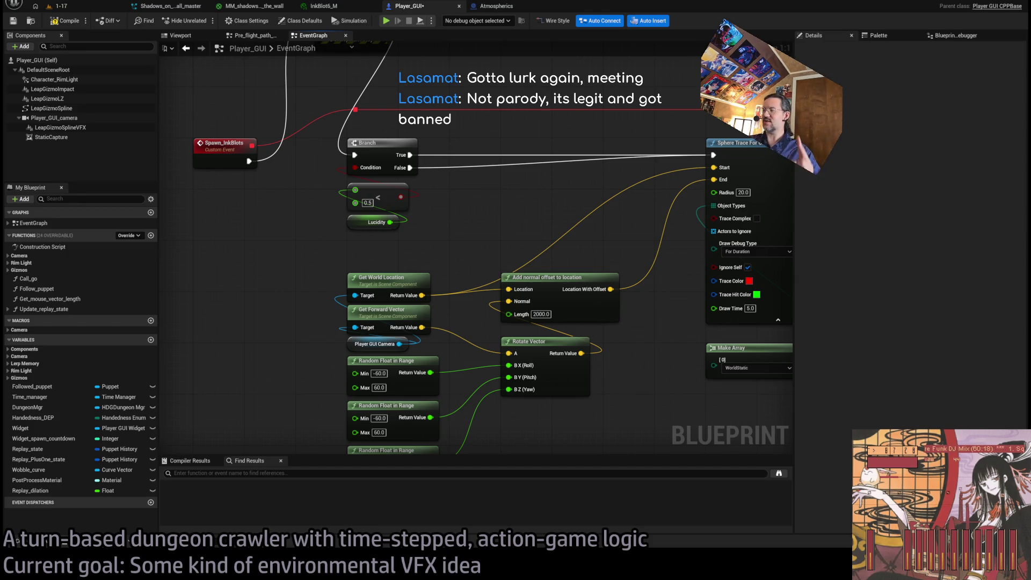
scroll(428, 279, down, 2)
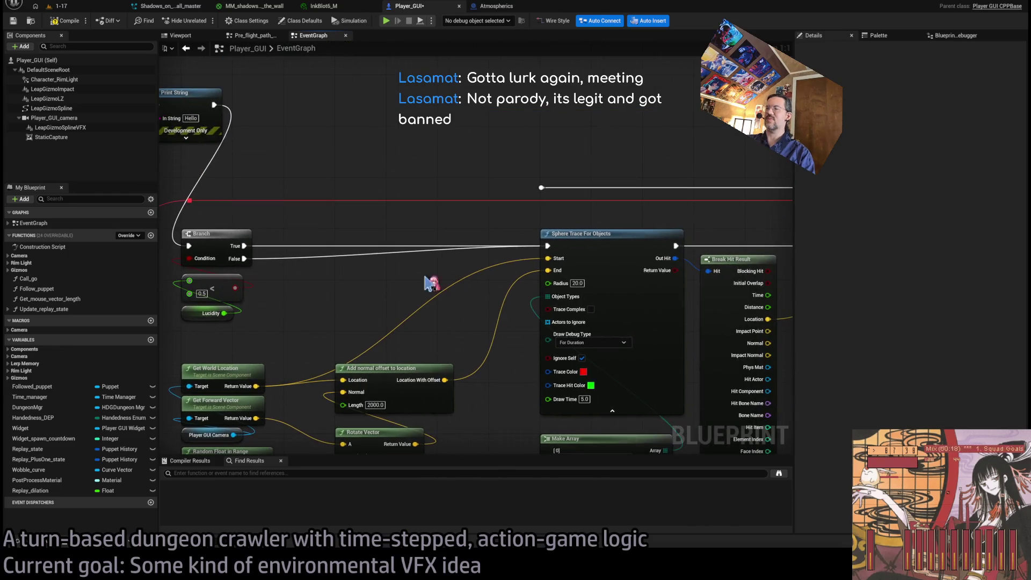
scroll(657, 250, down, 2)
mouse_move(657, 251)
mouse_down()
mouse_move(499, 279)
mouse_move(417, 235)
mouse_move(533, 230)
mouse_up()
scroll(524, 282, up, 2)
mouse_move(335, 211)
mouse_down()
mouse_move(451, 389)
mouse_move(596, 435)
mouse_up()
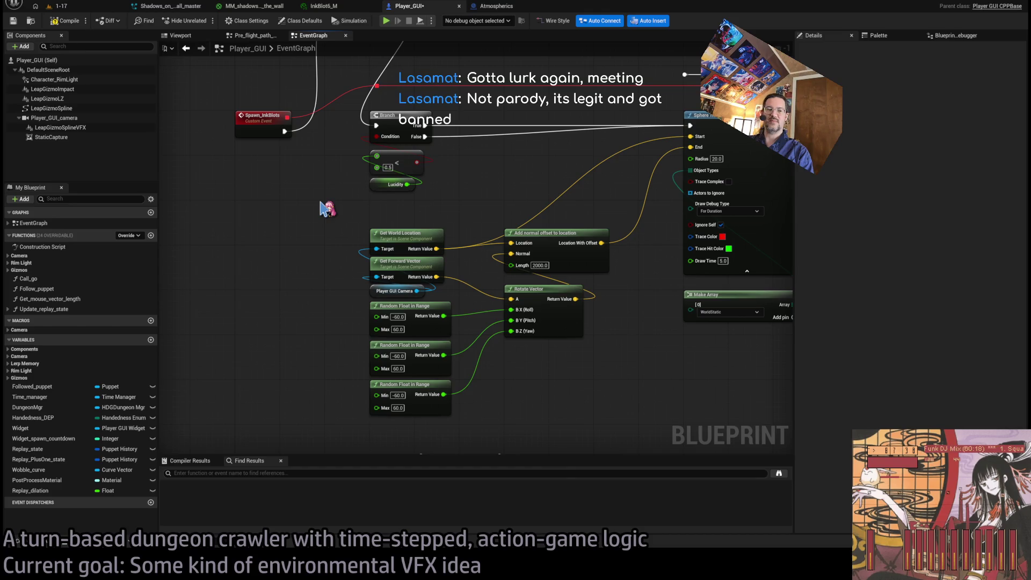
drag(339, 214, 480, 424)
Step: Raise the Get, Random Float, offset and Rotate Vector nodes slightly in the graph
mouse_move(536, 387)
mouse_down()
mouse_move(499, 368)
mouse_move(471, 387)
mouse_up()
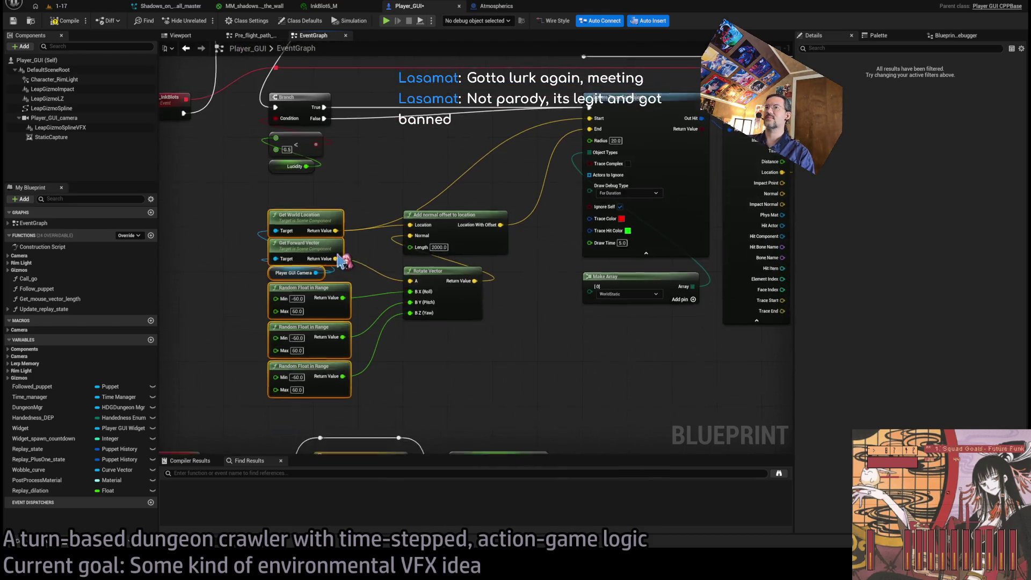
drag(216, 207, 498, 424)
drag(429, 220, 428, 192)
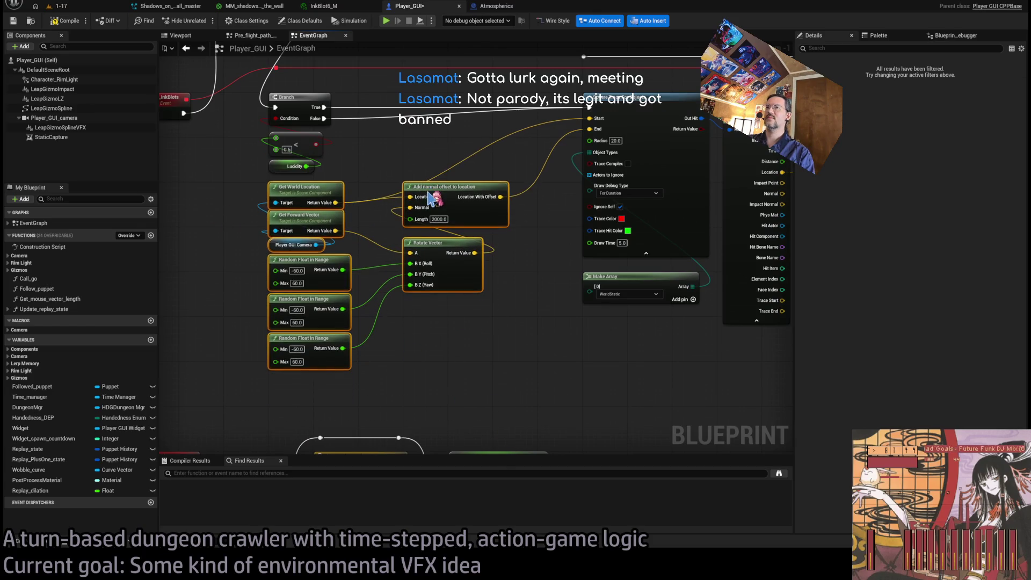
click(504, 319)
Step: Collapse Break Hit Result to its connected pins, then bring the YouTube window forward
mouse_move(504, 320)
mouse_down()
mouse_move(382, 366)
mouse_move(294, 377)
mouse_up()
drag(594, 301, 471, 312)
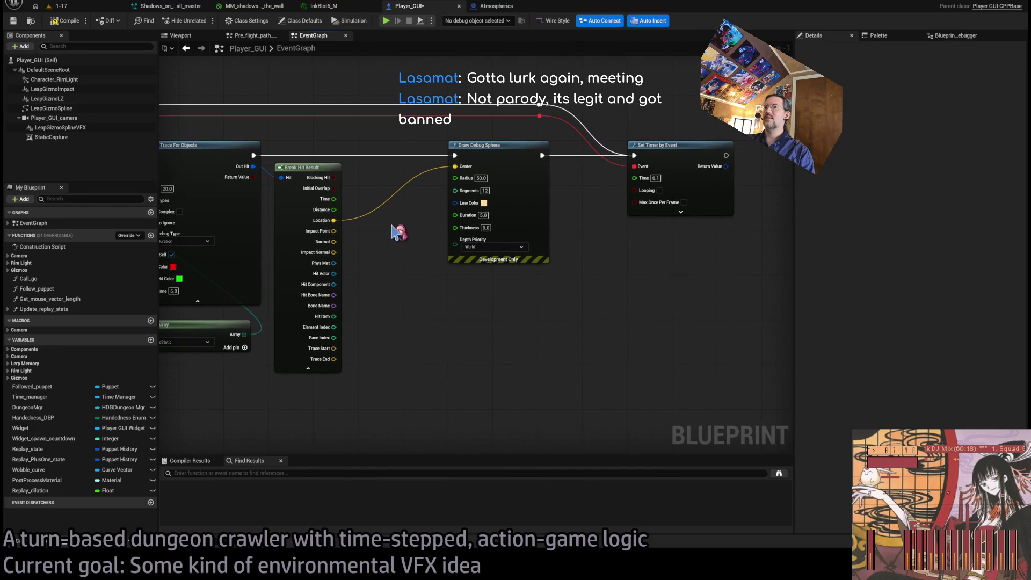
click(308, 368)
drag(454, 303, 511, 356)
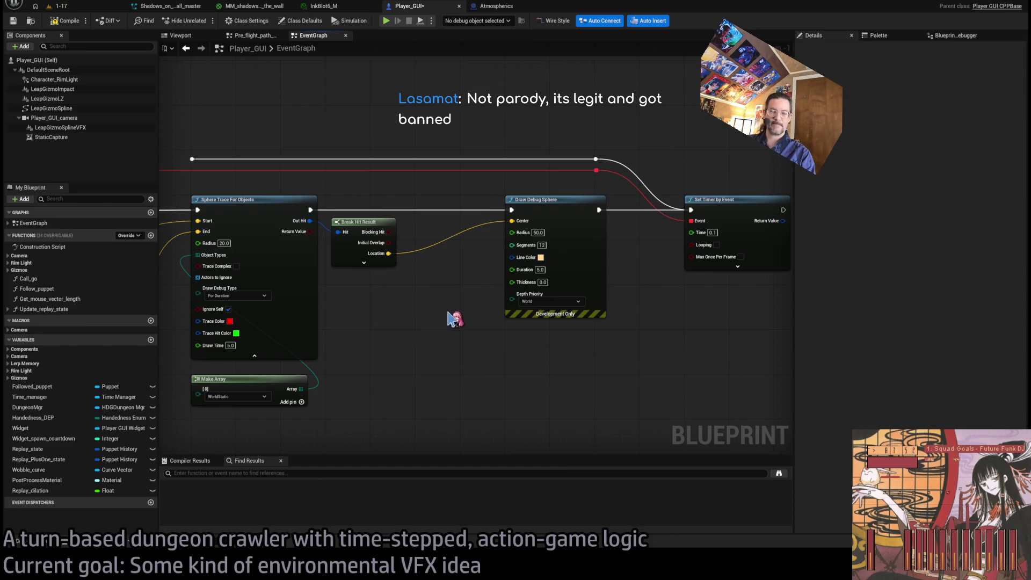
scroll(683, 284, up, 1)
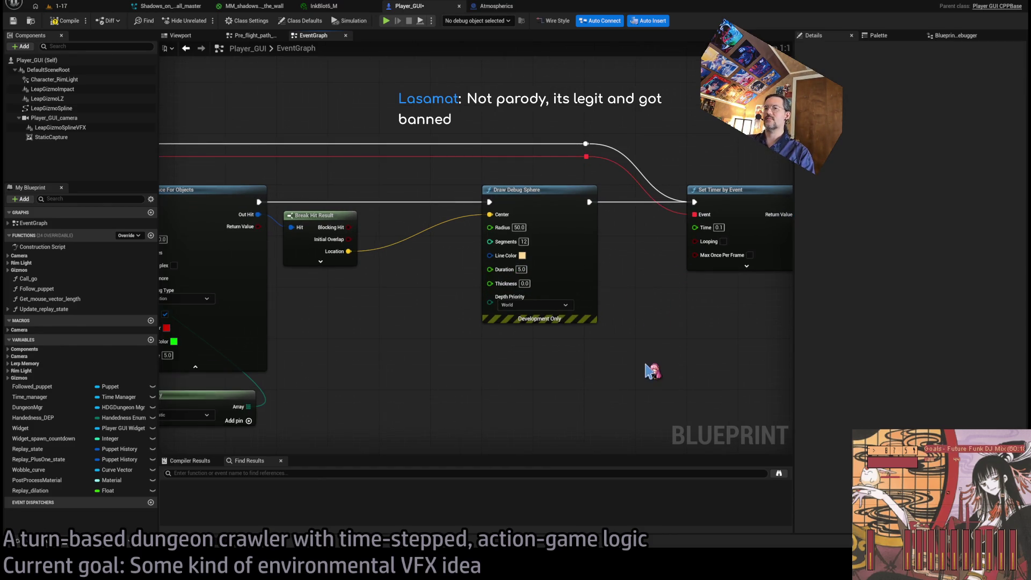
key(alt+Tab)
click(650, 172)
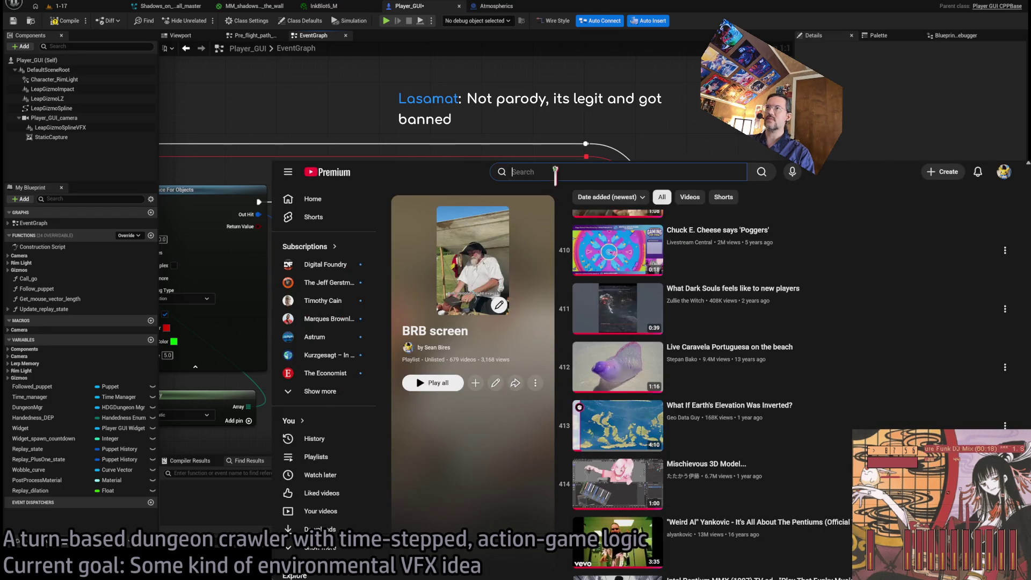
text(talarico show)
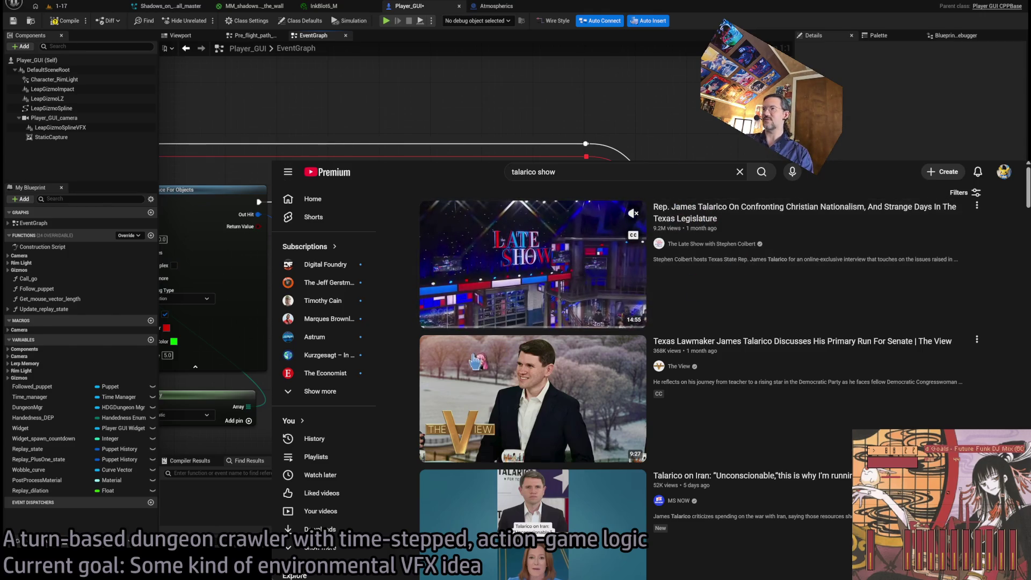
click(475, 308)
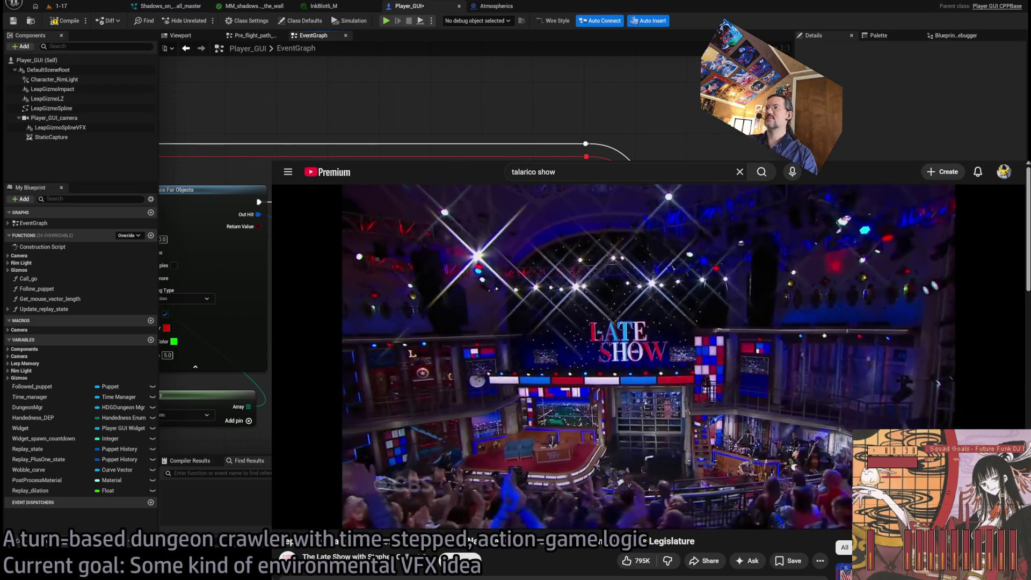
key(alt+Tab)
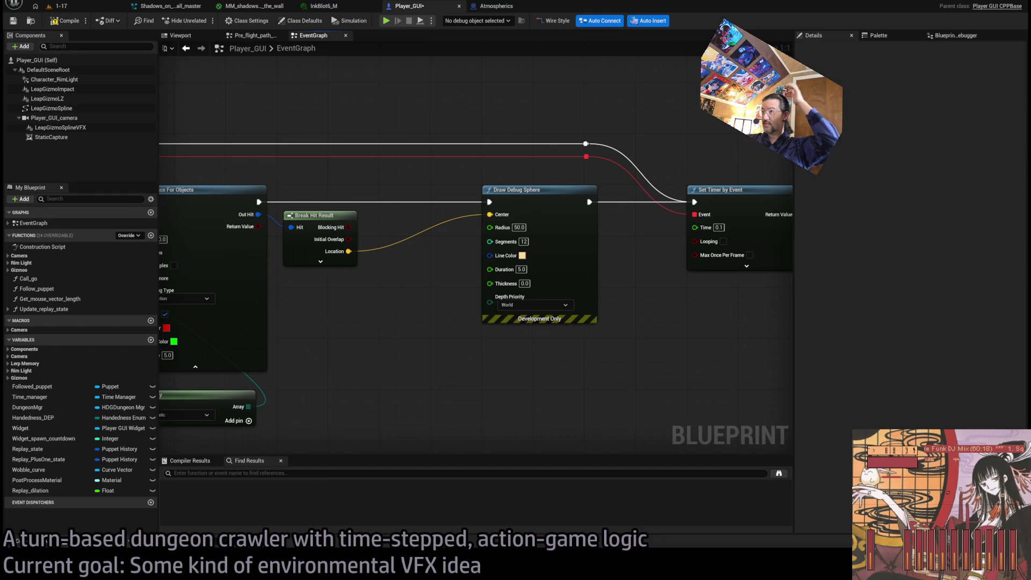
Step: Compile the Player_GUI blueprint and start Play In Editor on the 1-17 level
scroll(423, 338, down, 3)
drag(423, 338, 577, 331)
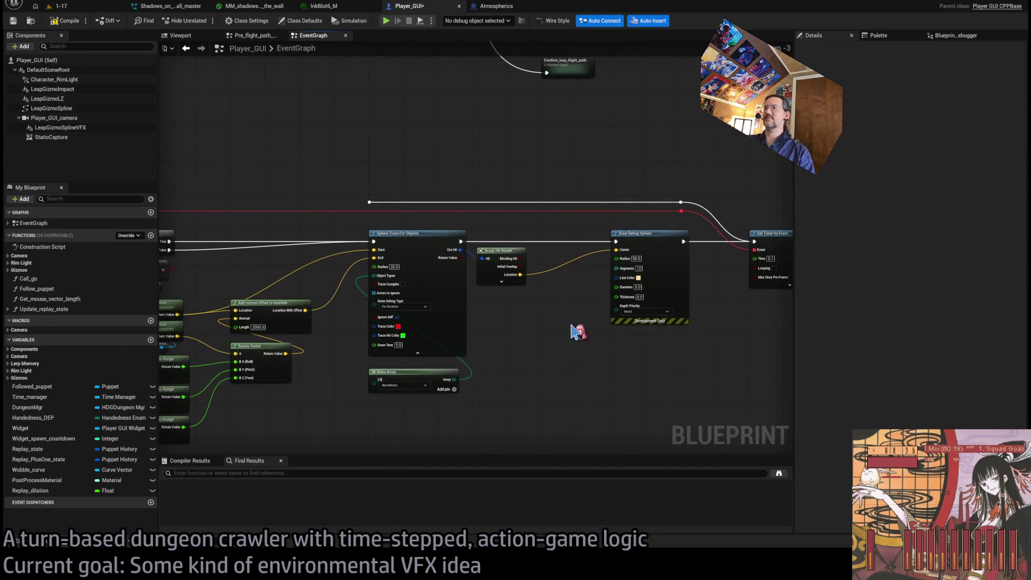
drag(505, 326, 684, 277)
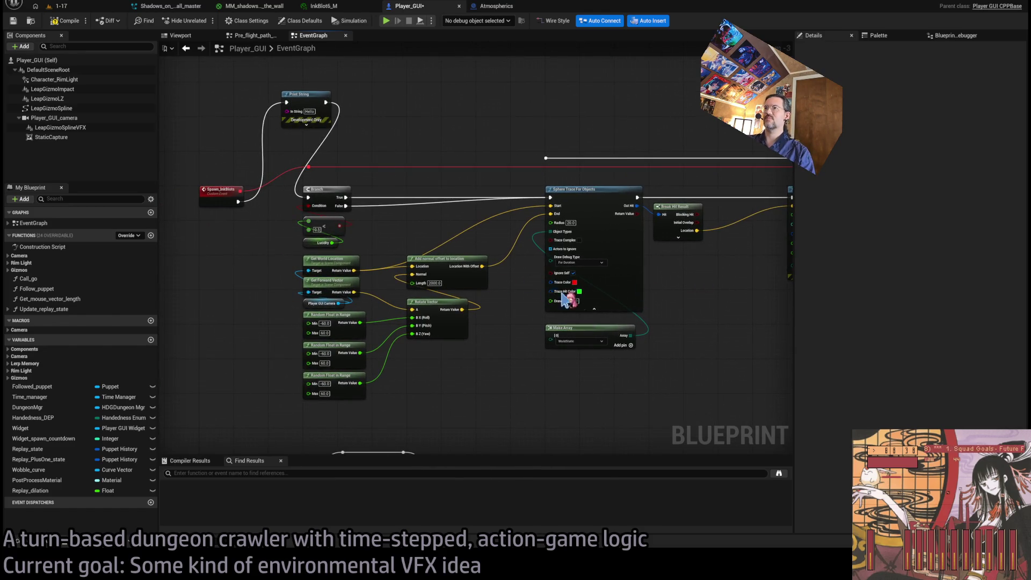
mouse_move(564, 298)
mouse_down()
mouse_move(614, 327)
mouse_move(617, 306)
mouse_move(530, 283)
mouse_up()
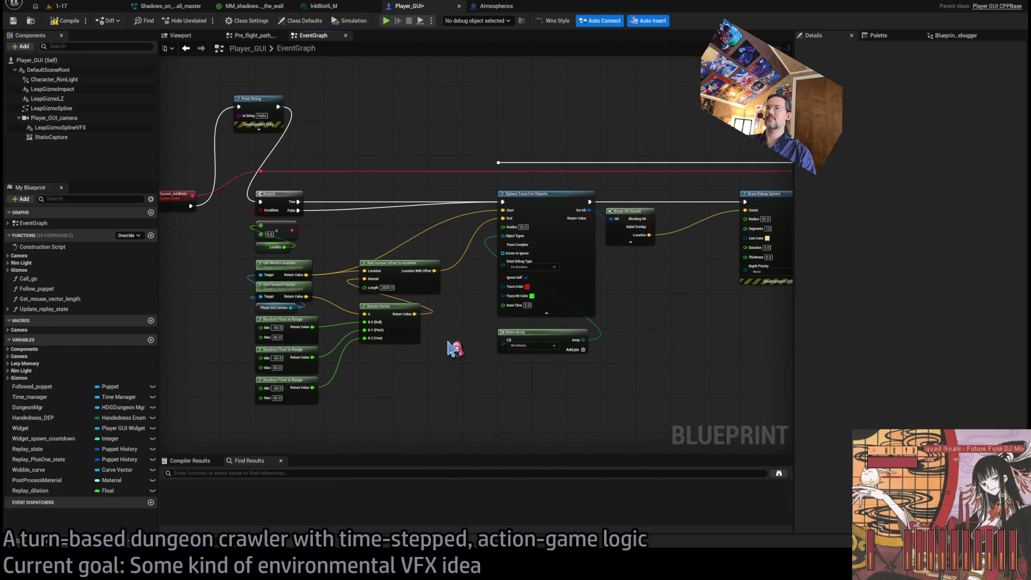
click(64, 21)
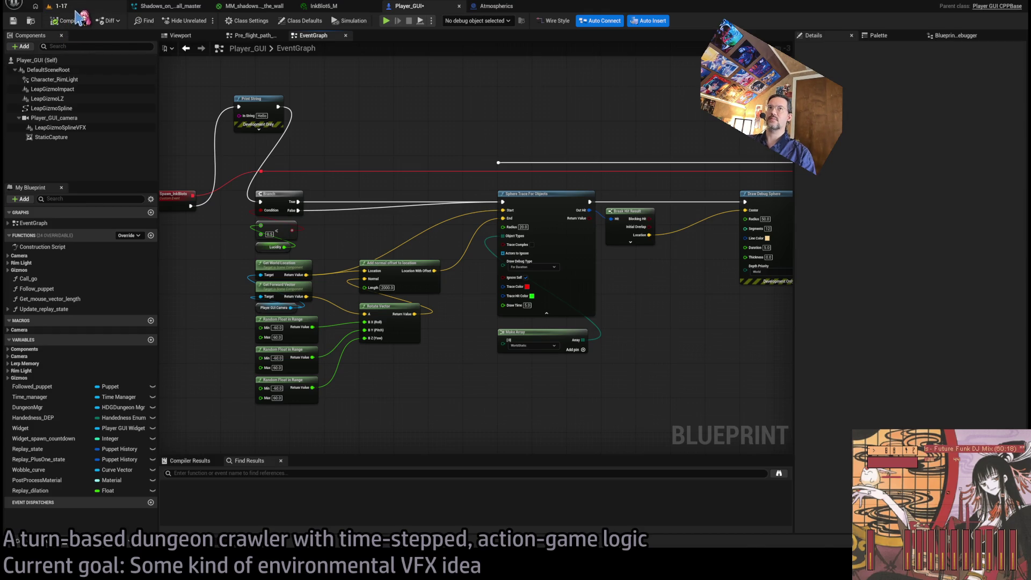
click(59, 6)
click(204, 21)
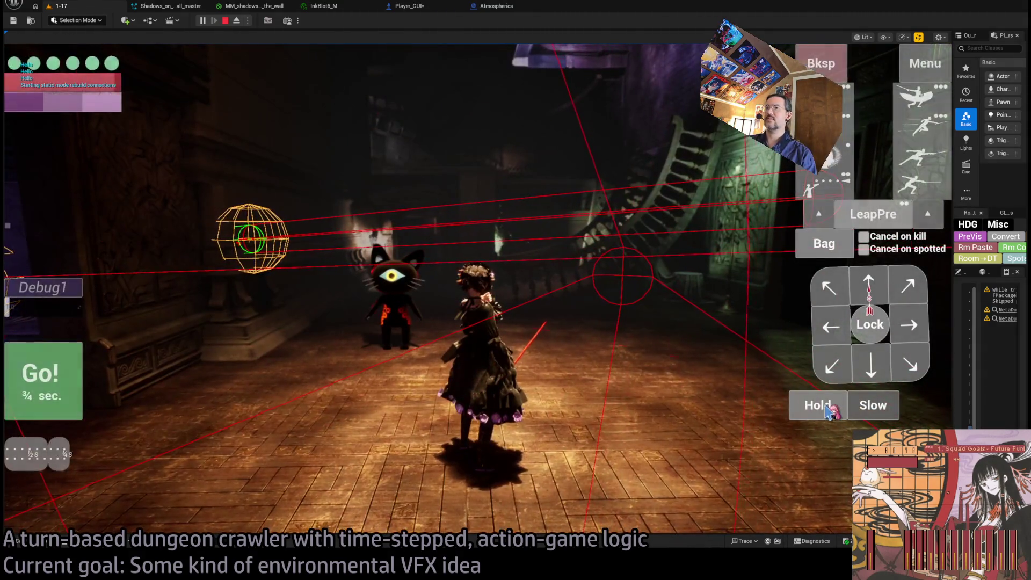
Step: Run a few Hold turns, eject to inspect the debug spheres, then stop and return to Player_GUI
click(42, 388)
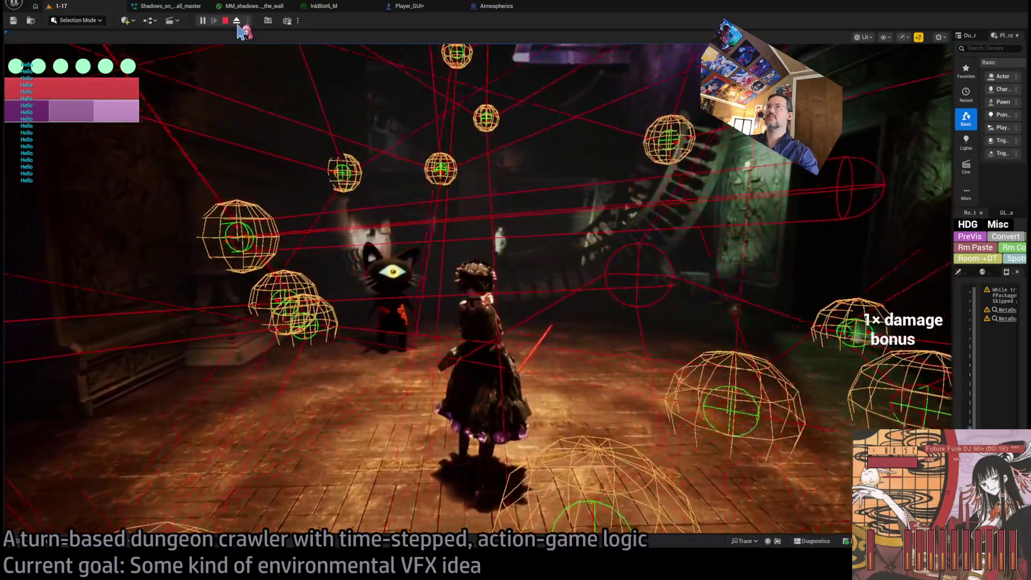
click(237, 22)
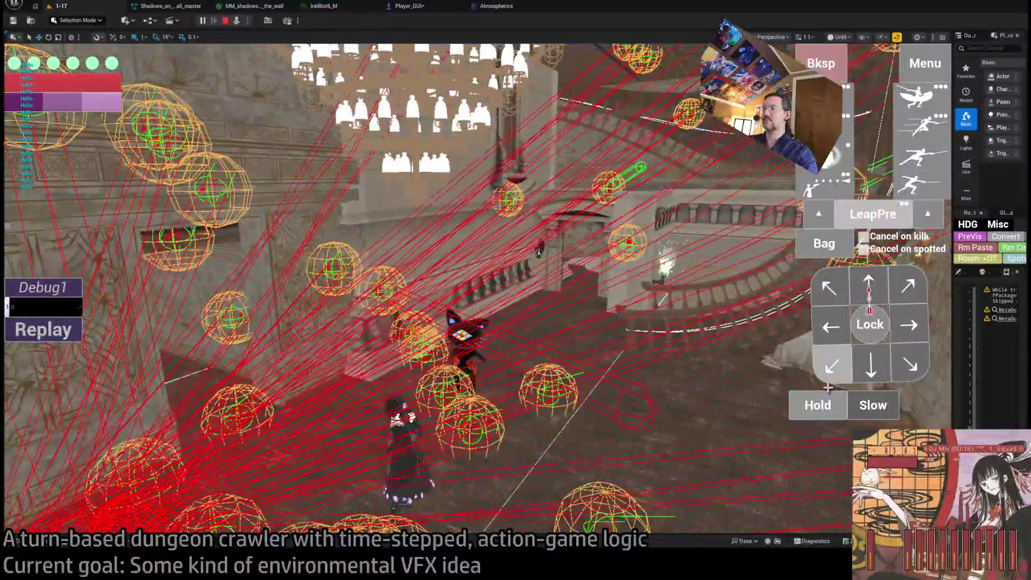
click(820, 404)
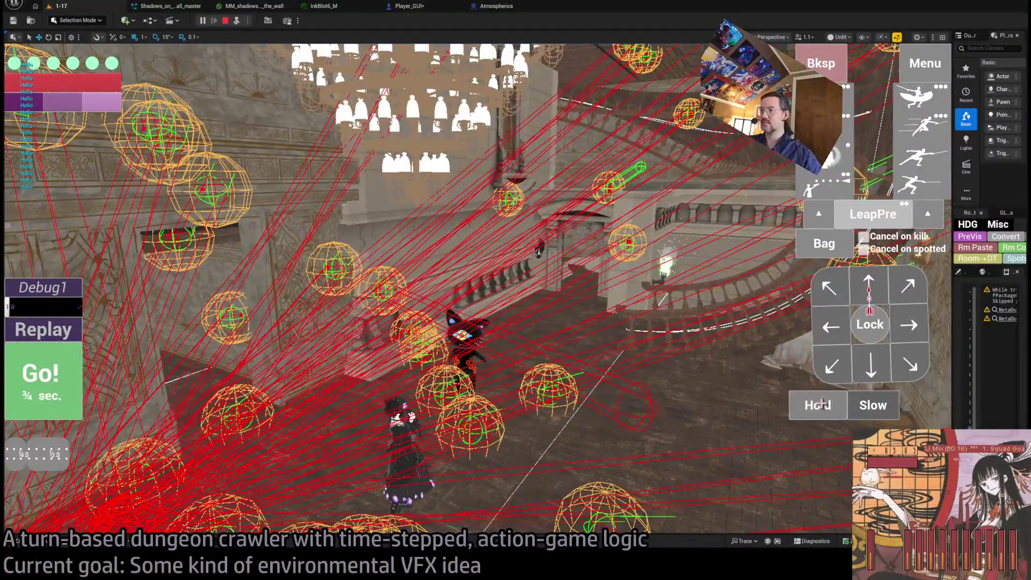
click(43, 376)
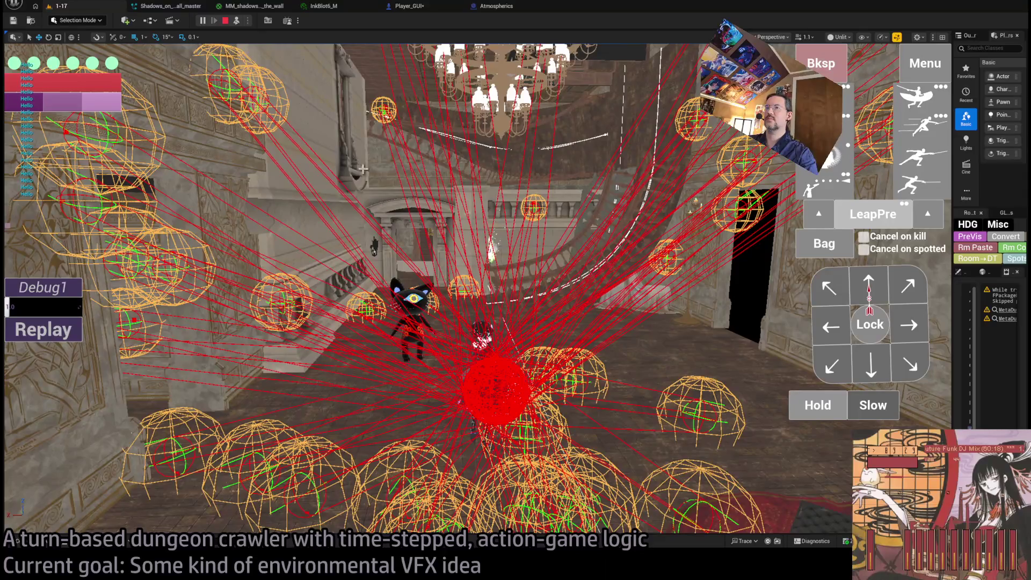
click(225, 21)
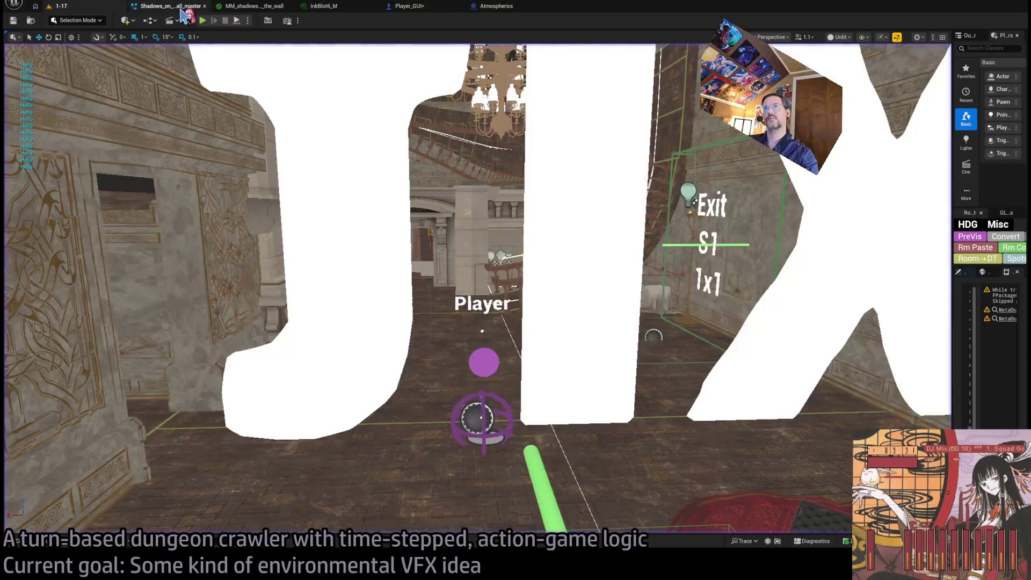
click(406, 6)
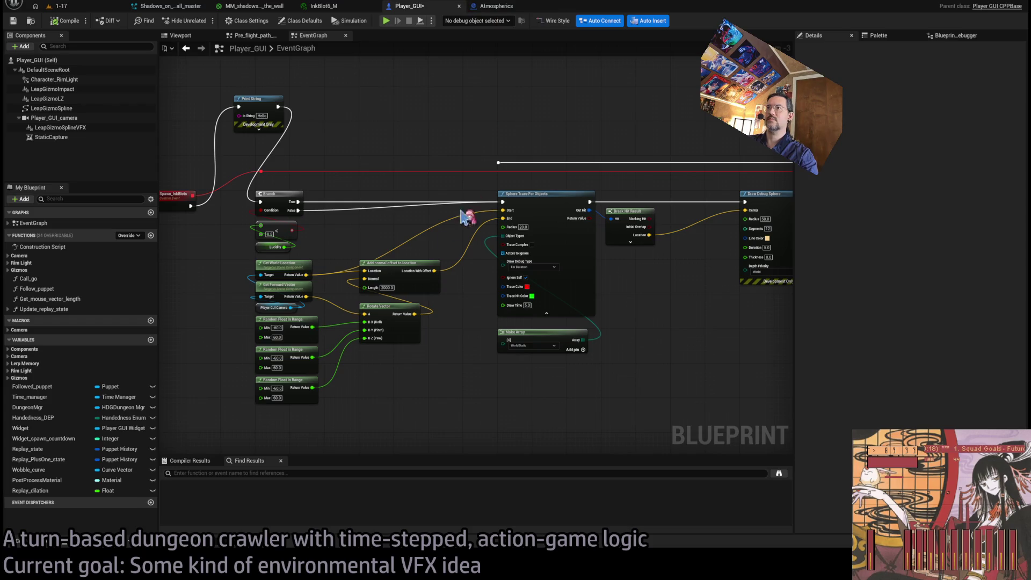
Step: Delete Print String and wire Spawn_InkBlots straight to the Branch, then undo both changes
drag(390, 190, 497, 183)
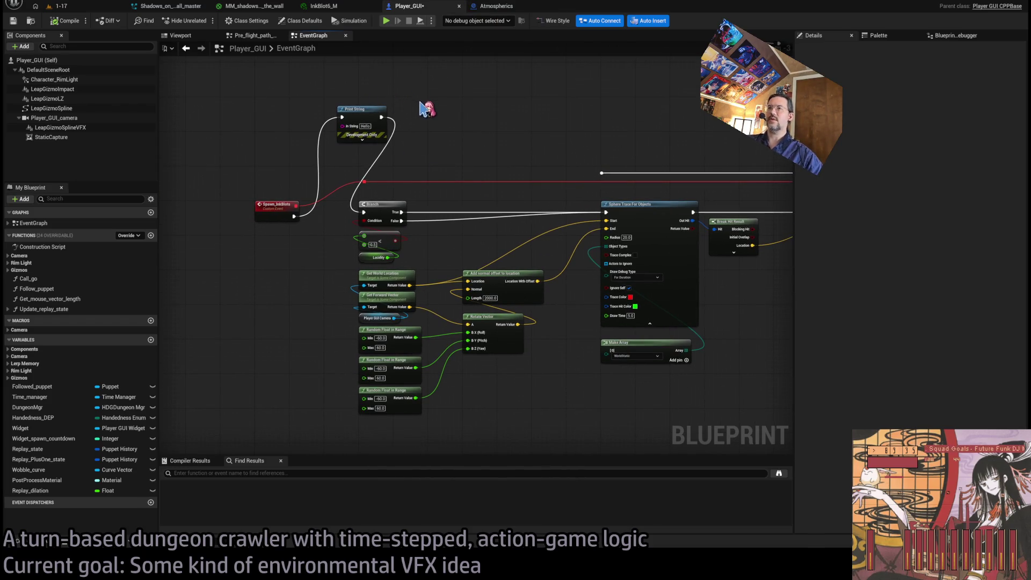
drag(421, 97, 334, 161)
scroll(422, 114, up, 1)
key(Delete)
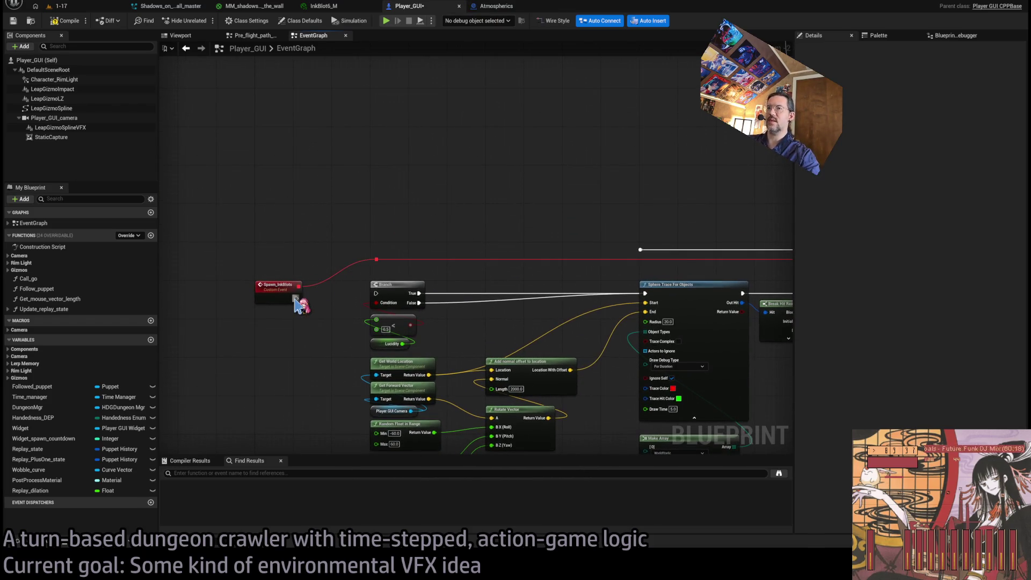
drag(296, 303, 376, 294)
scroll(400, 290, up, 1)
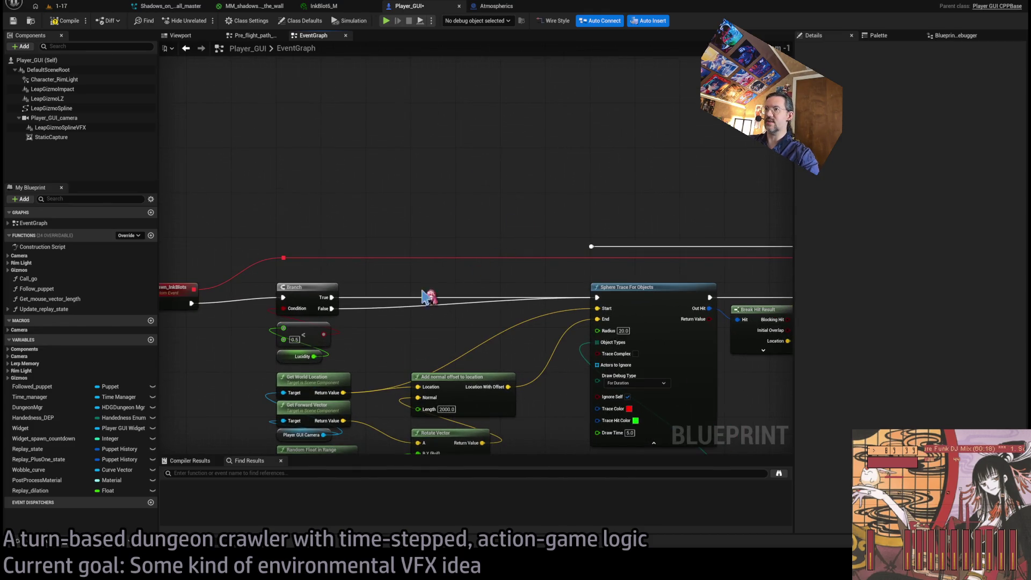
drag(365, 220, 437, 236)
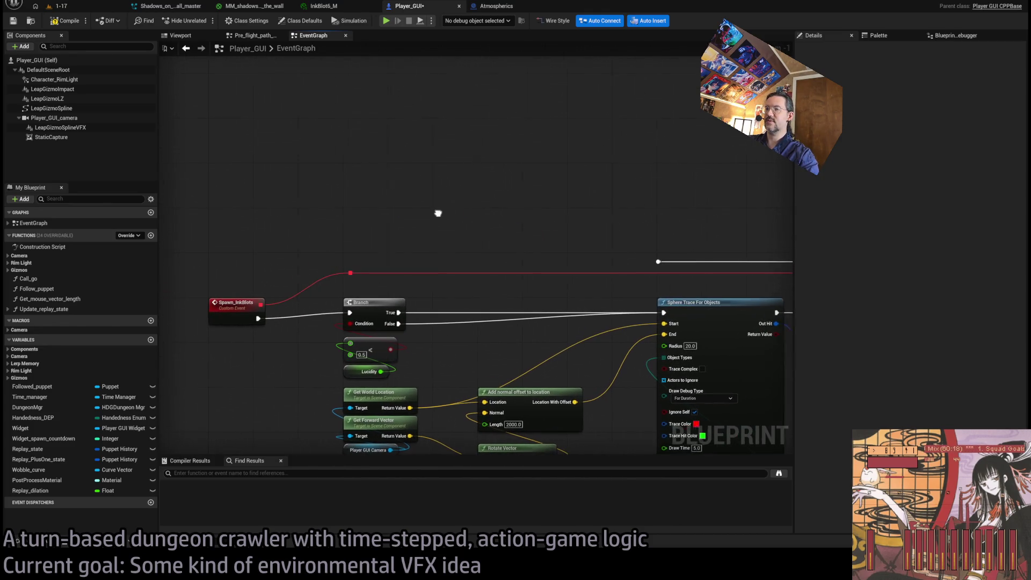
key(ctrl+z)
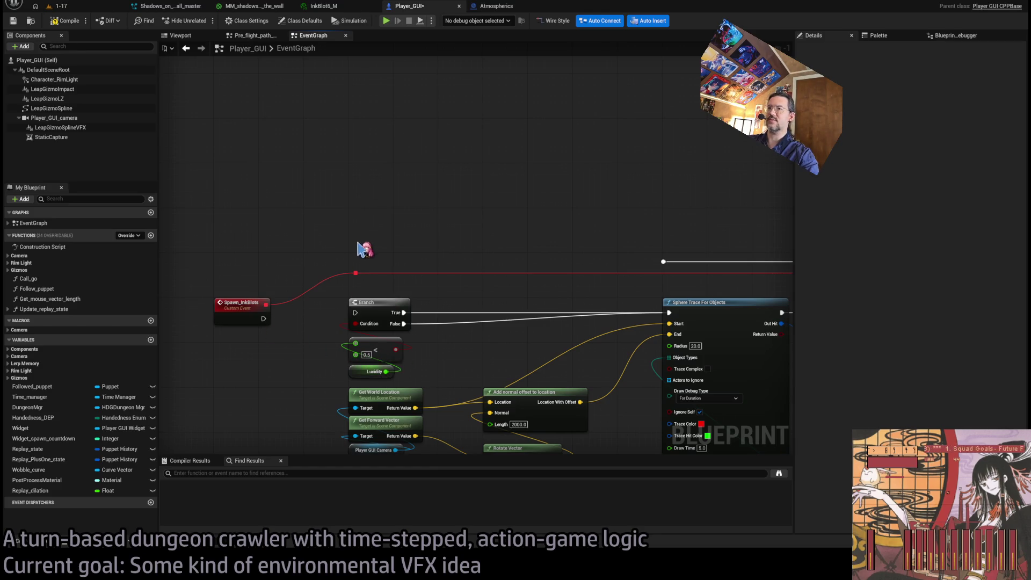
key(ctrl+z)
Step: Feed the Lucidity variable into Print String's In String via a conversion node
click(359, 370)
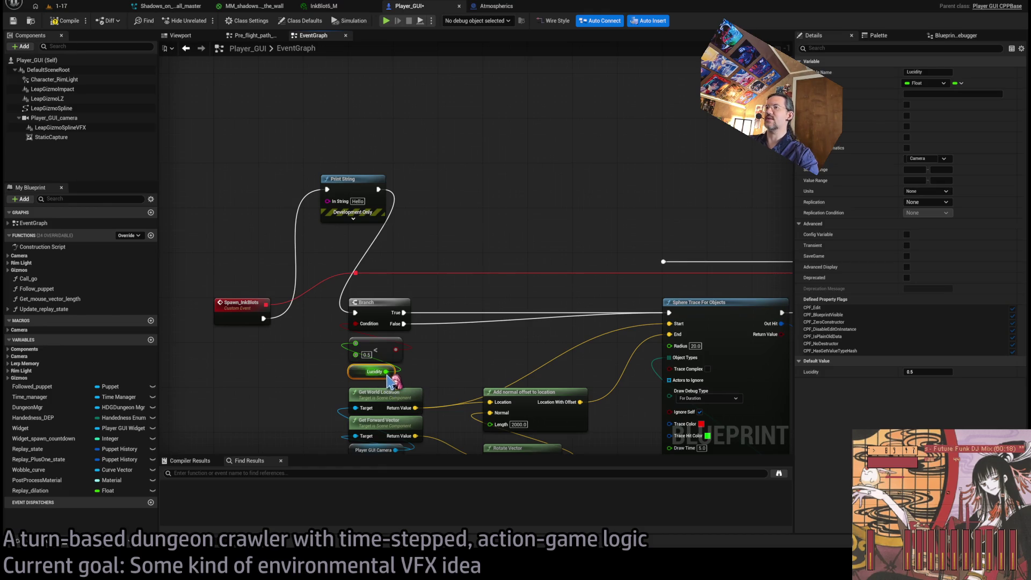
drag(386, 372, 327, 201)
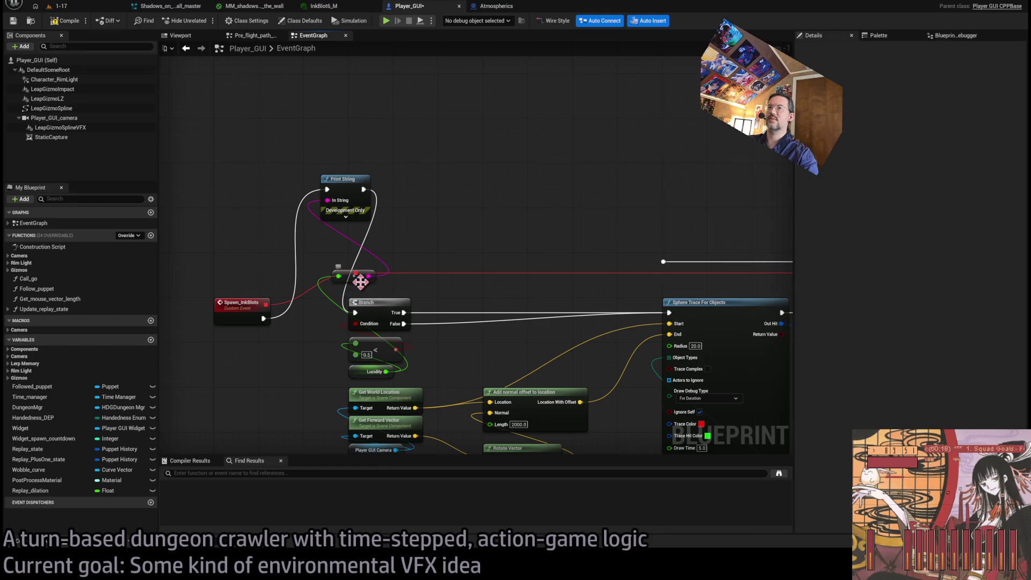
drag(360, 282, 350, 241)
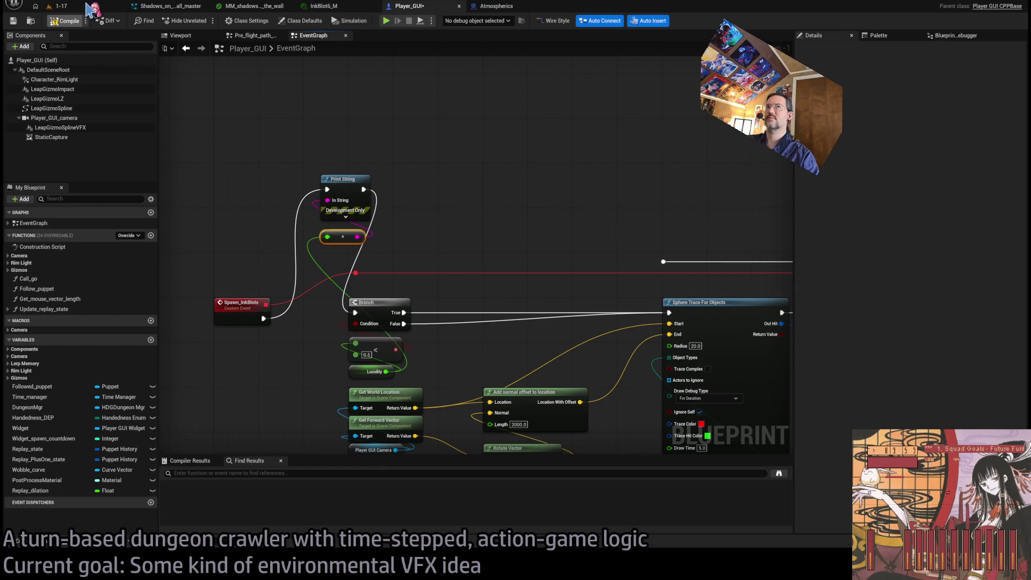
click(87, 6)
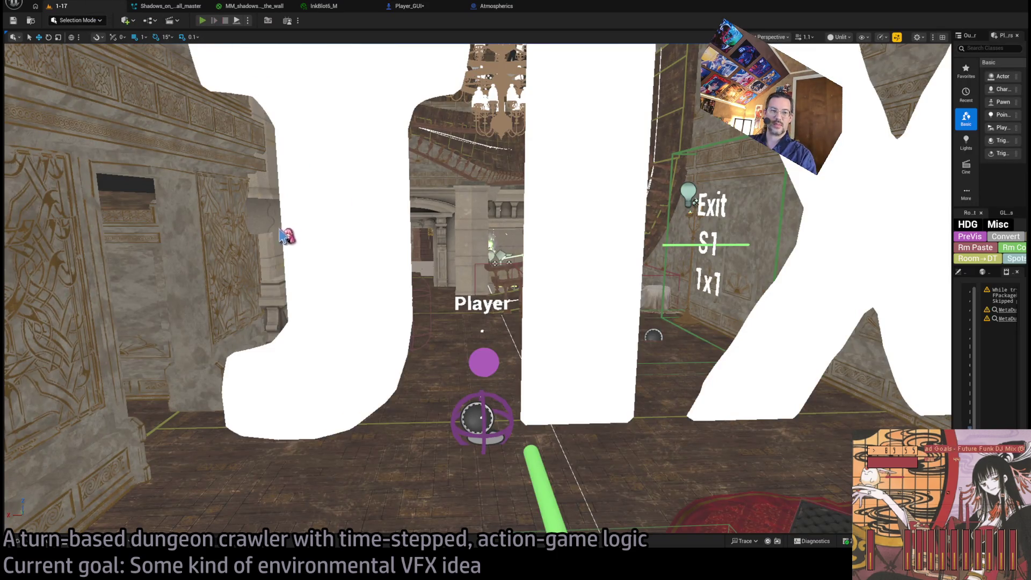
Step: Play-test the level with a Hold turn to see Lucidity 0.5 printed, then return to Player_GUI
key(alt+p)
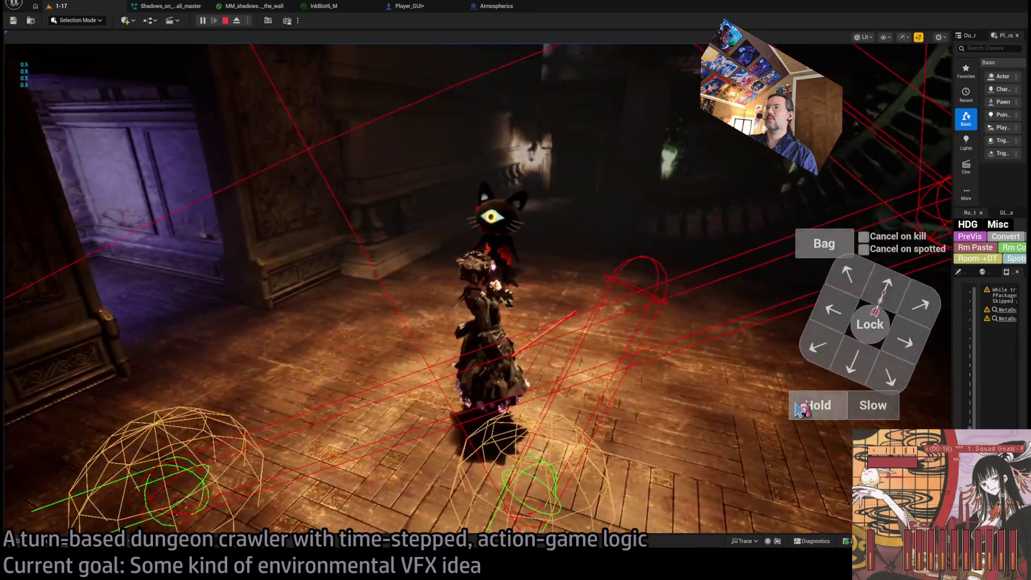
click(817, 406)
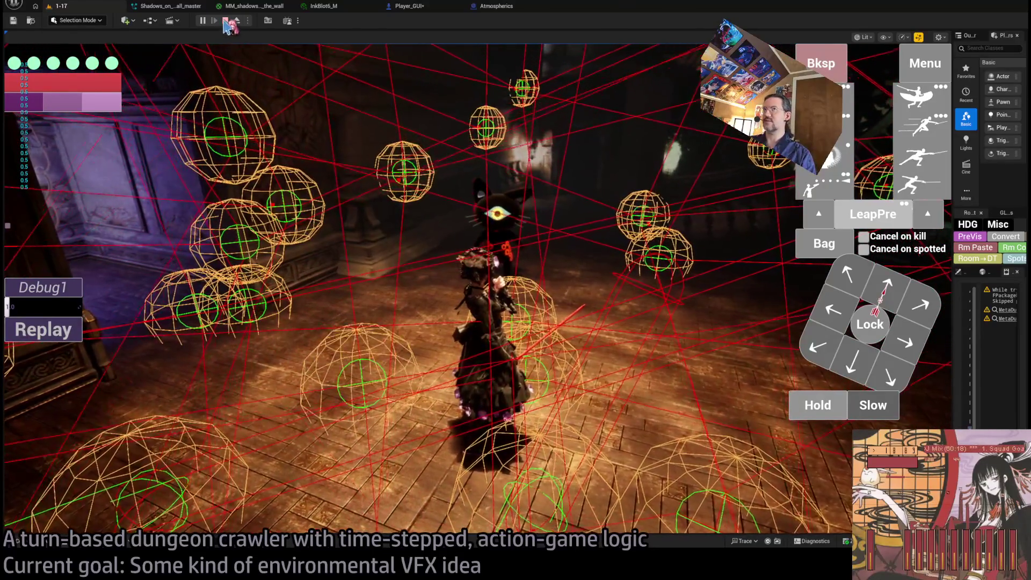
click(195, 8)
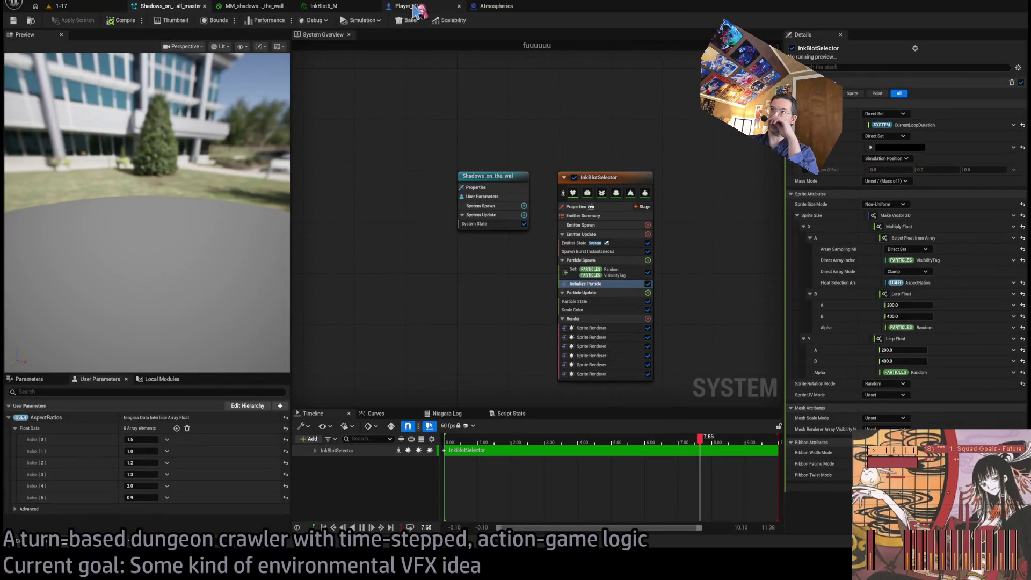
click(436, 9)
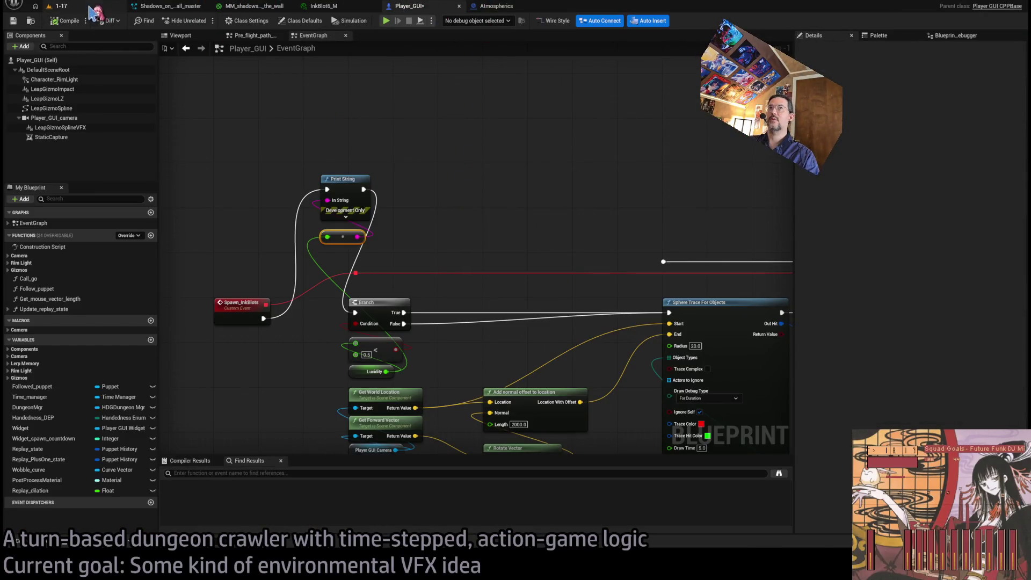
click(70, 6)
key(alt+p)
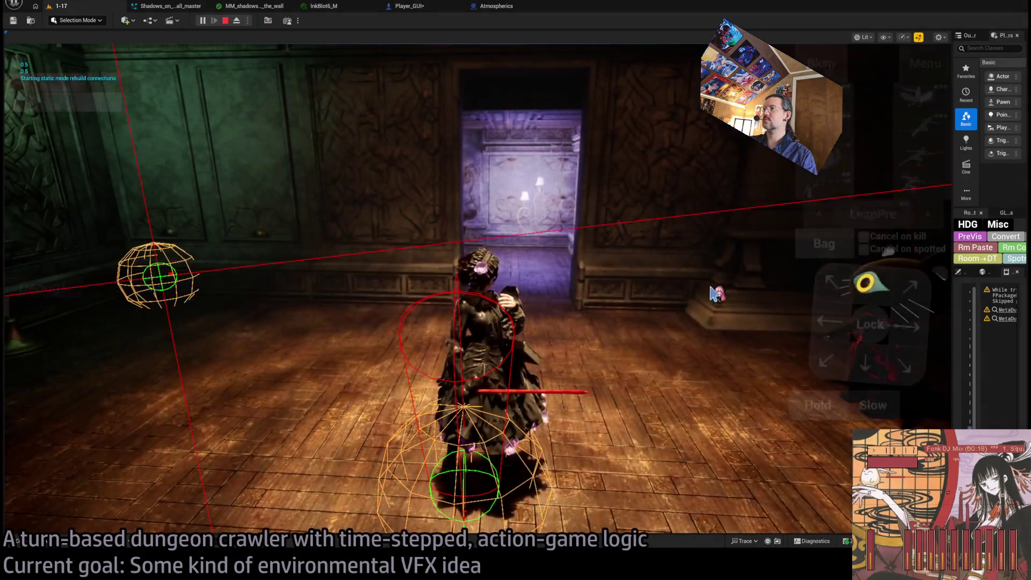
click(854, 185)
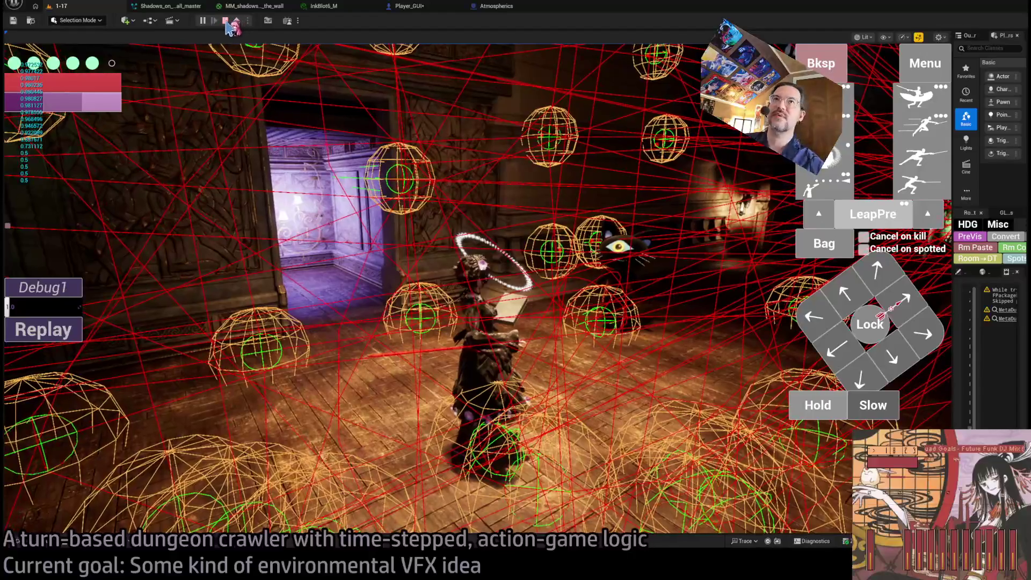
click(227, 21)
click(167, 5)
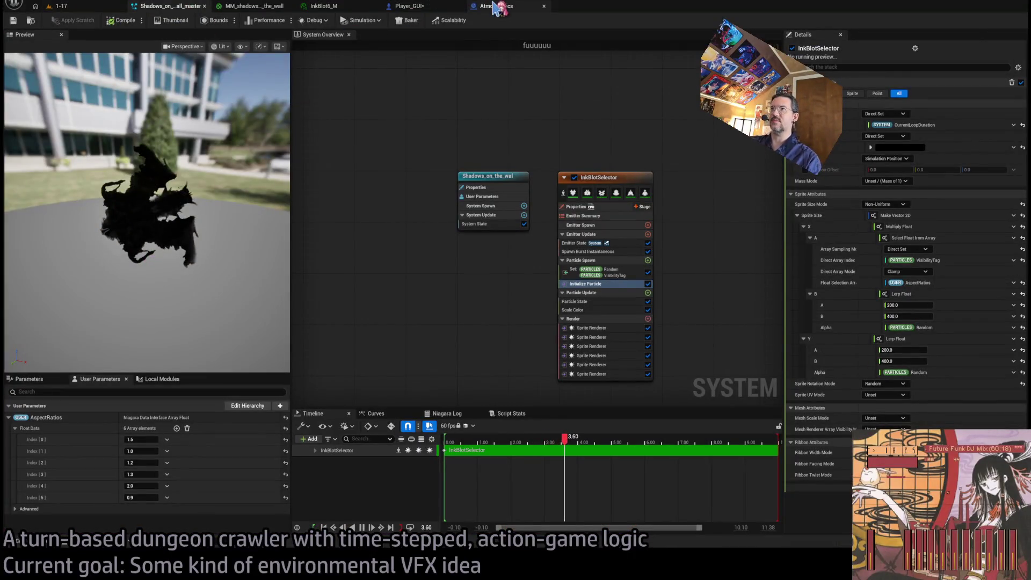
click(432, 8)
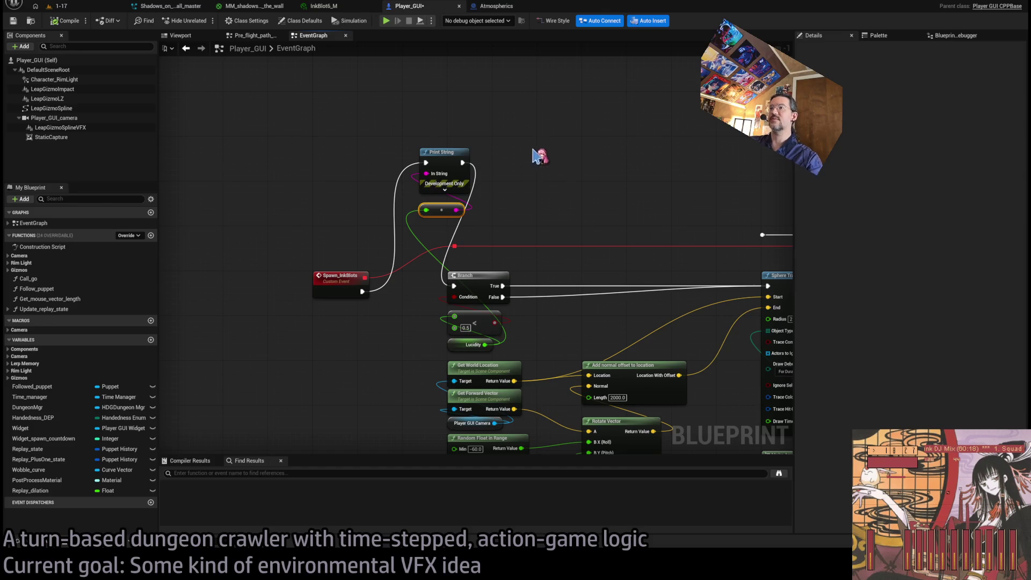
Step: Delete the Print String and conversion nodes and connect Spawn_InkBlots to the Branch
drag(533, 141, 416, 228)
key(Delete)
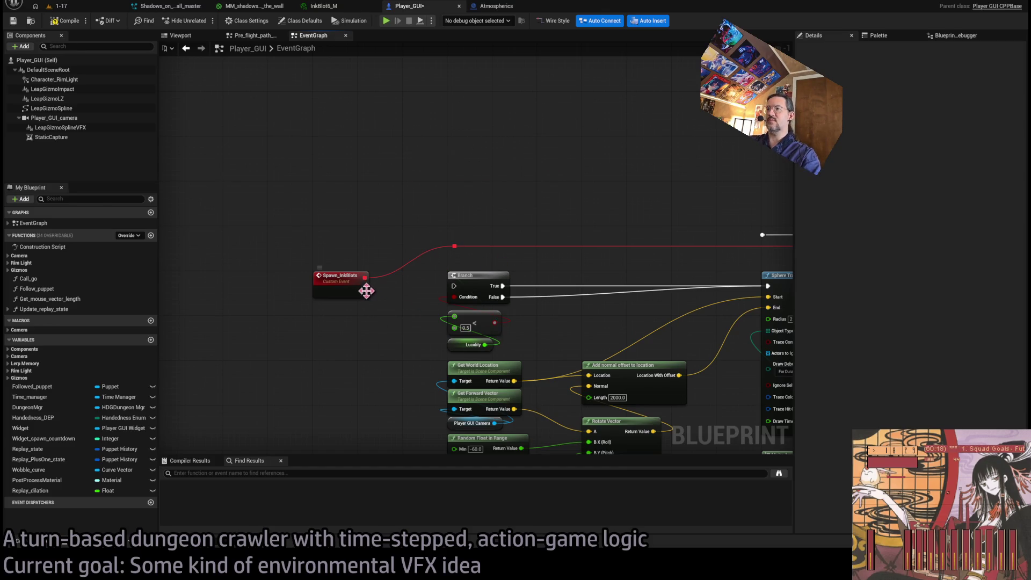
mouse_move(367, 290)
mouse_down()
mouse_move(453, 286)
mouse_move(397, 299)
mouse_up()
scroll(561, 335, up, 1)
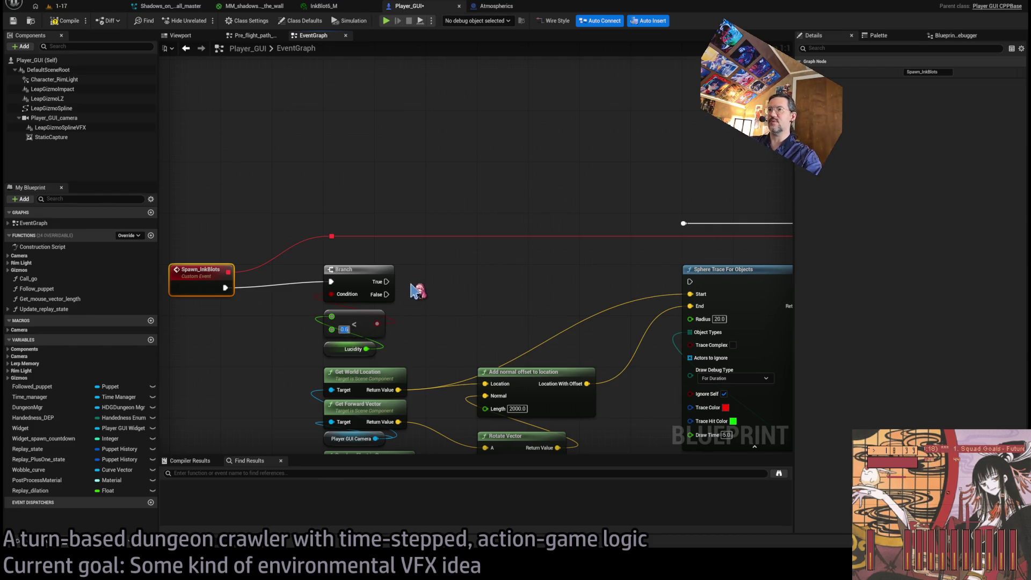
Step: Wire Branch True into the Sphere Trace and False to the reroute point
drag(386, 281, 689, 282)
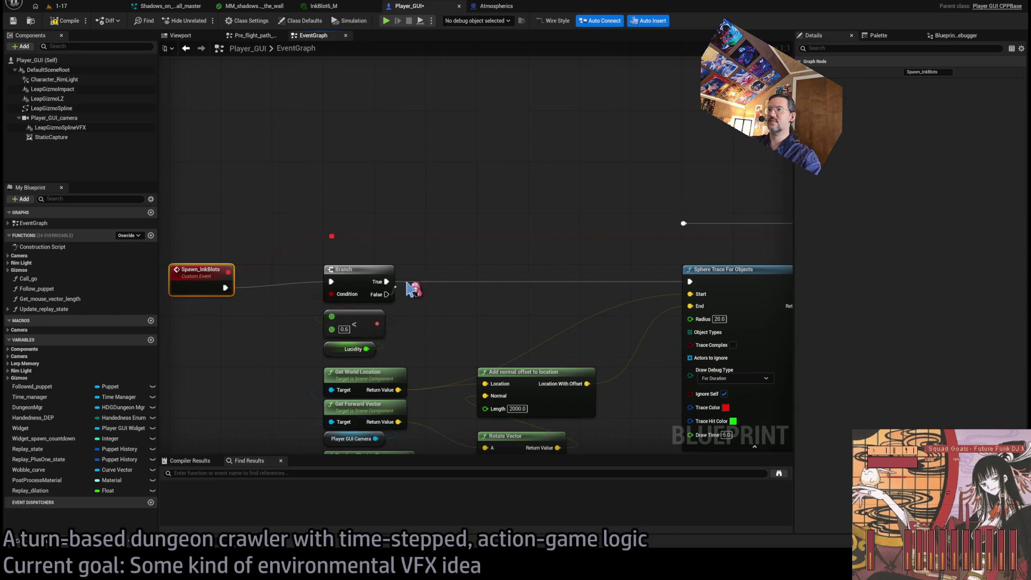
drag(411, 289, 684, 223)
scroll(424, 314, down, 1)
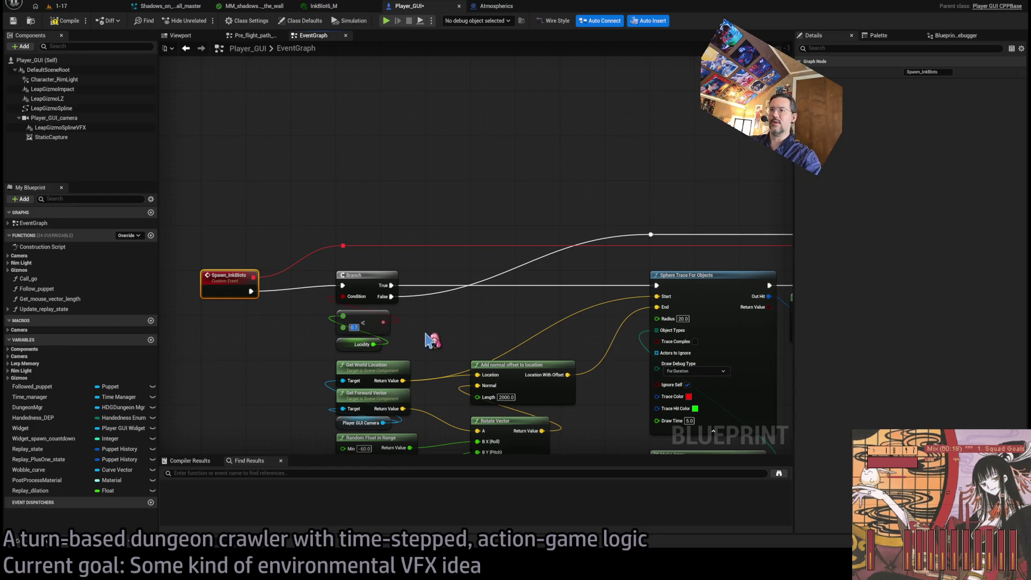
click(460, 338)
scroll(352, 333, down, 1)
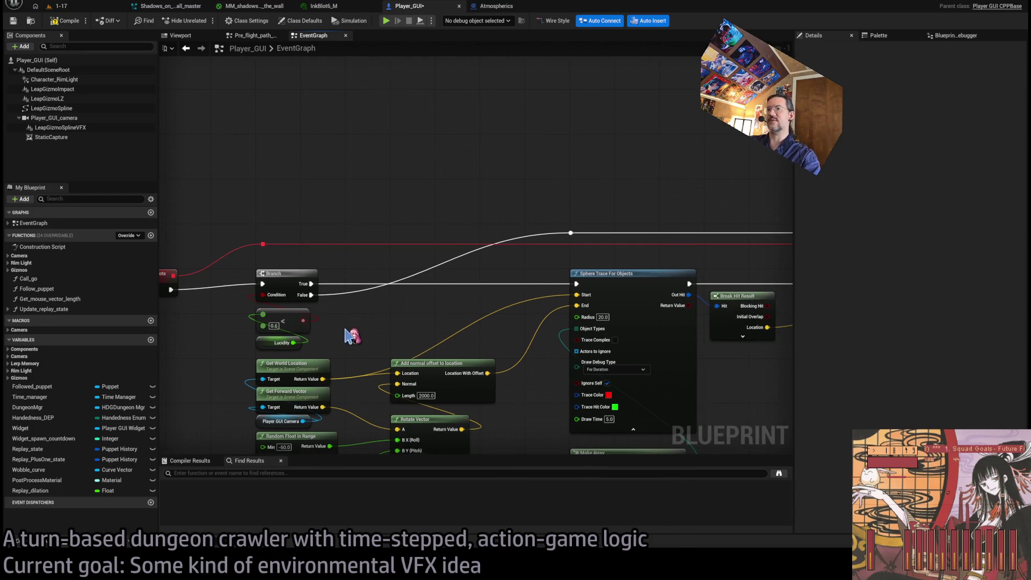
Step: Drive Set Timer by Event's Time from a new Select node and paste the Lucidity comparison below it
scroll(327, 306, down, 1)
scroll(502, 339, up, 2)
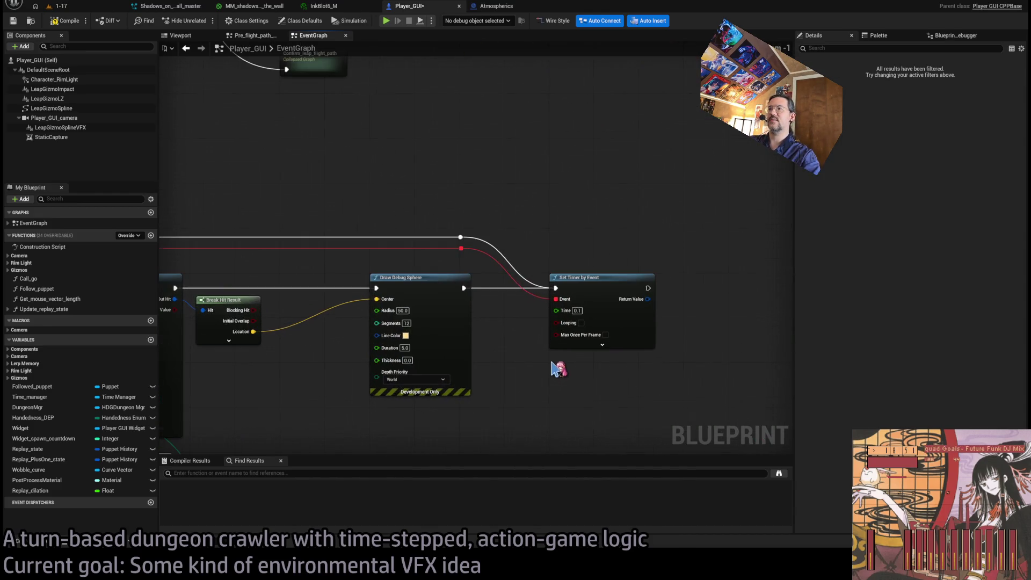
drag(509, 294, 521, 357)
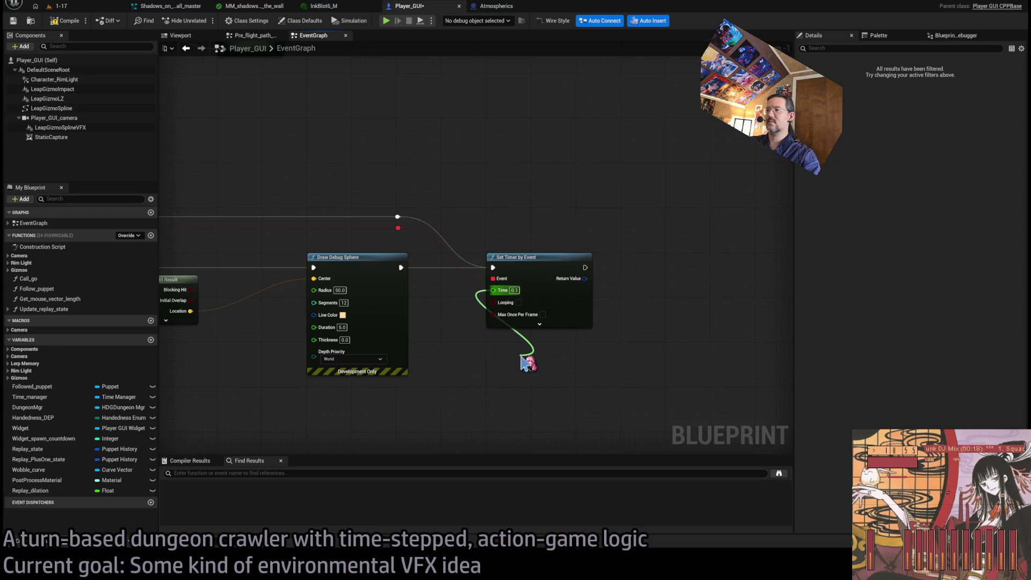
drag(531, 416, 527, 358)
drag(537, 396, 493, 371)
key(ctrl+v)
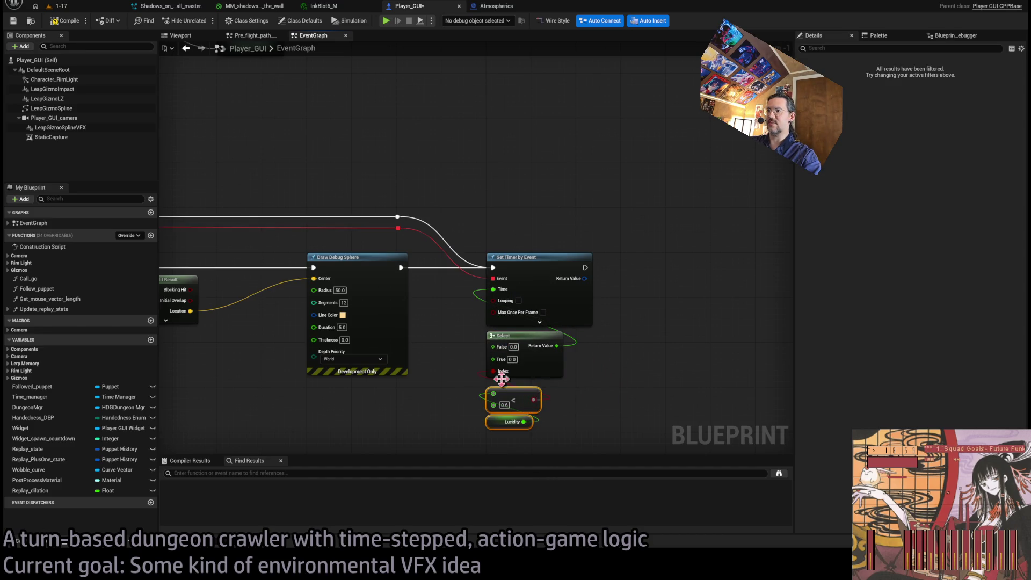
Step: Arrange the Select, Lucidity < 0.6 comparison and Lucidity nodes neatly beneath the timer
mouse_move(587, 397)
mouse_down()
mouse_move(598, 402)
mouse_move(460, 272)
mouse_up()
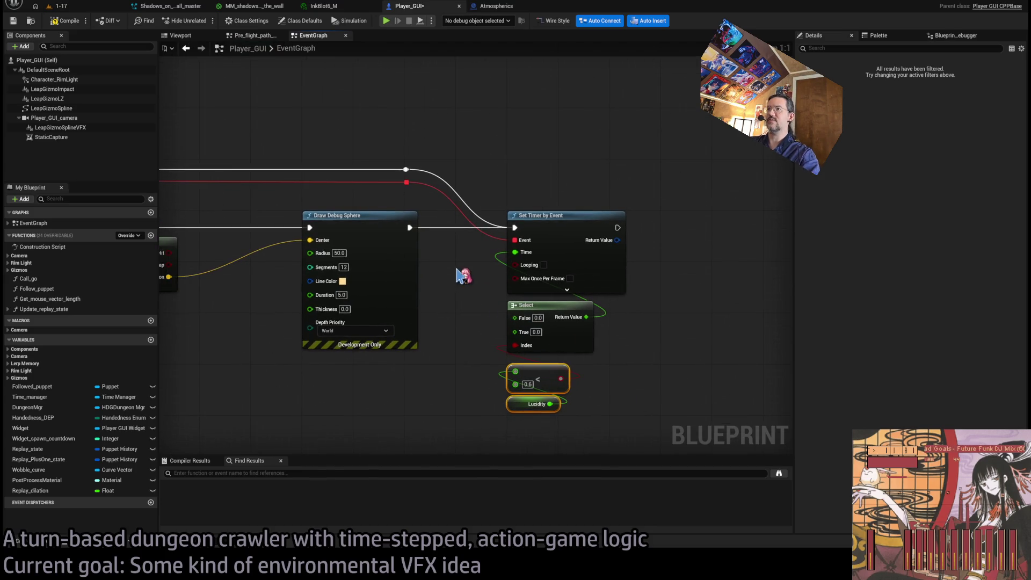
drag(613, 373, 561, 340)
scroll(560, 339, up, 1)
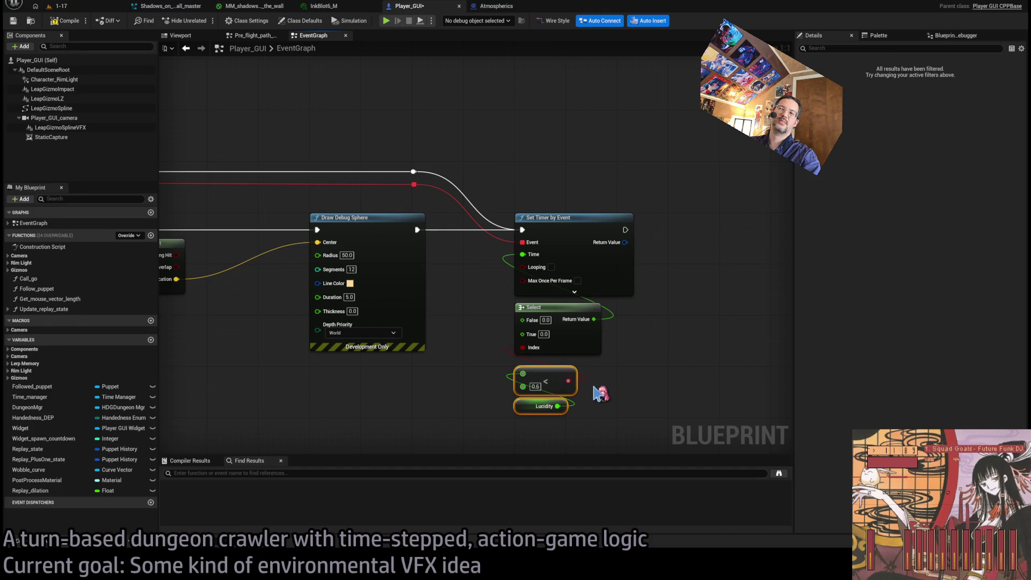
mouse_move(621, 384)
mouse_down()
mouse_move(644, 359)
mouse_move(585, 363)
mouse_up()
click(647, 343)
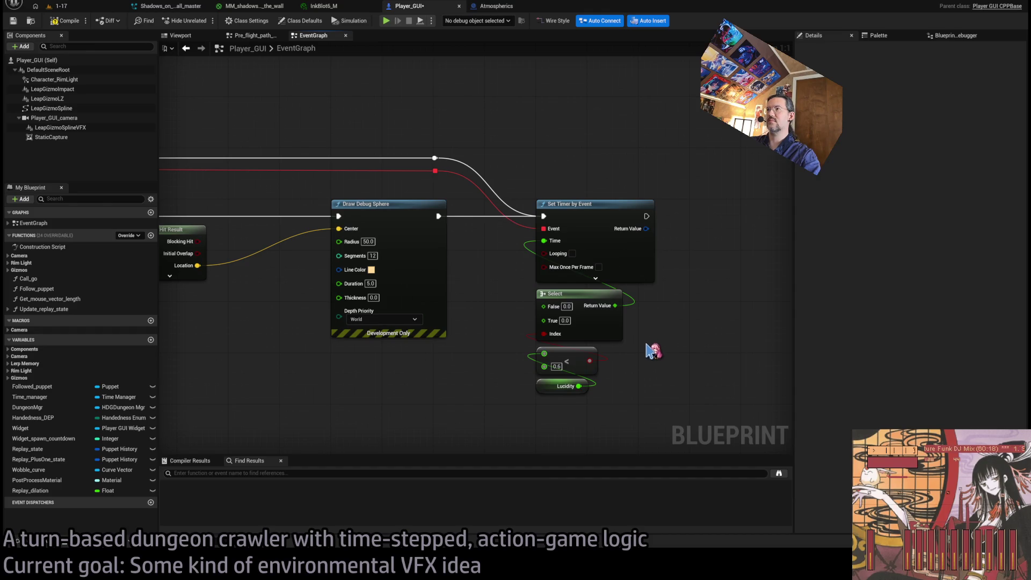
drag(666, 320, 526, 422)
click(529, 416)
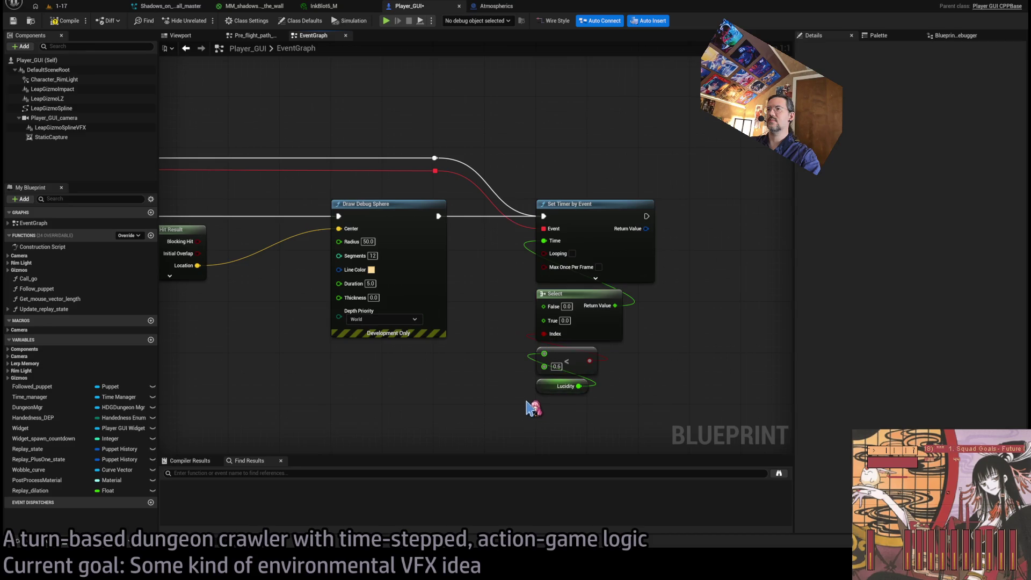
scroll(534, 405, down, 1)
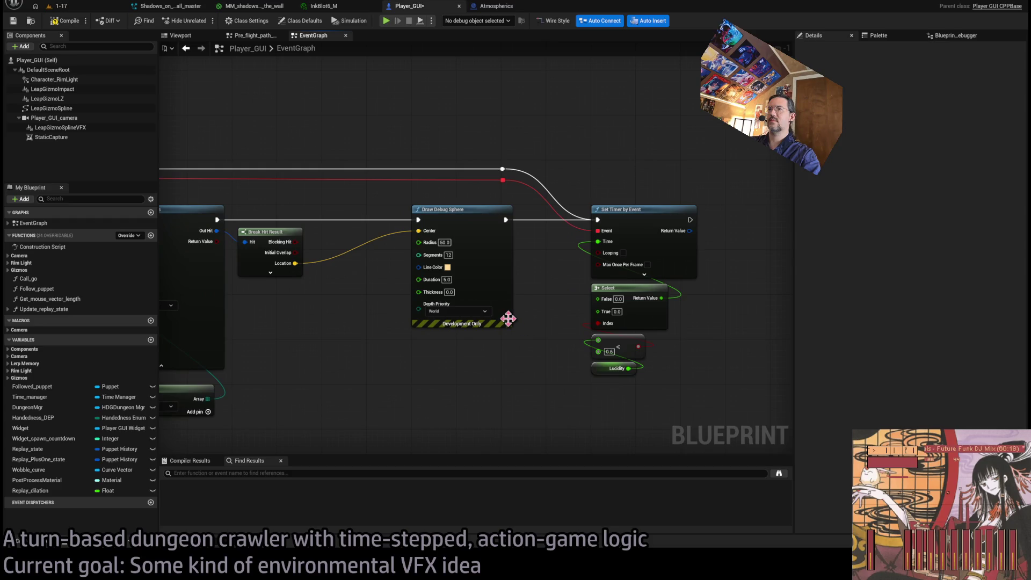
scroll(490, 326, up, 1)
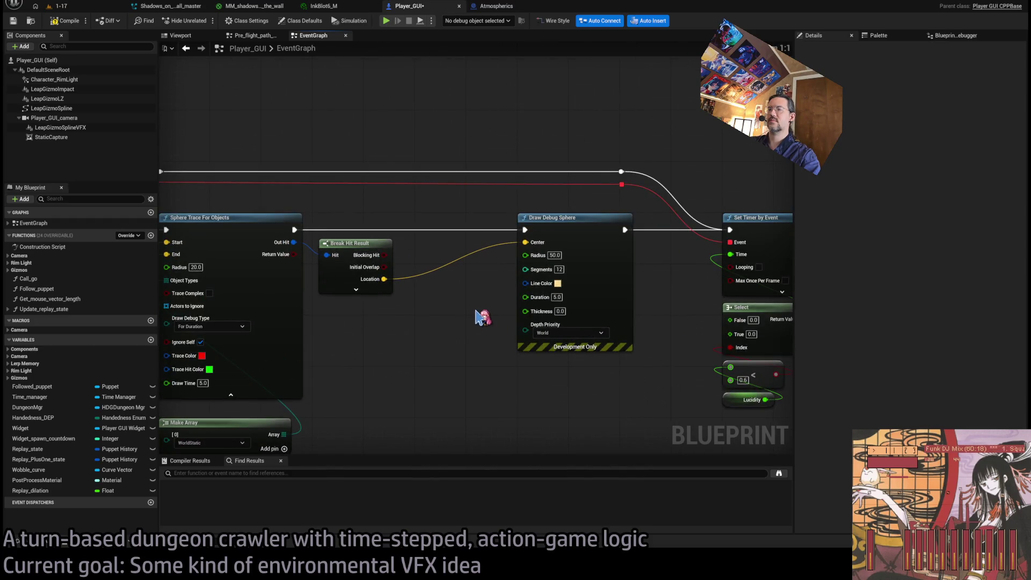
Step: Expand Break Hit Result and create a Distance > 600 comparison from its Distance output
scroll(467, 310, up, 1)
scroll(477, 336, down, 1)
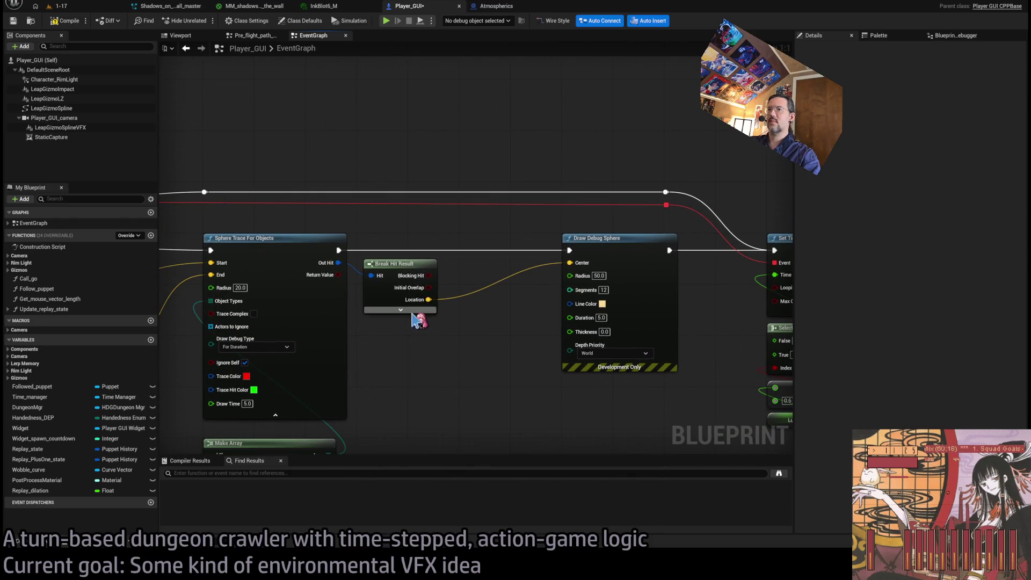
click(400, 310)
mouse_move(395, 237)
mouse_down()
mouse_move(490, 361)
mouse_move(516, 362)
mouse_move(534, 336)
mouse_up()
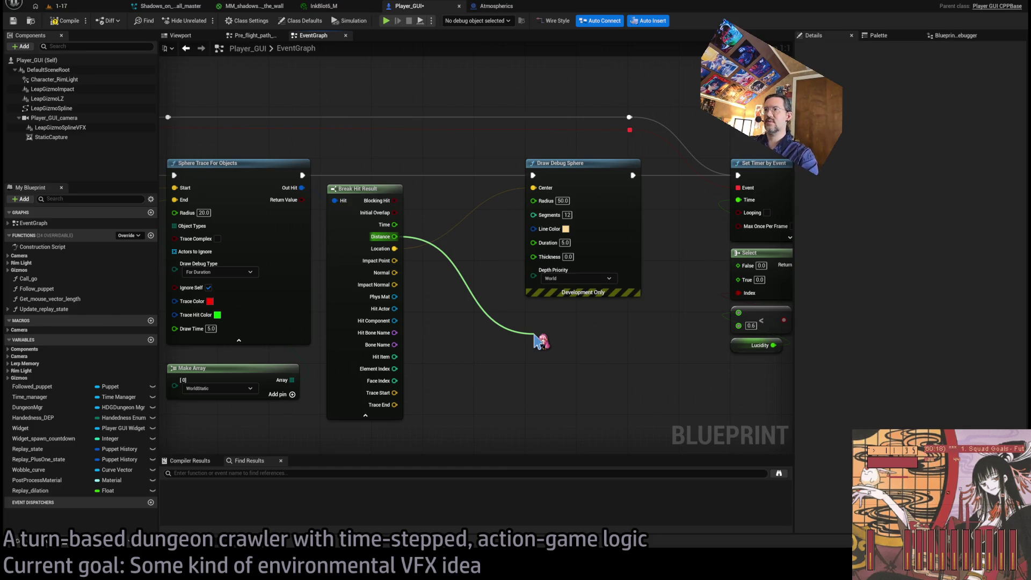
mouse_move(535, 341)
mouse_down()
mouse_move(574, 374)
mouse_move(535, 333)
mouse_up()
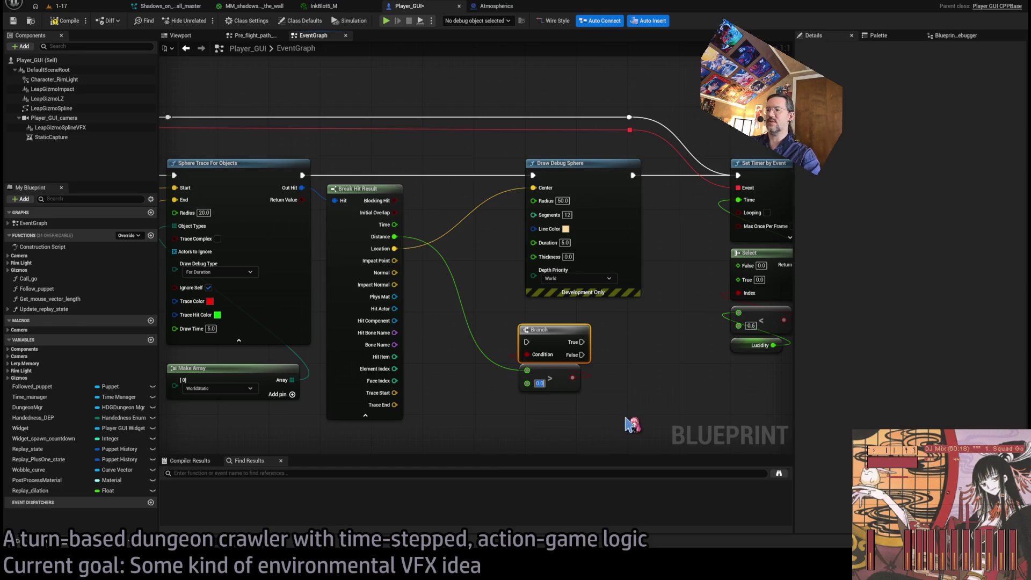
Step: Place the Branch and comparison before Draw Debug Sphere and add a reroute on the execution wire
drag(601, 429, 569, 375)
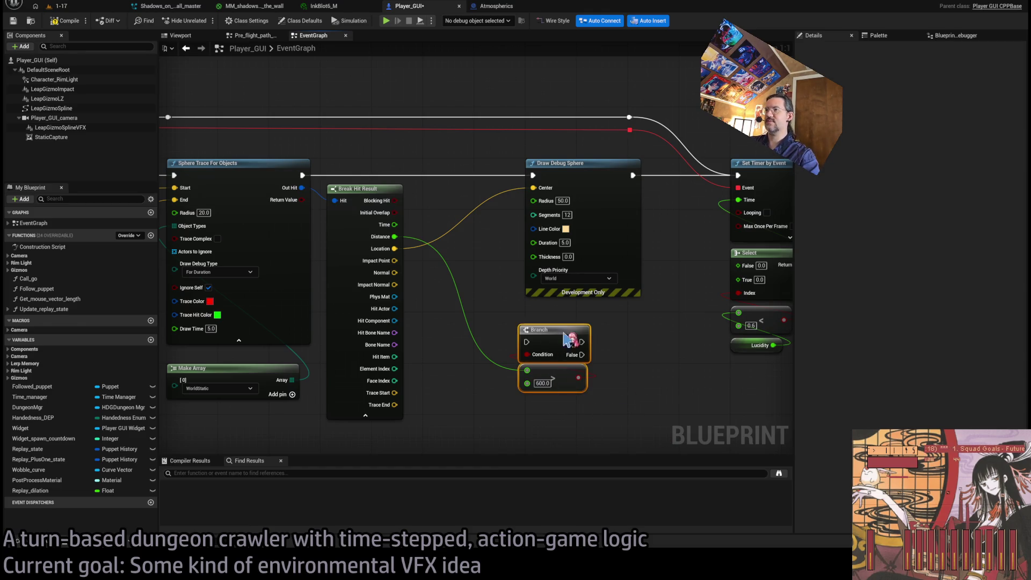
drag(559, 336, 463, 169)
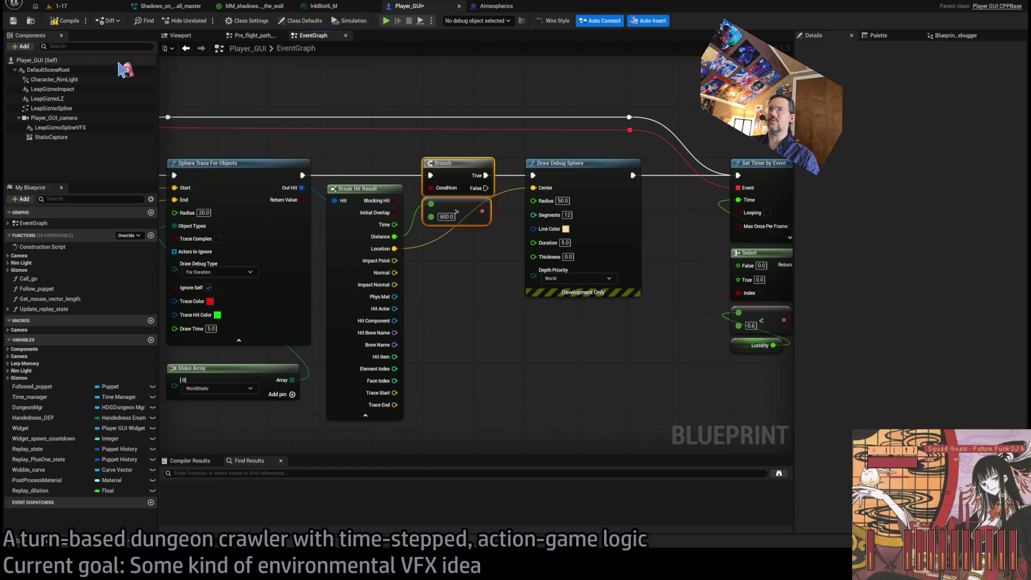
click(450, 264)
drag(466, 213, 473, 220)
mouse_move(481, 283)
mouse_down()
mouse_move(475, 296)
mouse_move(435, 243)
mouse_move(482, 172)
mouse_up()
double_click(482, 173)
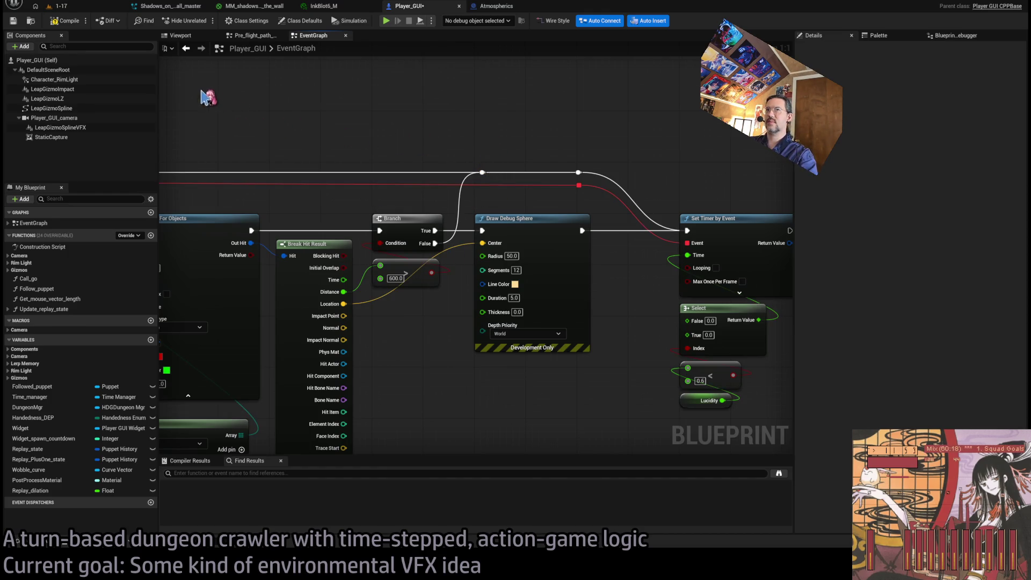
click(89, 8)
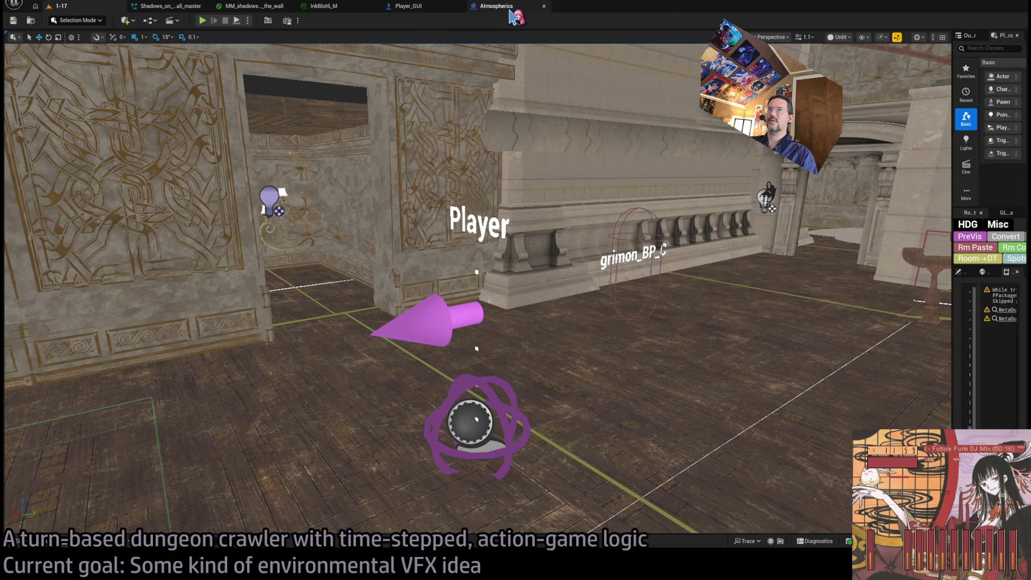
Step: Back in Player_GUI, route the trace execution through the reroute point
click(511, 12)
click(169, 7)
click(405, 7)
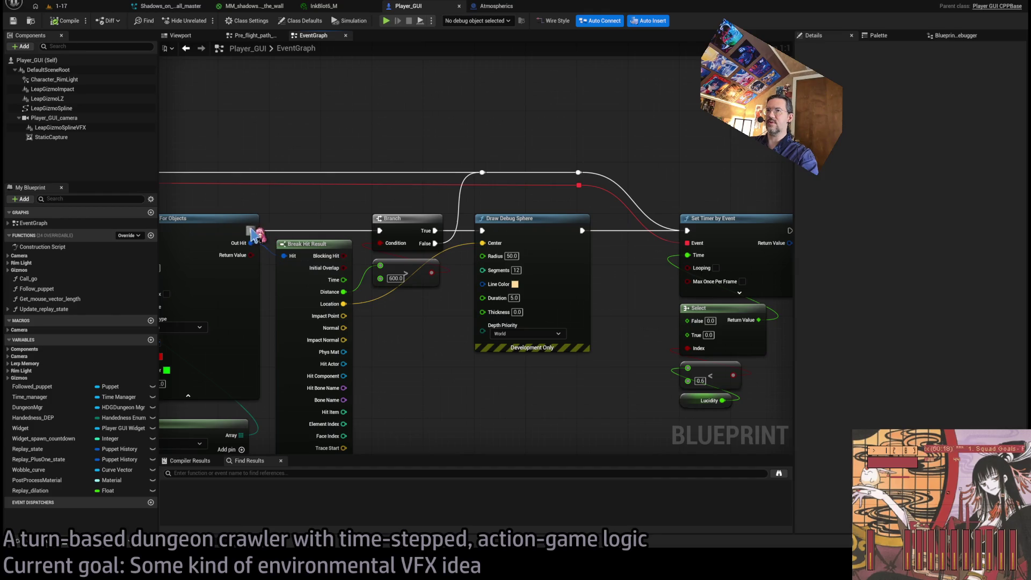
drag(252, 233, 367, 109)
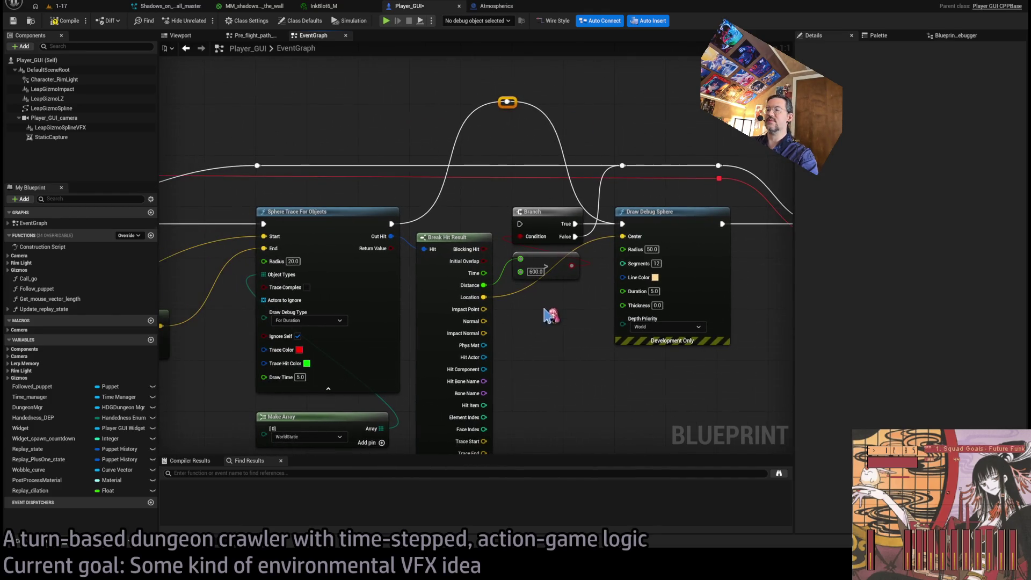
drag(268, 235, 486, 202)
Step: Shorten the Add normal offset to location Length from 2000 and compile Player_GUI
drag(379, 209, 499, 236)
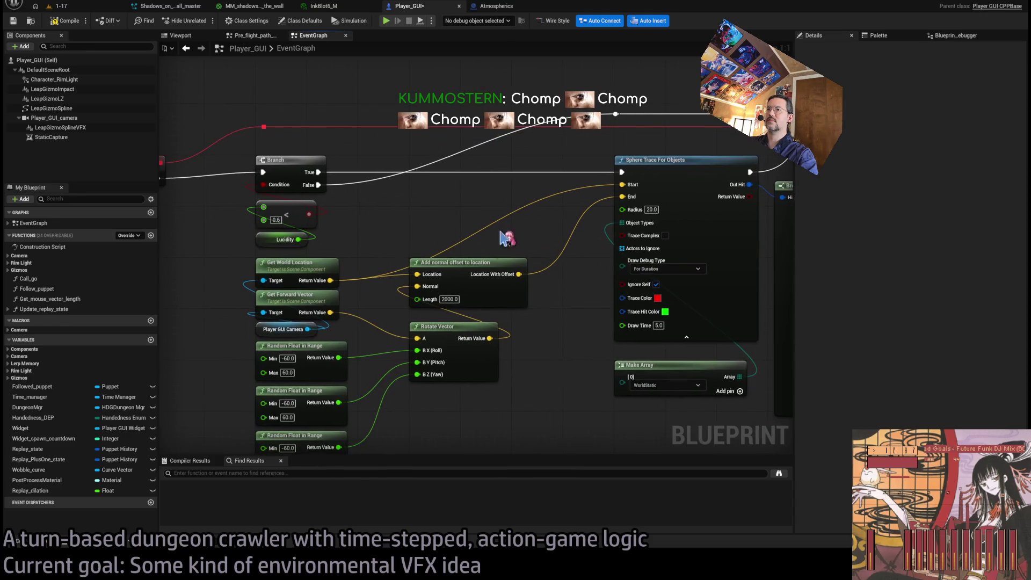
click(456, 298)
text(200)
key(Return)
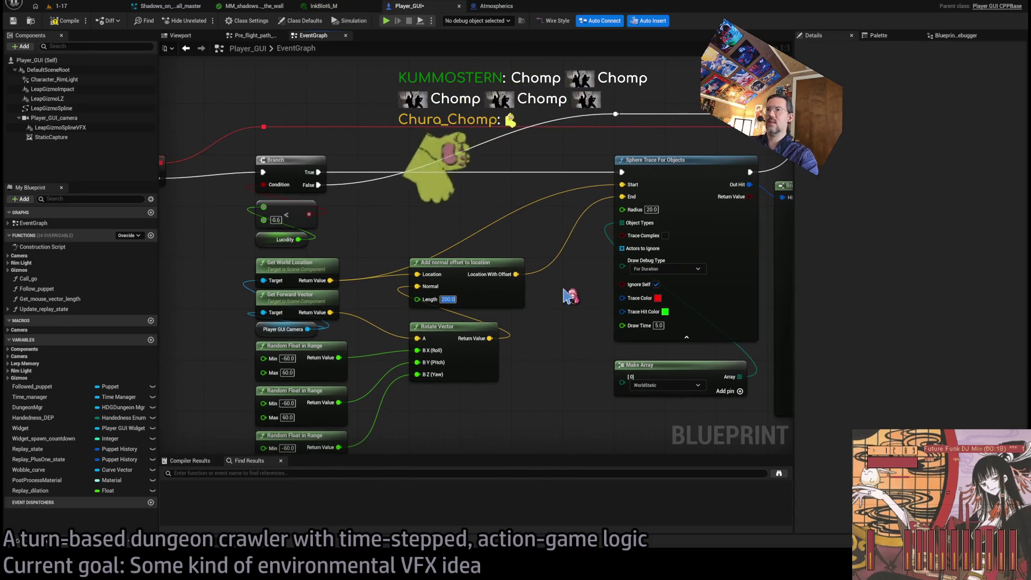
click(80, 16)
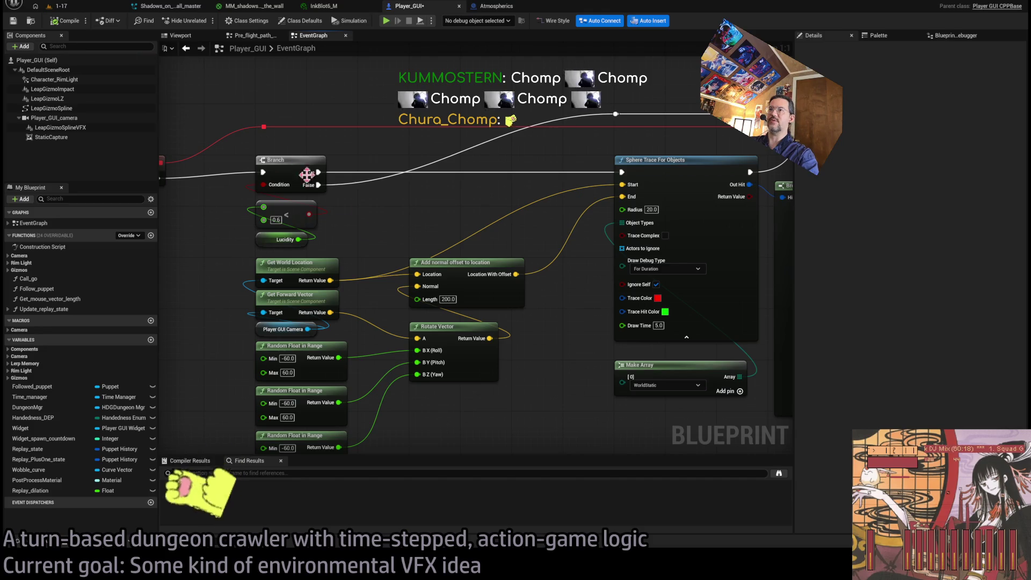
click(450, 300)
text(300)
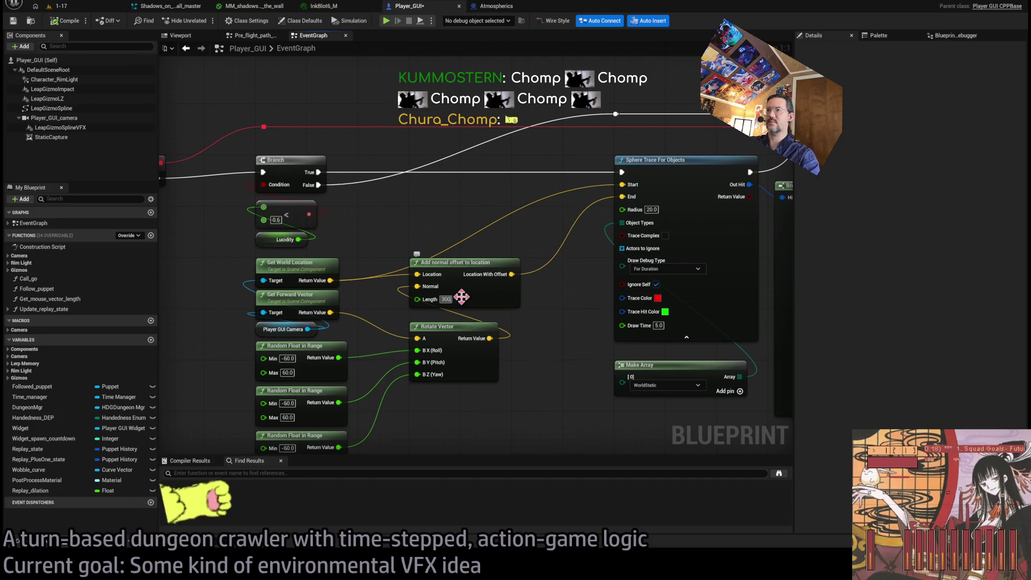
Step: Play-test the 1-17 level with Alt+P, then stop the session with Escape
click(109, 8)
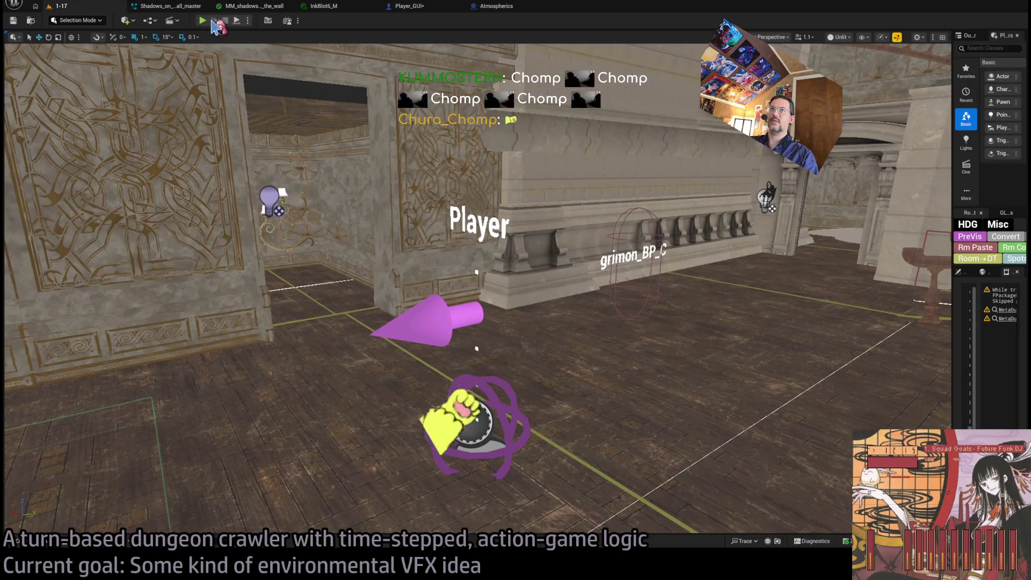
key(alt+p)
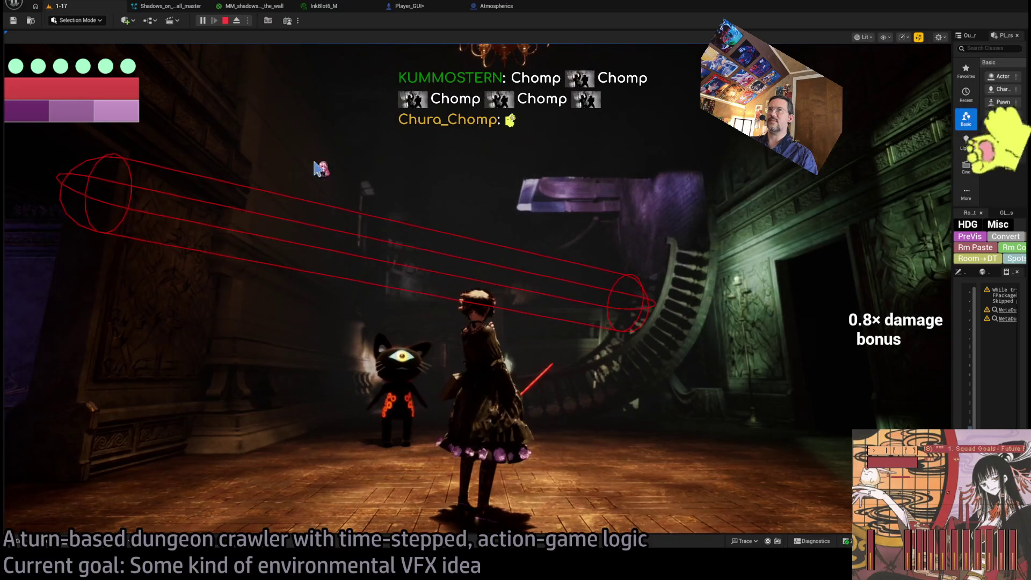
key(Escape)
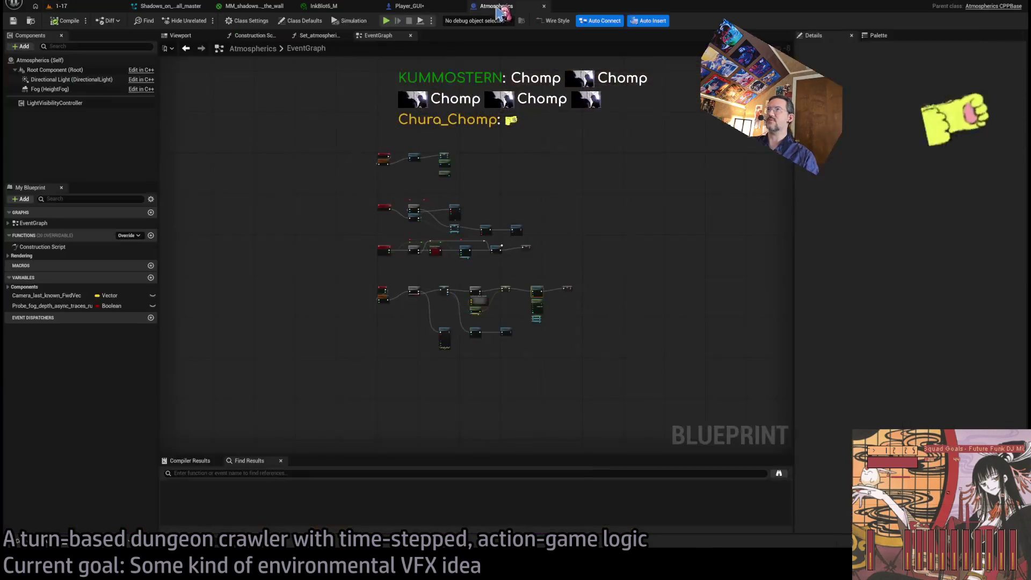
scroll(438, 208, up, 3)
scroll(437, 208, down, 2)
scroll(500, 194, up, 5)
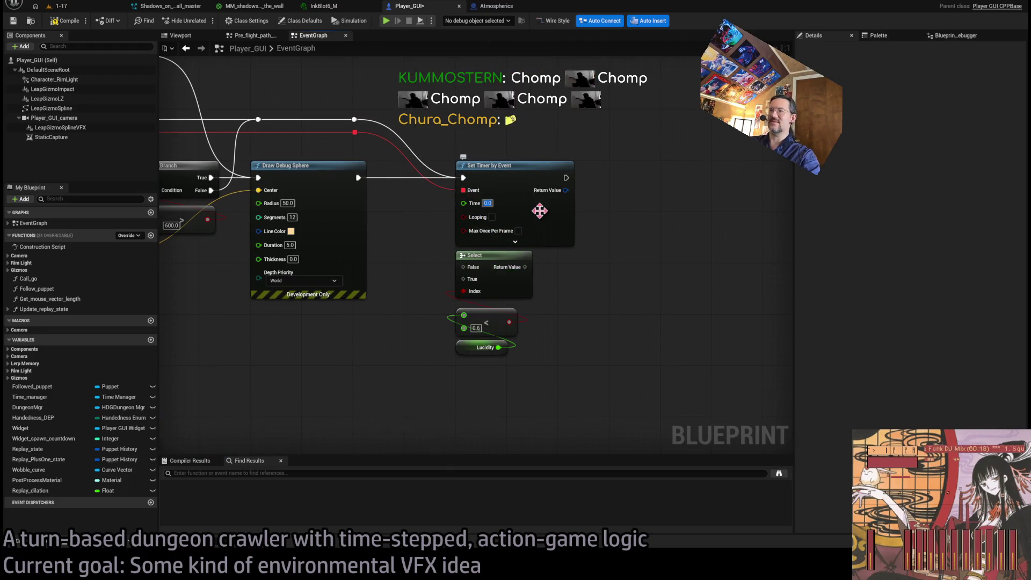
click(61, 5)
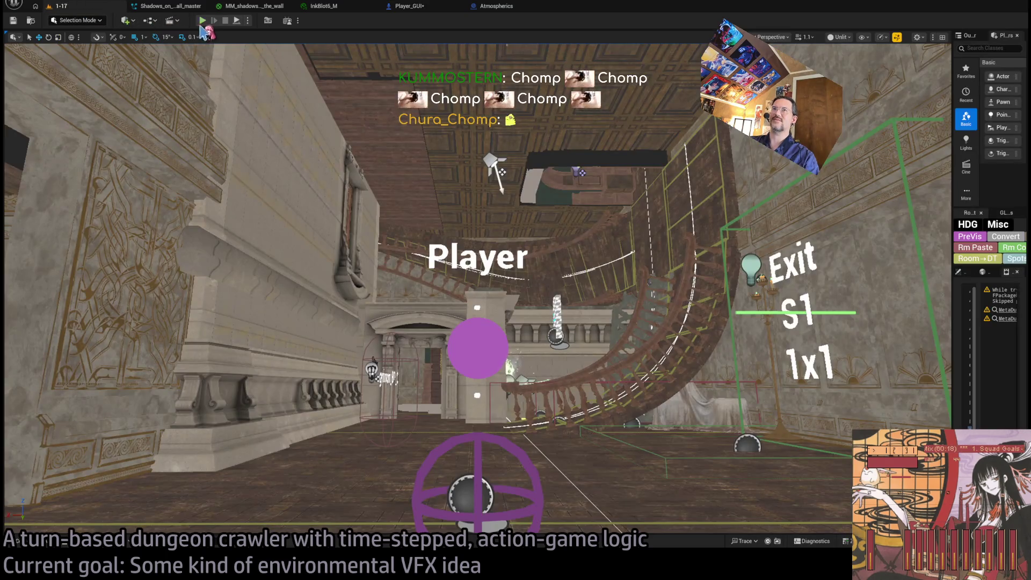
Step: Play-test the dungeon hall, opening the bag and holding a turn to watch the debug traces, then stop
key(alt+p)
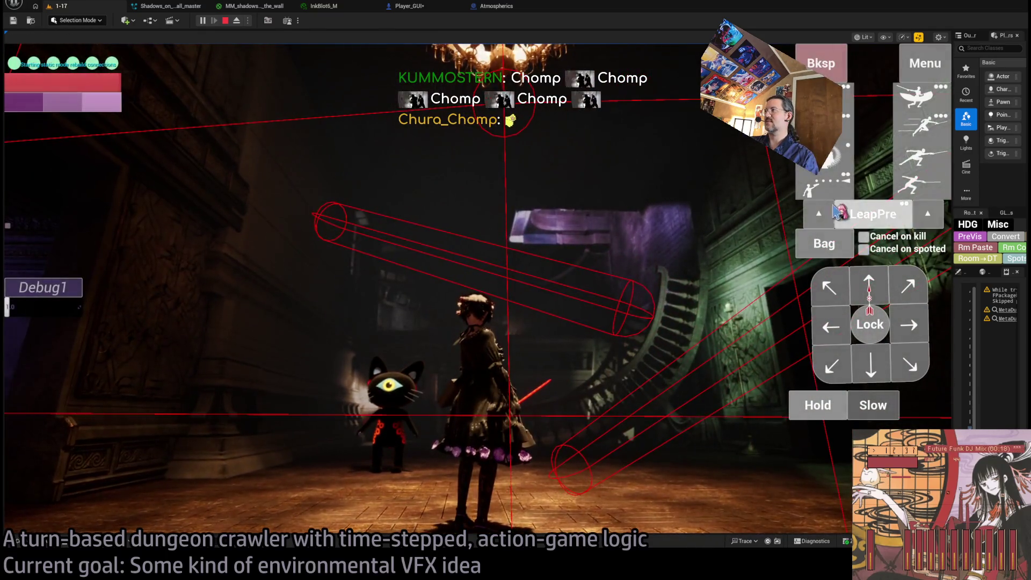
click(825, 243)
click(589, 138)
click(833, 322)
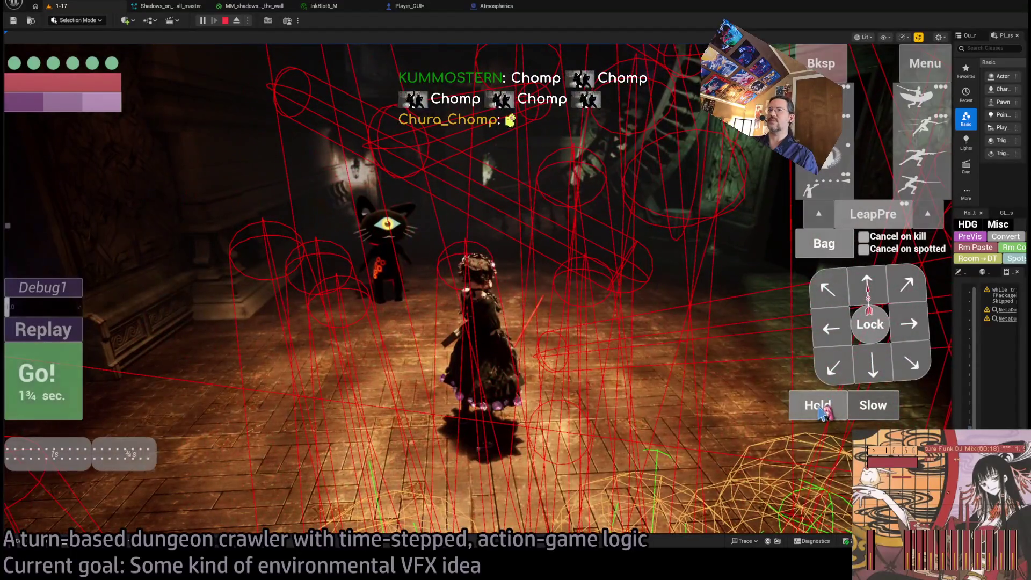
click(819, 407)
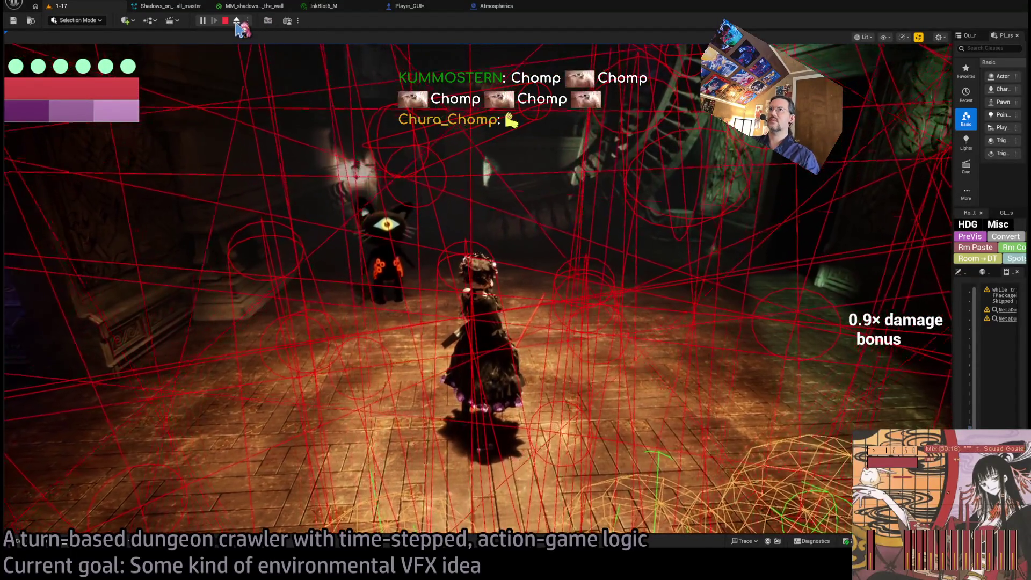
click(236, 20)
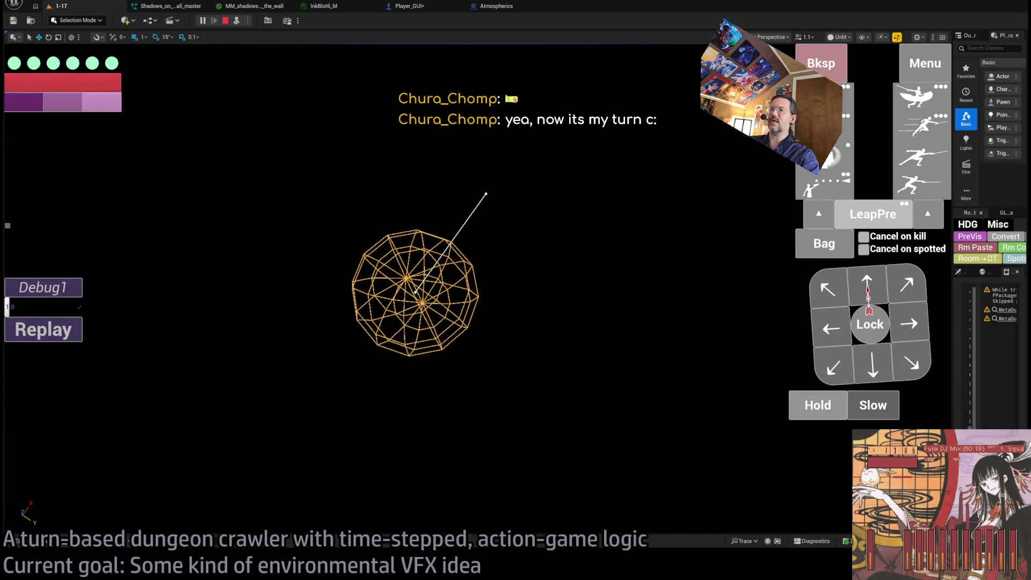
key(Escape)
Step: Move through the Atmospherics and Player_GUI tabs to the Shadows_on_the_wall Niagara system
click(498, 10)
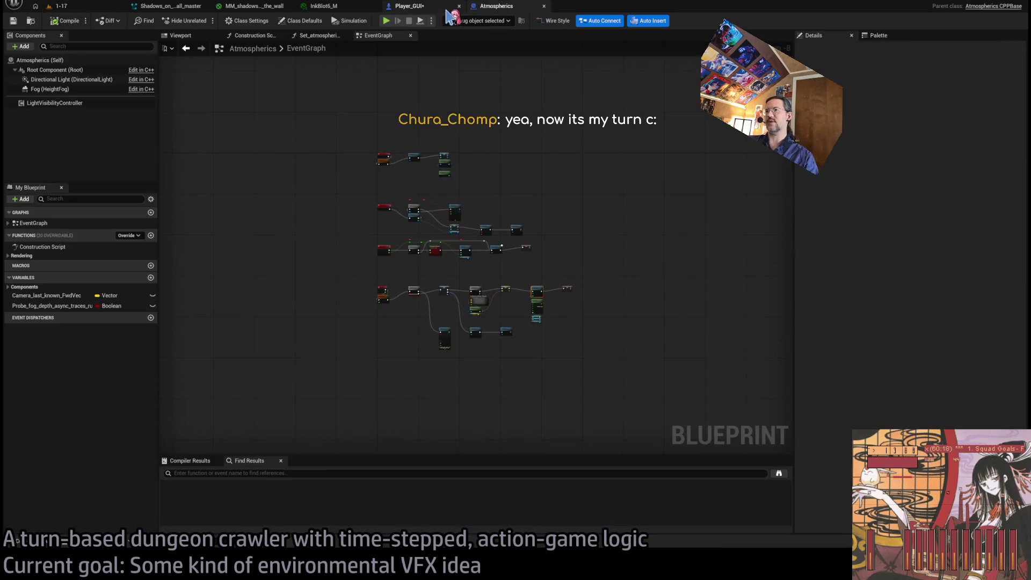
click(419, 6)
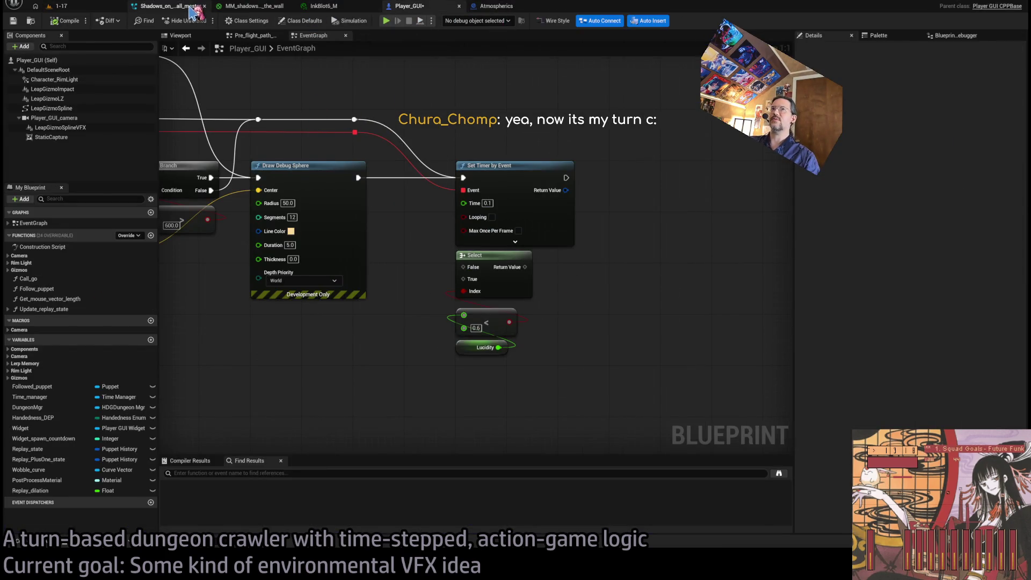
click(192, 8)
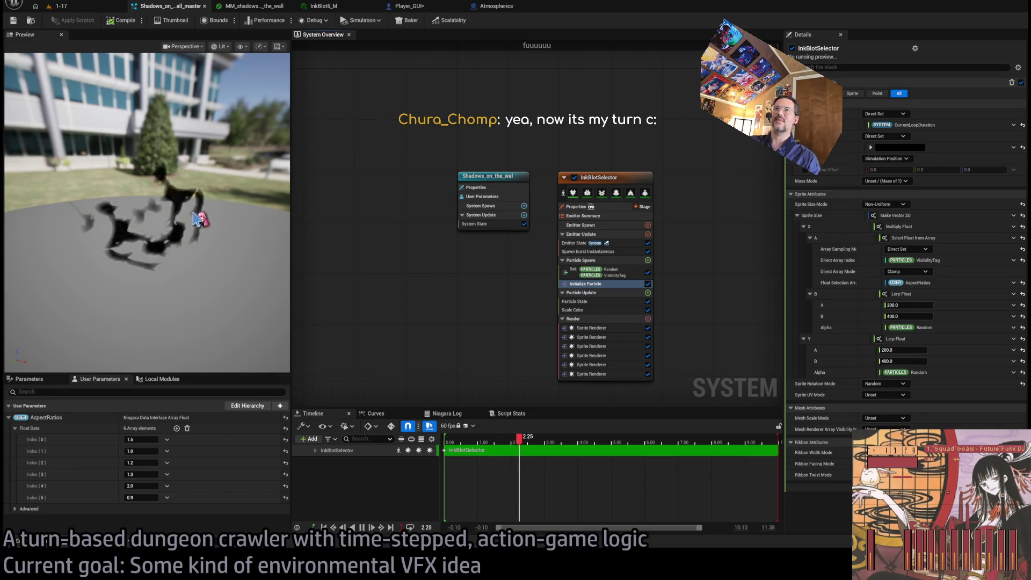
Step: Orbit the Niagara preview and hide its environment so the ink blots show on plain grey
mouse_move(241, 151)
mouse_down()
mouse_move(235, 188)
mouse_move(161, 199)
mouse_up()
key(i)
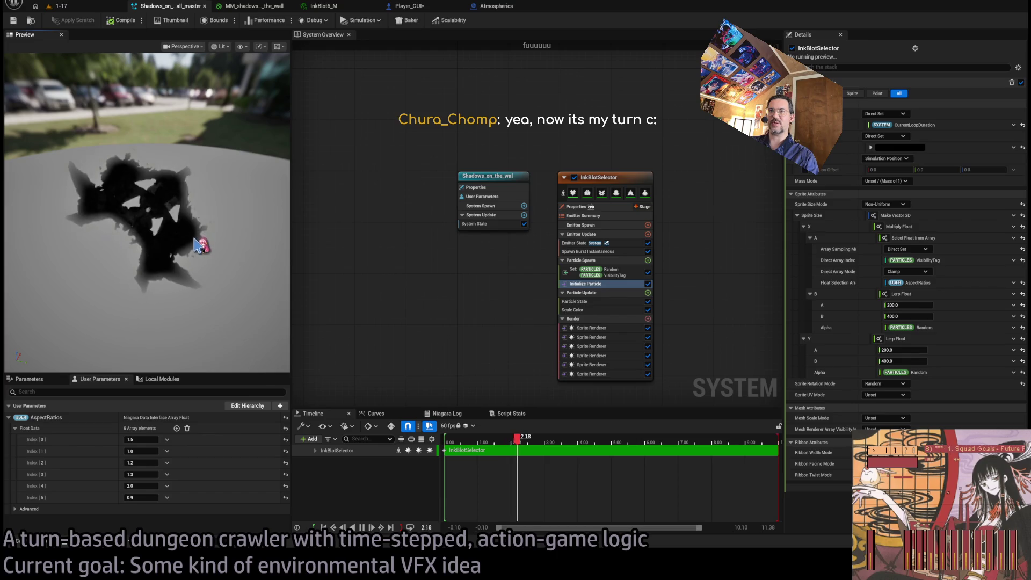
drag(189, 232, 139, 223)
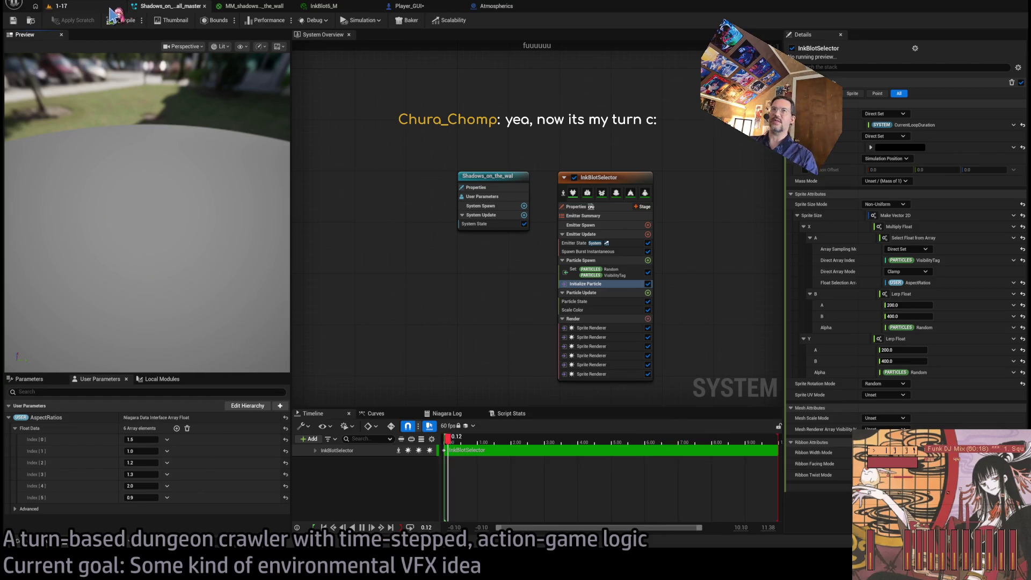
Step: Pan the Player_GUI event graph across the camera distance math to the lock-on nodes
click(421, 6)
scroll(691, 205, down, 4)
scroll(473, 203, up, 3)
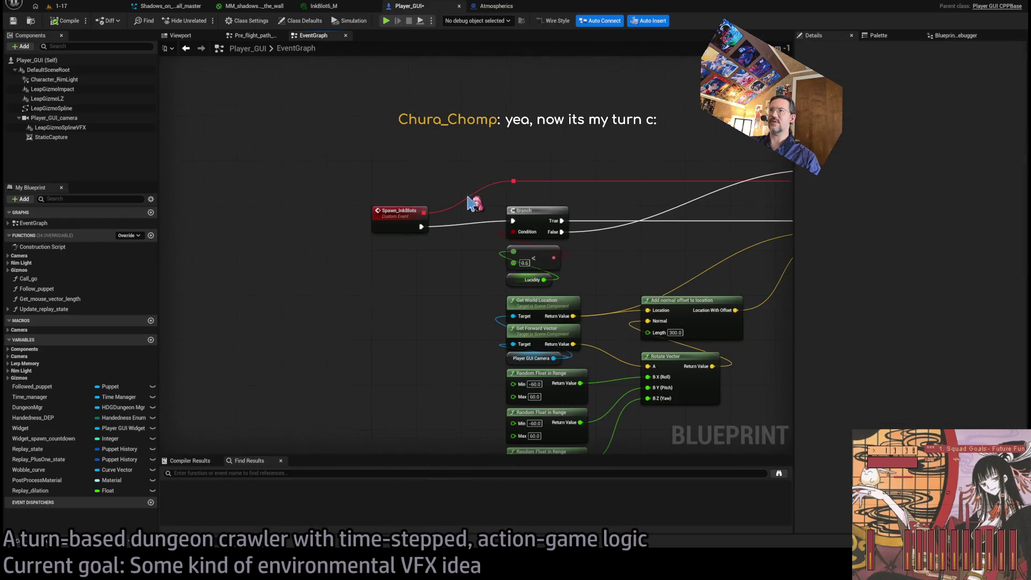
scroll(435, 234, down, 7)
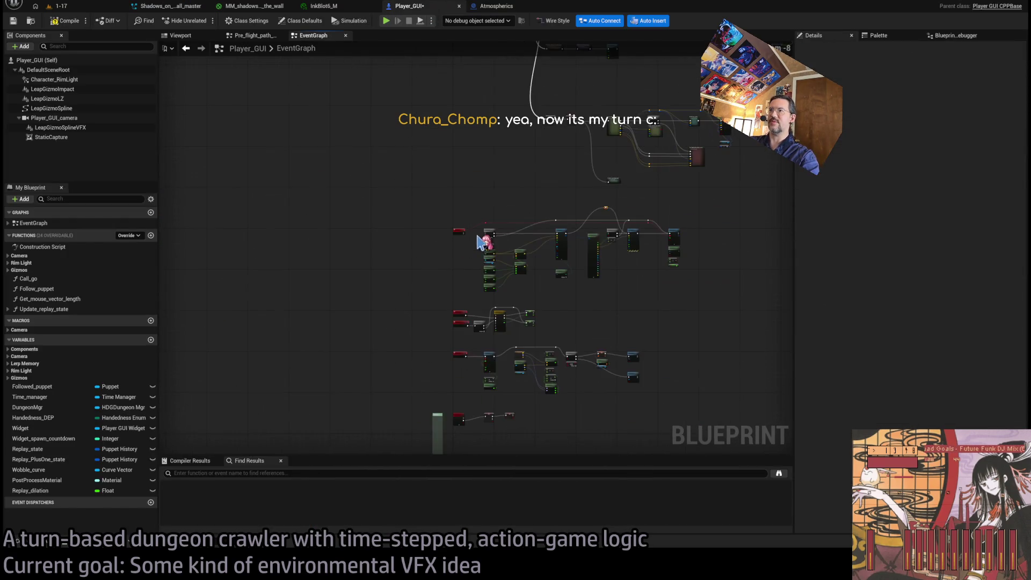
scroll(472, 299, up, 5)
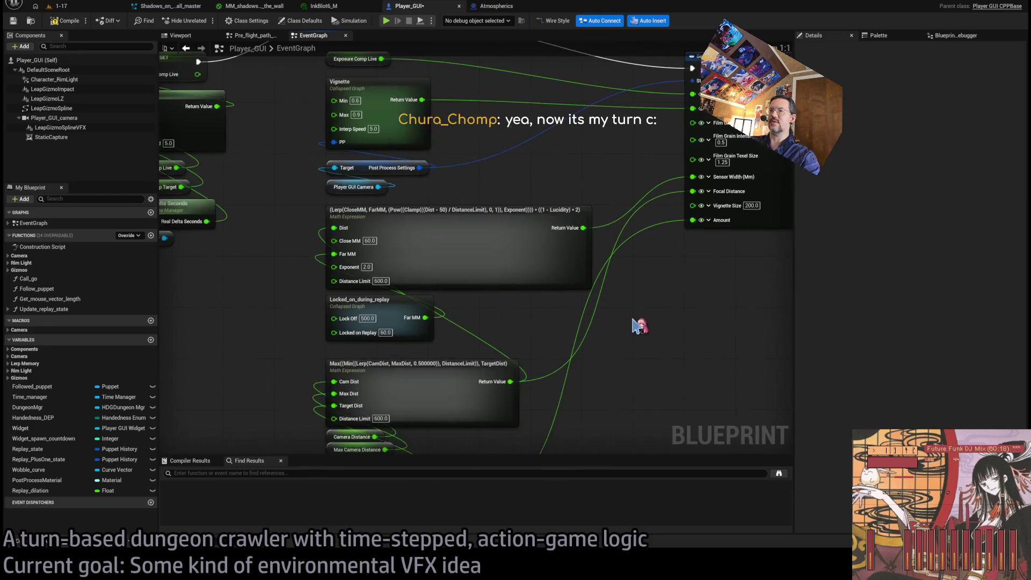
scroll(476, 317, up, 3)
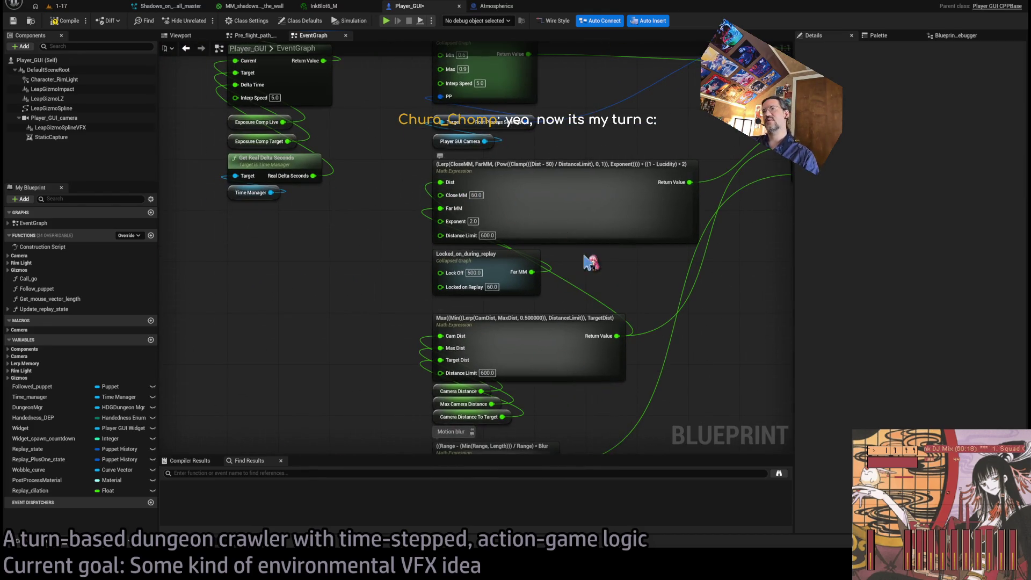
drag(591, 260, 516, 197)
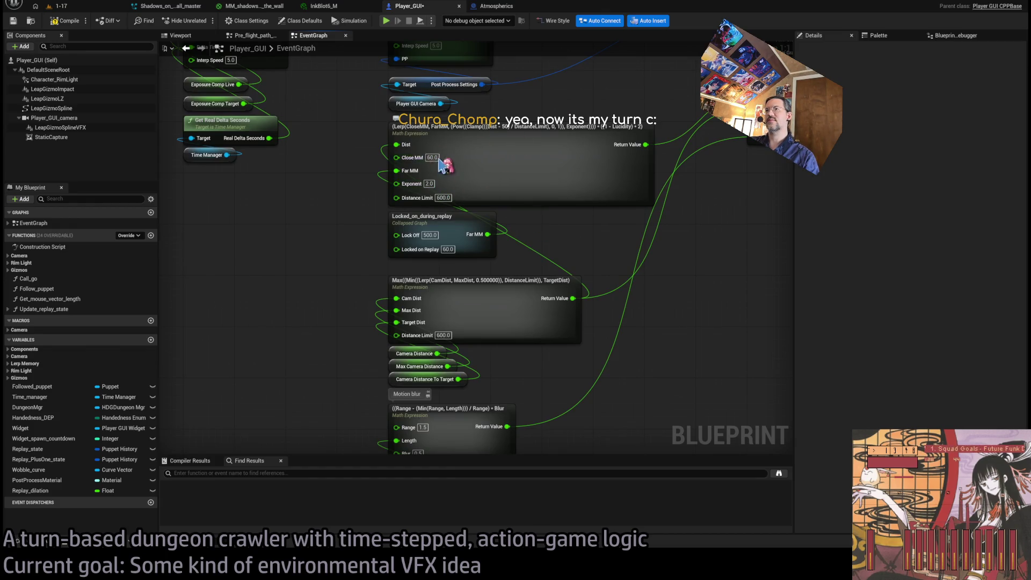
mouse_move(581, 270)
mouse_down()
mouse_move(476, 264)
mouse_move(492, 171)
mouse_up()
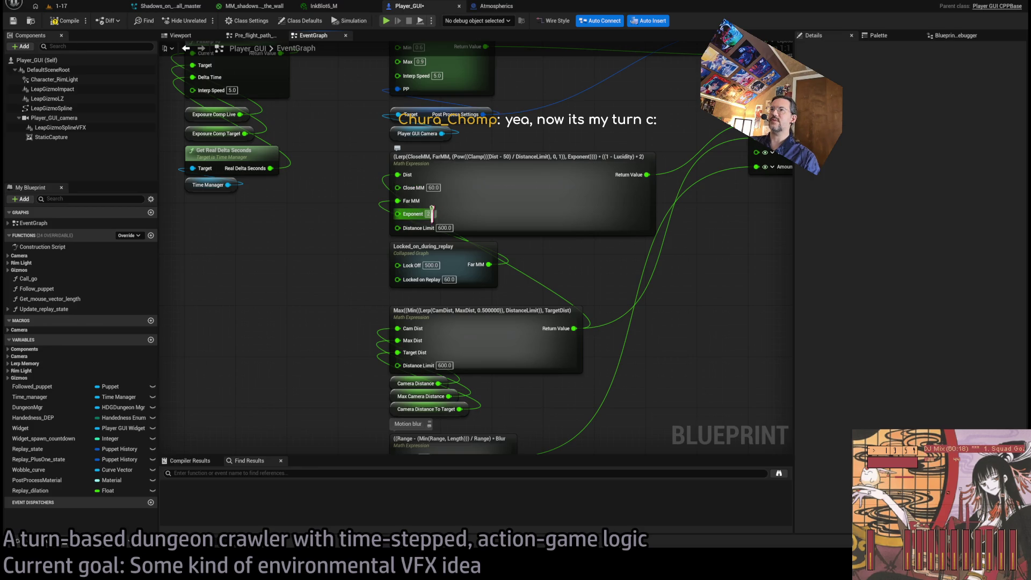
drag(414, 212, 441, 149)
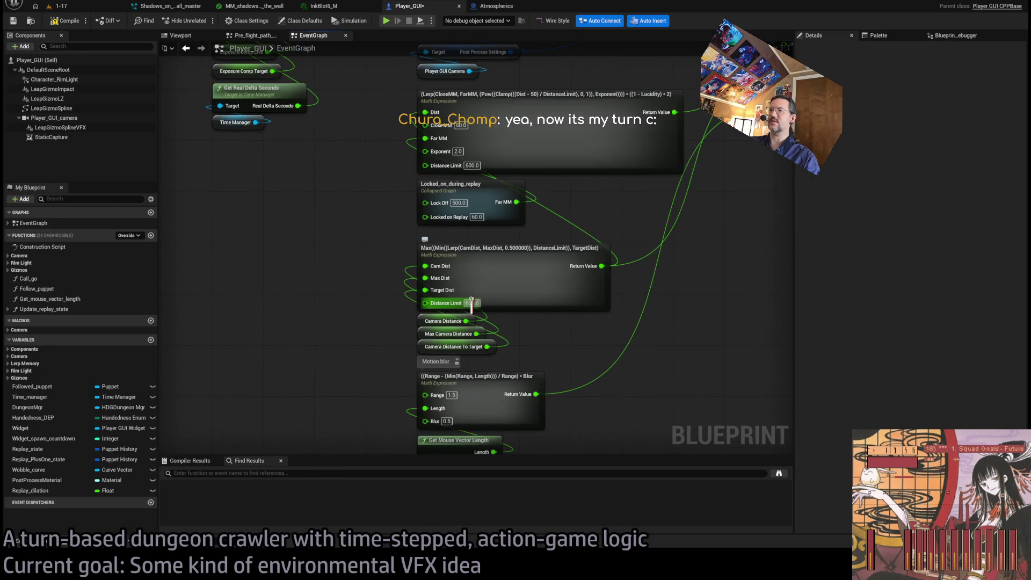
drag(472, 303, 457, 278)
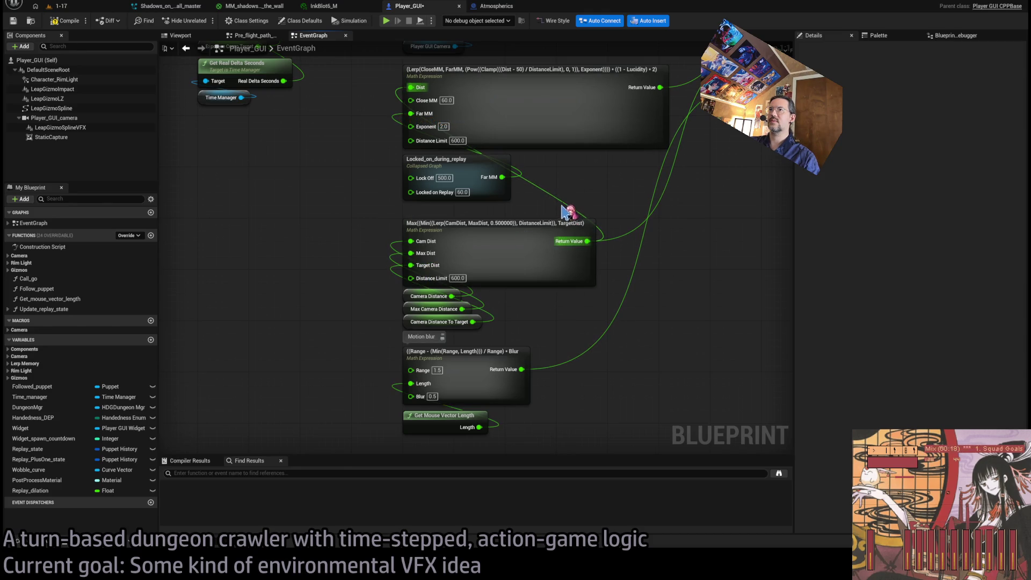
drag(579, 191, 562, 260)
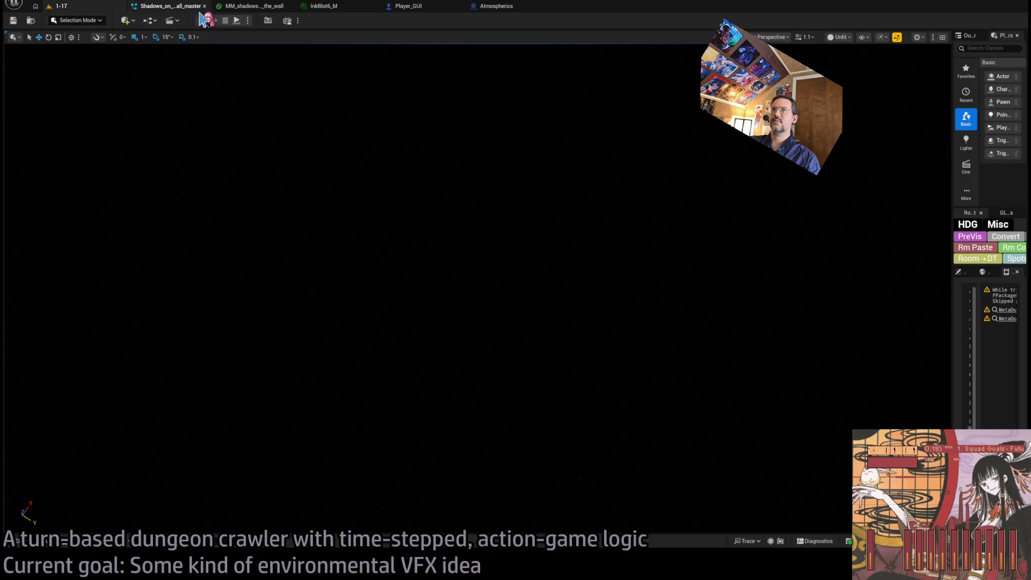
Step: Set Lock Off to 600.0 and Locked on Replay to 90.0 on the replay lock node
click(496, 6)
click(411, 6)
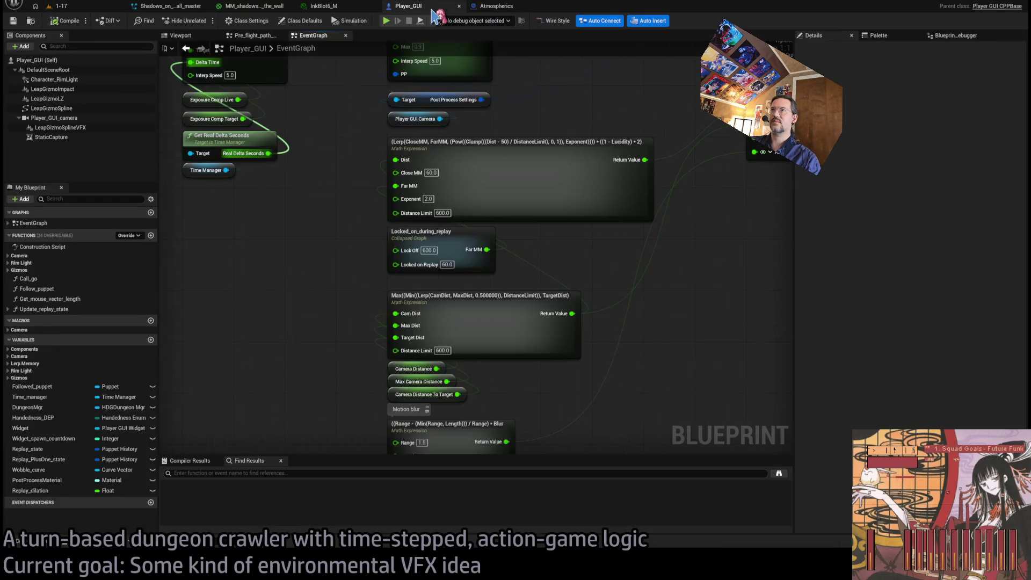
click(446, 264)
text(90)
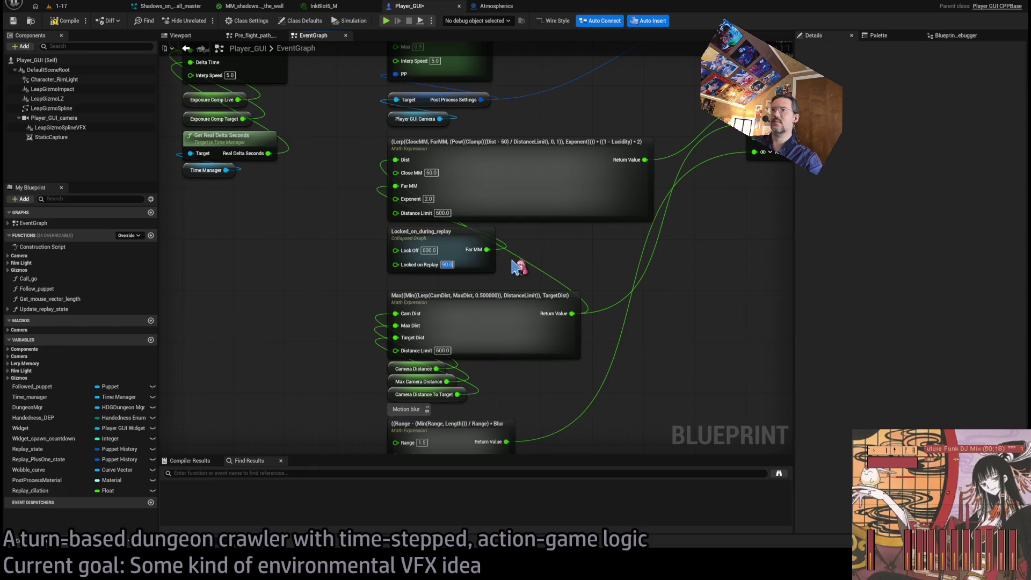
click(58, 6)
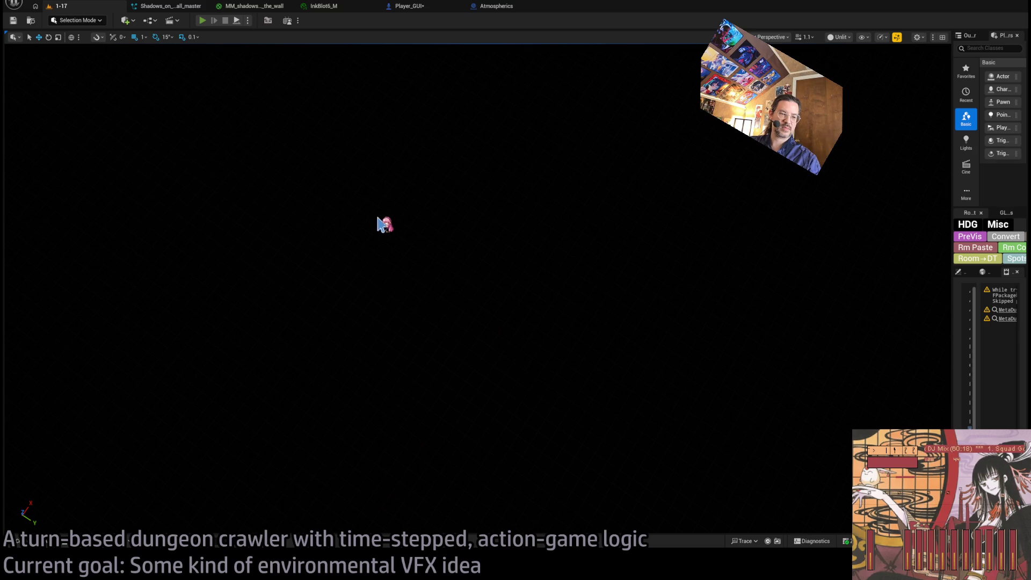
Step: Run a Play-In-Editor test of level 1-17 with the character in the hall, then stop it
key(alt+p)
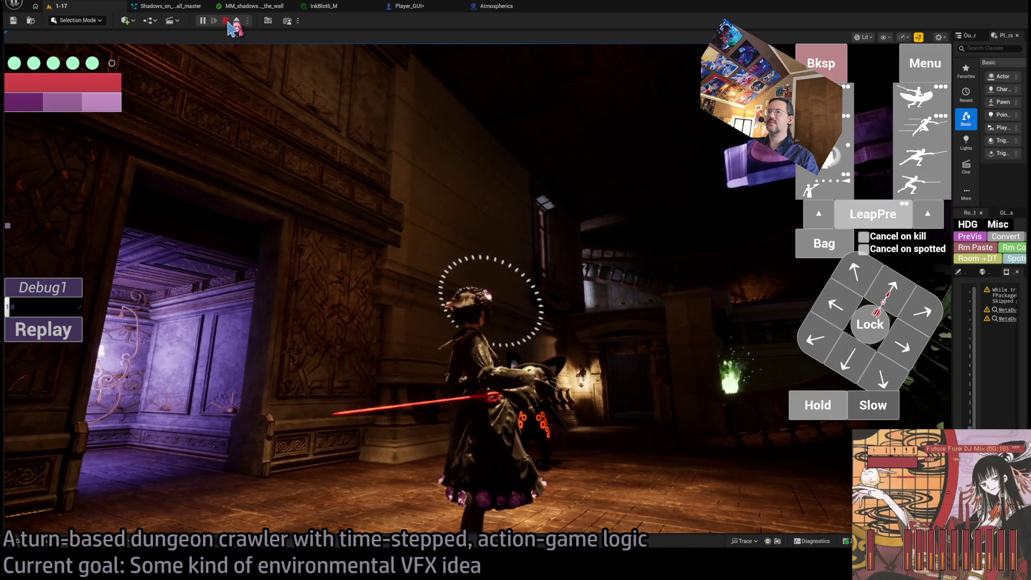
click(226, 22)
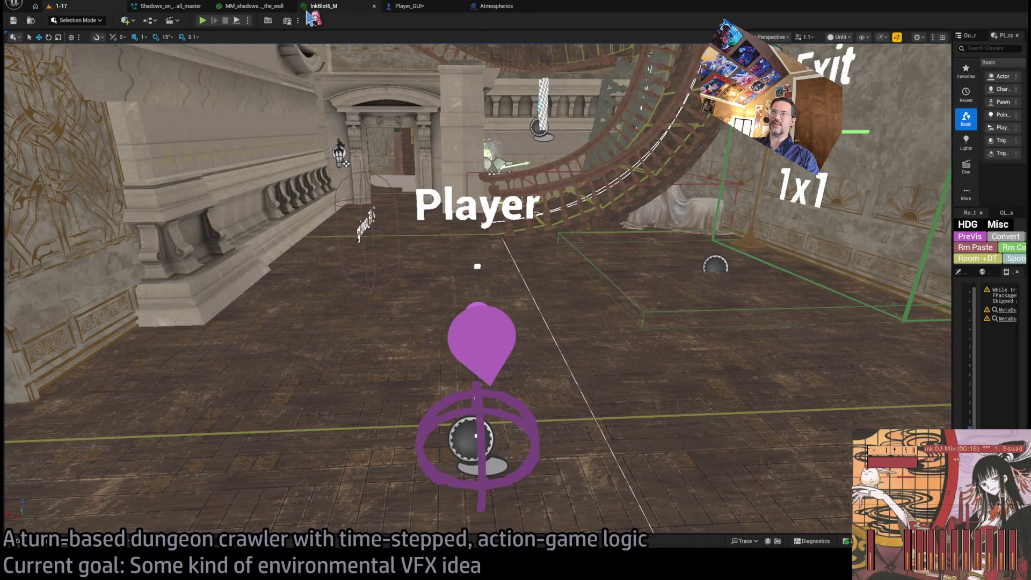
Step: Look over MM_shadows_on_the_wall, InkBlot6_M and the ink-blot Niagara system, ending on Player_GUI
click(260, 7)
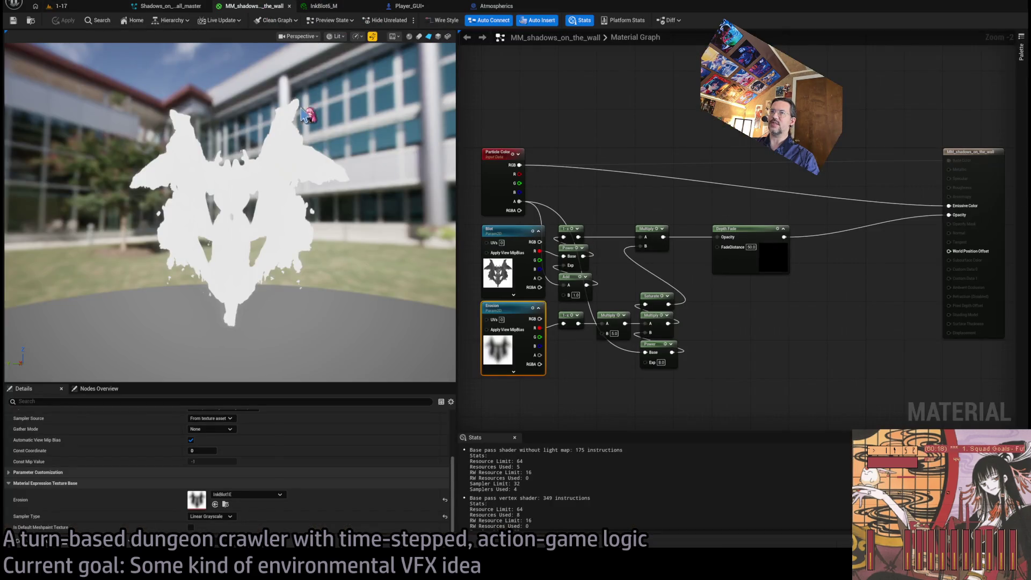
click(339, 11)
click(253, 6)
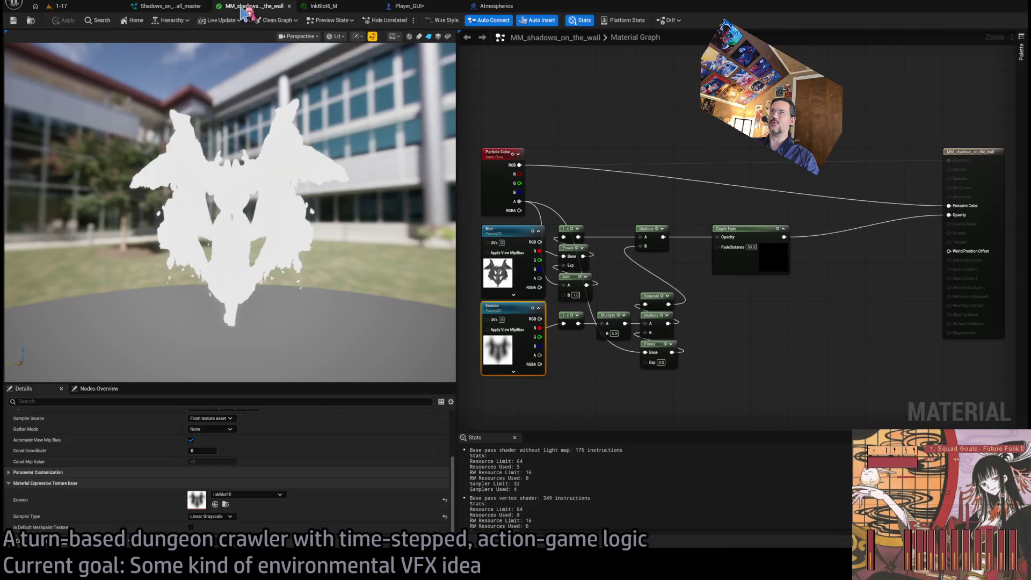
click(169, 5)
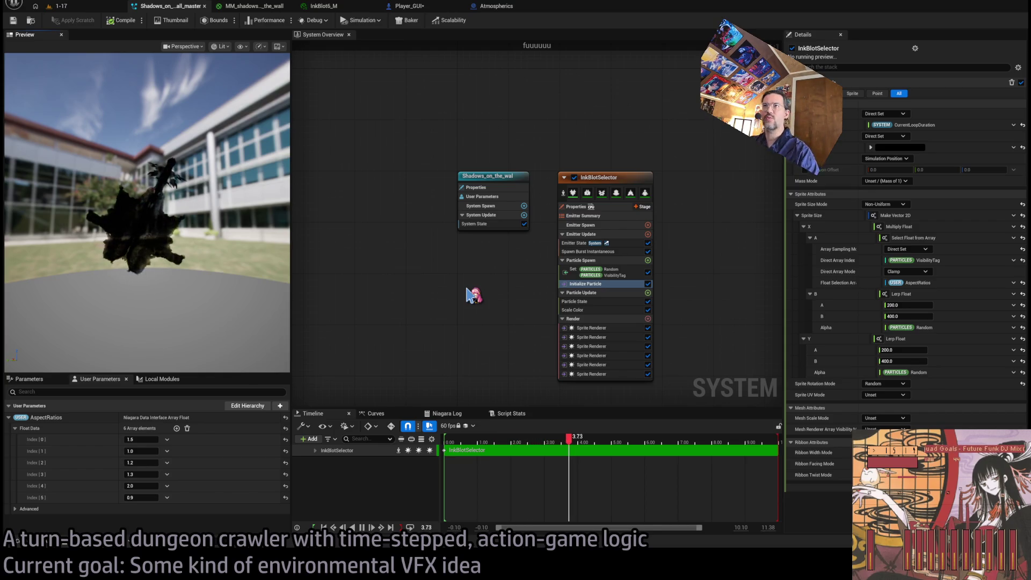
click(427, 7)
click(348, 6)
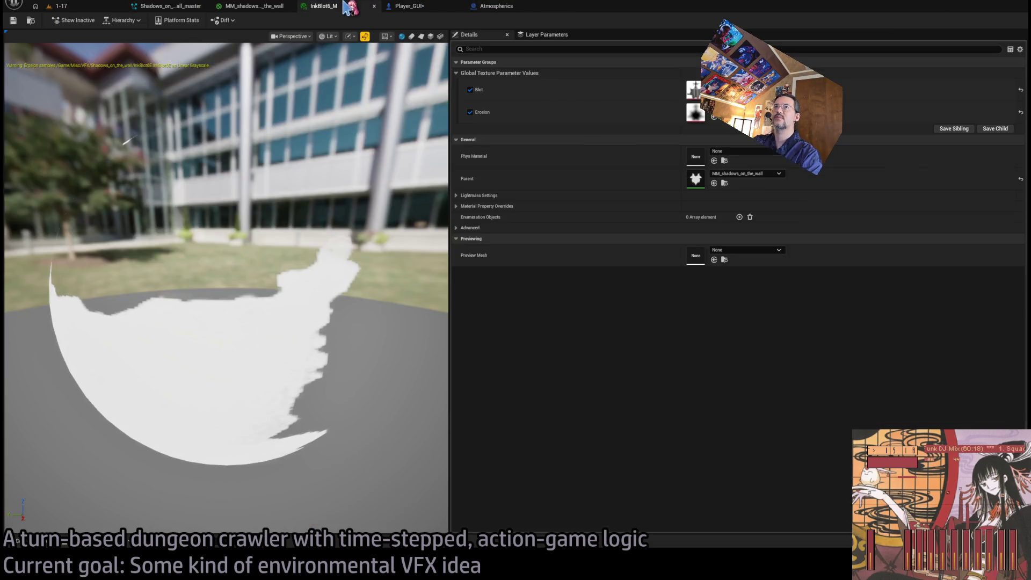
click(171, 5)
click(409, 6)
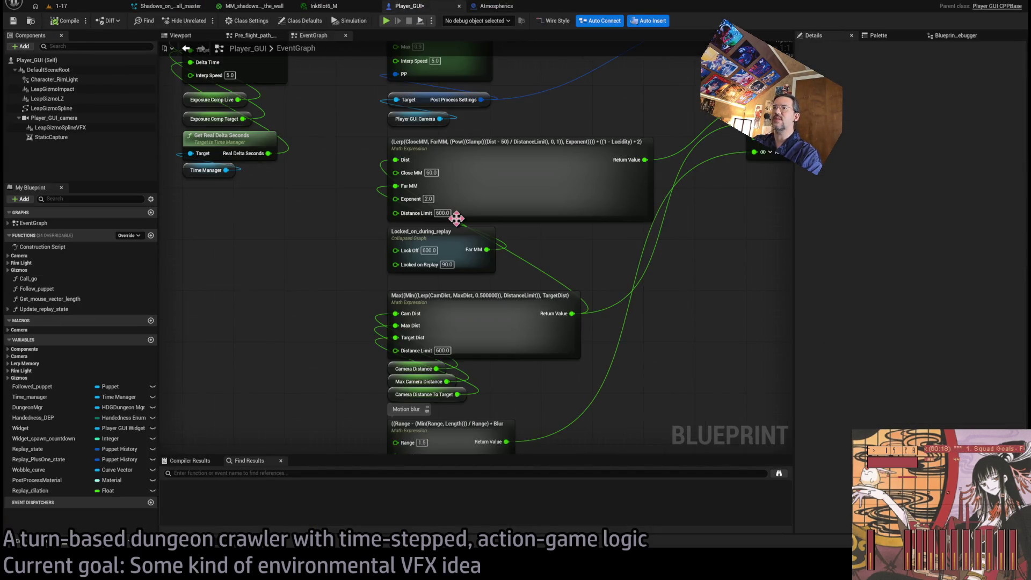
Step: Zoom to Spawn_InkBlots and wire Sphere Trace for Objects' exec output directly into the Branch
scroll(456, 218, down, 6)
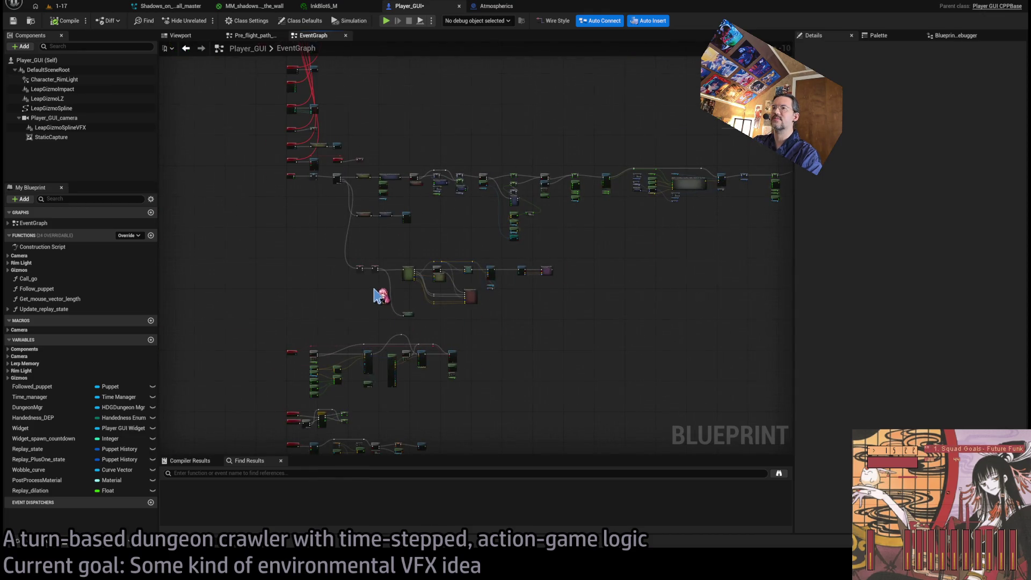
scroll(380, 296, up, 5)
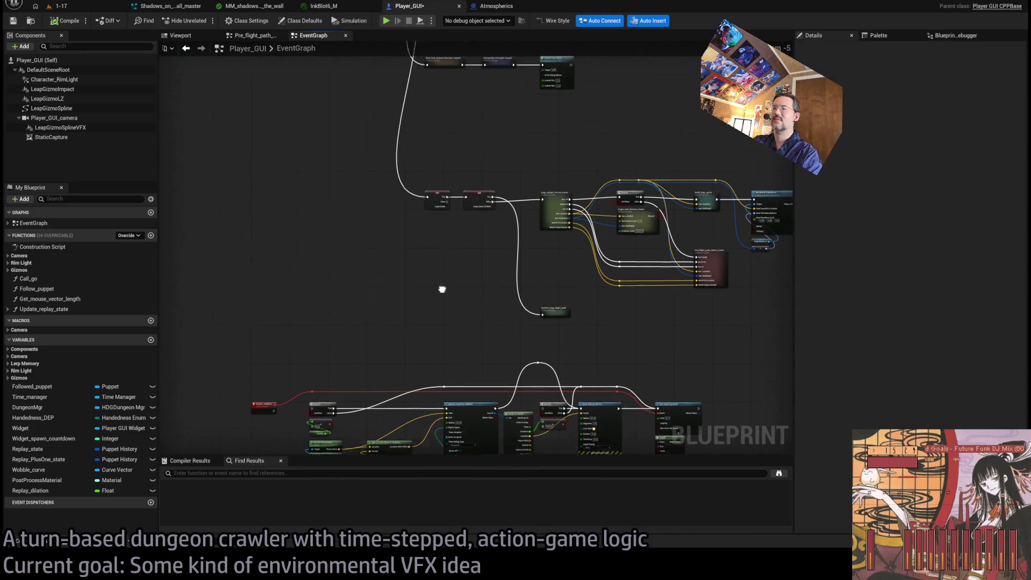
scroll(433, 306, down, 3)
scroll(417, 286, up, 5)
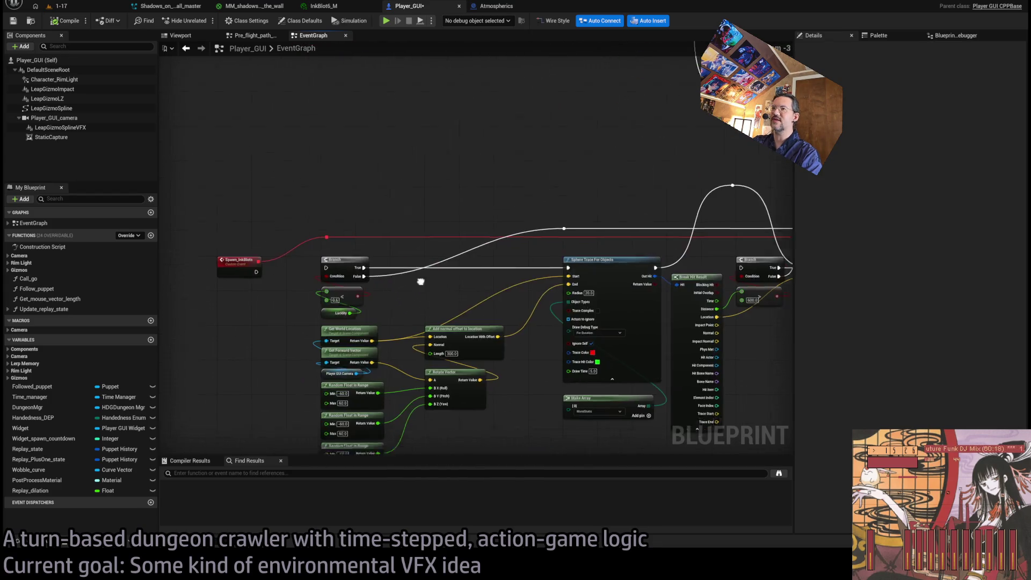
scroll(420, 281, up, 3)
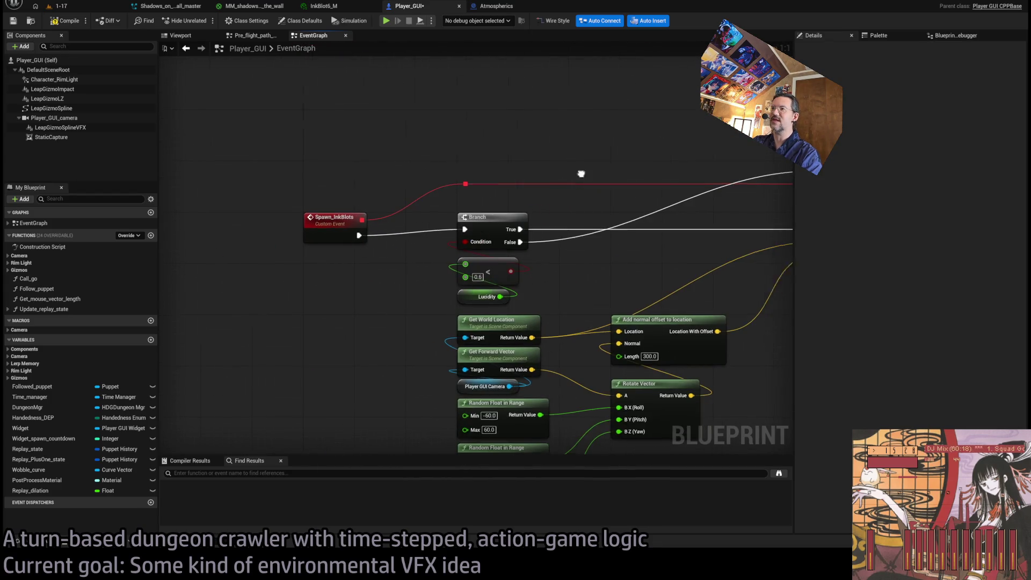
scroll(477, 172, down, 2)
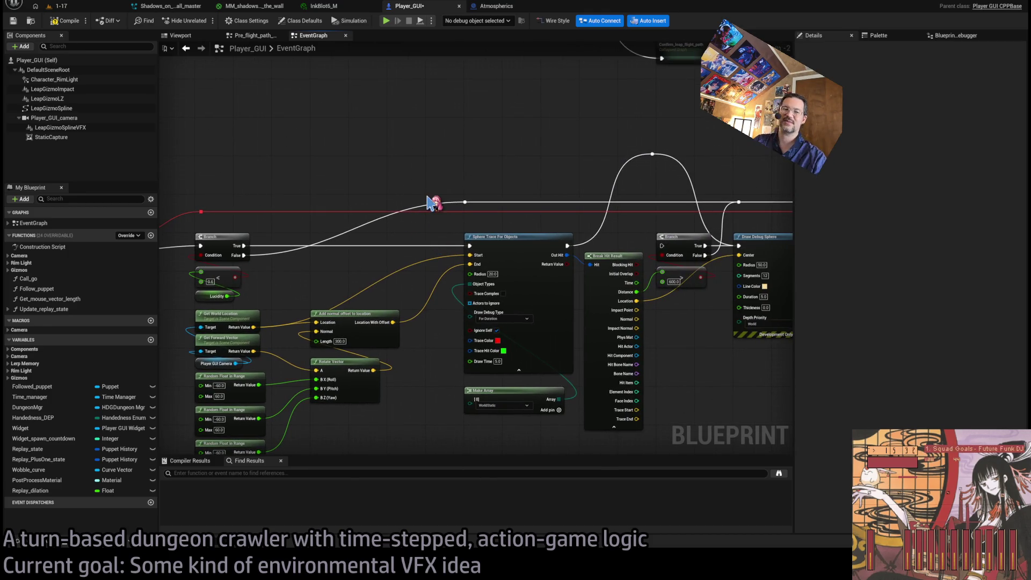
scroll(417, 203, up, 2)
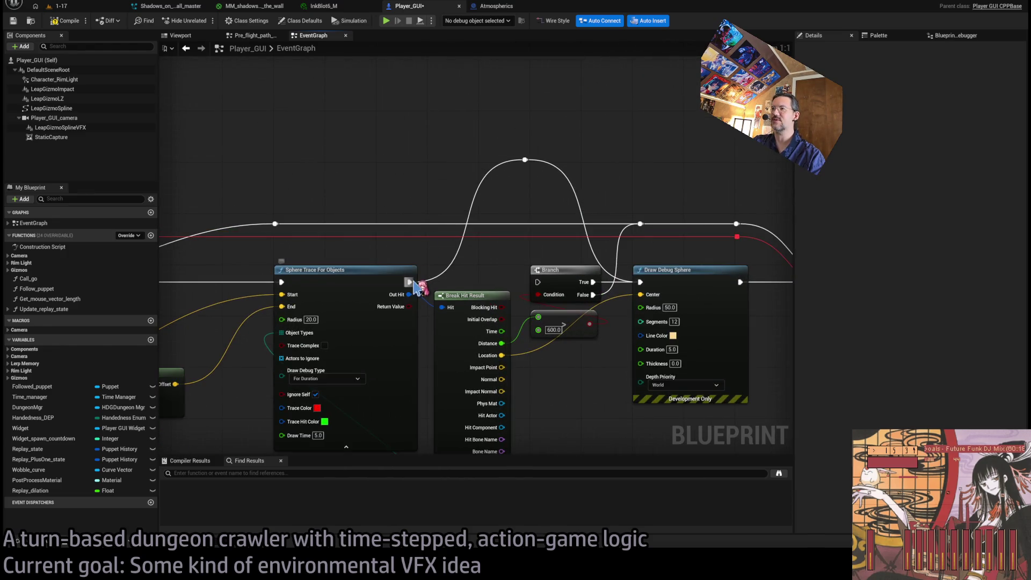
drag(409, 282, 537, 282)
drag(603, 154, 520, 154)
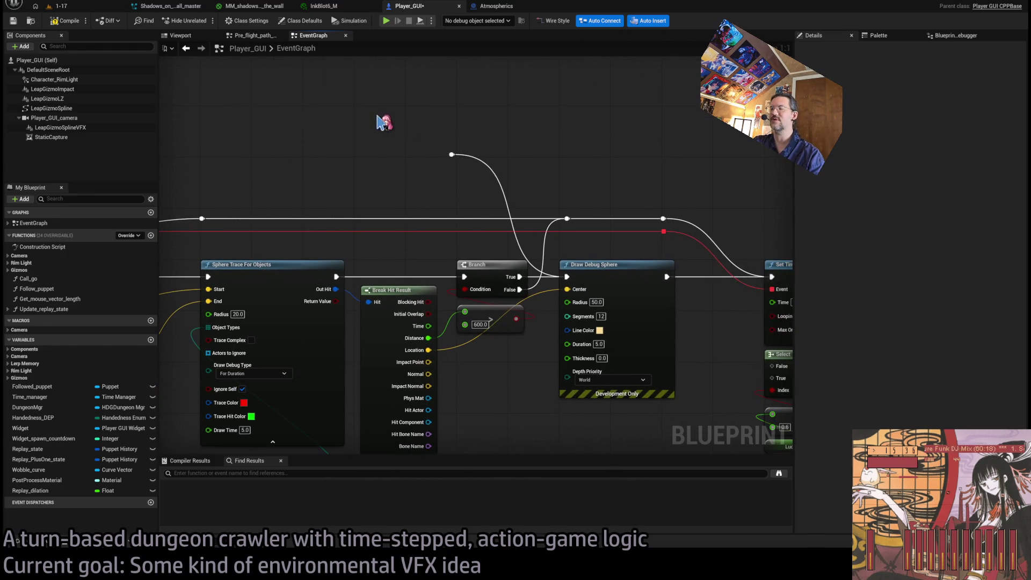
Step: Pull Draw Debug Sphere's Center wire away from Break Hit Result's Location output
drag(378, 122, 408, 127)
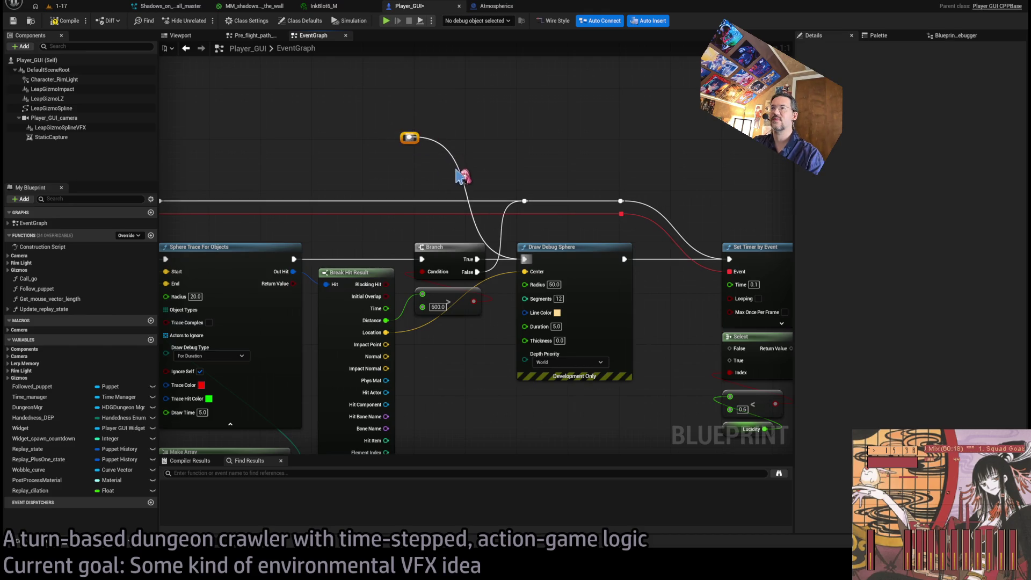
mouse_move(459, 121)
mouse_down()
mouse_move(453, 154)
mouse_move(494, 329)
mouse_move(495, 302)
mouse_move(508, 308)
mouse_up()
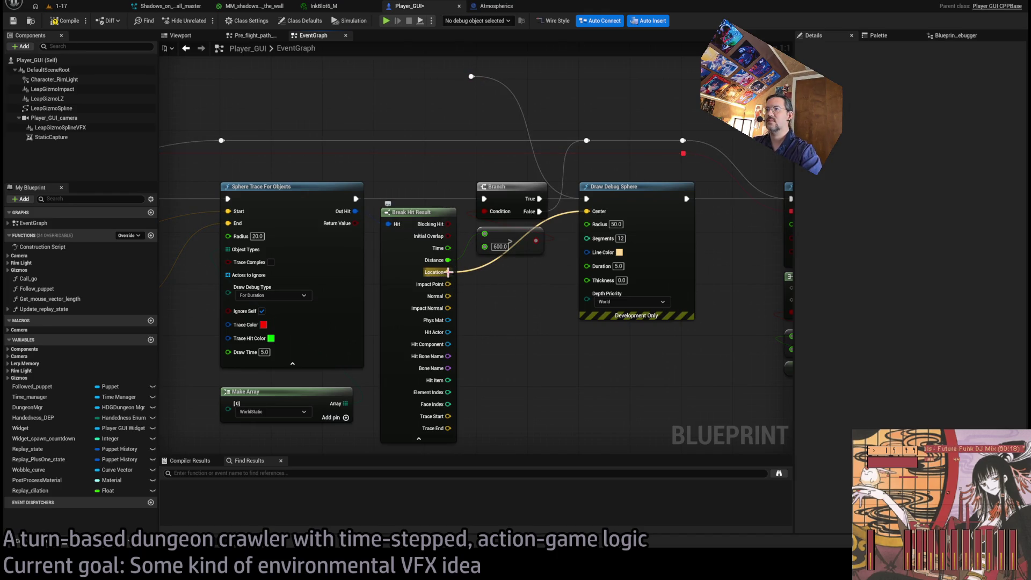
drag(523, 308, 483, 321)
mouse_move(549, 226)
mouse_down()
mouse_move(545, 374)
mouse_move(566, 371)
mouse_up()
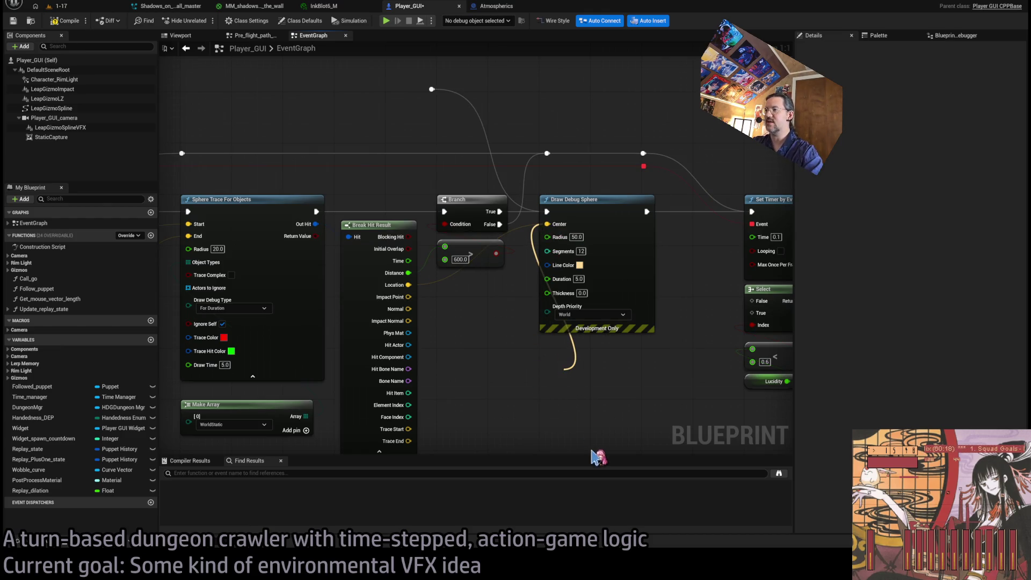
Step: Add a Select node feeding the debug sphere's Center, choosing by Blocking Hit with the hit Location
click(595, 458)
drag(584, 376, 567, 352)
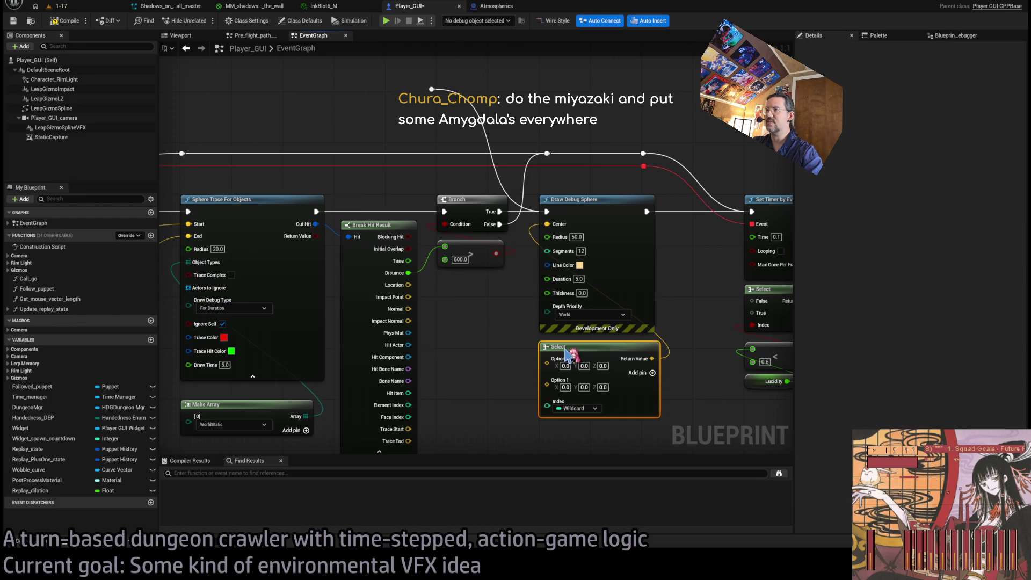
click(465, 307)
drag(408, 236, 547, 406)
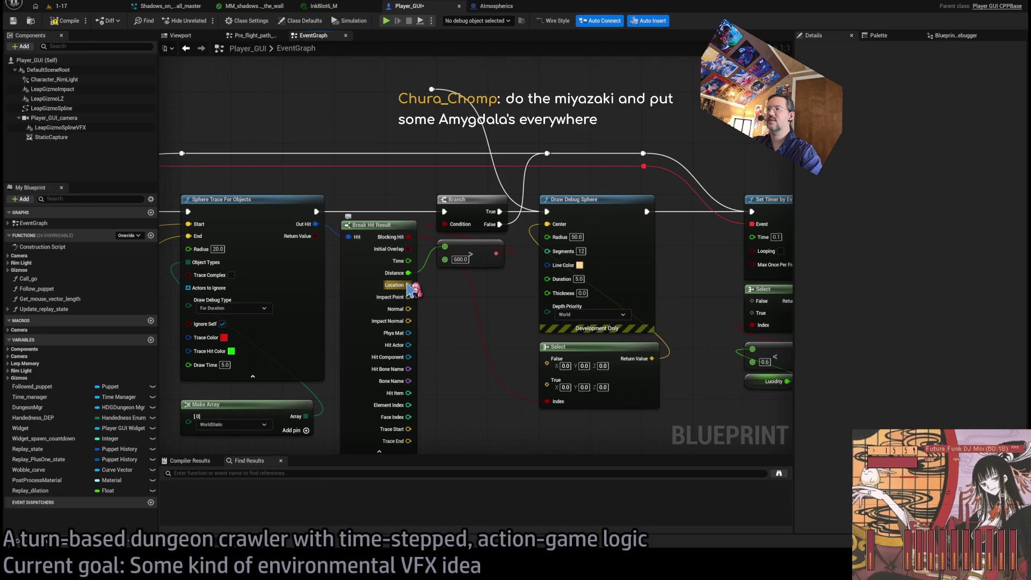
mouse_move(409, 286)
mouse_down()
mouse_move(472, 346)
mouse_move(560, 391)
mouse_up()
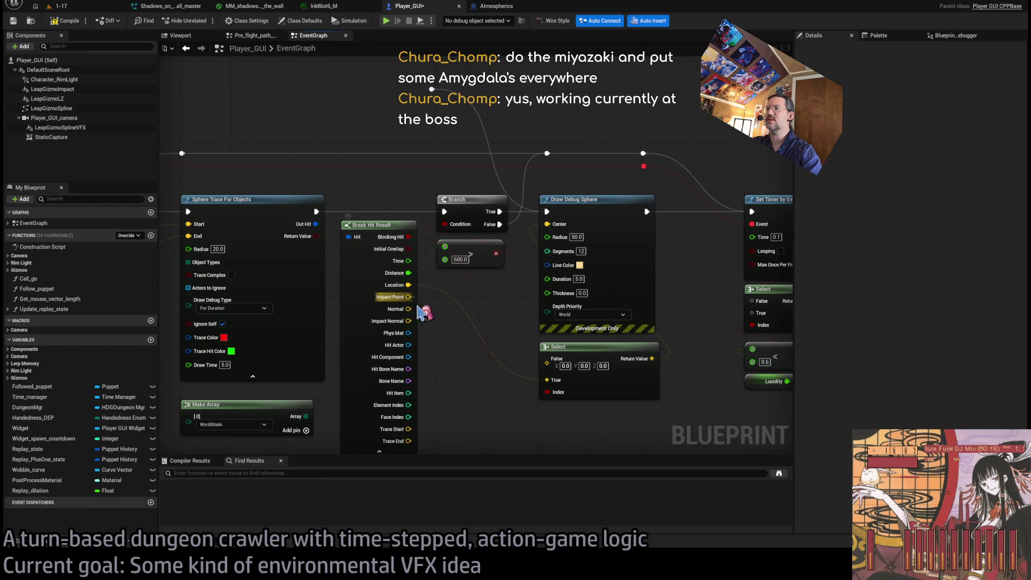
Step: Connect Location With Offset into the Sphere Trace node through a reroute node
scroll(409, 297, down, 2)
drag(410, 297, 517, 328)
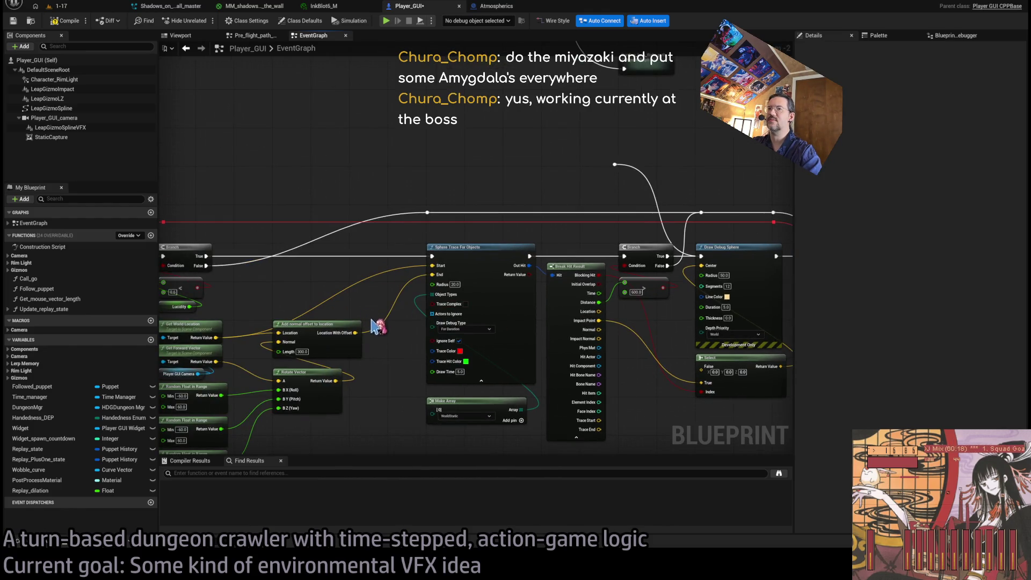
mouse_move(376, 326)
mouse_down()
mouse_move(494, 344)
mouse_move(416, 356)
mouse_up()
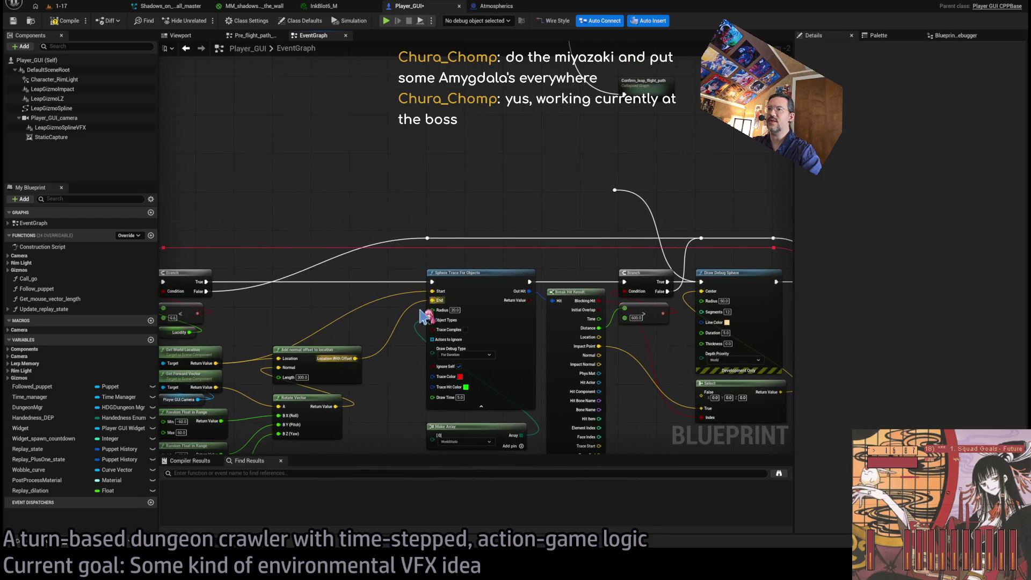
drag(355, 359, 434, 271)
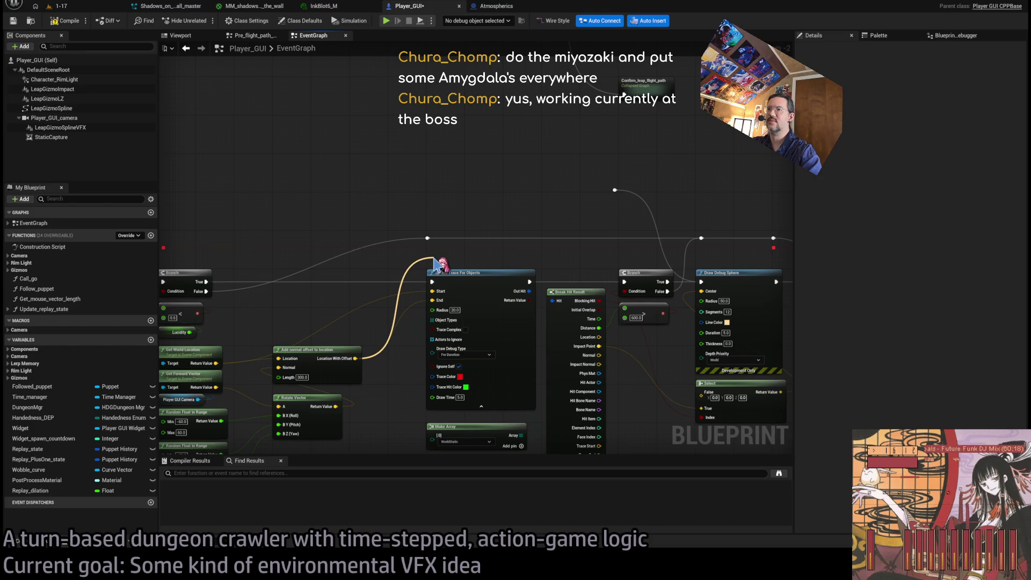
mouse_move(433, 260)
mouse_down()
mouse_move(629, 264)
mouse_move(602, 267)
mouse_up()
mouse_move(398, 348)
mouse_down()
mouse_move(456, 325)
mouse_move(547, 344)
mouse_move(529, 292)
mouse_up()
scroll(457, 325, up, 2)
Step: Wire Trace End and then Break Hit Result's Impact Point into the Select node's True input
mouse_move(472, 331)
mouse_down()
mouse_move(429, 370)
mouse_move(280, 352)
mouse_move(405, 351)
mouse_move(240, 318)
mouse_up()
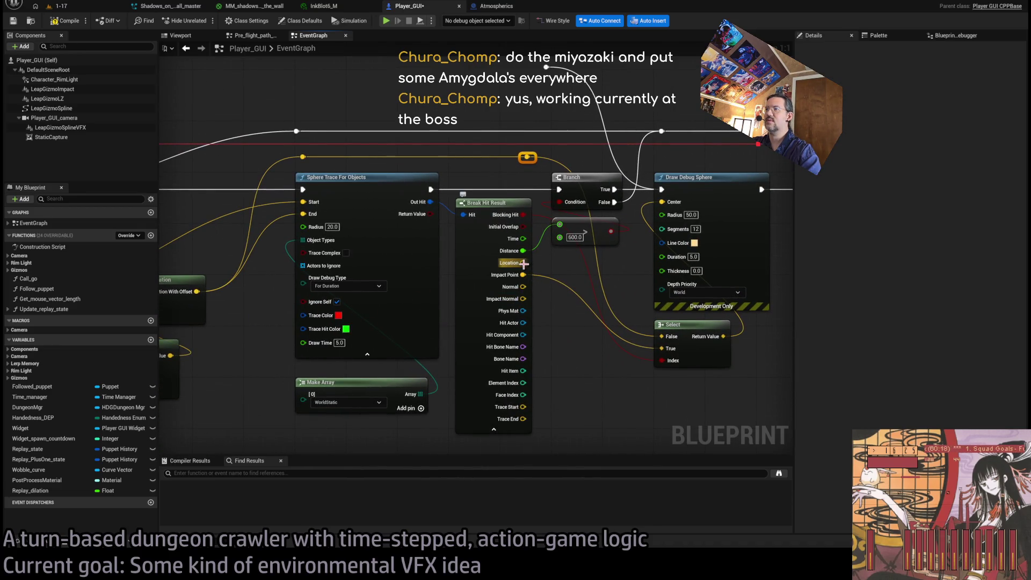
mouse_move(522, 419)
mouse_down()
mouse_move(671, 350)
mouse_move(661, 336)
mouse_up()
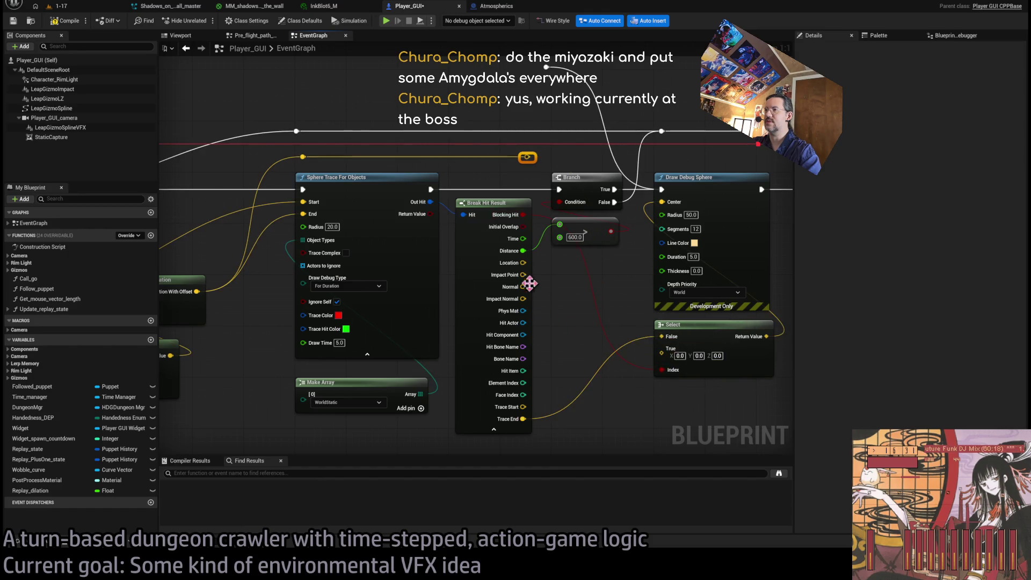
drag(490, 160, 302, 157)
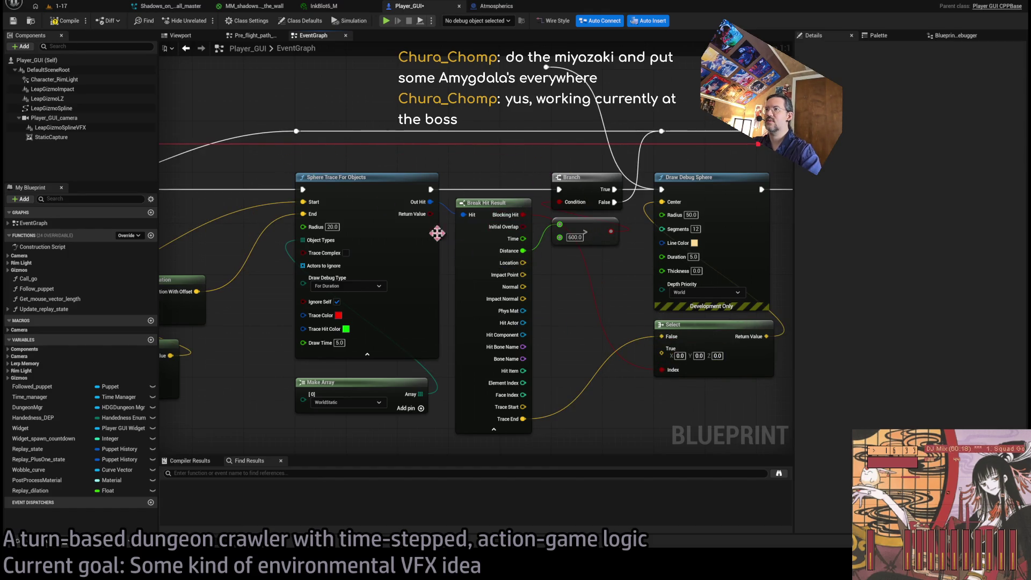
mouse_move(522, 274)
mouse_down()
mouse_move(647, 370)
mouse_move(663, 349)
mouse_up()
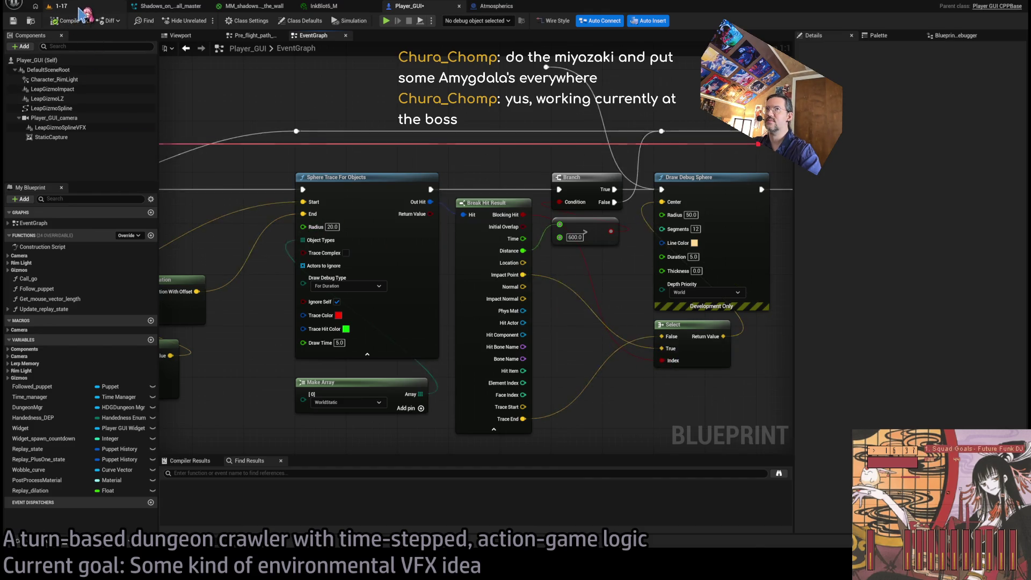
click(60, 6)
key(alt+p)
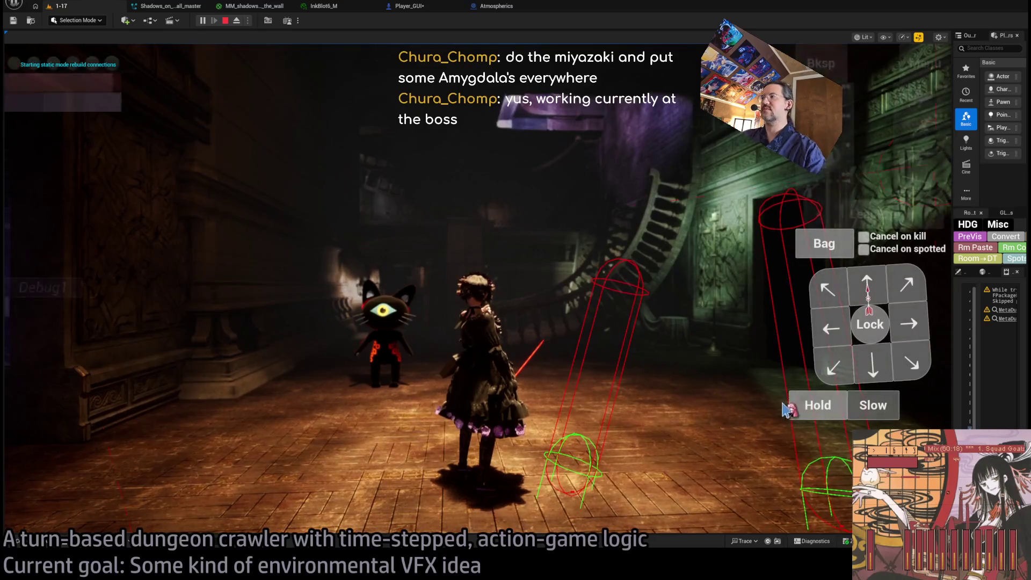
double_click(808, 406)
click(48, 400)
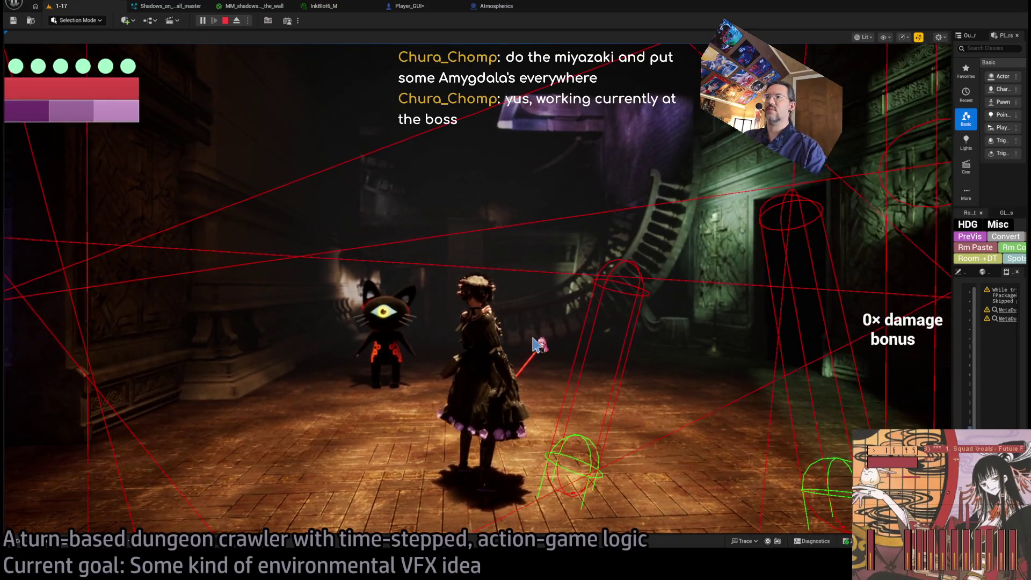
key(Escape)
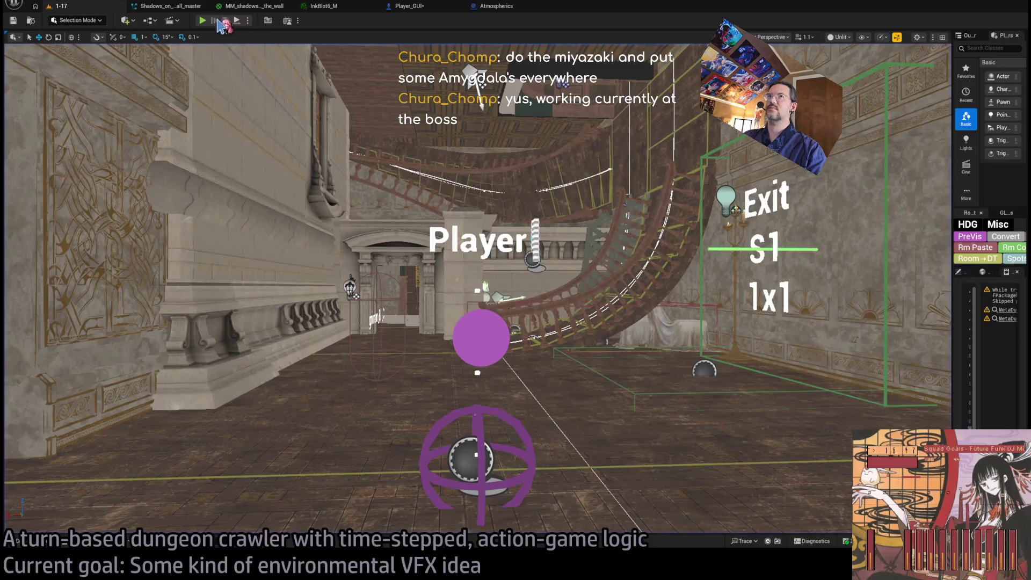
key(alt+p)
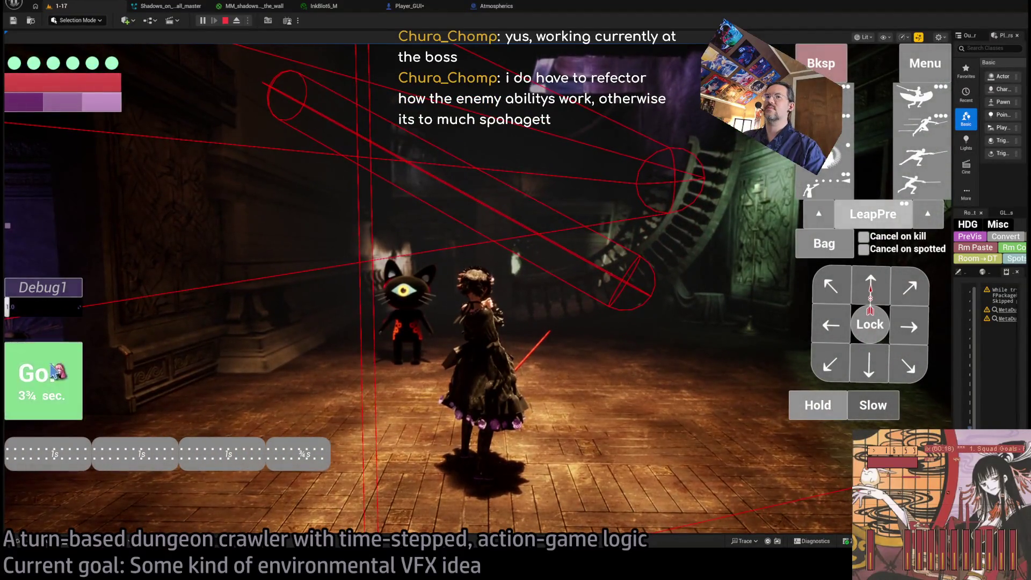
click(52, 370)
key(F8)
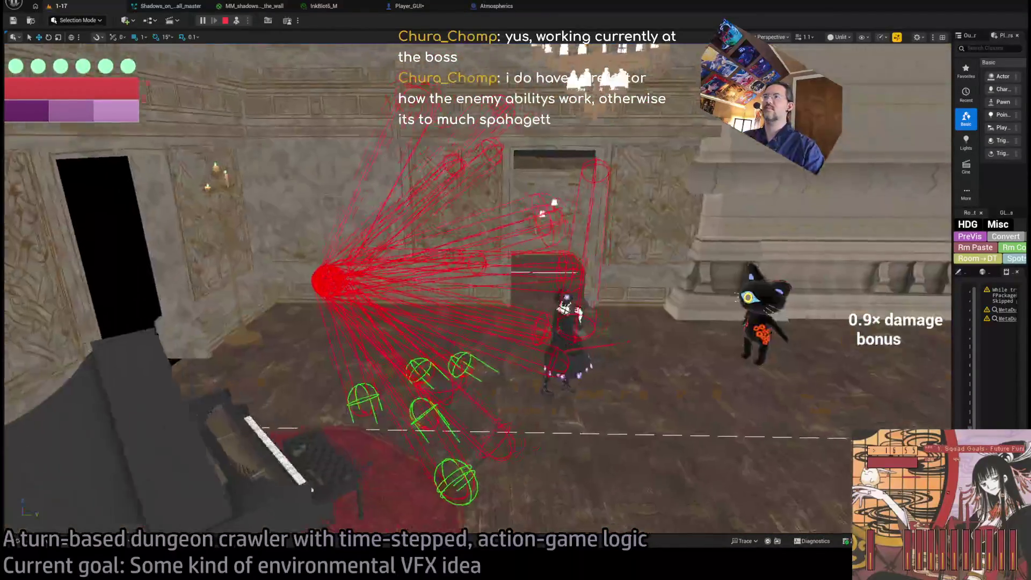
mouse_move(386, 46)
mouse_down()
mouse_move(376, 70)
mouse_move(385, 46)
mouse_up()
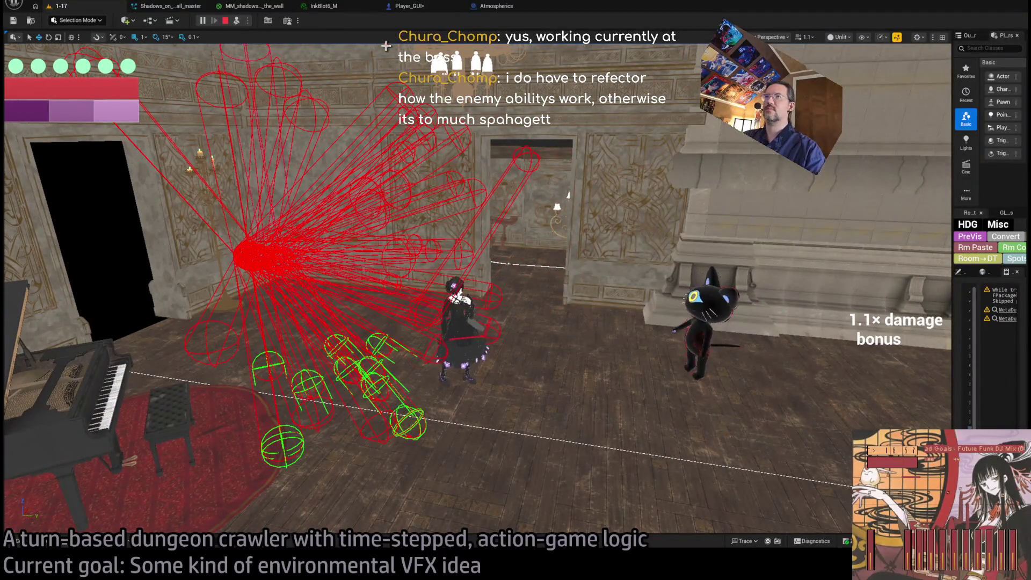
click(408, 6)
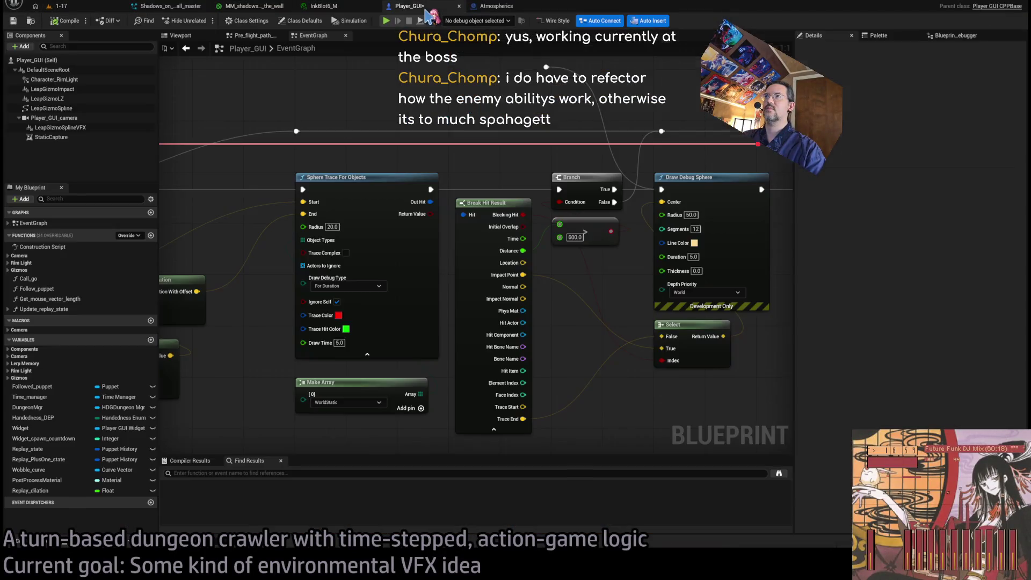
Step: Connect the Branch False output, then play-test level 1-17 to see the orange debug spheres
scroll(542, 201, up, 1)
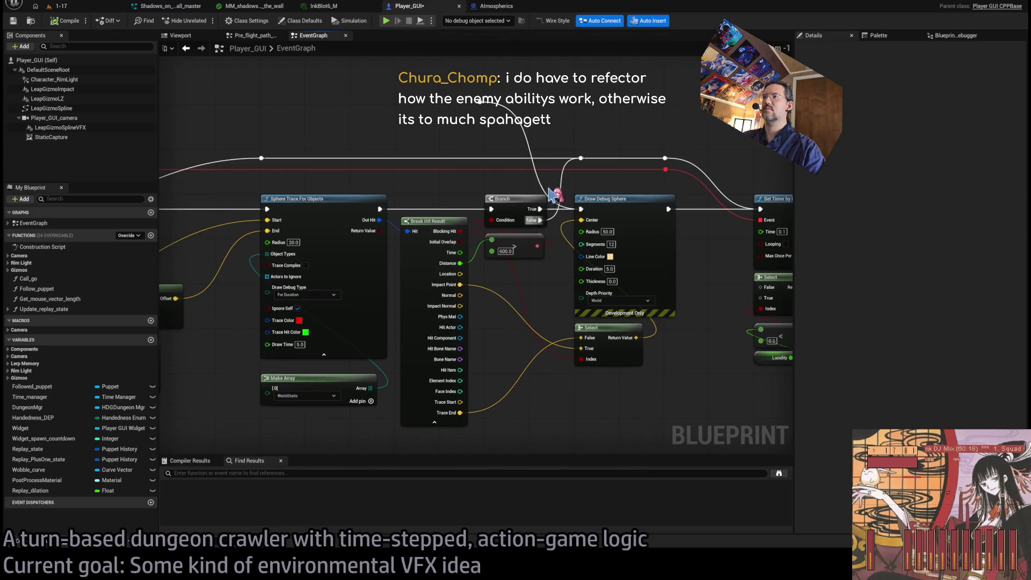
drag(538, 219, 539, 220)
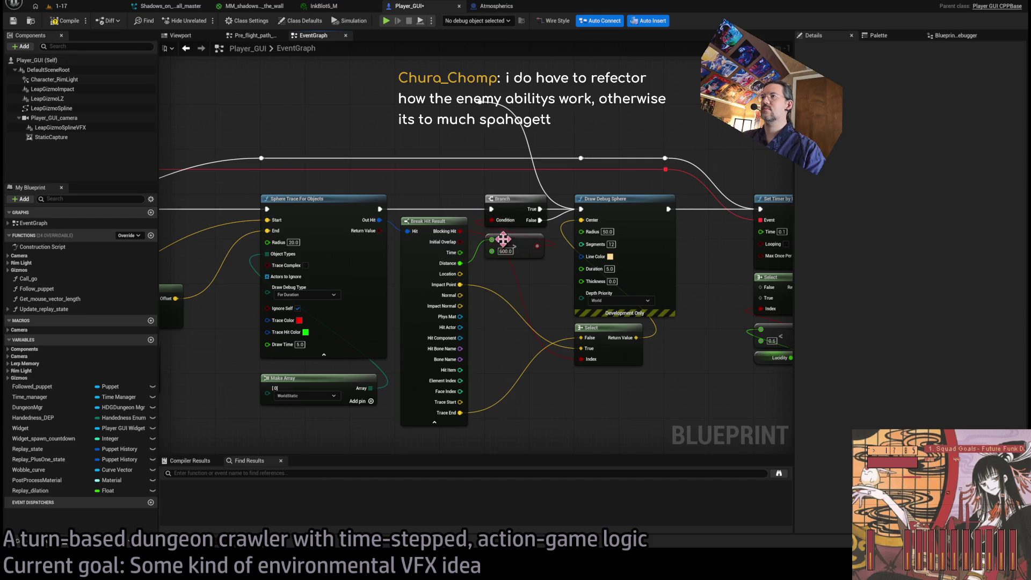
click(81, 7)
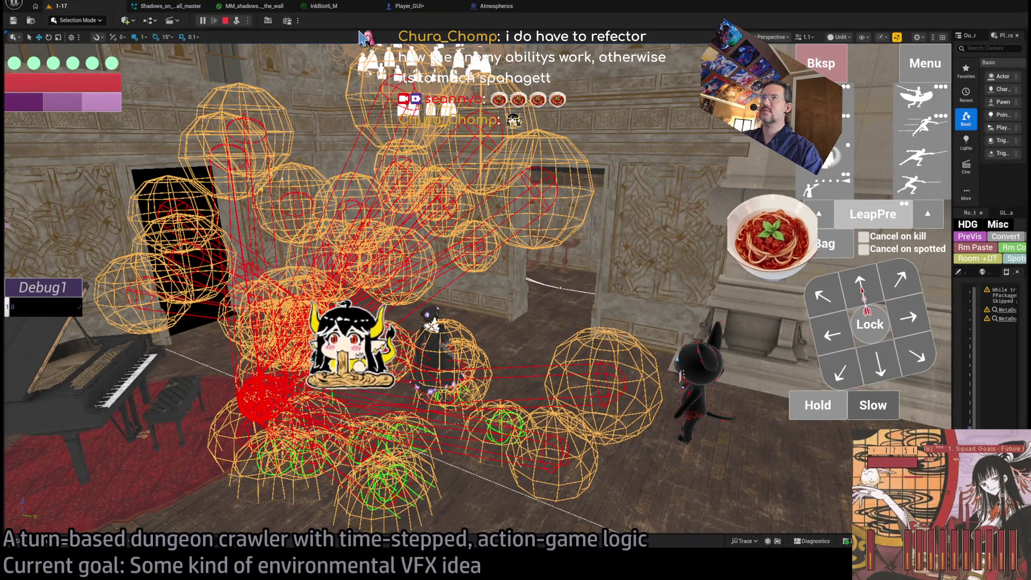
key(Escape)
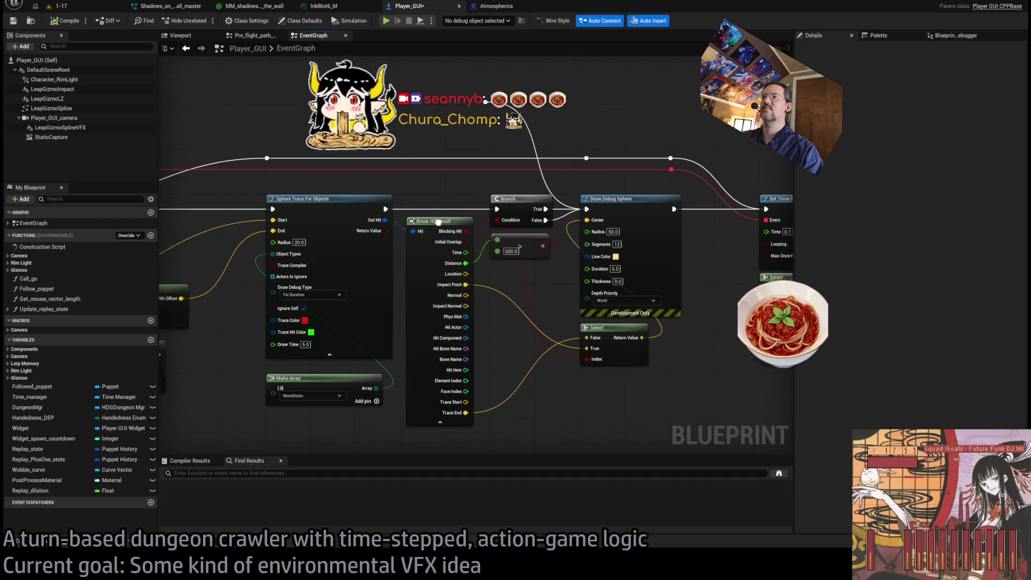
Step: Feed Break Hit Result's Distance into Print String's In String between the sphere trace and Branch
scroll(437, 222, up, 1)
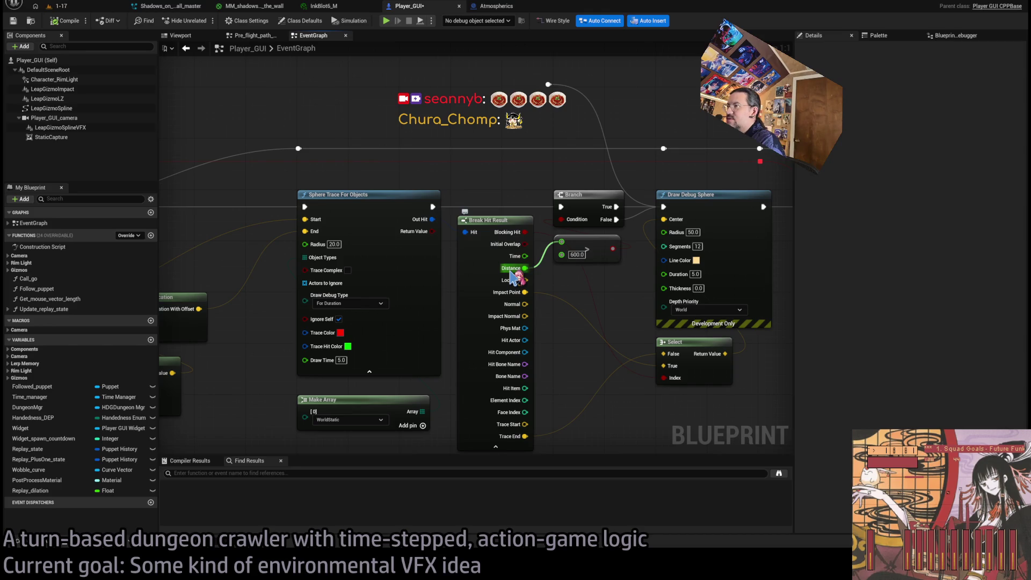
mouse_move(510, 275)
mouse_down()
mouse_move(382, 262)
mouse_move(421, 141)
mouse_up()
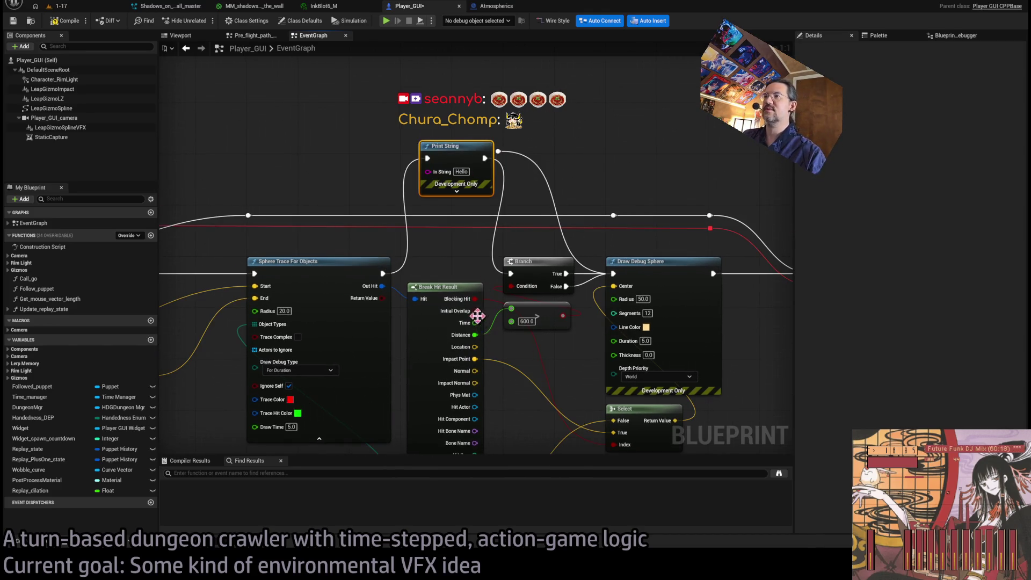
drag(475, 334, 465, 295)
drag(440, 170, 436, 172)
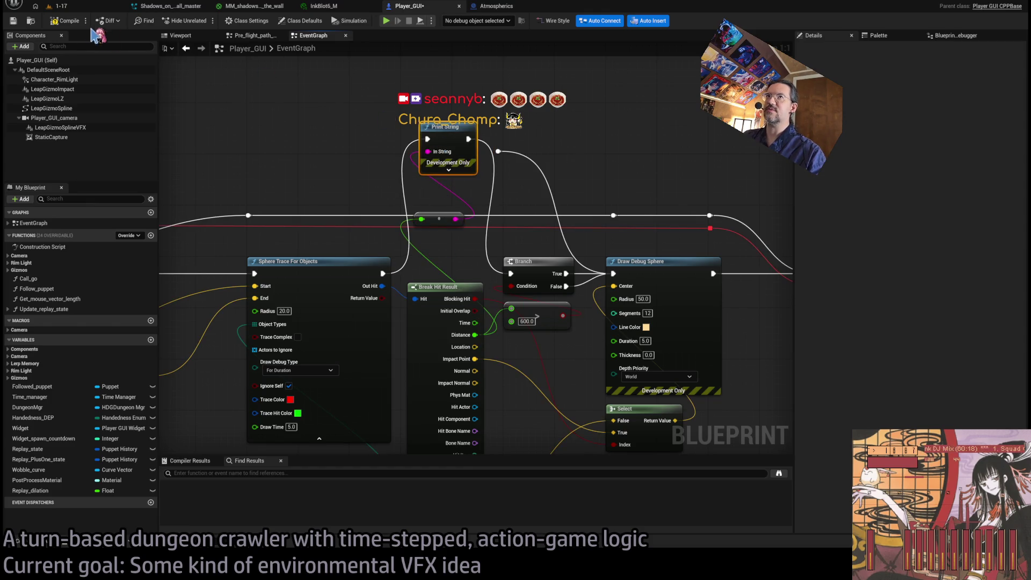
click(81, 8)
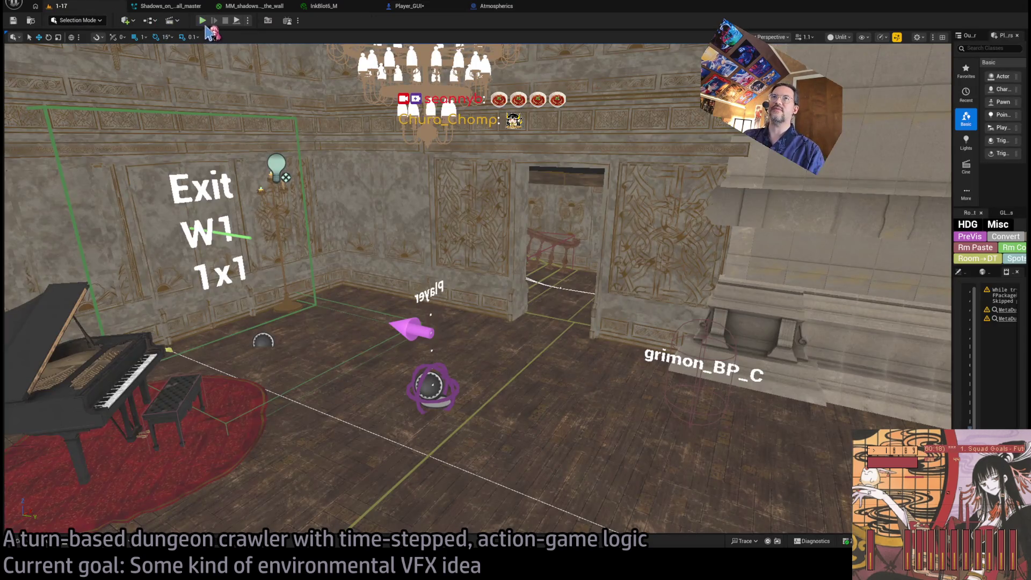
Step: Play-test with a queued turn to read printed distances like 215.08 and 132.54, then stop
key(alt+p)
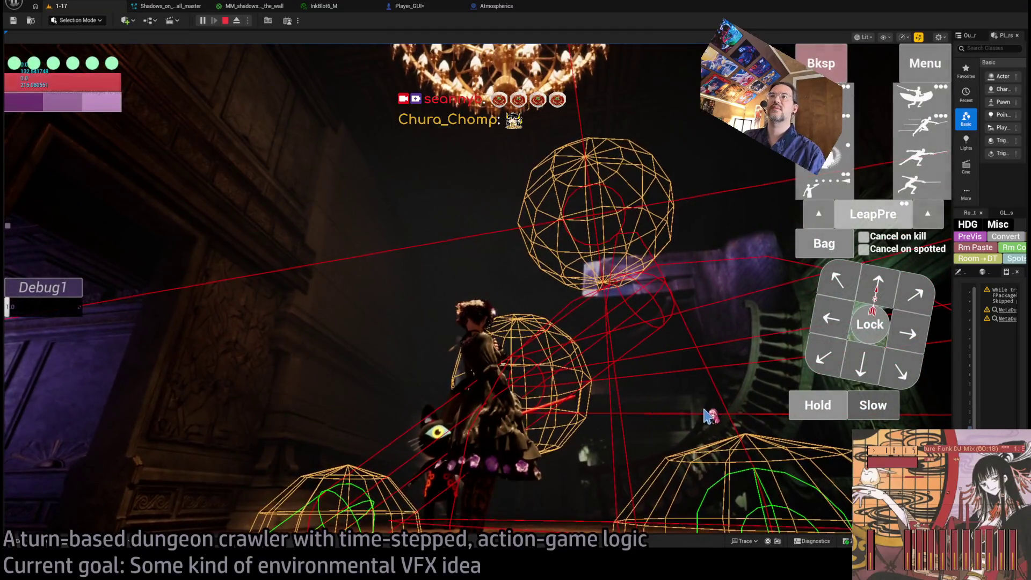
click(796, 404)
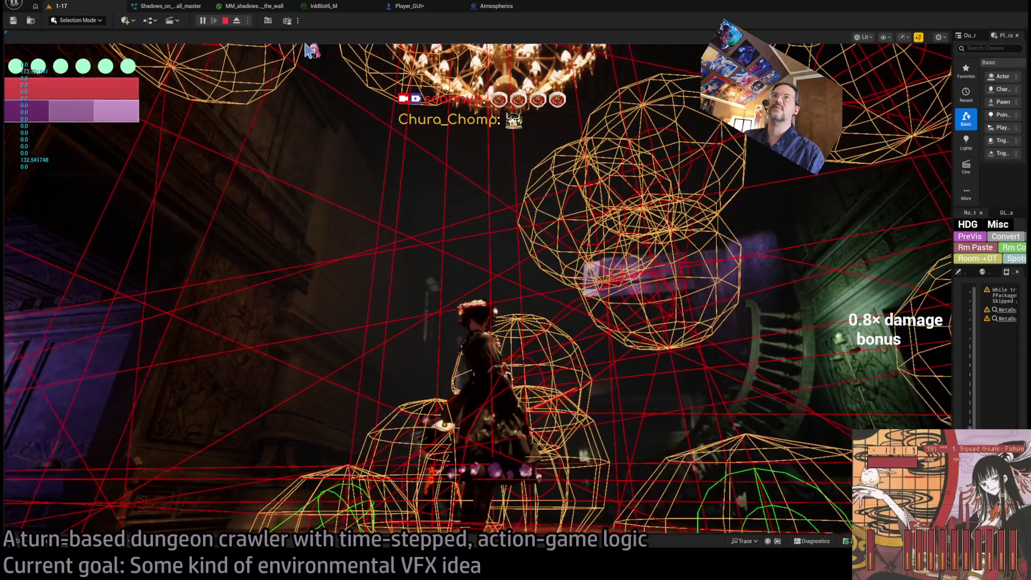
key(Escape)
click(425, 6)
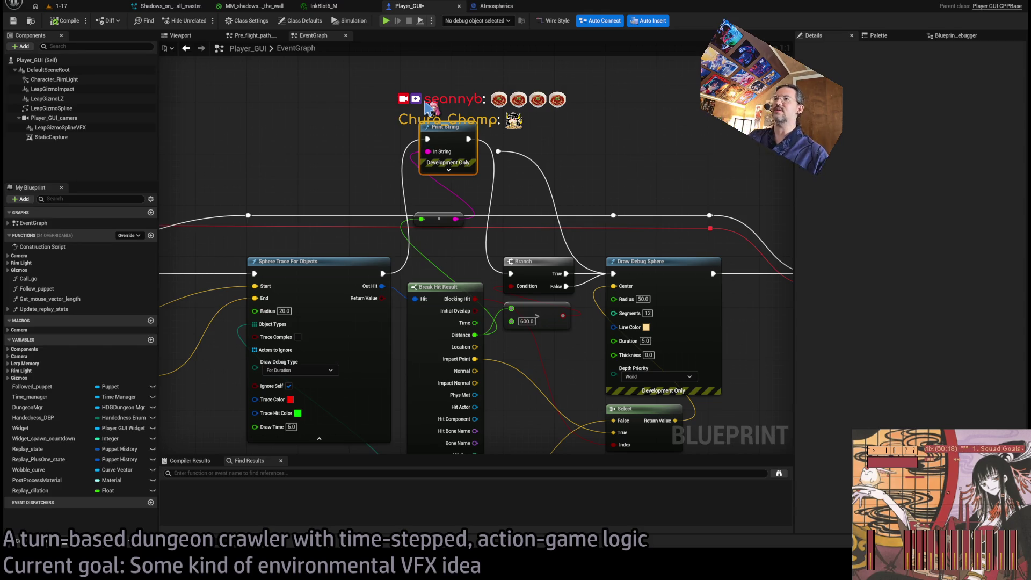
Step: Replace the Print String with a Distance (Vector) node between Trace Start and the Select output
key(Delete)
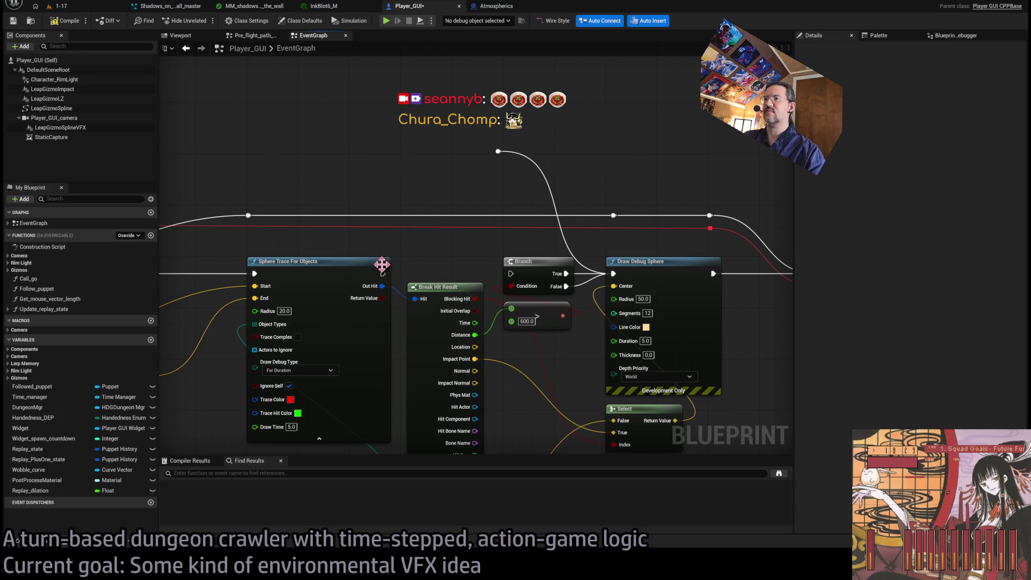
scroll(506, 227, down, 1)
scroll(506, 227, up, 2)
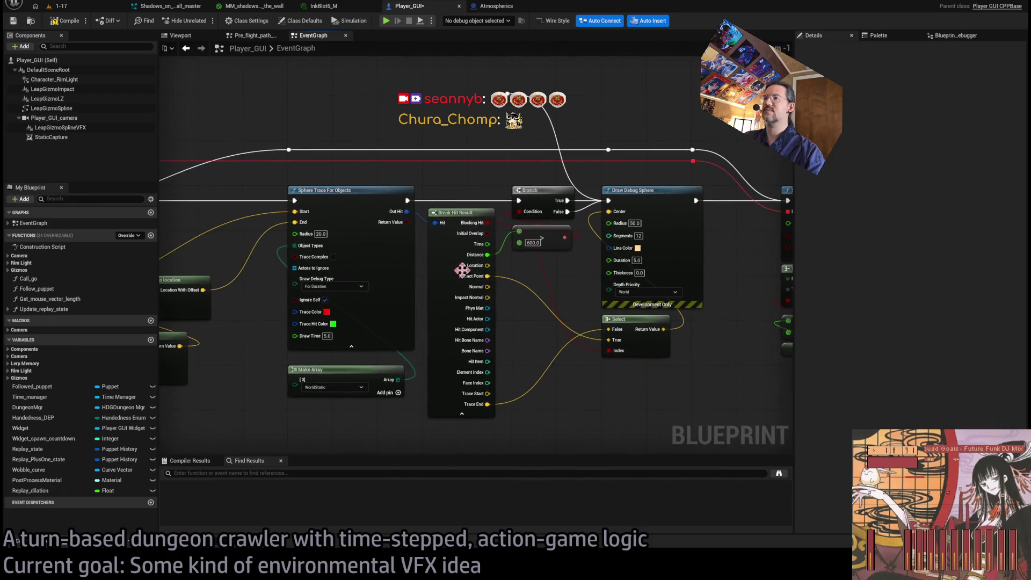
drag(590, 300, 590, 372)
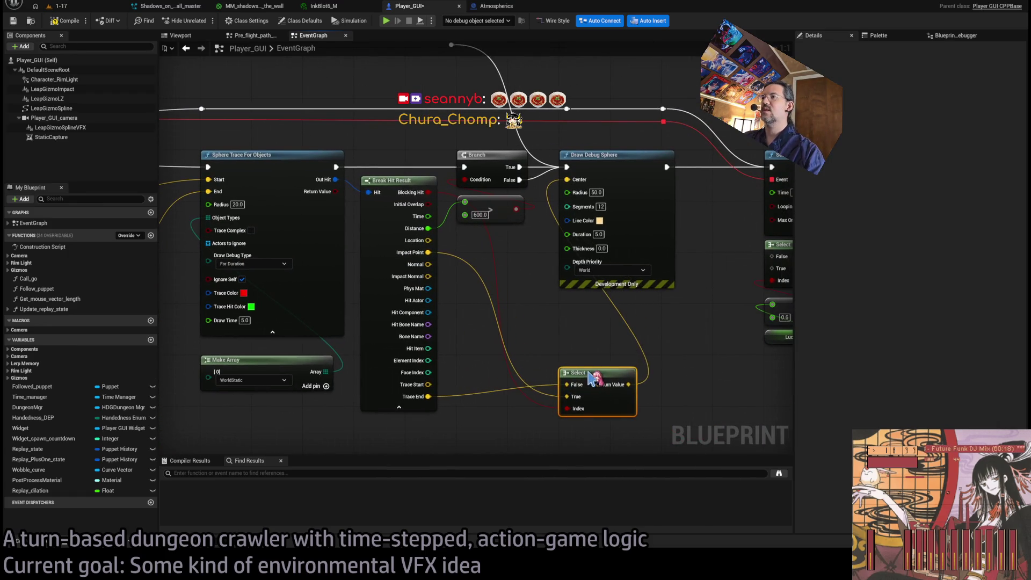
drag(428, 384, 565, 318)
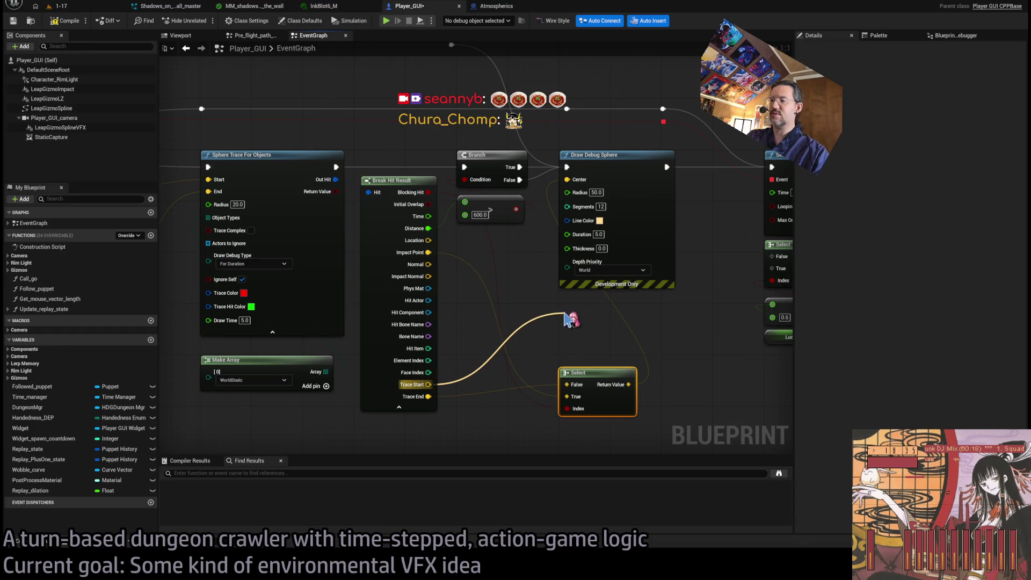
click(629, 387)
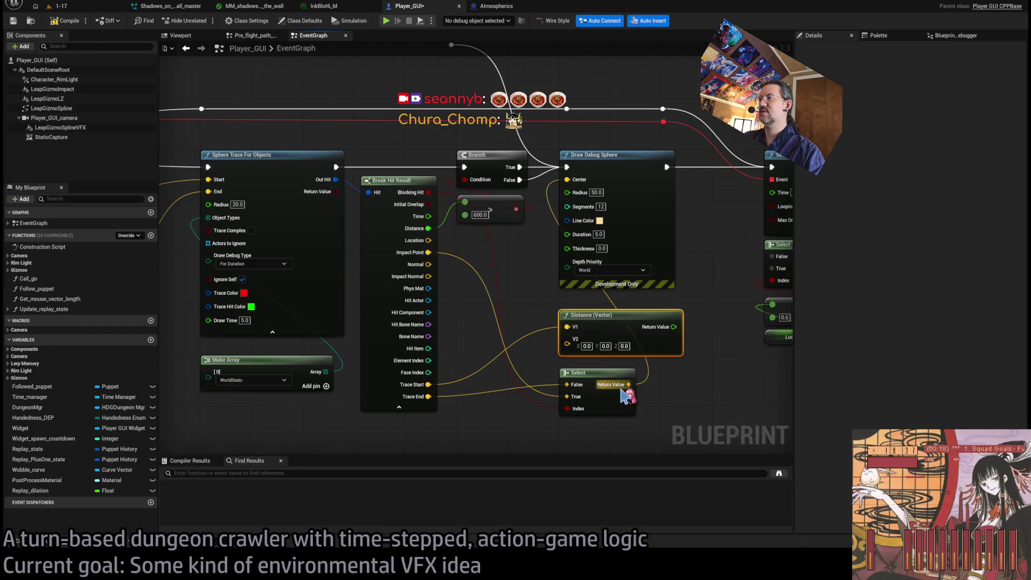
mouse_move(630, 384)
mouse_down()
mouse_move(543, 323)
mouse_move(500, 263)
mouse_up()
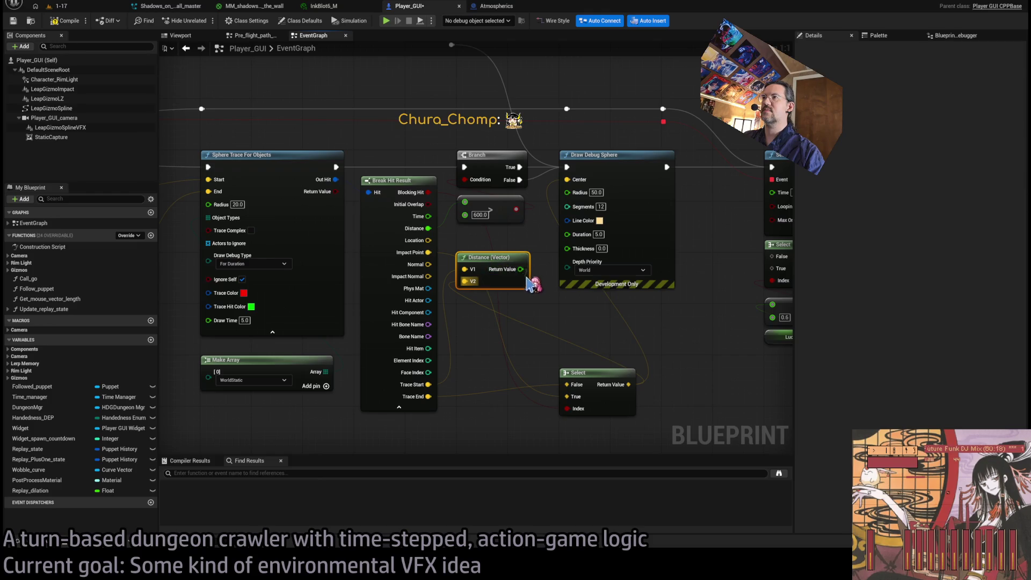
Step: Run Print String after Sphere Trace, printing the measured distance instead of Hello, then show level 1-17
mouse_move(429, 180)
mouse_down()
mouse_move(437, 230)
mouse_move(505, 234)
mouse_up()
drag(442, 226, 442, 96)
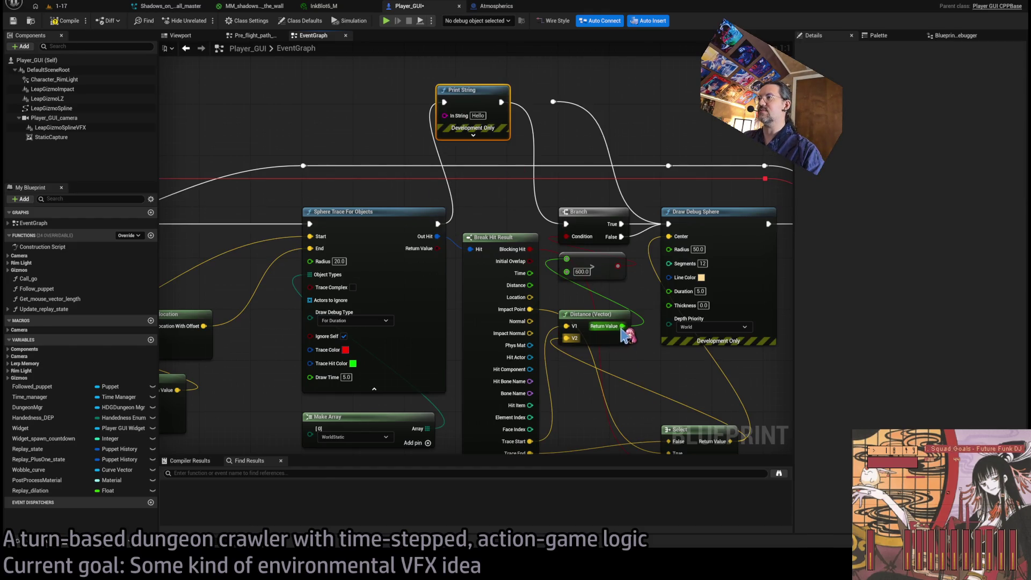
drag(622, 327, 445, 114)
click(93, 8)
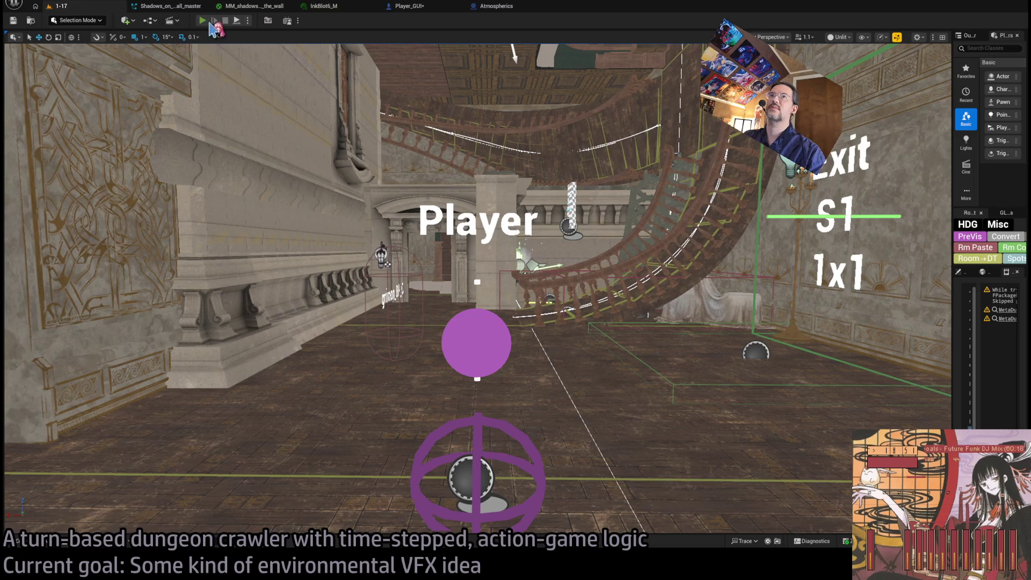
Step: Play-test level 1-17, confirm printed distances of 300.0, then return to the Player_GUI graph
key(alt+p)
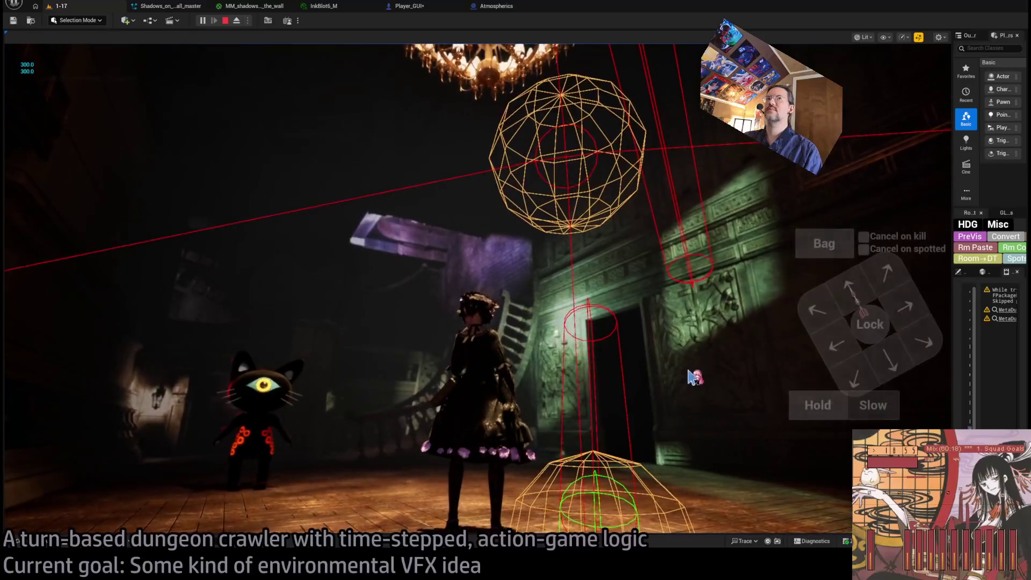
click(807, 407)
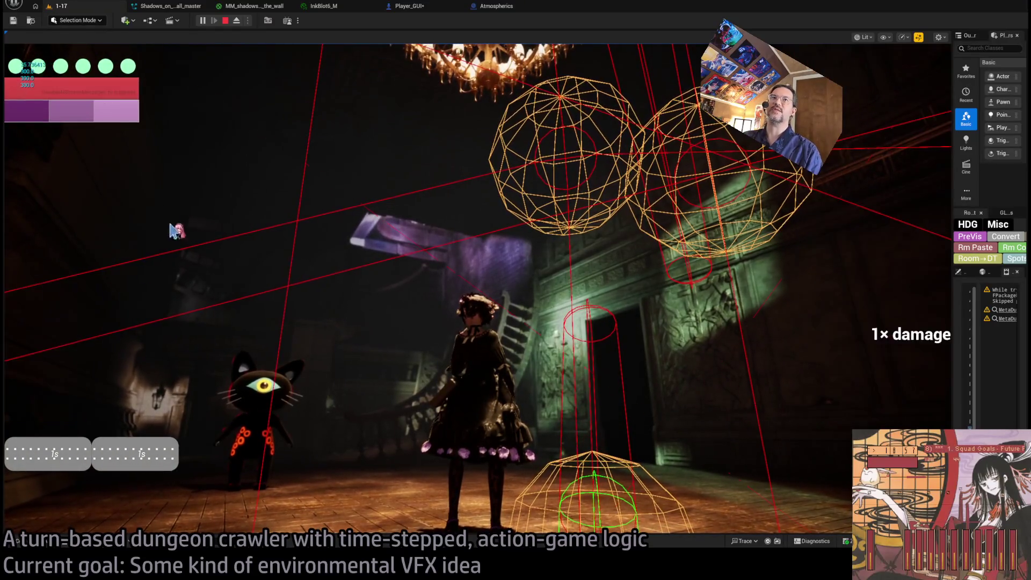
key(Escape)
click(414, 6)
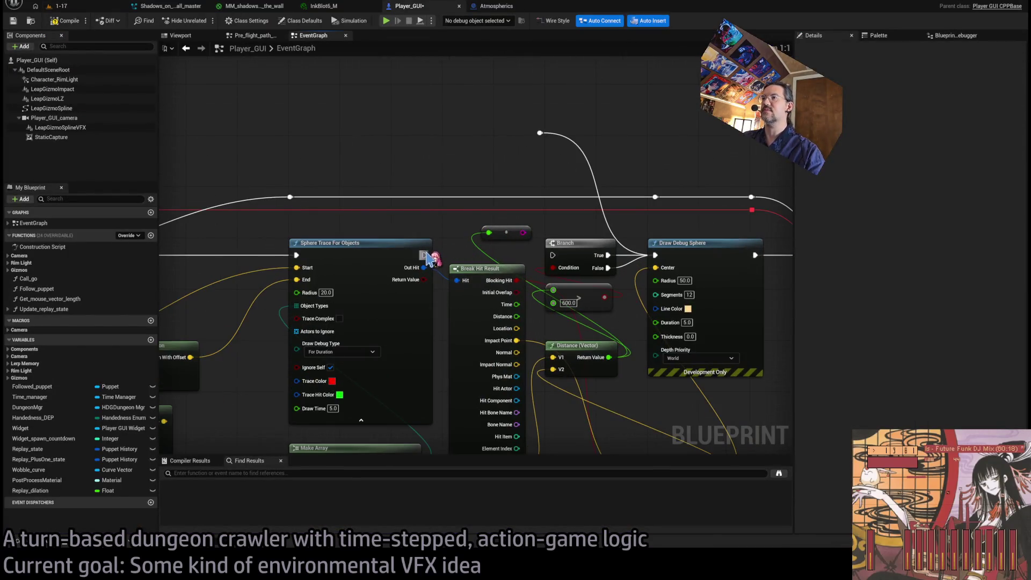
Step: Reconnect the Branch False output to the reroute and move Distance and Select up beside the branch
scroll(470, 259, up, 3)
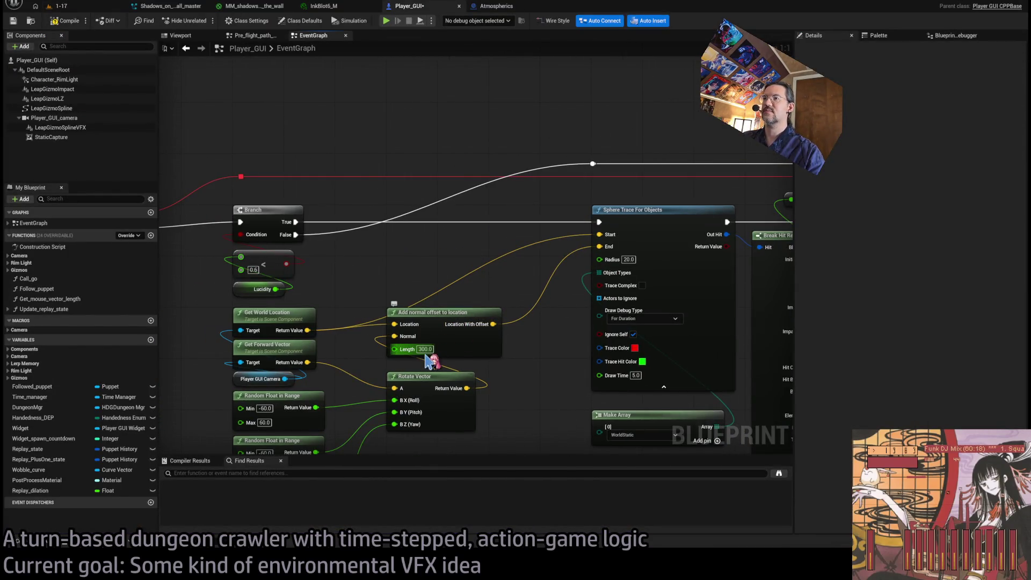
drag(528, 396, 355, 334)
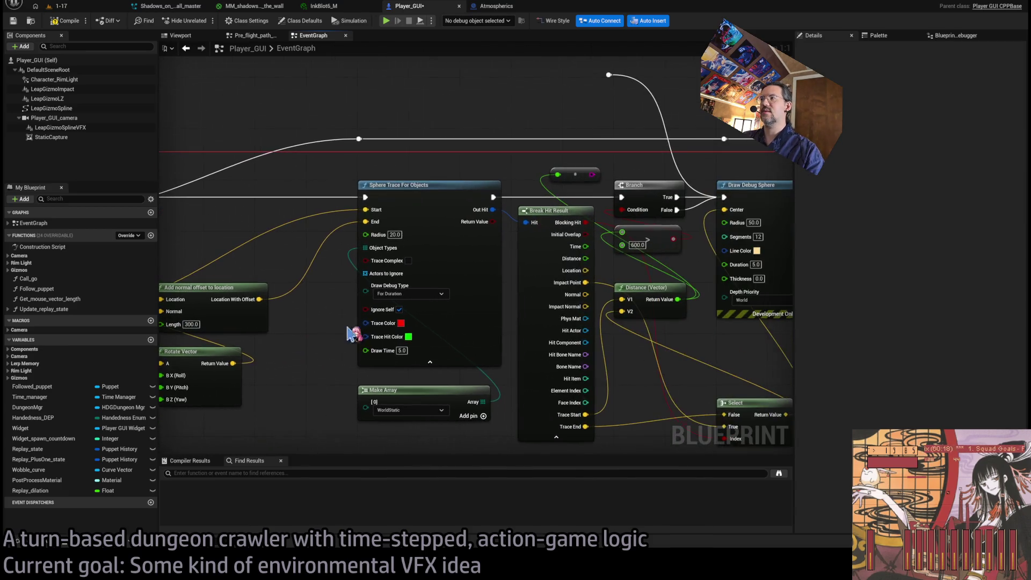
drag(650, 245, 519, 286)
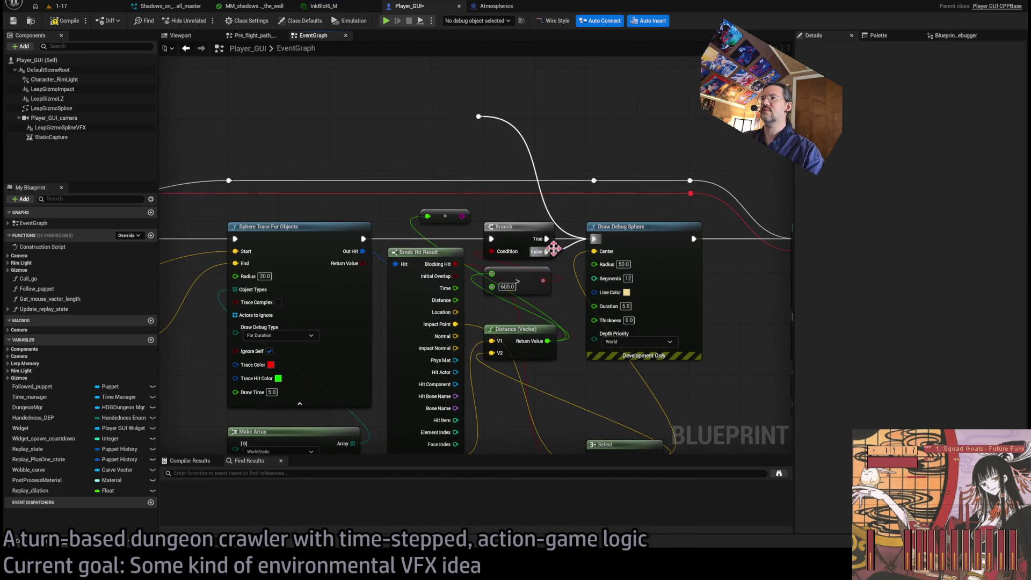
drag(547, 251, 594, 182)
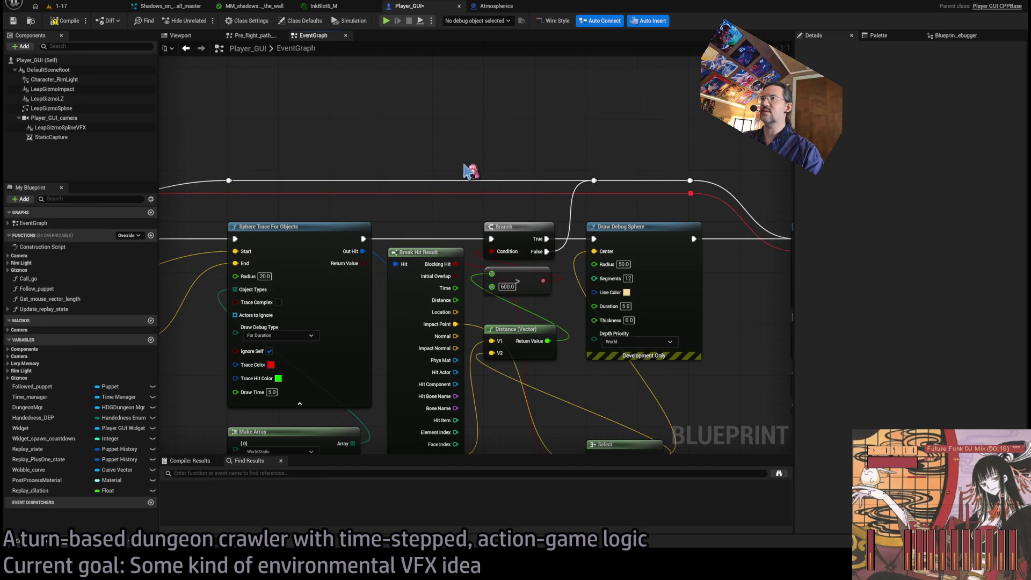
drag(526, 330, 526, 304)
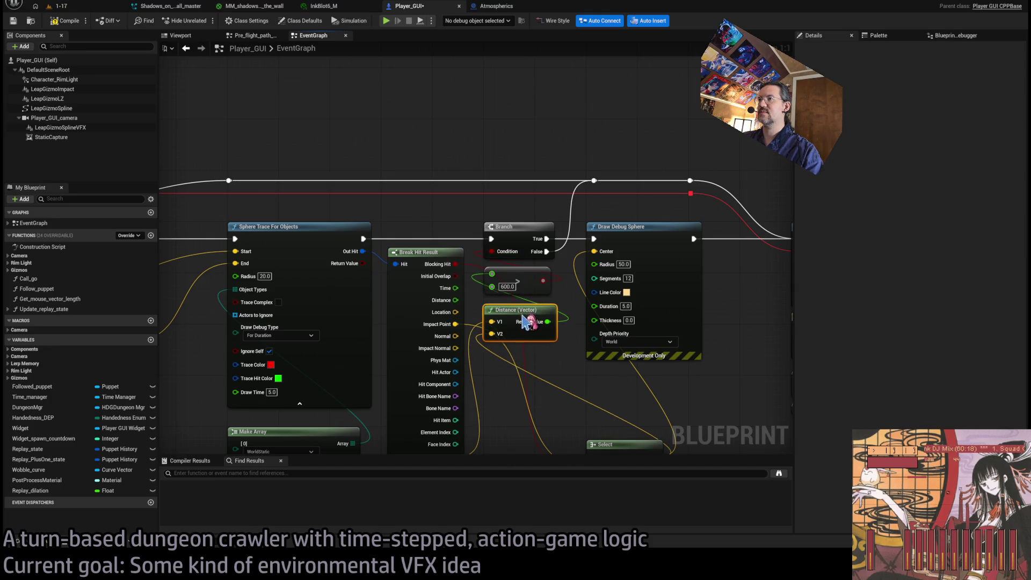
drag(533, 359, 542, 278)
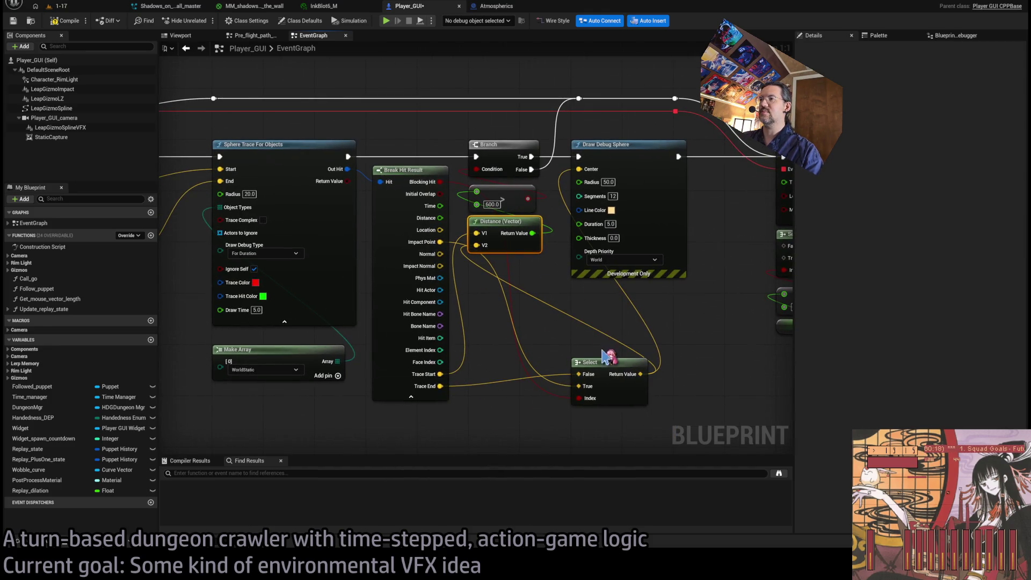
mouse_move(595, 364)
mouse_down()
mouse_move(512, 298)
mouse_move(492, 263)
mouse_up()
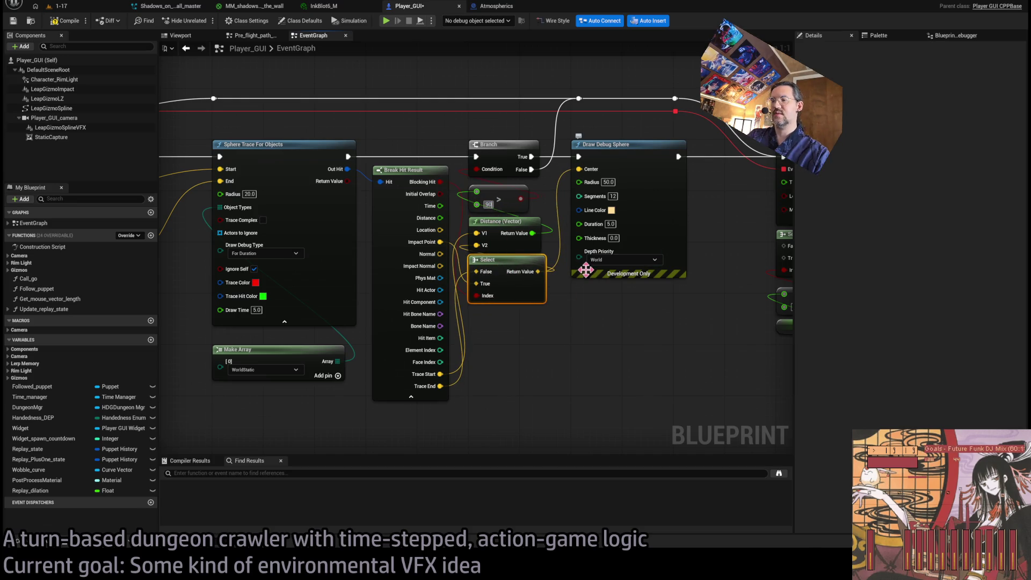
Step: Shift the debug-sphere, timer and Lucidity nodes right and hide unused Break Hit Result pins
scroll(586, 270, down, 2)
mouse_move(673, 156)
mouse_down()
mouse_move(398, 414)
mouse_move(398, 369)
mouse_up()
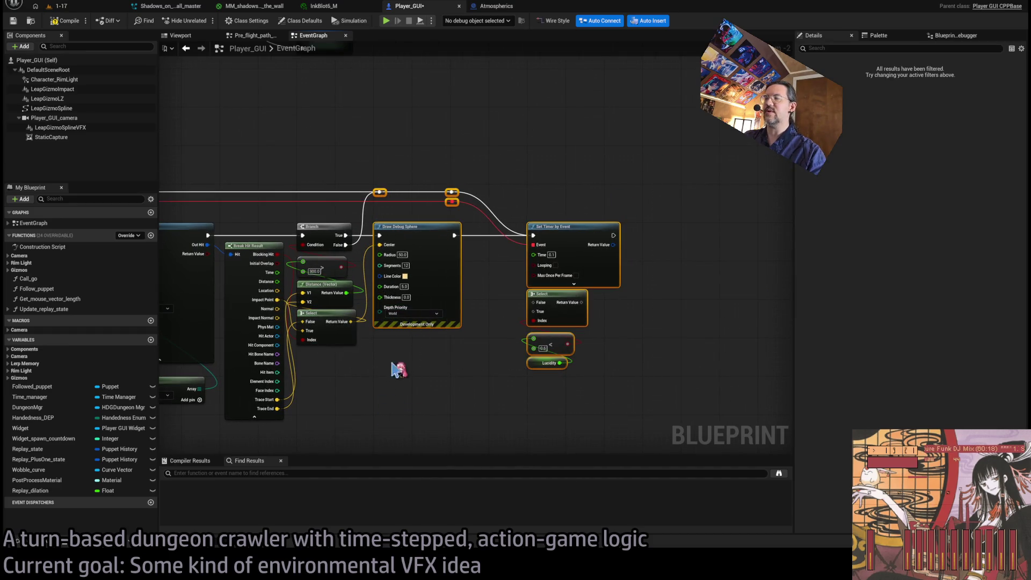
drag(422, 240, 461, 240)
click(437, 177)
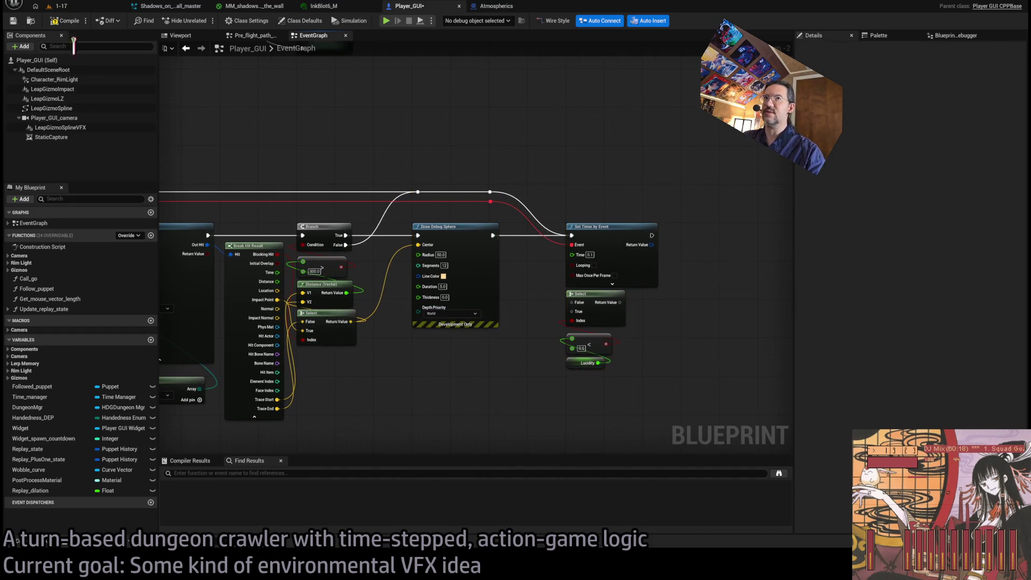
mouse_move(297, 136)
mouse_down()
mouse_move(502, 330)
mouse_move(661, 392)
mouse_up()
drag(359, 270, 487, 255)
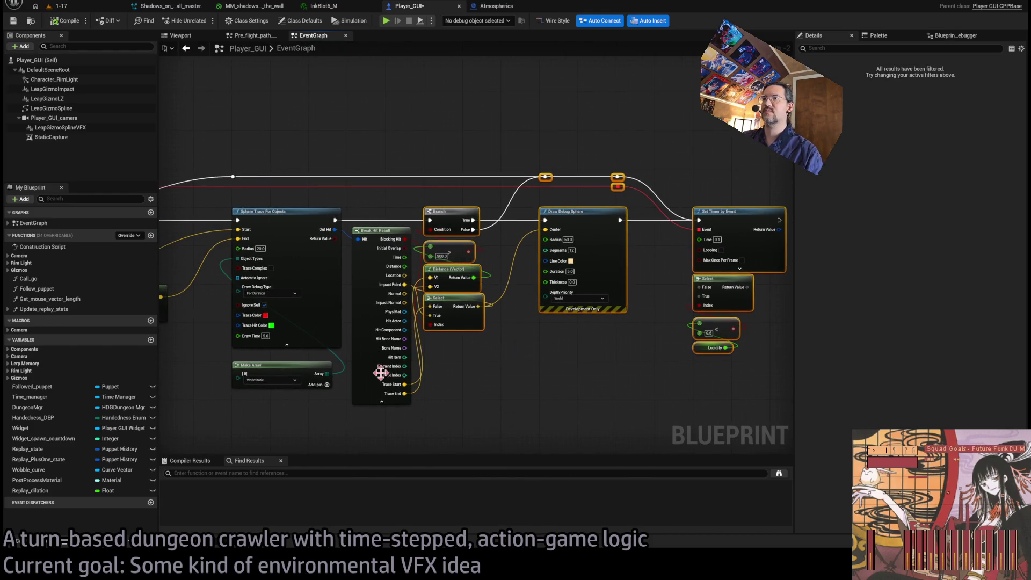
click(381, 402)
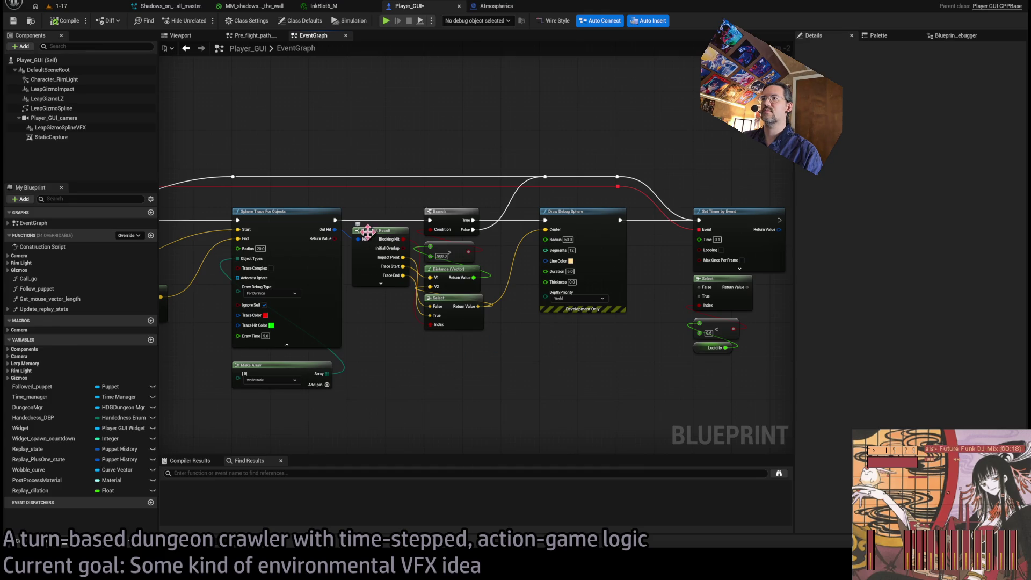
Step: Reposition the branch, Distance, Select and sphere nodes, with distance tested against 900, then show level 1-17
drag(752, 146, 452, 409)
scroll(424, 231, up, 1)
drag(438, 185, 486, 185)
click(486, 185)
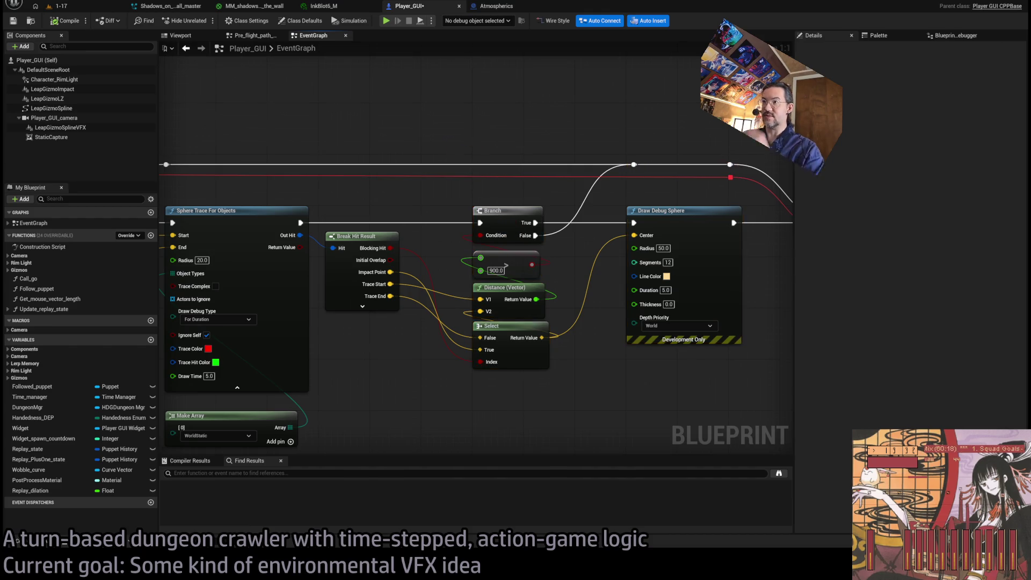
mouse_move(456, 145)
mouse_down()
mouse_move(497, 103)
mouse_move(427, 116)
mouse_up()
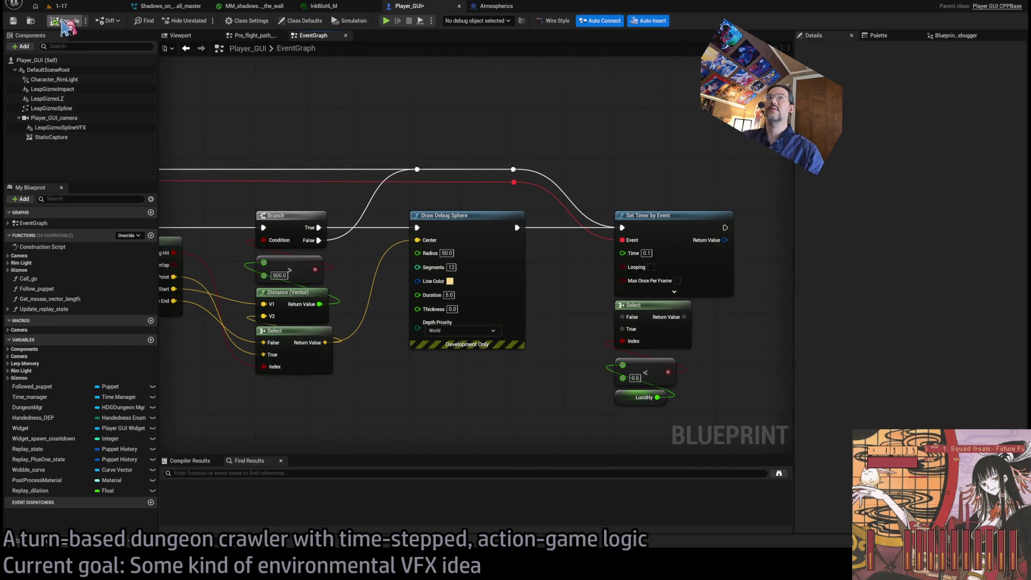
click(72, 7)
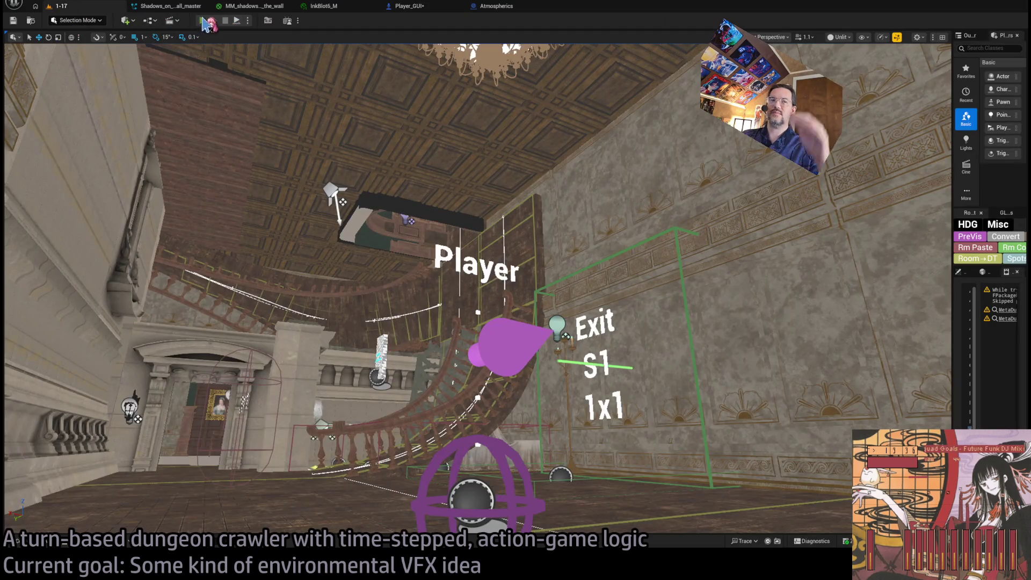
Step: Play-test the traces, ejecting the camera to fly up toward the chandelier, then stop
key(alt+p)
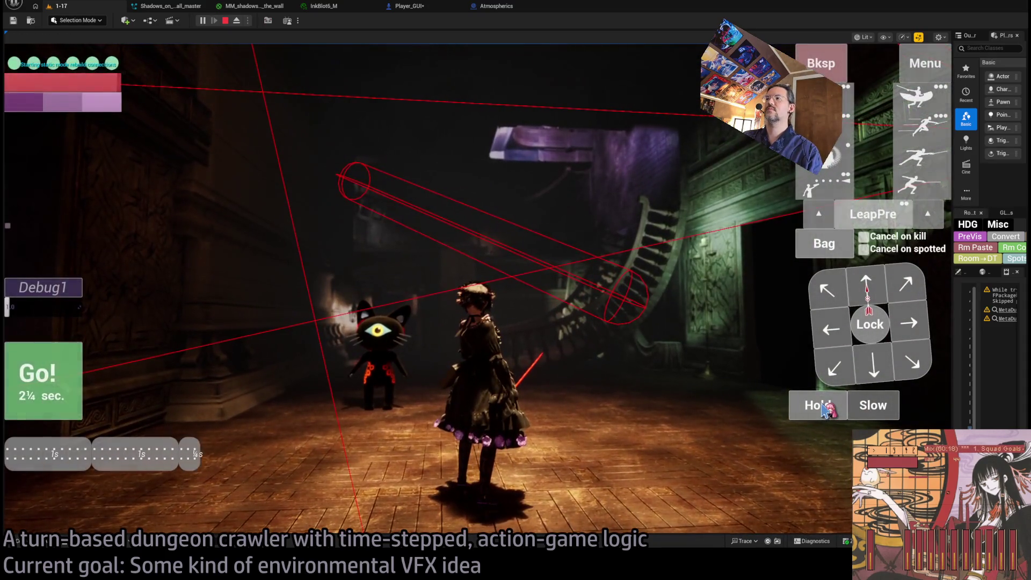
click(816, 405)
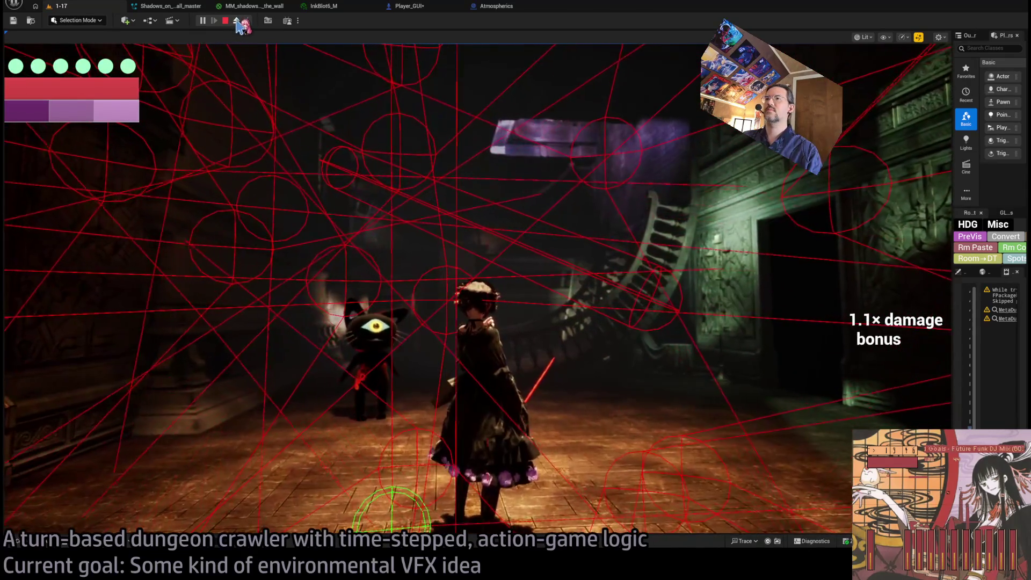
click(237, 21)
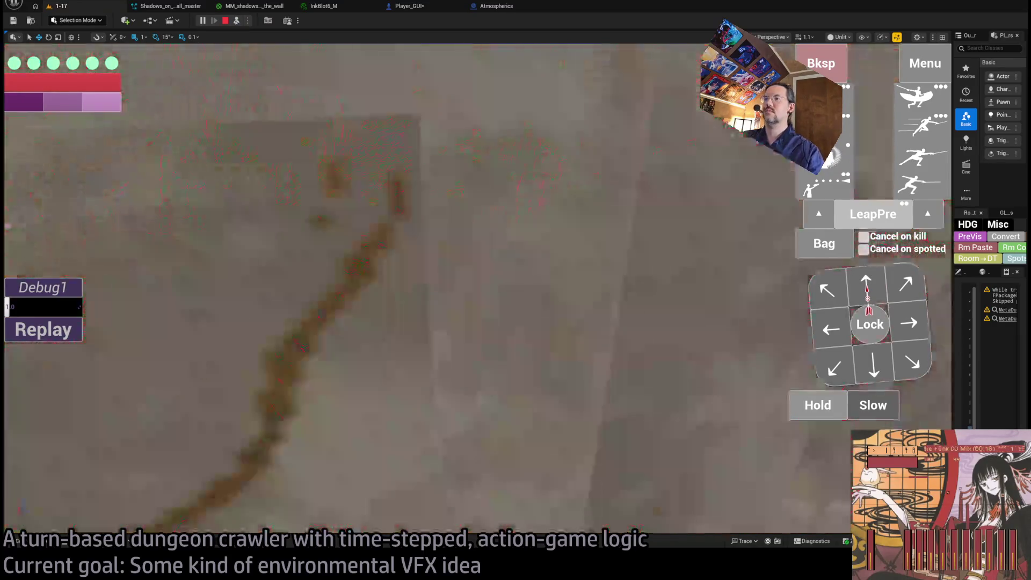
mouse_move(517, 168)
mouse_down()
mouse_move(499, 177)
mouse_move(517, 168)
mouse_up()
click(226, 21)
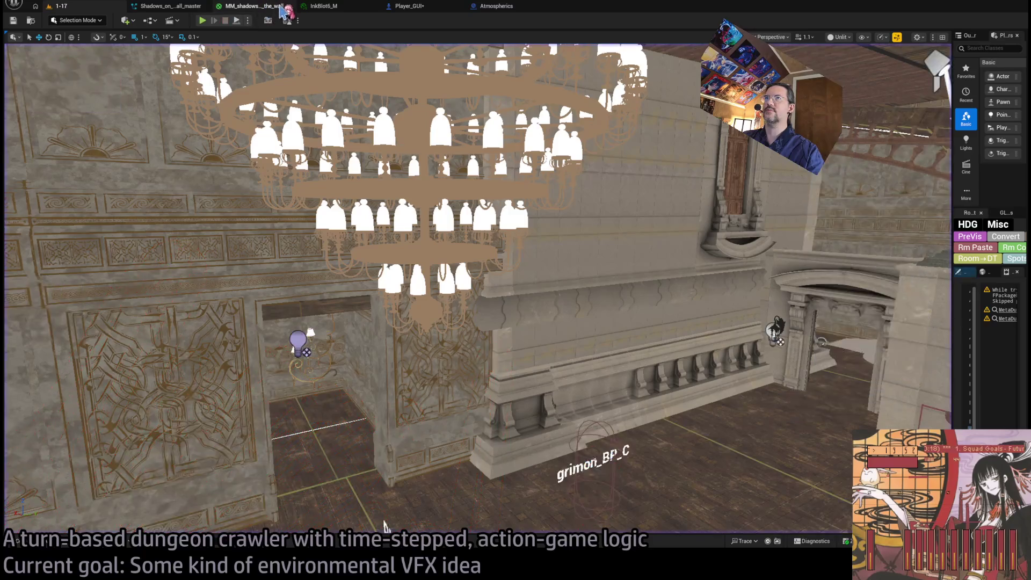
Step: Look over the MM_shadows and InkBlot6_M materials, then set the Player_GUI trace Length from 300 to 2000
click(254, 6)
click(323, 6)
click(410, 7)
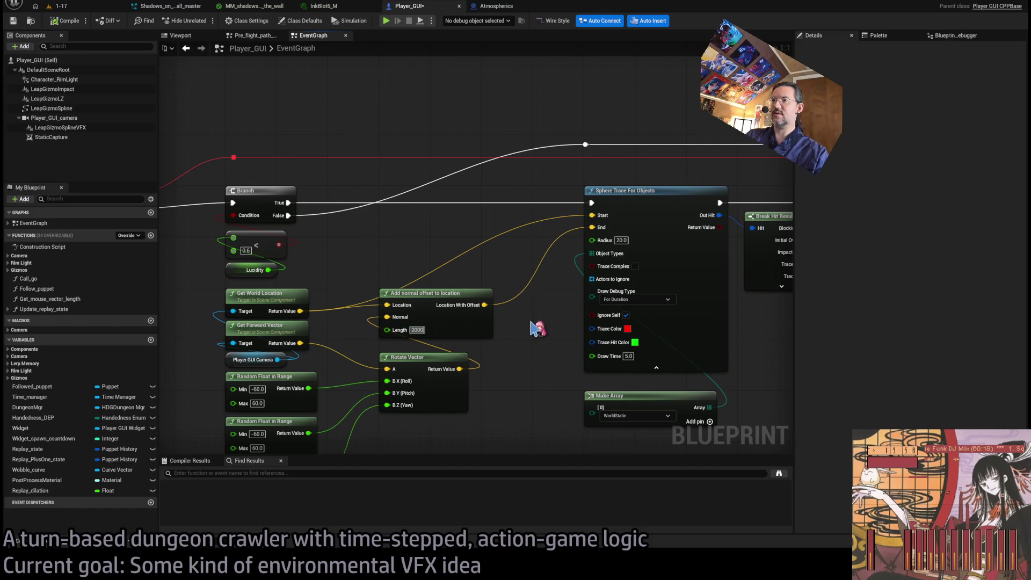
Step: Save Player_GUI and play-test the 2000-length traces, ejecting to inspect the debug spheres across the hall
key(ctrl+s)
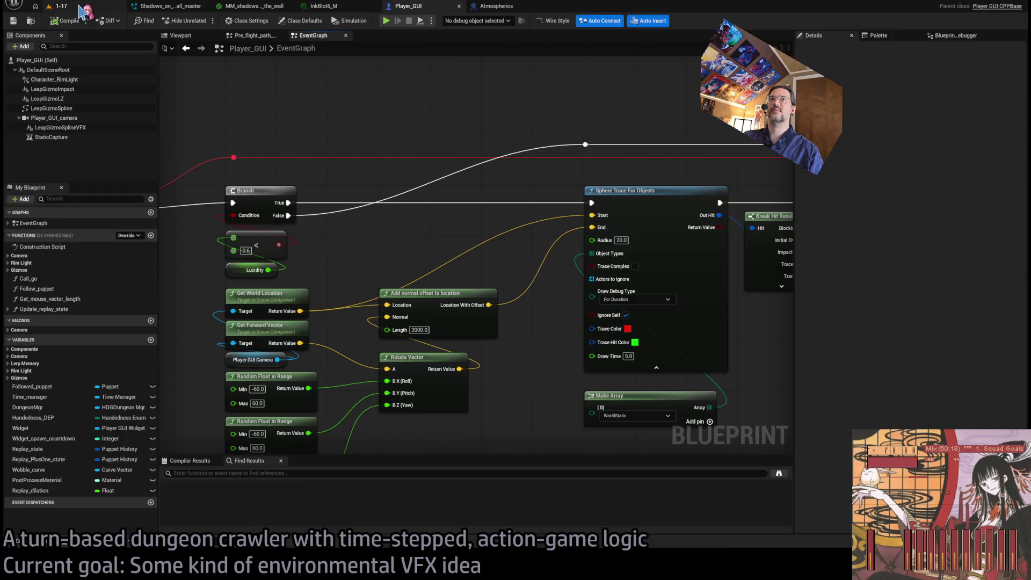
click(60, 6)
key(alt+p)
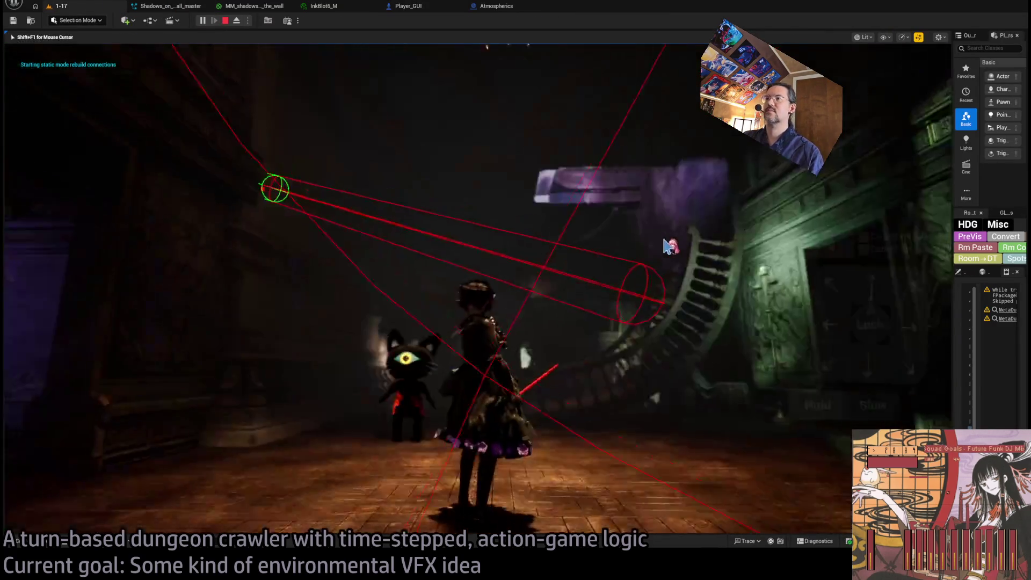
key(space)
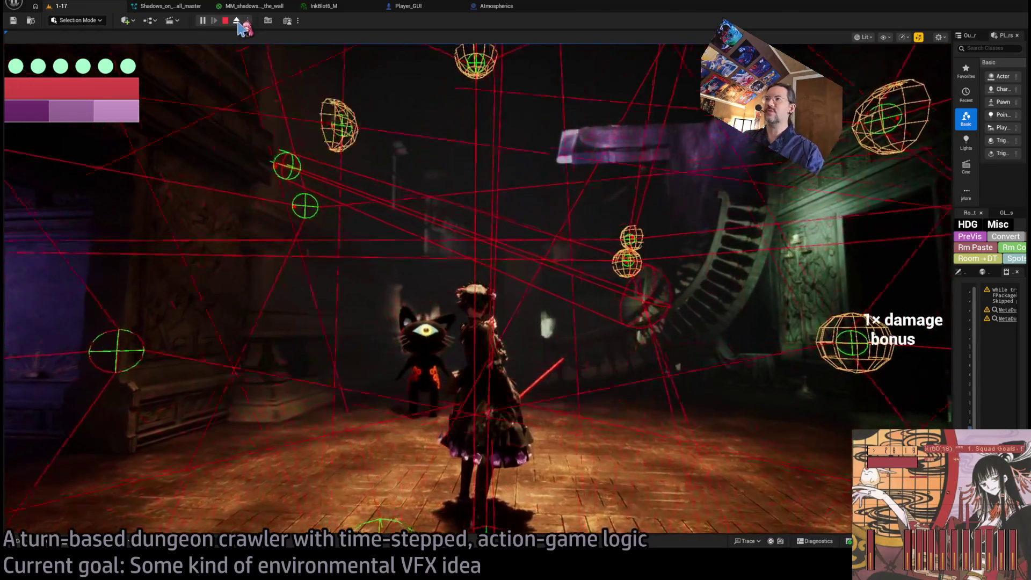
click(237, 21)
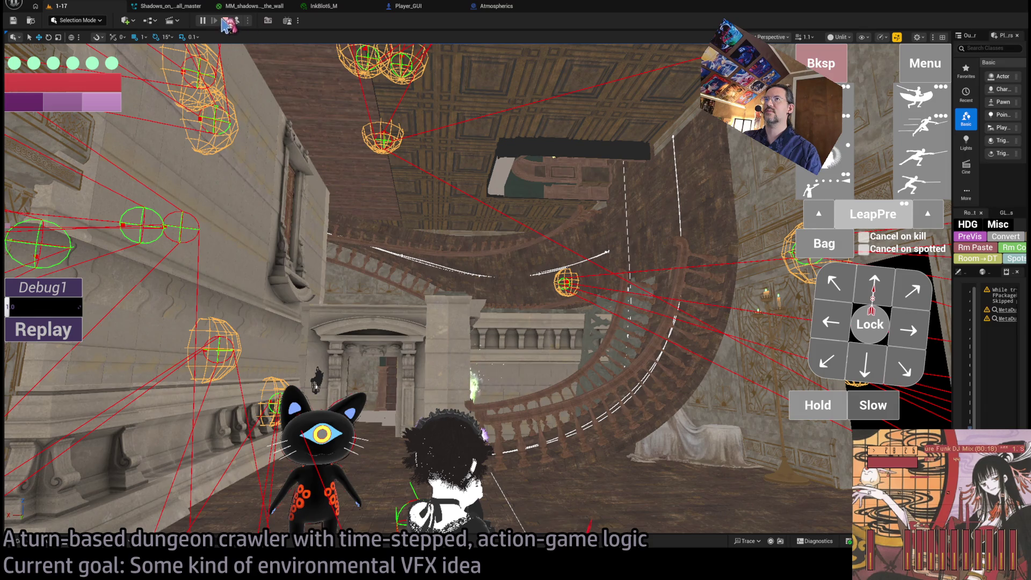
click(226, 20)
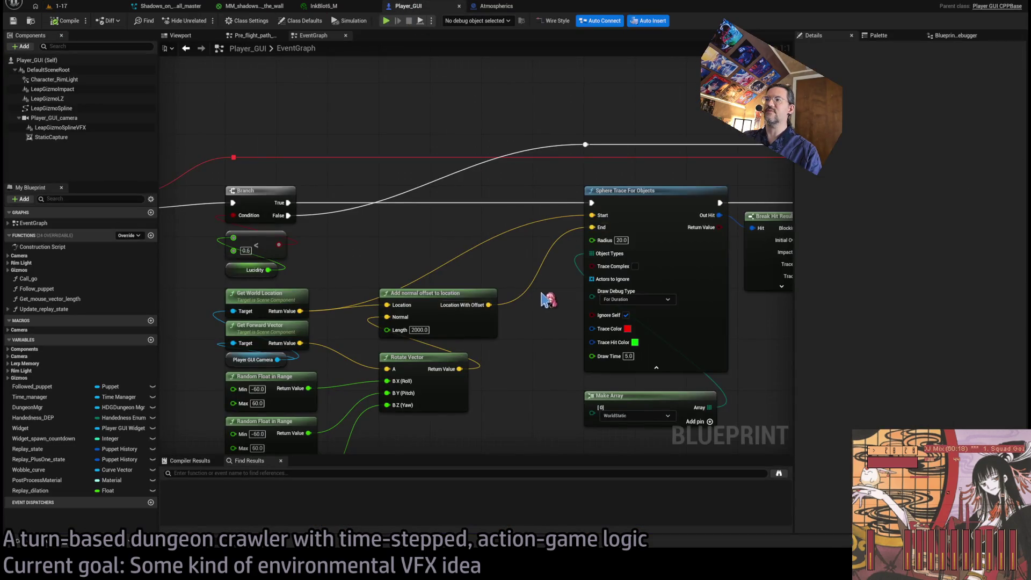
Step: Set Sphere Trace radius to 50.0 and change the 1200.0 distance threshold to 1000.0, then show level 1-17
scroll(557, 324, down, 1)
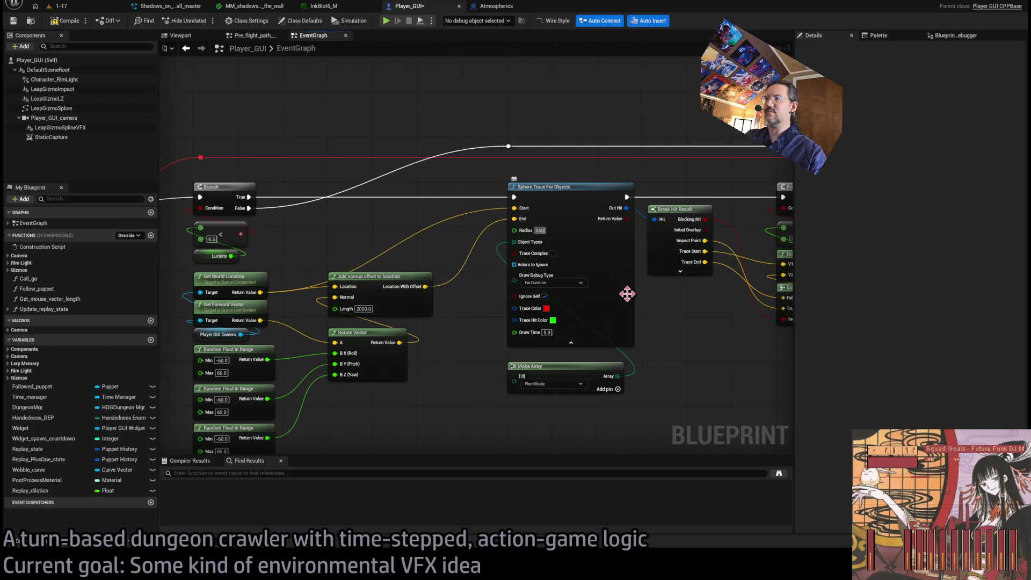
mouse_move(627, 294)
mouse_down()
mouse_move(435, 320)
mouse_move(536, 302)
mouse_move(466, 327)
mouse_up()
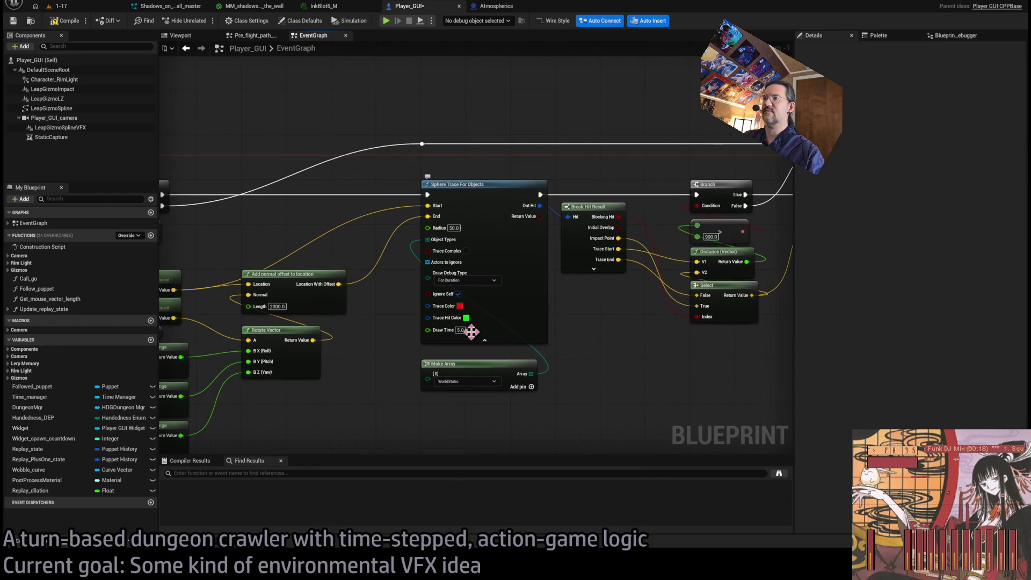
drag(468, 269, 357, 272)
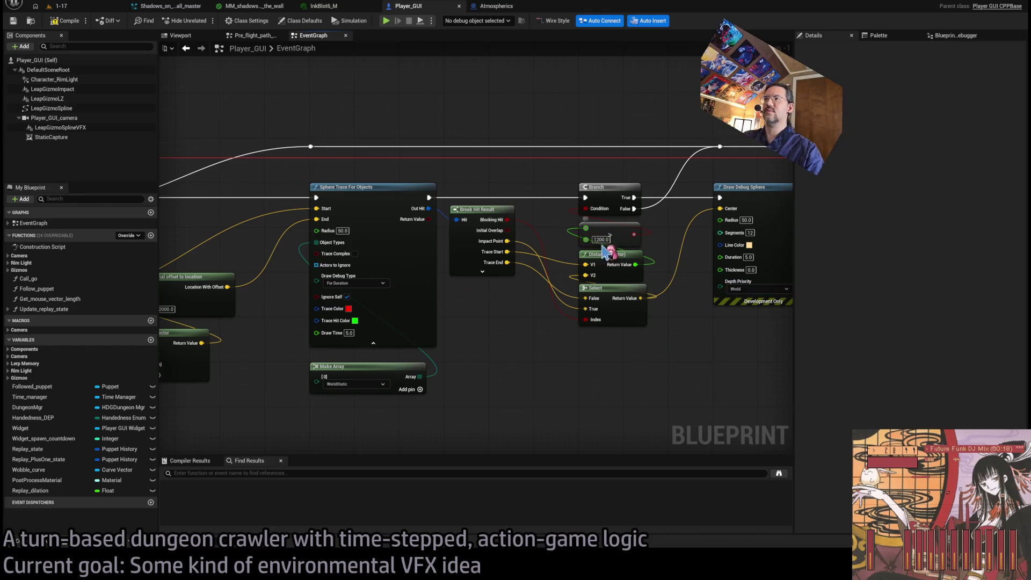
click(593, 248)
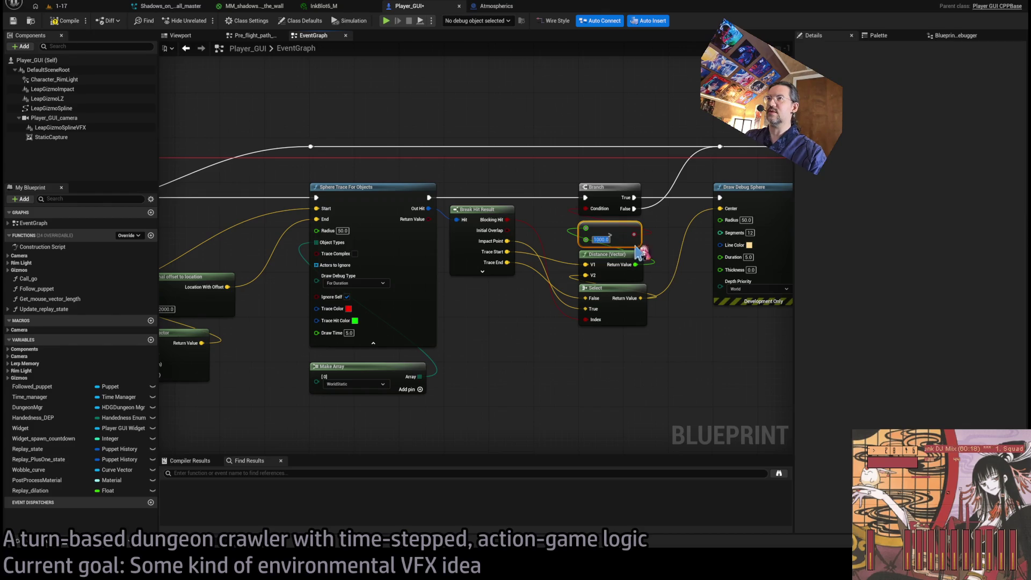
click(84, 6)
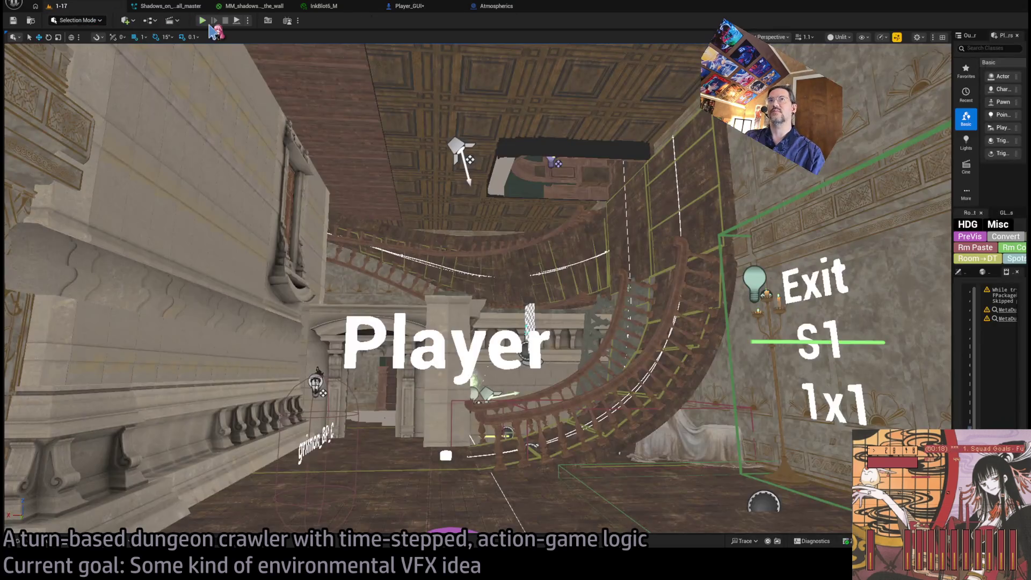
Step: Play-test with the 1000 threshold, ejecting with F8 to inspect the scattered debug spheres, then reopen Player_GUI
click(202, 21)
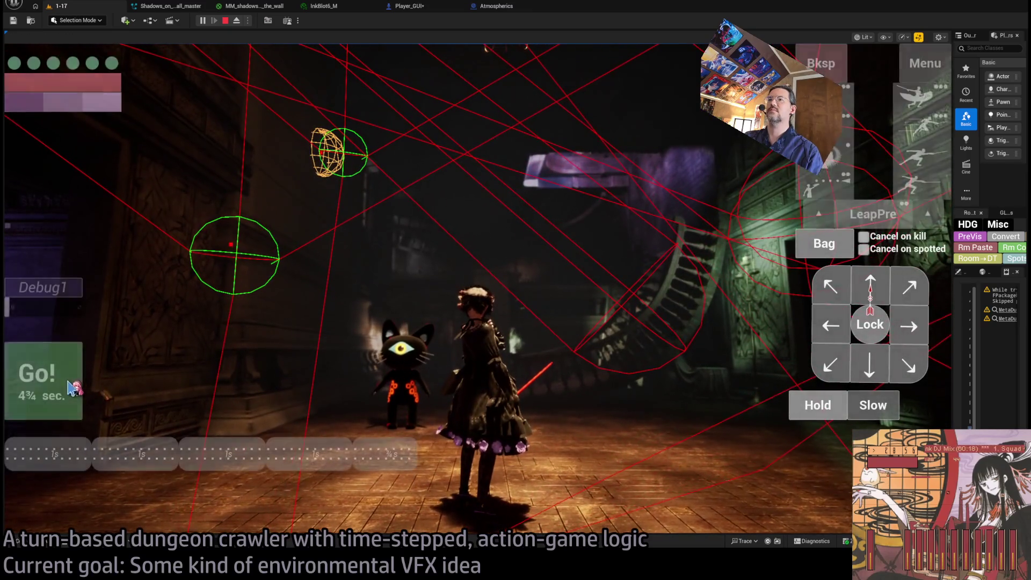
click(69, 387)
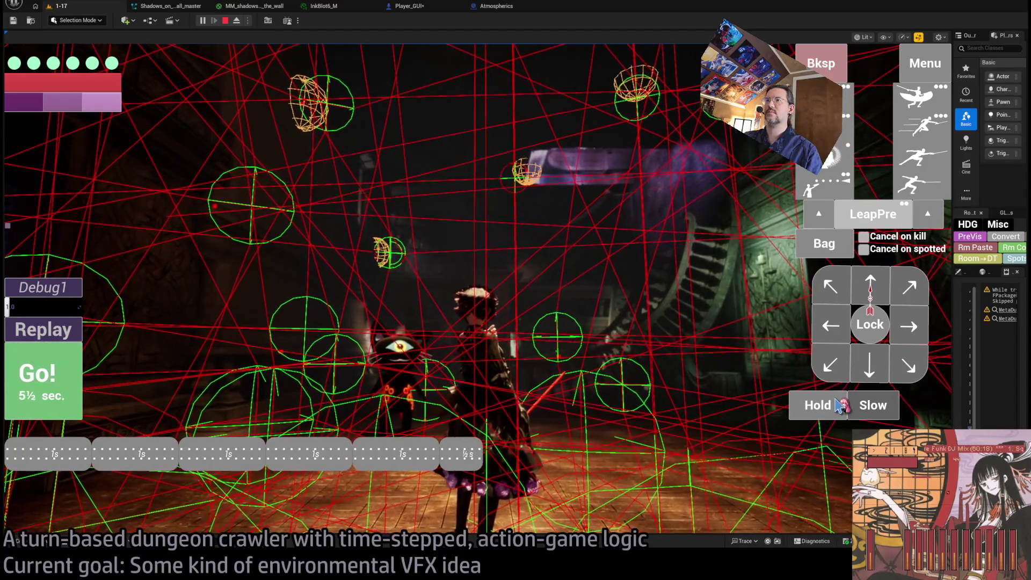
key(F8)
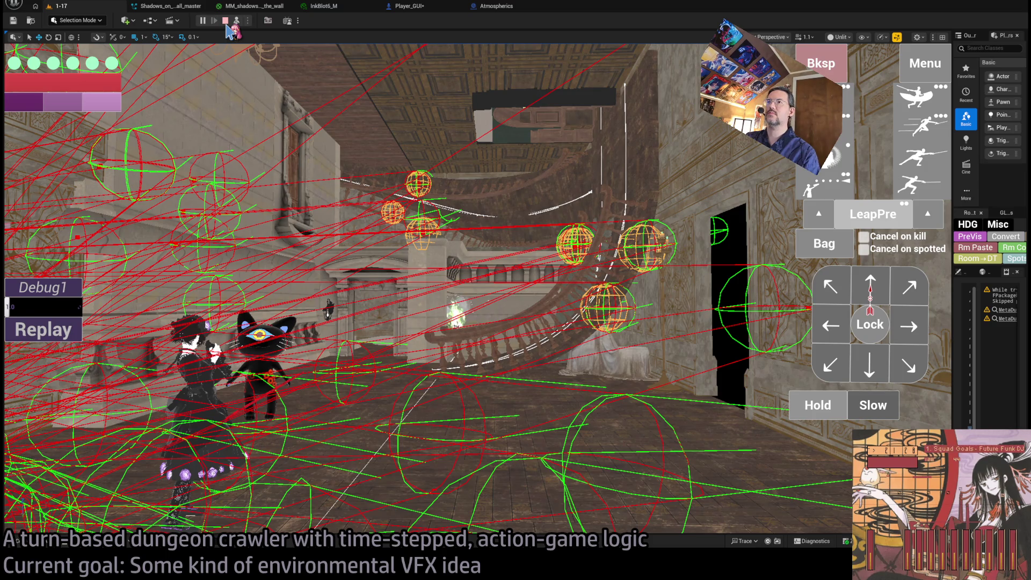
click(225, 20)
click(416, 7)
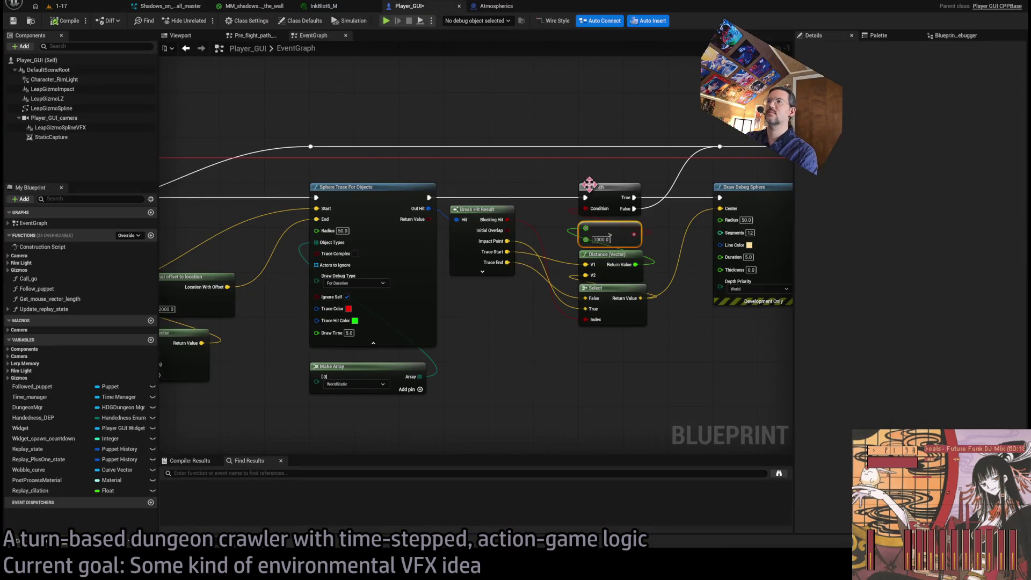
Step: Set the Set Timer by Event Time interval to 0.05
drag(589, 185, 435, 206)
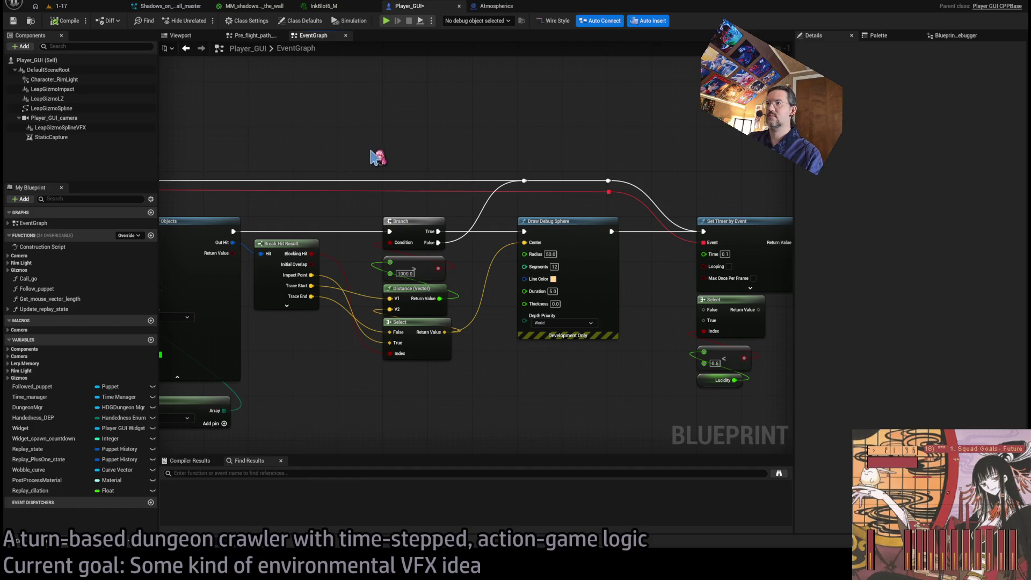
scroll(524, 156, down, 1)
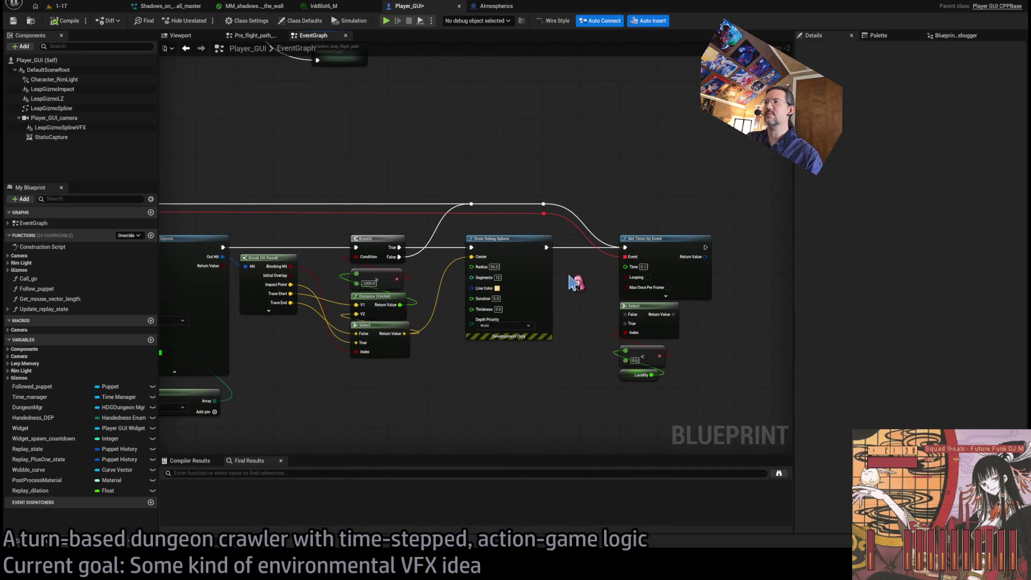
drag(576, 284, 815, 284)
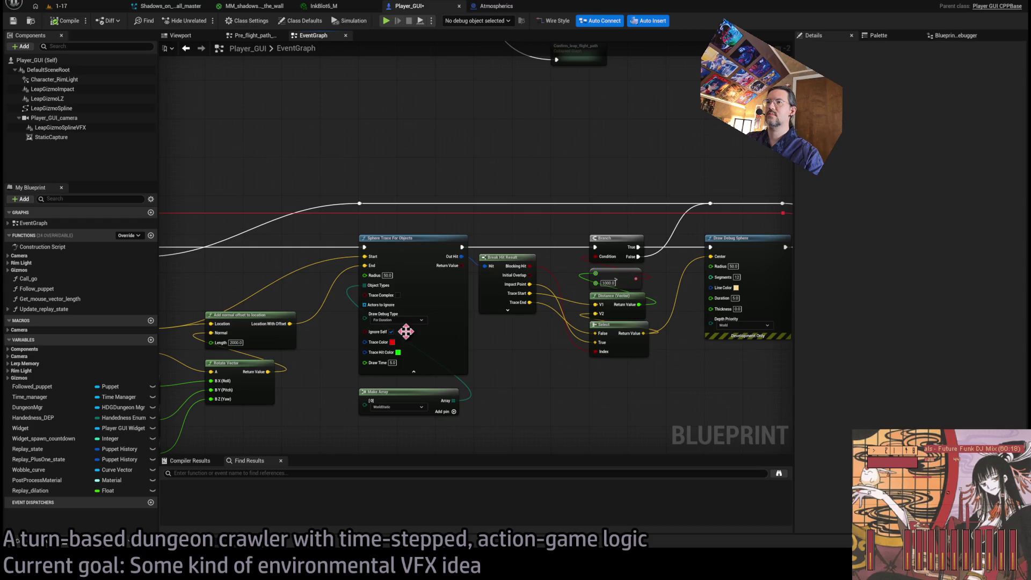
drag(408, 332, 199, 347)
scroll(682, 255, up, 1)
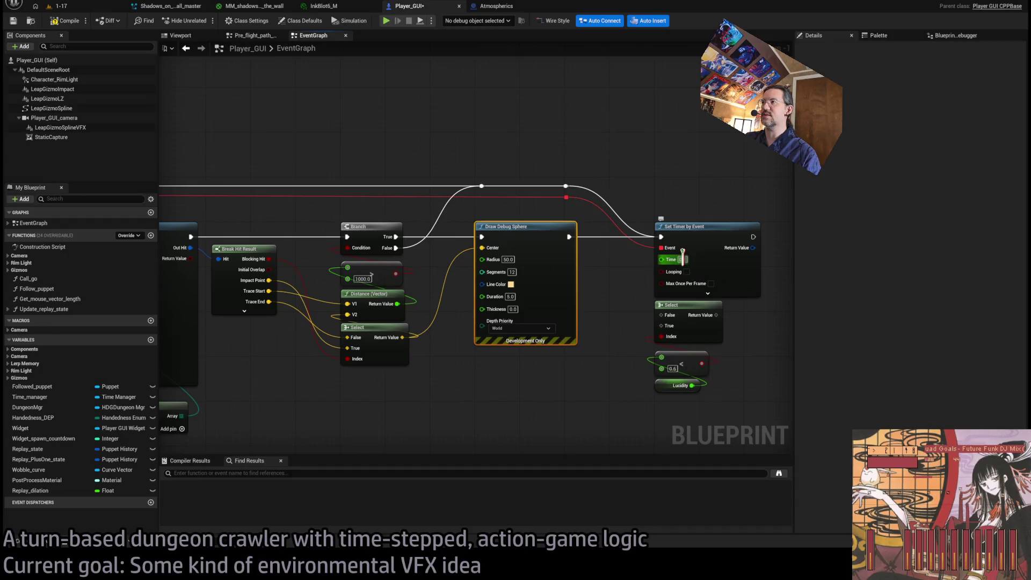
click(682, 259)
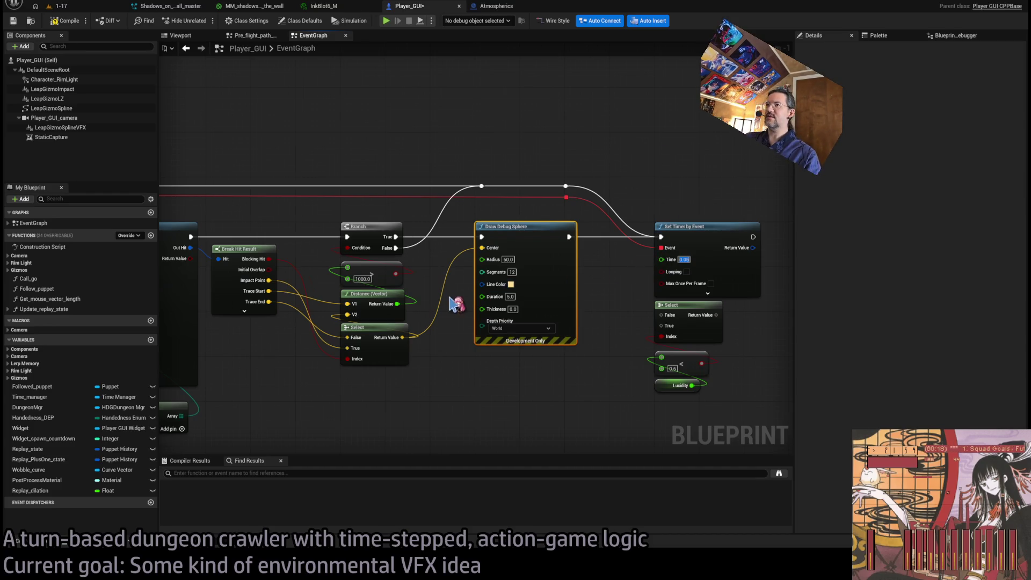
Step: Wire the Select node's Return Value into the timer's Time pin
drag(483, 284, 402, 296)
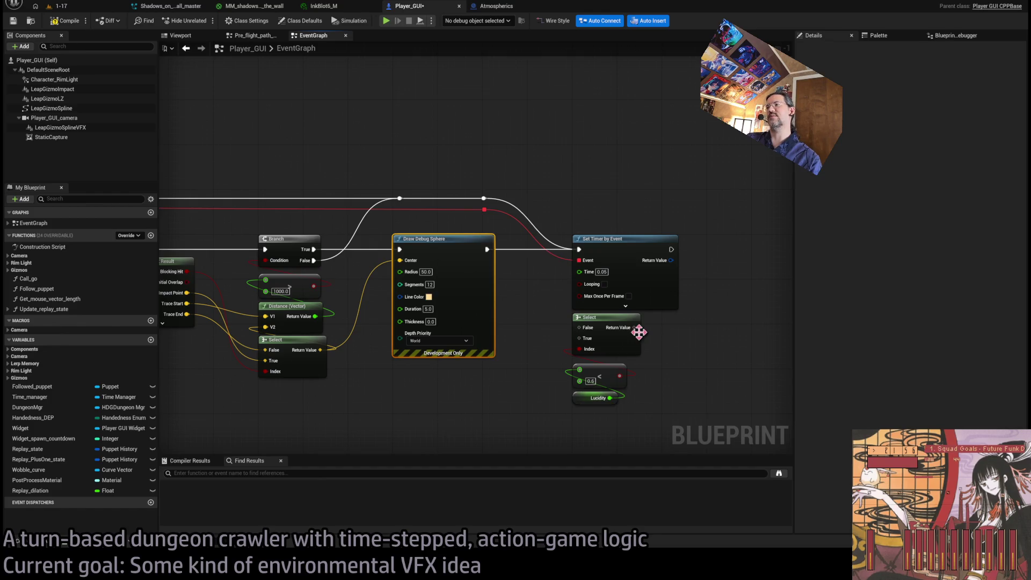
drag(634, 328, 593, 275)
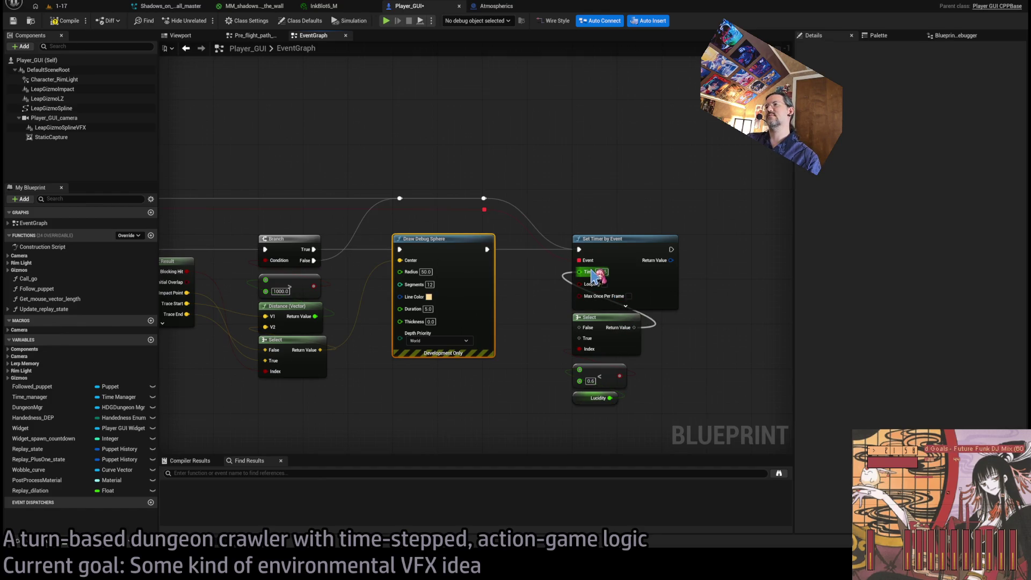
drag(592, 275, 590, 273)
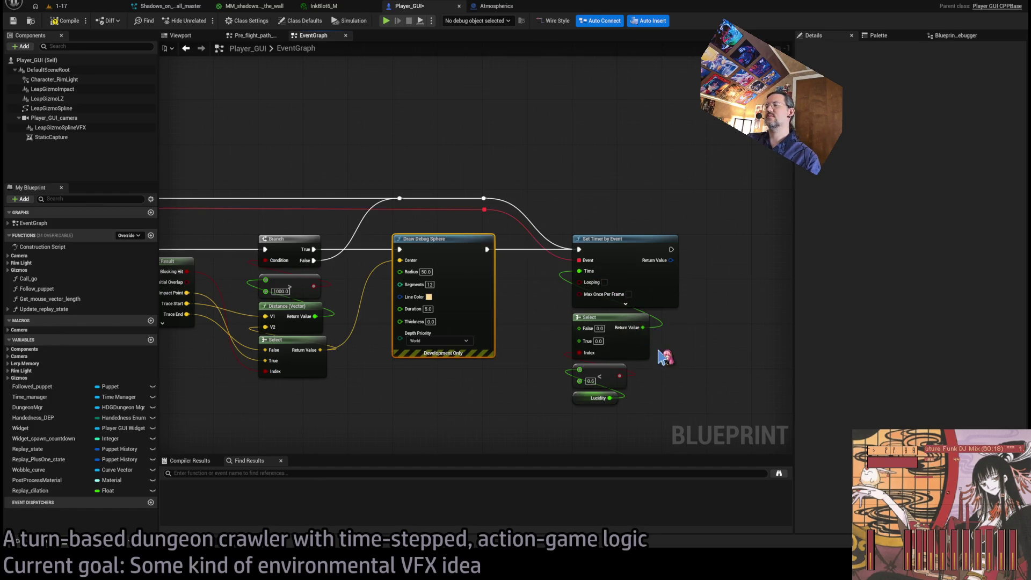
drag(520, 282, 591, 290)
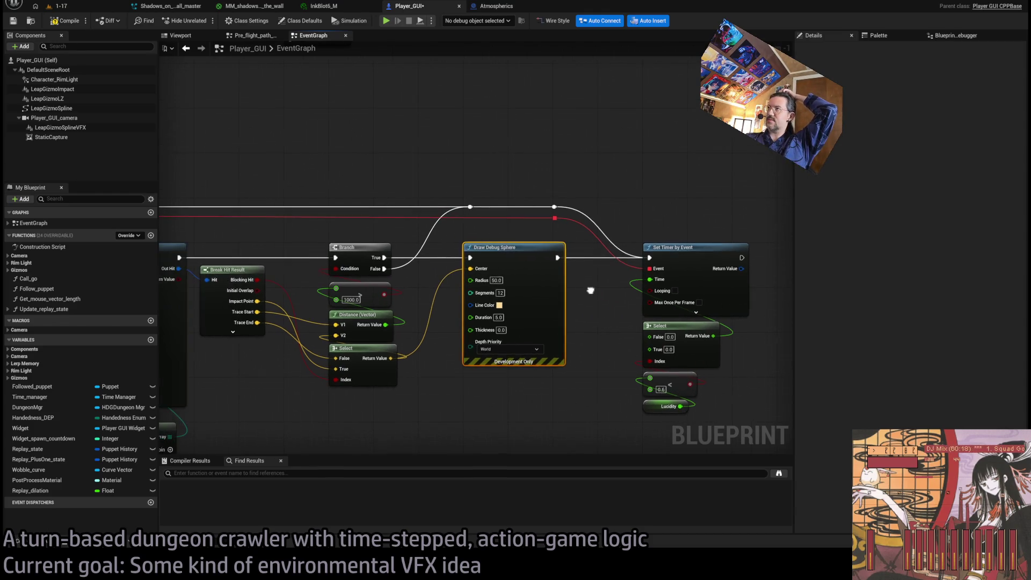
scroll(598, 298, down, 4)
scroll(561, 299, up, 5)
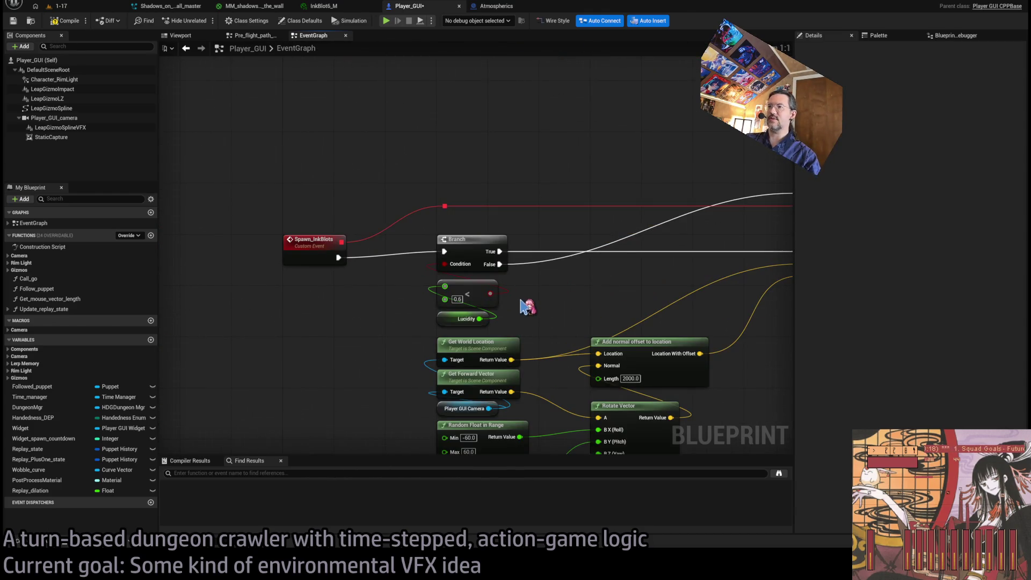
Step: Pull a Select Float node from the timer's Time pin, then undo it
mouse_move(524, 306)
mouse_down()
mouse_move(564, 301)
mouse_move(360, 297)
mouse_move(533, 306)
mouse_up()
drag(756, 361, 639, 419)
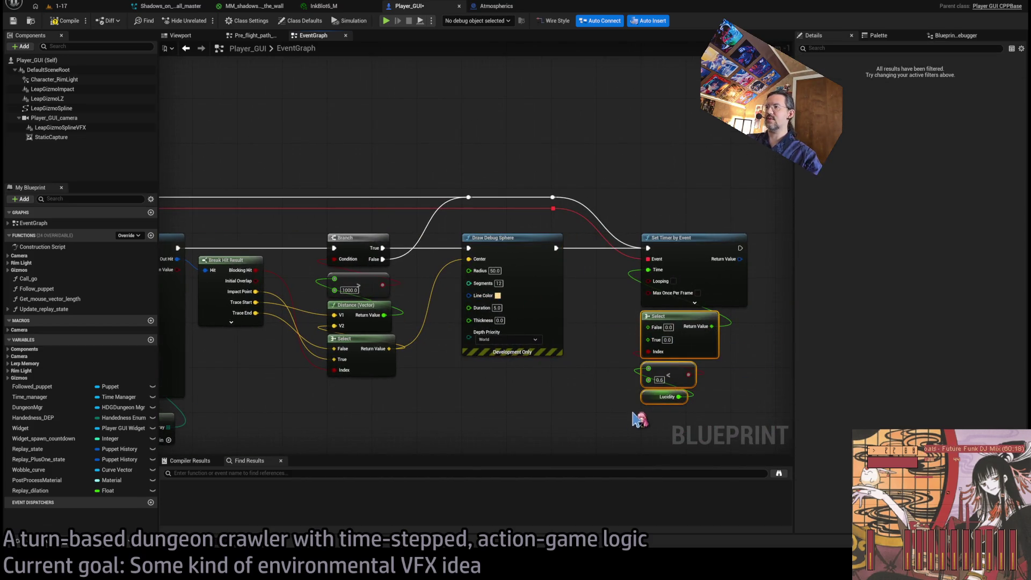
click(627, 338)
mouse_move(580, 273)
mouse_down()
mouse_move(218, 294)
mouse_move(337, 302)
mouse_up()
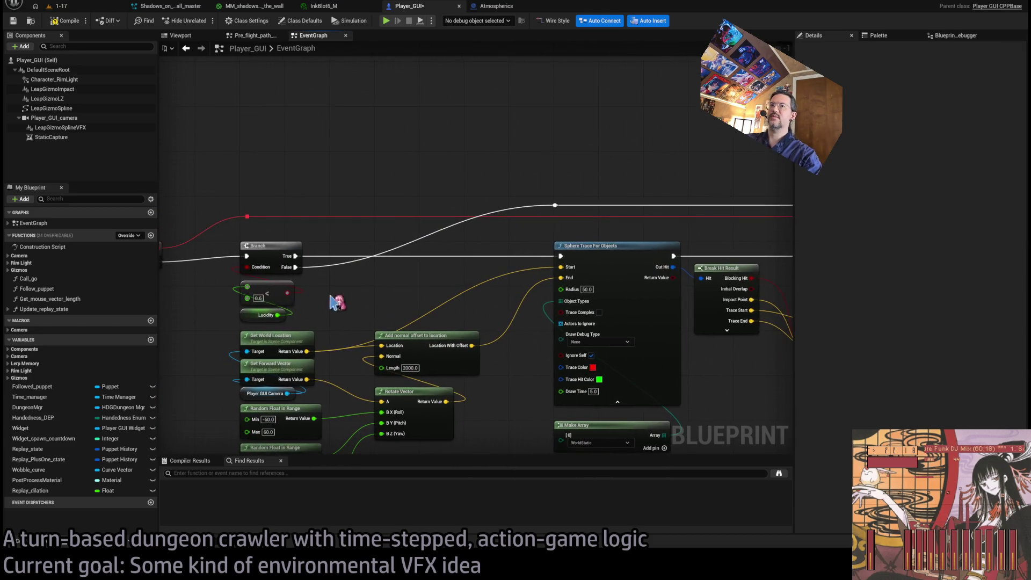
drag(493, 276, 161, 292)
drag(703, 252, 458, 259)
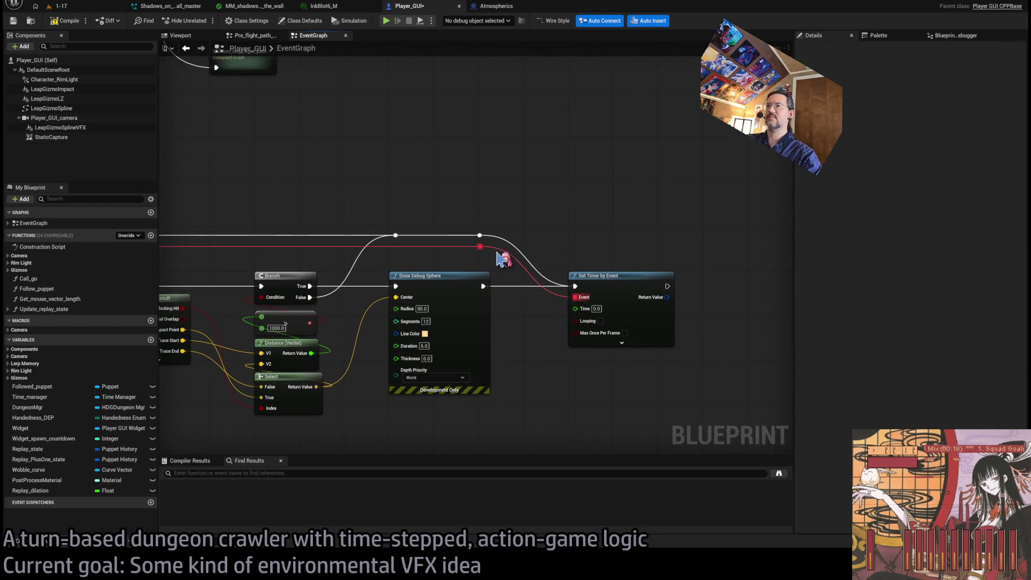
mouse_move(572, 309)
mouse_down()
mouse_move(577, 375)
mouse_move(615, 368)
mouse_up()
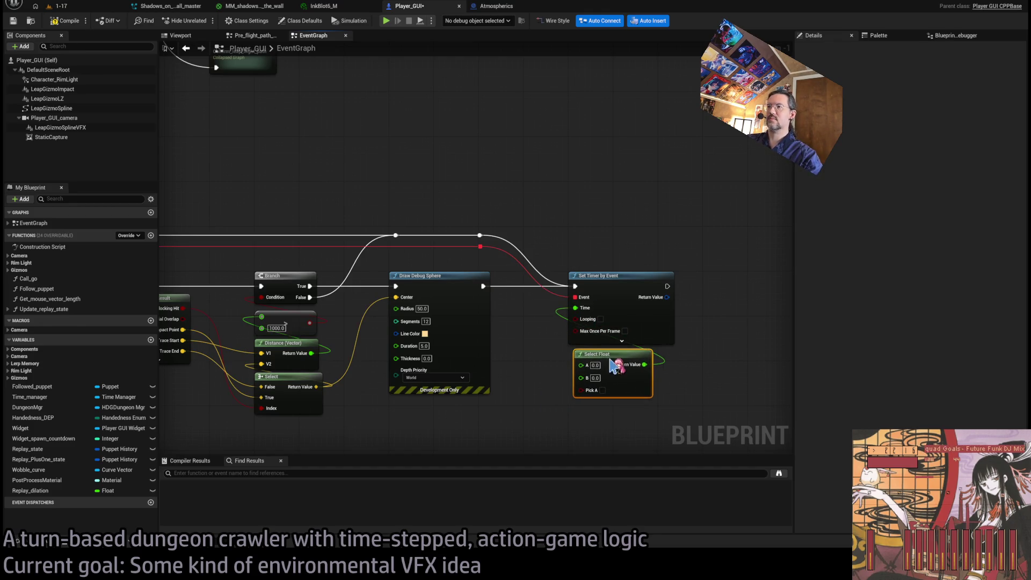
mouse_move(500, 419)
mouse_down()
mouse_move(634, 374)
mouse_move(527, 357)
mouse_up()
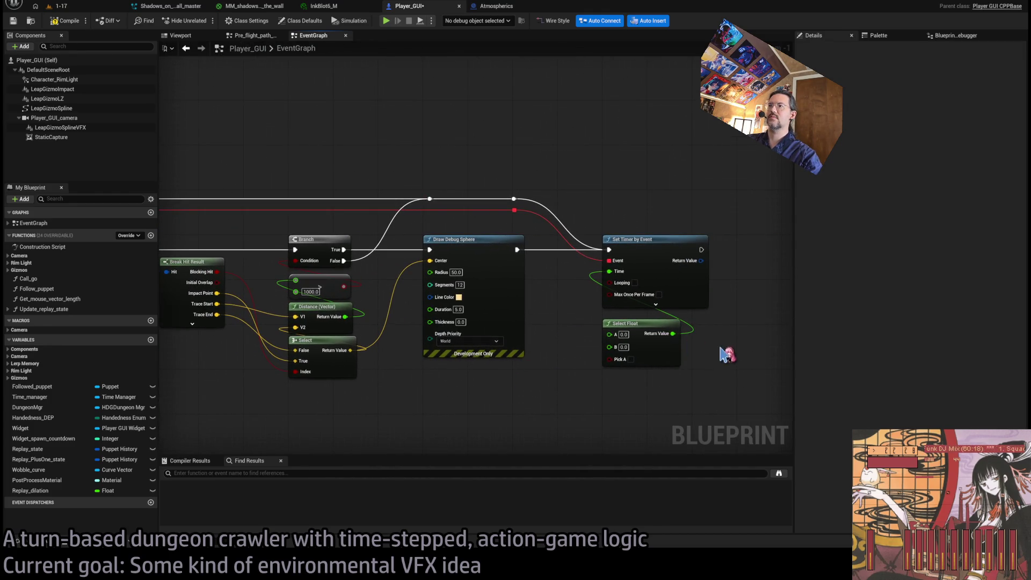
key(ctrl+z)
Step: Add a generic Select node on the Time pin, then delete it, leaving Time a typed value
mouse_move(609, 272)
mouse_down()
mouse_move(626, 375)
mouse_move(639, 376)
mouse_move(621, 334)
mouse_up()
mouse_move(476, 393)
mouse_down()
mouse_move(562, 374)
mouse_move(612, 410)
mouse_move(461, 403)
mouse_move(613, 382)
mouse_move(432, 384)
mouse_up()
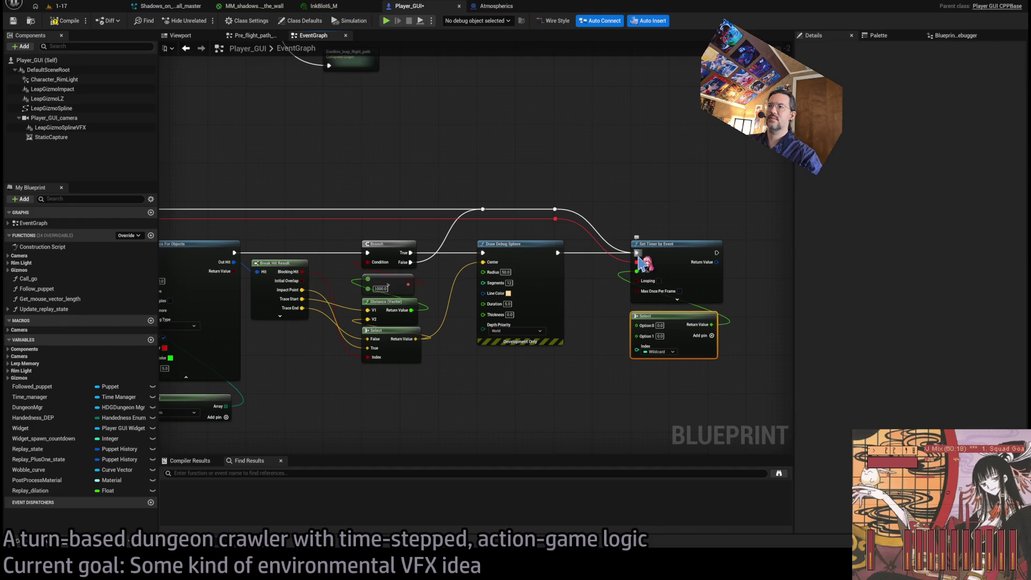
key(Delete)
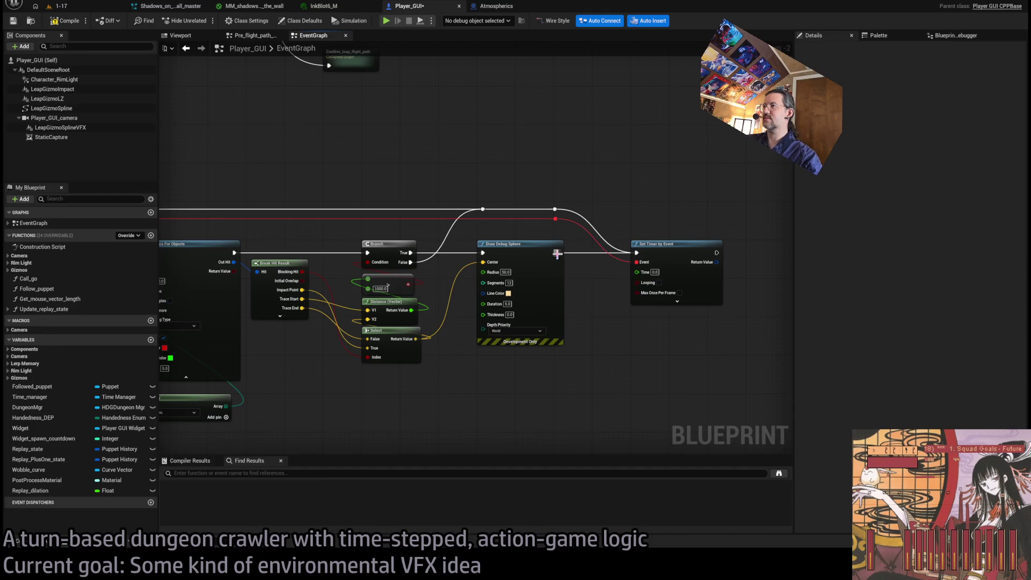
Step: Duplicate the Set Timer by Event node and chain the copy after Draw Debug Sphere
scroll(625, 343, down, 2)
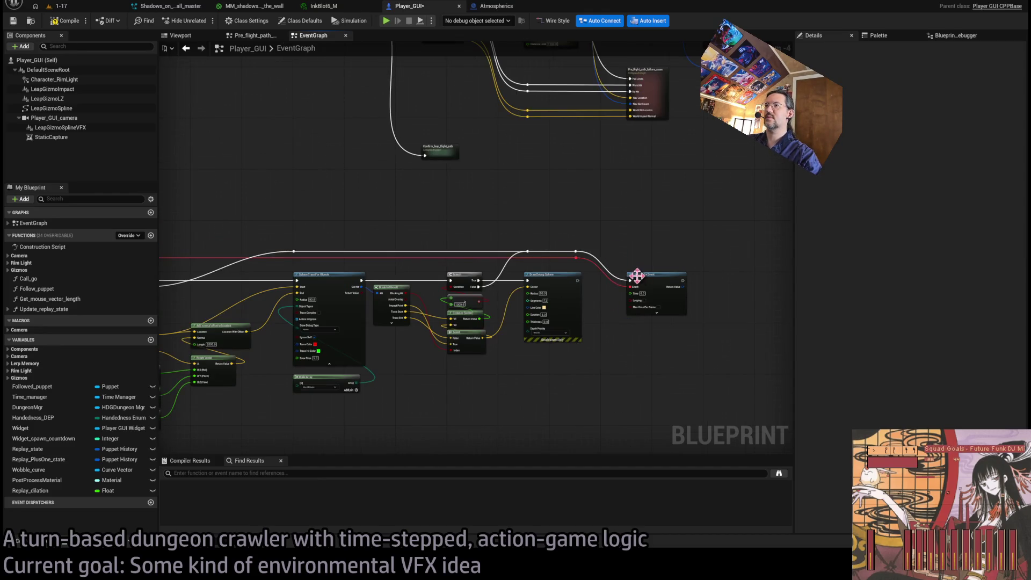
scroll(637, 276, up, 3)
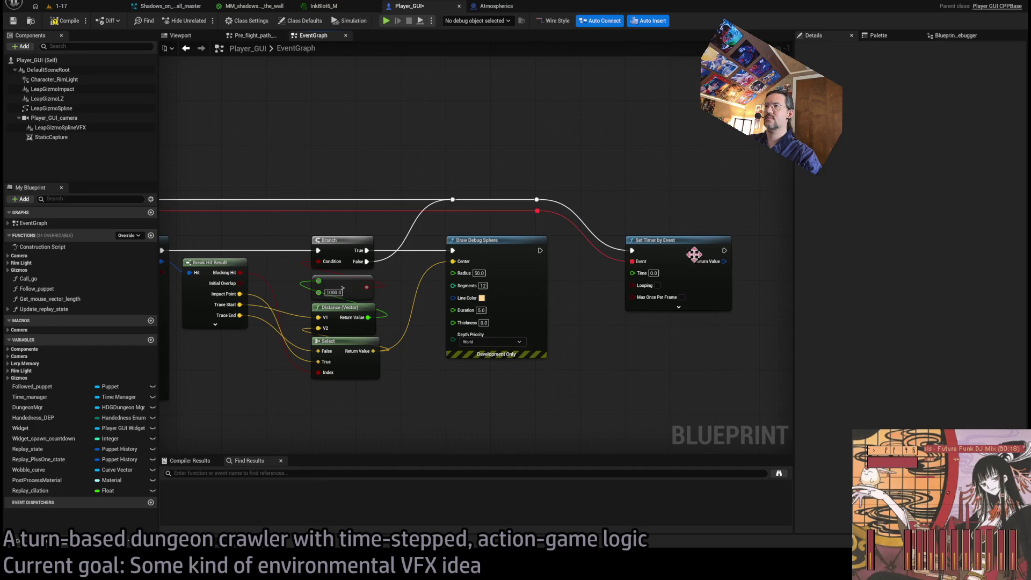
click(693, 257)
key(ctrl+c)
key(ctrl+v)
drag(662, 338, 662, 333)
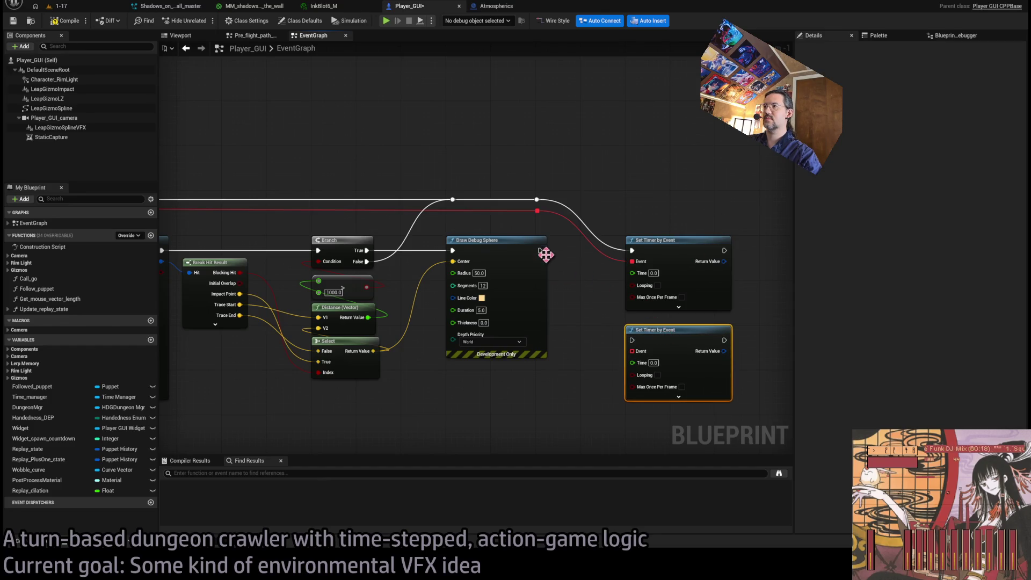
mouse_move(540, 250)
mouse_down()
mouse_move(631, 339)
mouse_move(538, 211)
mouse_up()
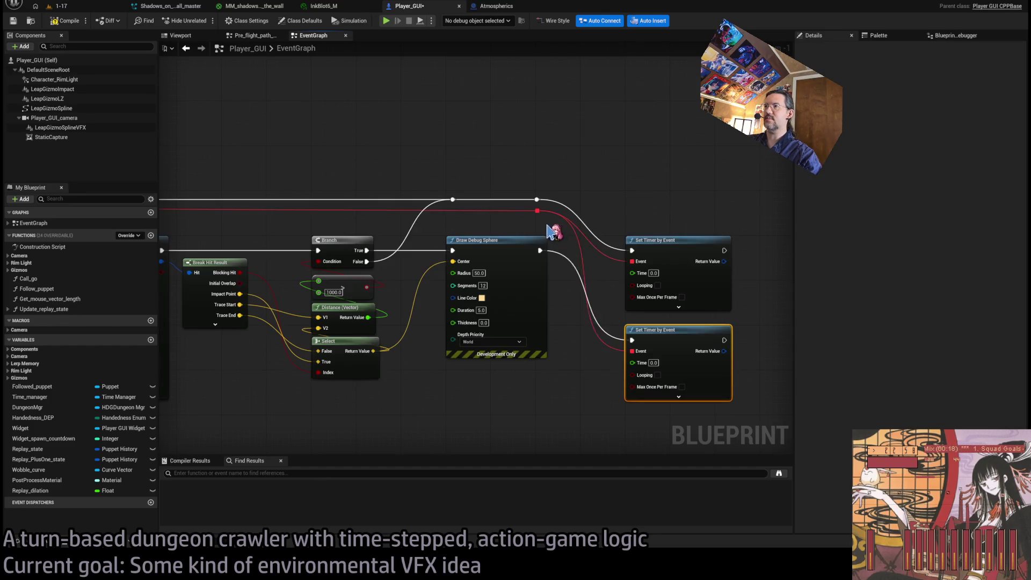
drag(599, 363, 568, 334)
drag(478, 290, 591, 317)
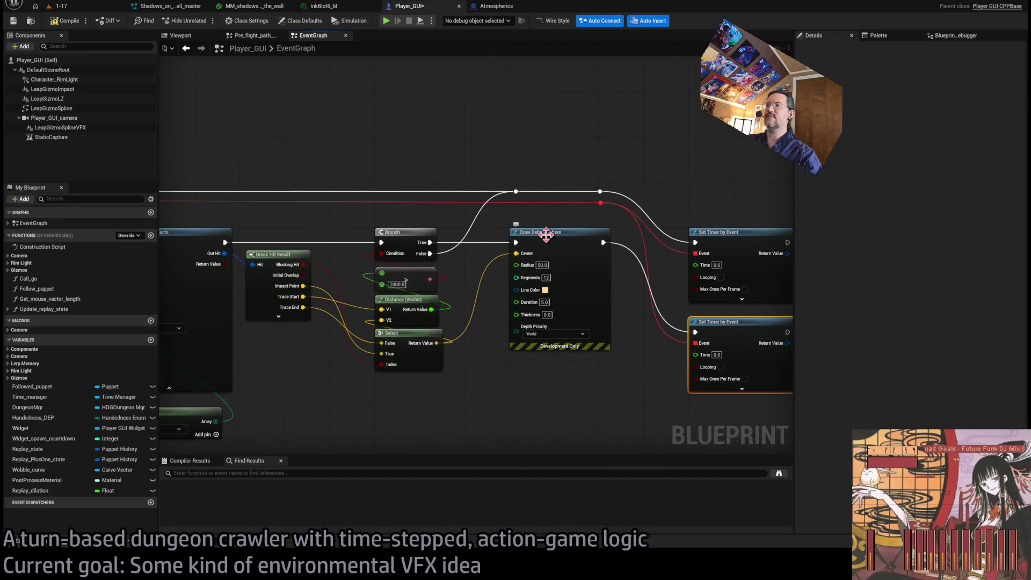
Step: Set the lower timer's Time to 3.0 and keep the upper timer at 0.05
drag(683, 373, 617, 383)
click(661, 358)
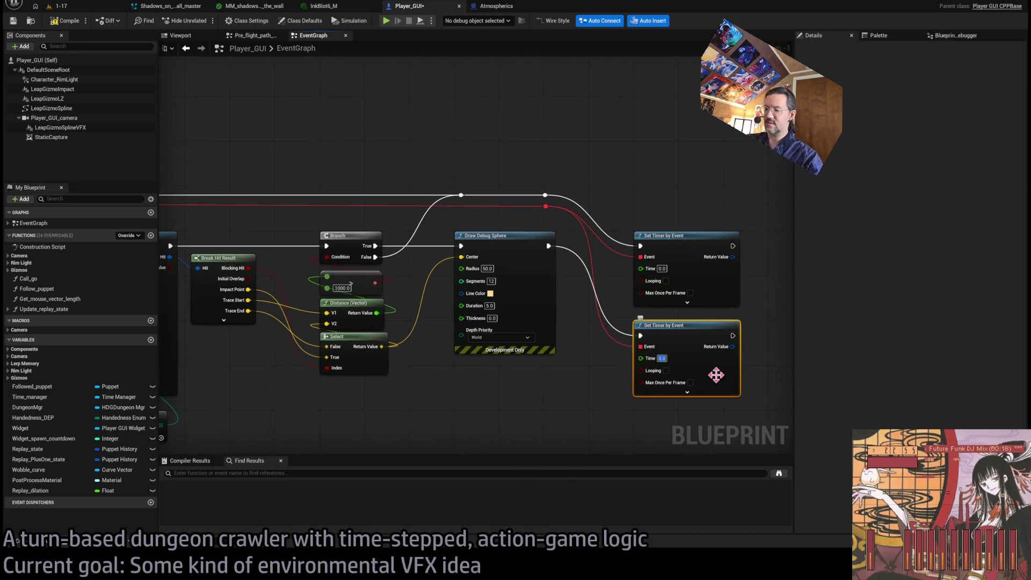
key(Return)
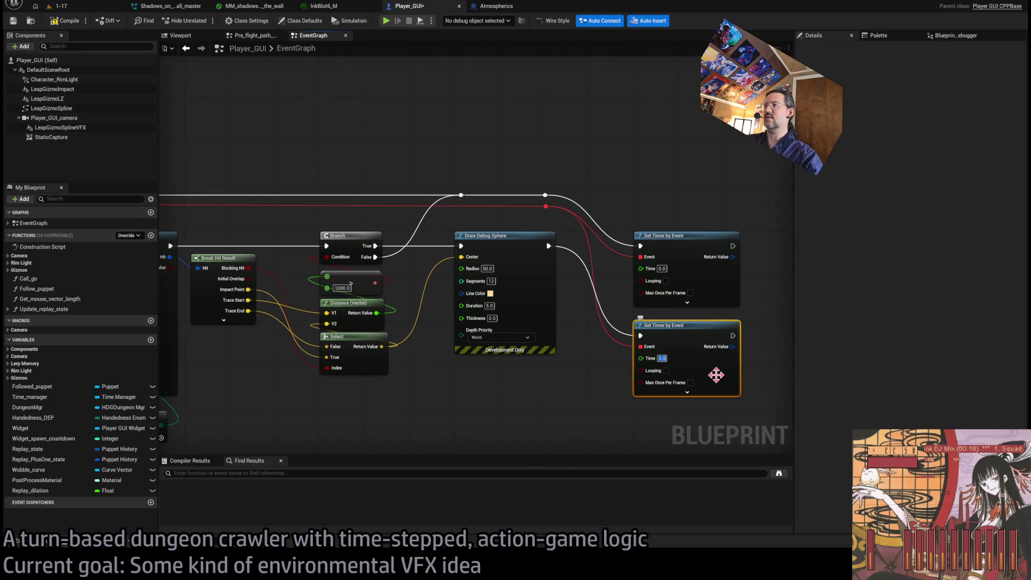
click(662, 269)
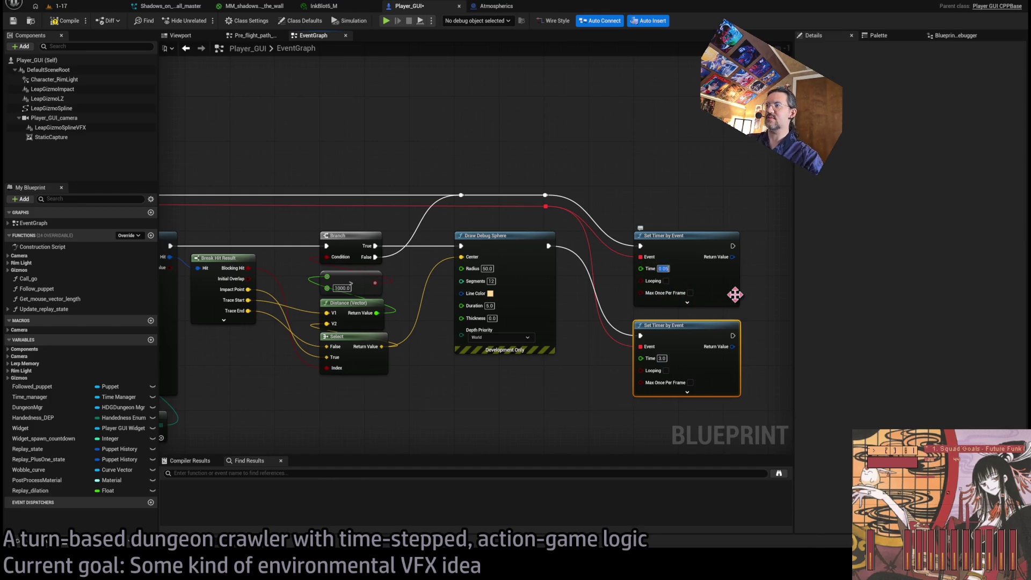
click(653, 189)
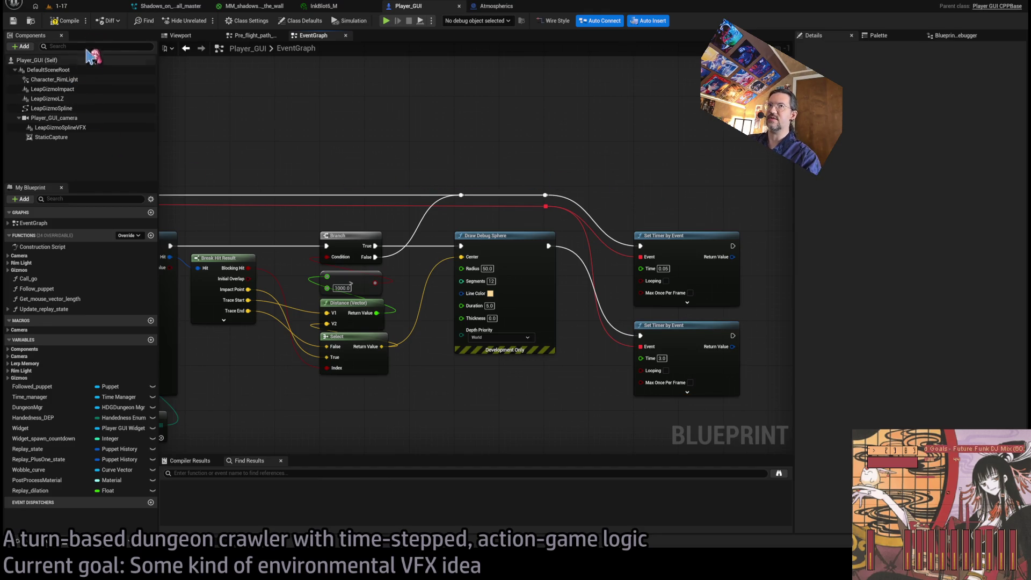
Step: Delete the Draw Debug Sphere node from the graph
scroll(407, 166, down, 1)
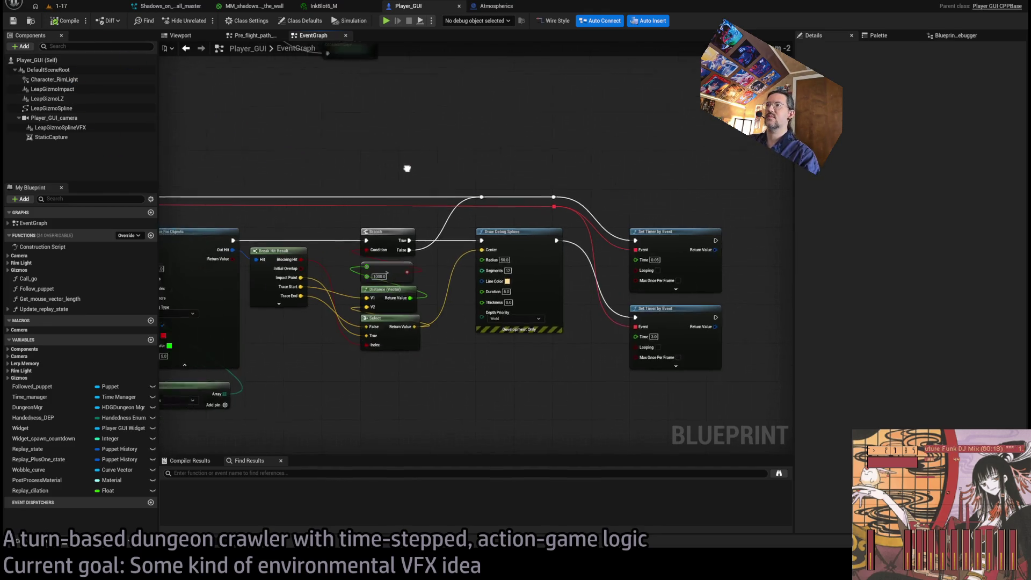
scroll(517, 237, up, 2)
click(518, 234)
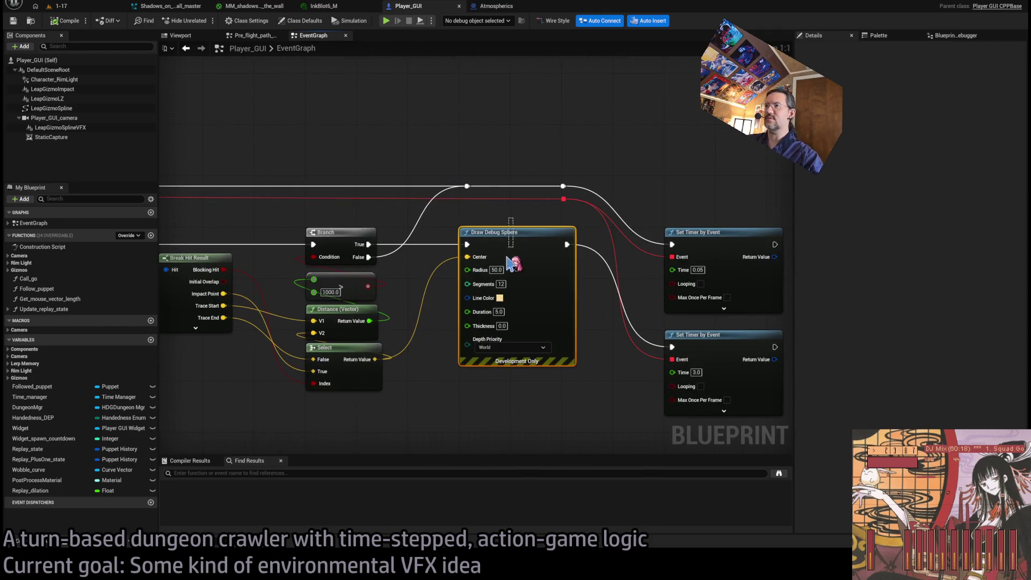
mouse_move(442, 232)
mouse_down()
mouse_move(569, 215)
mouse_move(426, 218)
mouse_move(601, 209)
mouse_move(573, 208)
mouse_up()
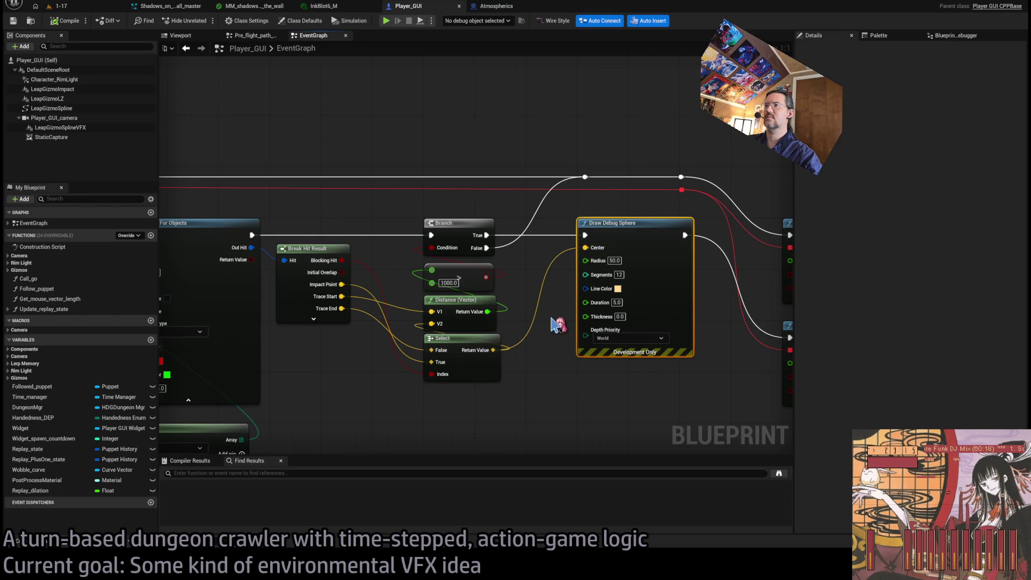
key(Delete)
Step: Add a Spawn System at Location node on the Branch's False path, with Auto Release pooling
drag(489, 242, 586, 236)
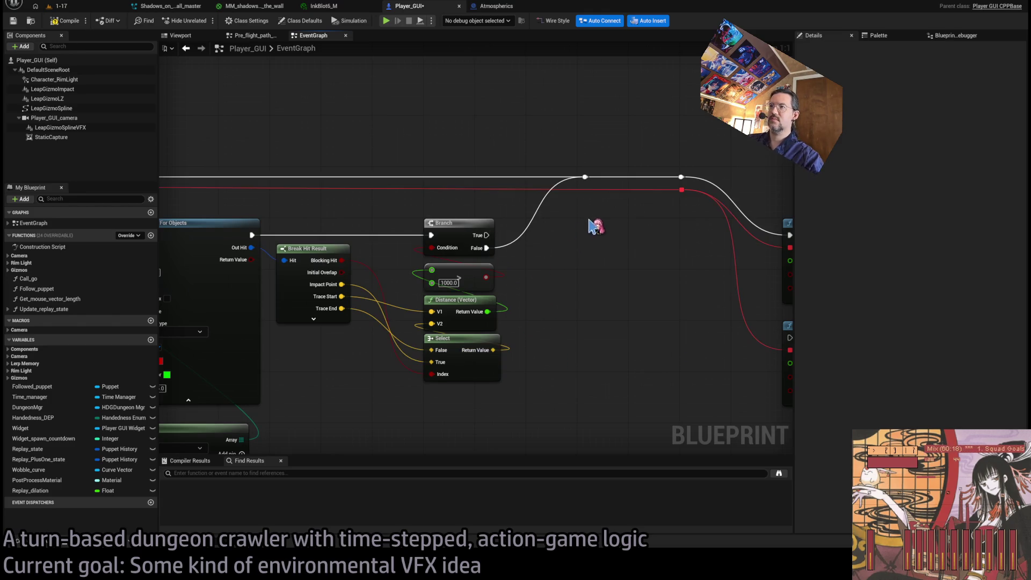
drag(486, 247, 564, 263)
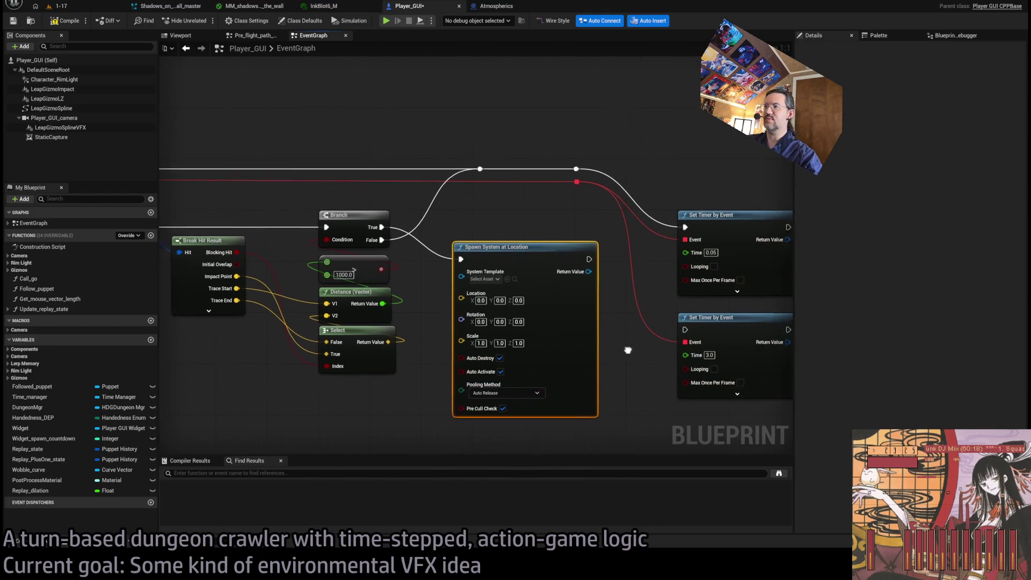
drag(611, 217, 654, 217)
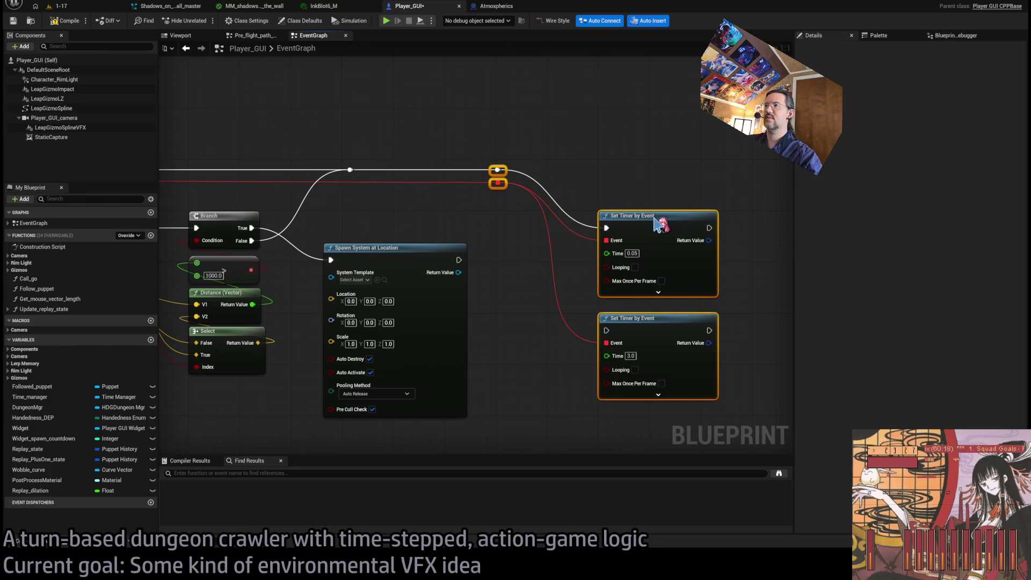
drag(403, 250, 422, 218)
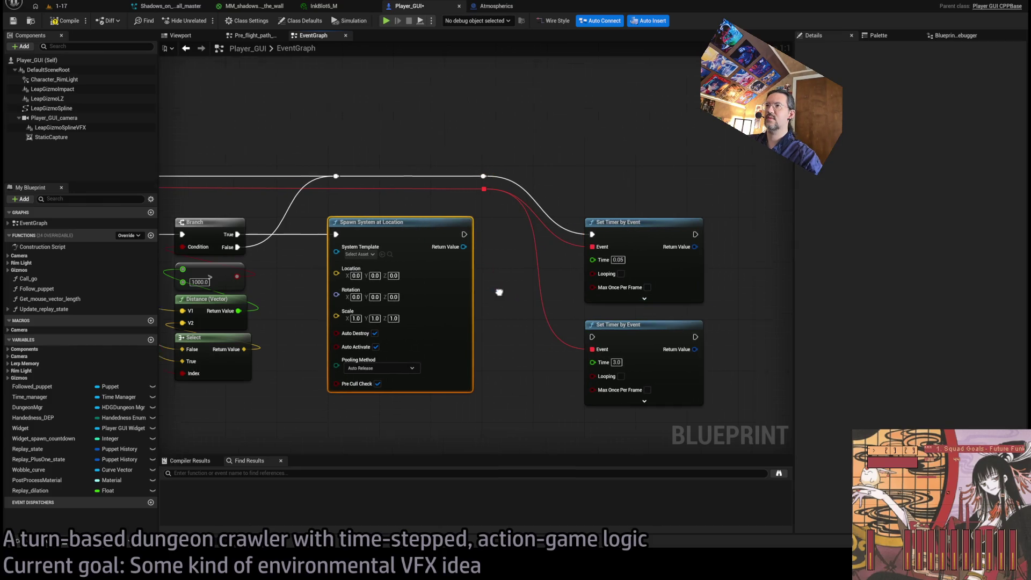
Step: Shift the two Set Timer by Event nodes and their reroute knots further right
mouse_move(407, 180)
mouse_down()
mouse_move(432, 212)
mouse_move(409, 211)
mouse_up()
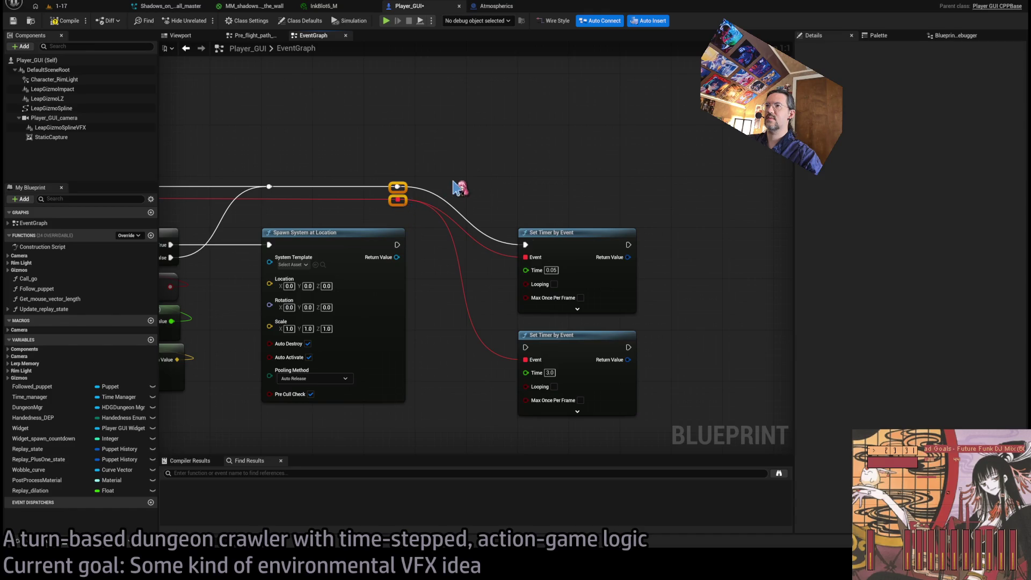
drag(500, 189, 537, 343)
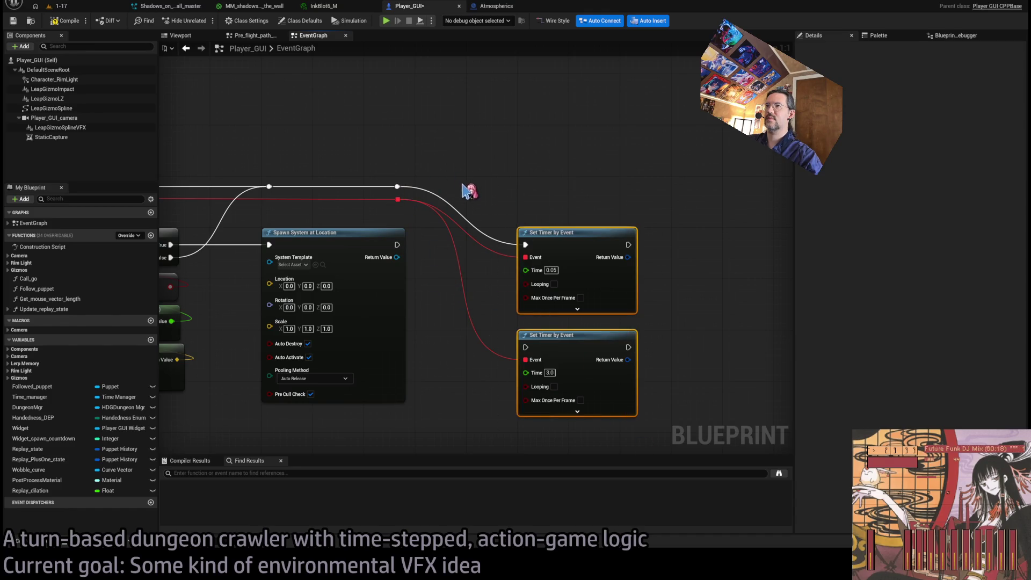
drag(539, 248, 693, 248)
click(618, 269)
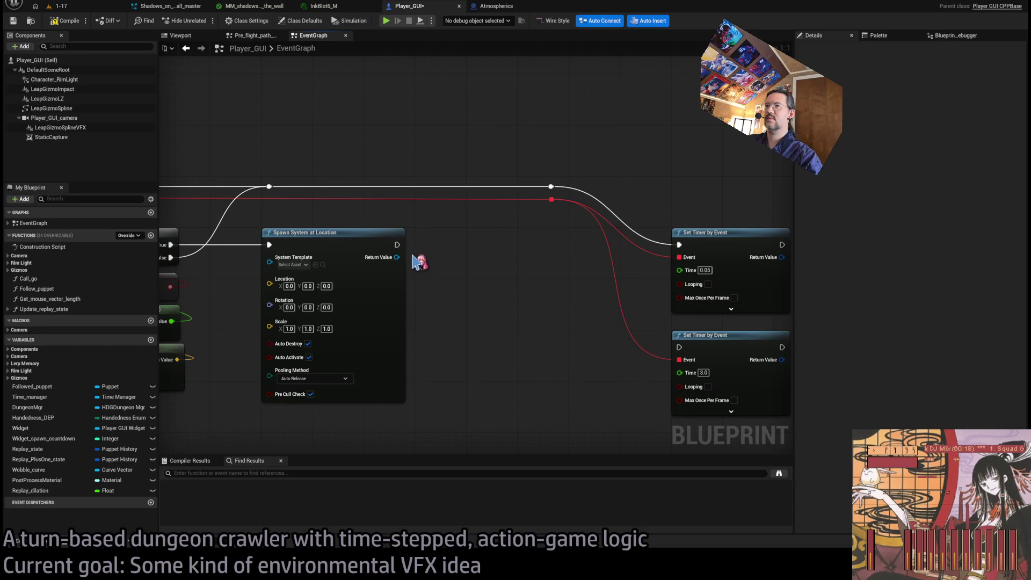
drag(397, 257, 472, 305)
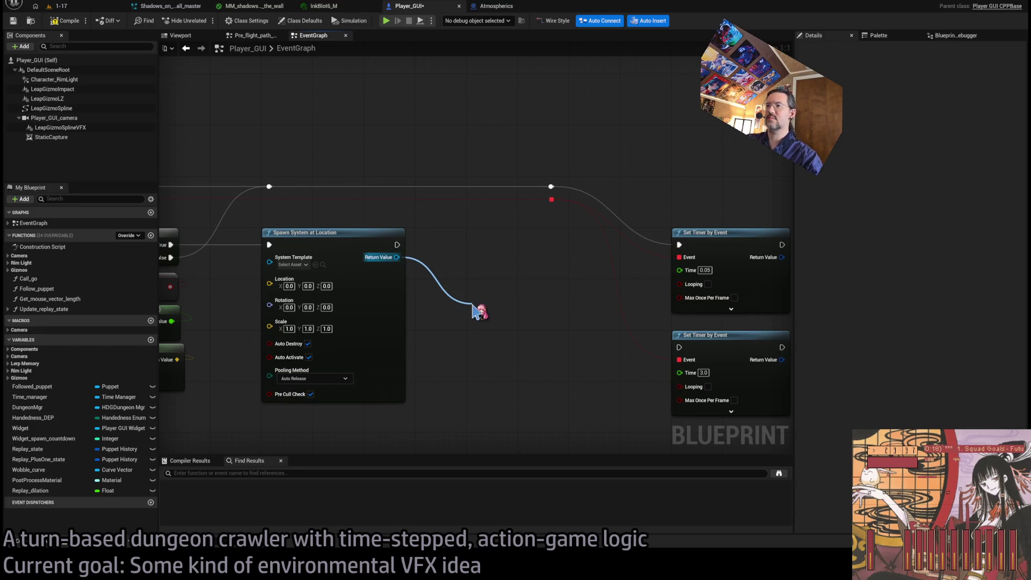
Step: Feed the spawned system into a custom stencil depth setter and a chained Set Transitory VFX node
mouse_move(473, 305)
mouse_down()
mouse_move(494, 342)
mouse_move(494, 296)
mouse_up()
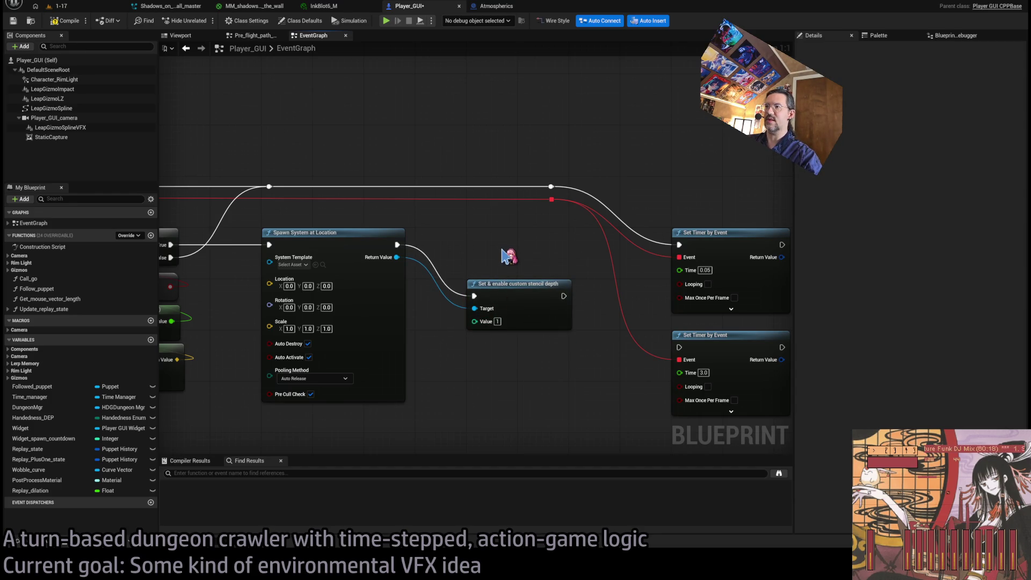
mouse_move(500, 278)
mouse_down()
mouse_move(497, 303)
mouse_move(493, 282)
mouse_up()
drag(397, 258, 484, 240)
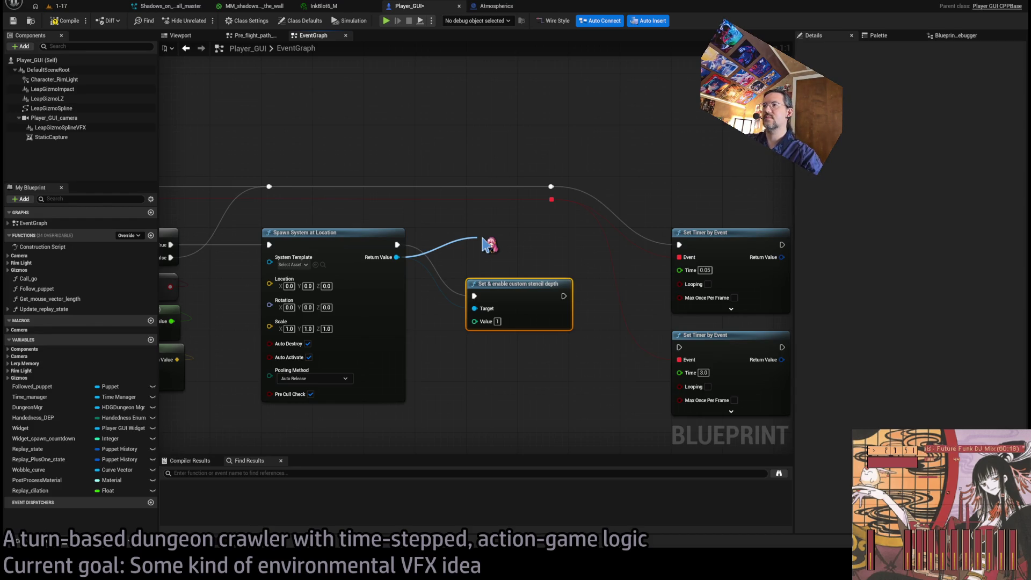
drag(483, 239, 491, 240)
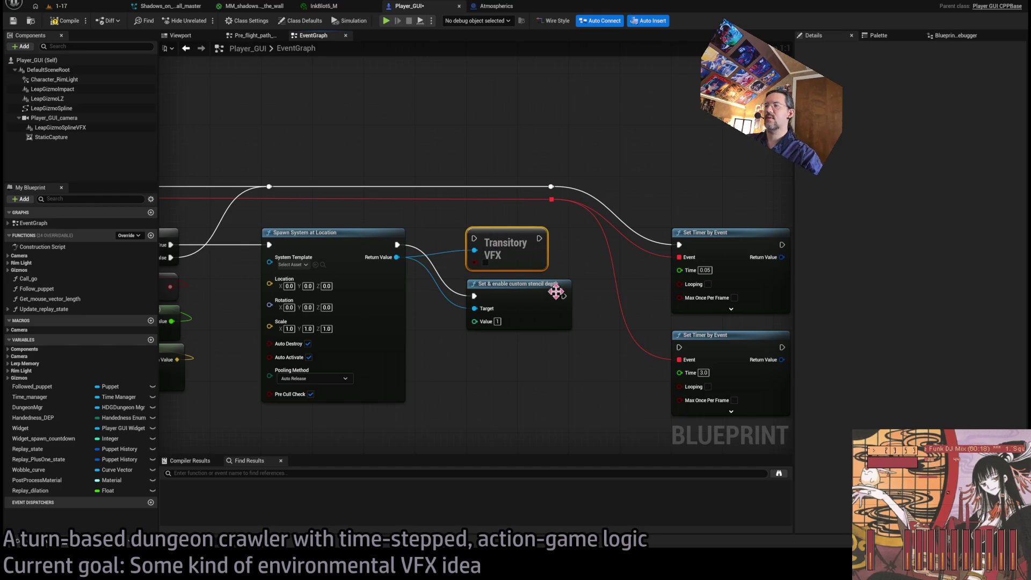
mouse_move(563, 295)
mouse_down()
mouse_move(505, 257)
mouse_move(487, 266)
mouse_up()
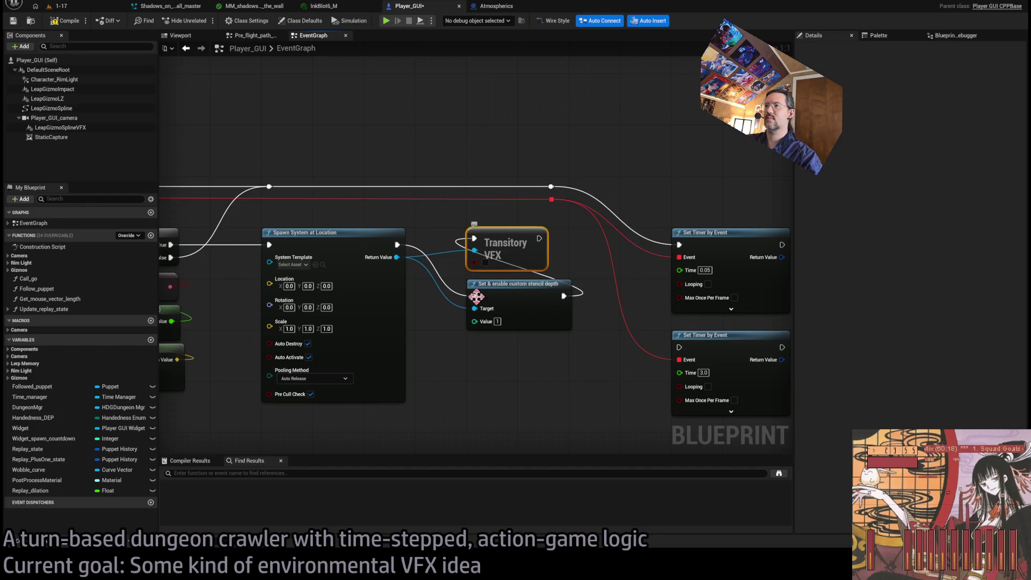
Step: Set the spawn node's System Template to Shadows_on_the_wall
click(515, 292)
click(536, 367)
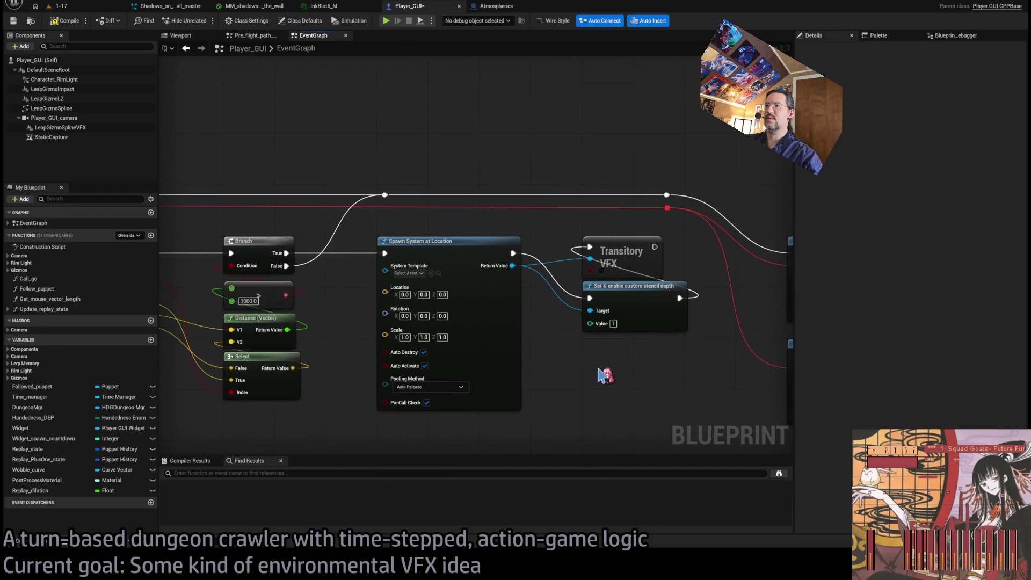
drag(568, 360, 625, 337)
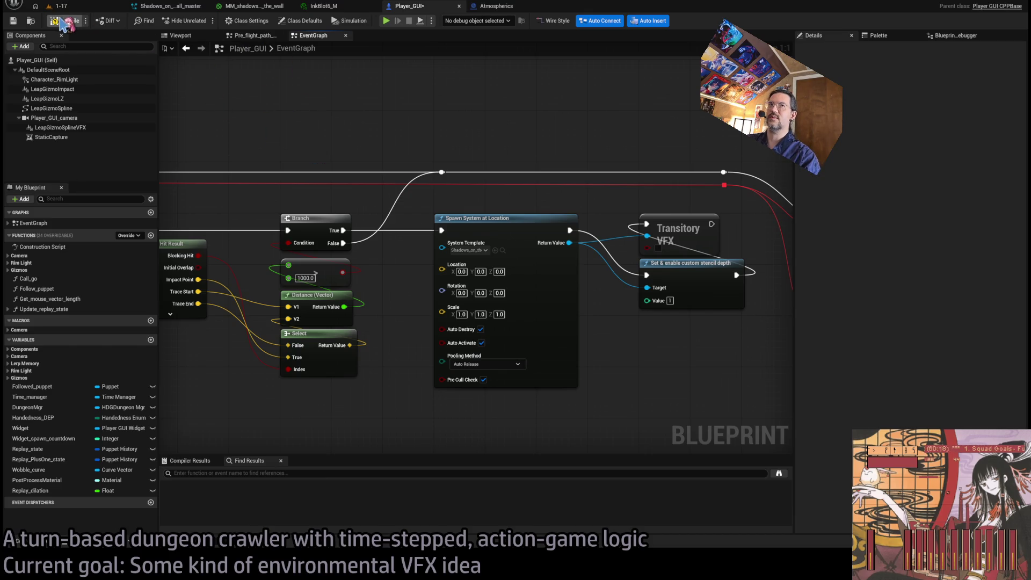
mouse_move(414, 297)
mouse_down()
mouse_move(589, 283)
mouse_move(553, 282)
mouse_move(513, 327)
mouse_up()
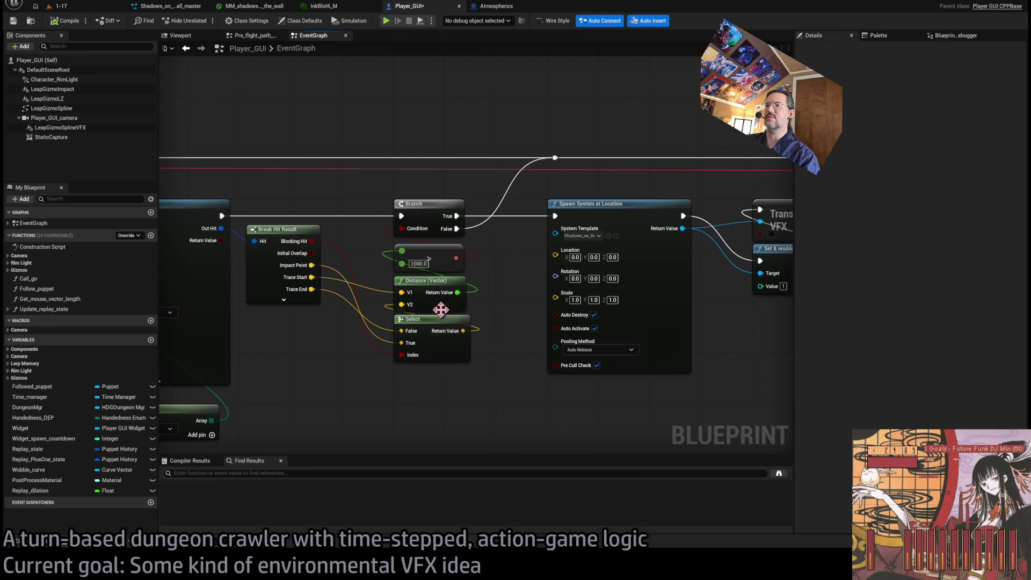
Step: Drive the spawn Location with a Lerp (Vector) from Trace Start to the selected point, alpha 0.9
drag(325, 301, 374, 281)
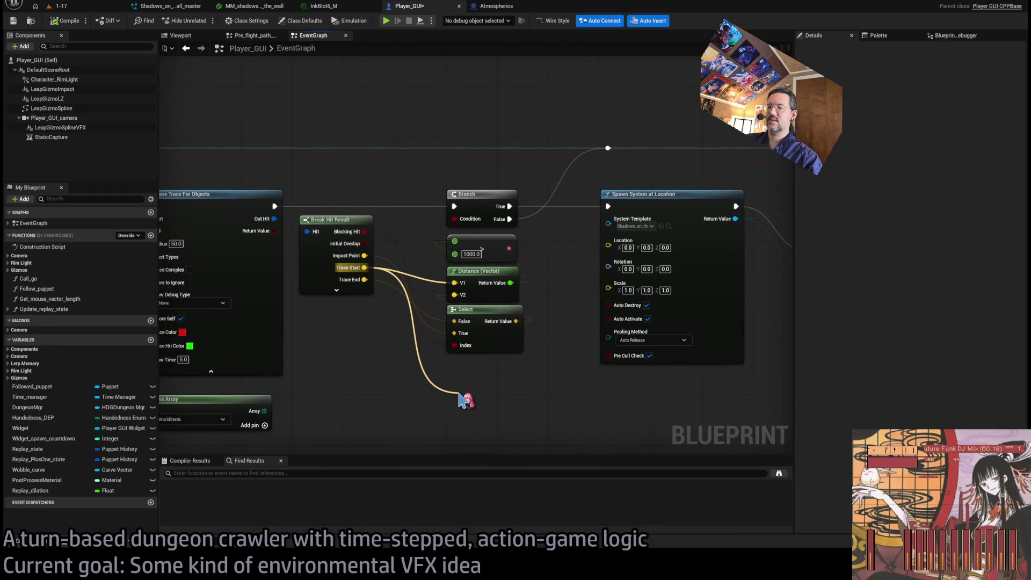
drag(461, 400, 639, 387)
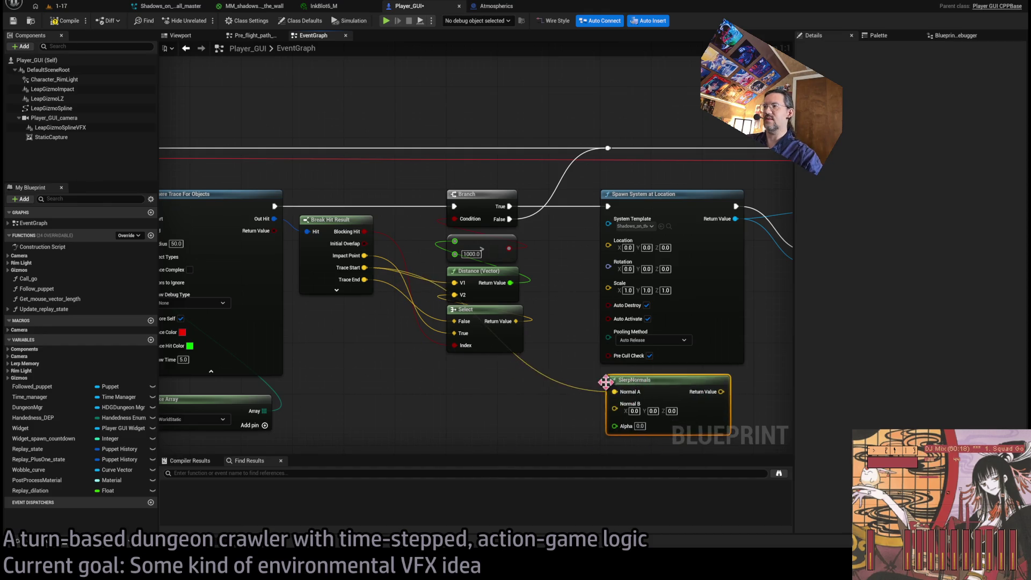
key(Delete)
mouse_move(364, 267)
mouse_down()
mouse_move(616, 422)
mouse_move(638, 383)
mouse_up()
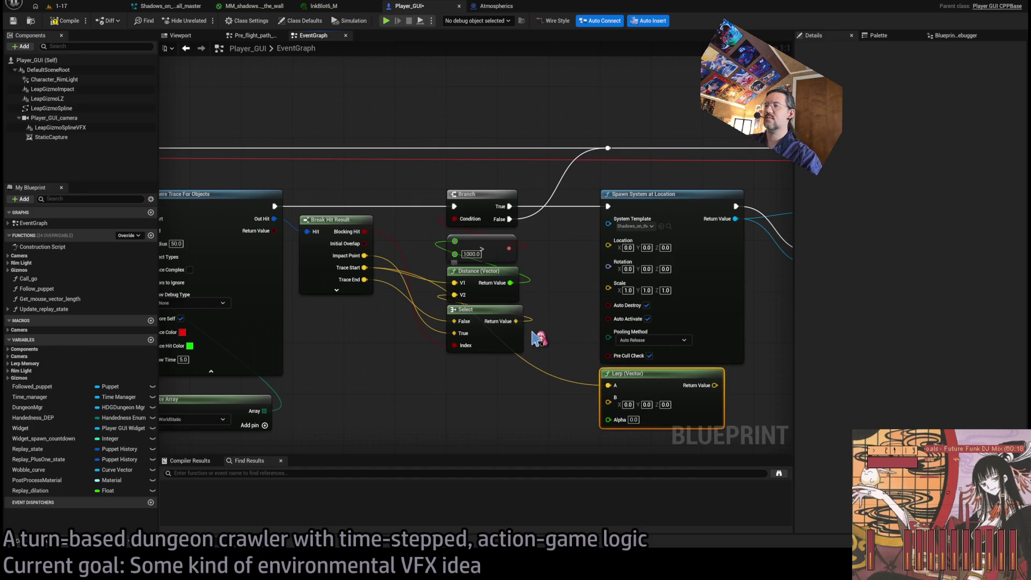
mouse_move(516, 313)
mouse_down()
mouse_move(511, 327)
mouse_move(618, 397)
mouse_move(611, 403)
mouse_up()
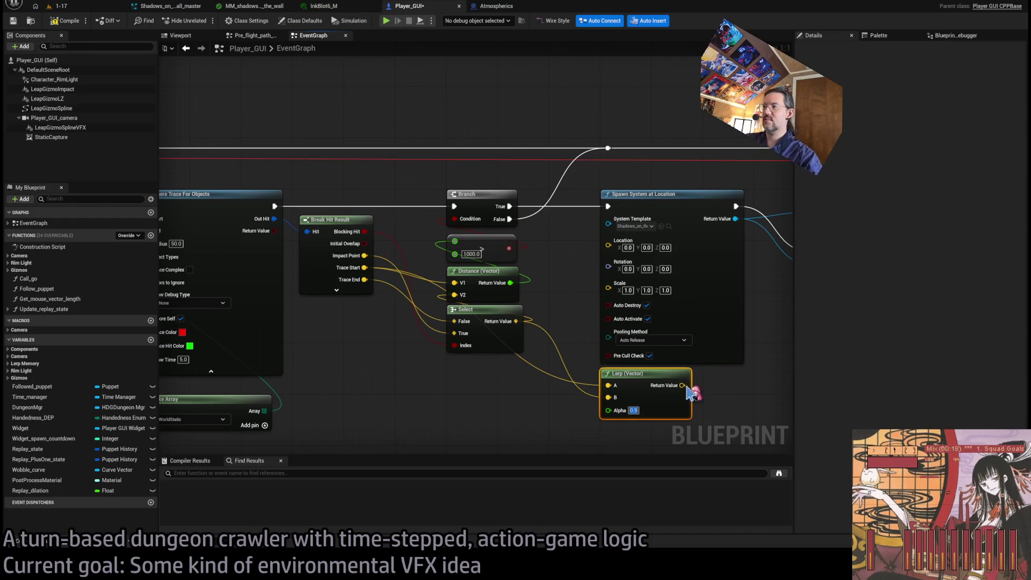
mouse_move(682, 385)
mouse_down()
mouse_move(664, 416)
mouse_move(608, 240)
mouse_up()
drag(725, 385, 652, 371)
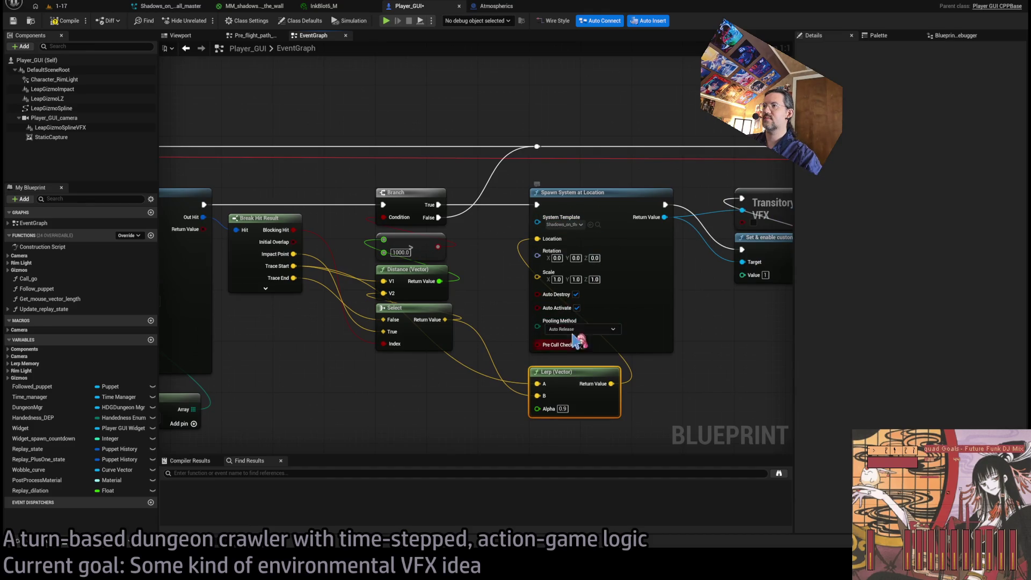
drag(702, 380, 639, 379)
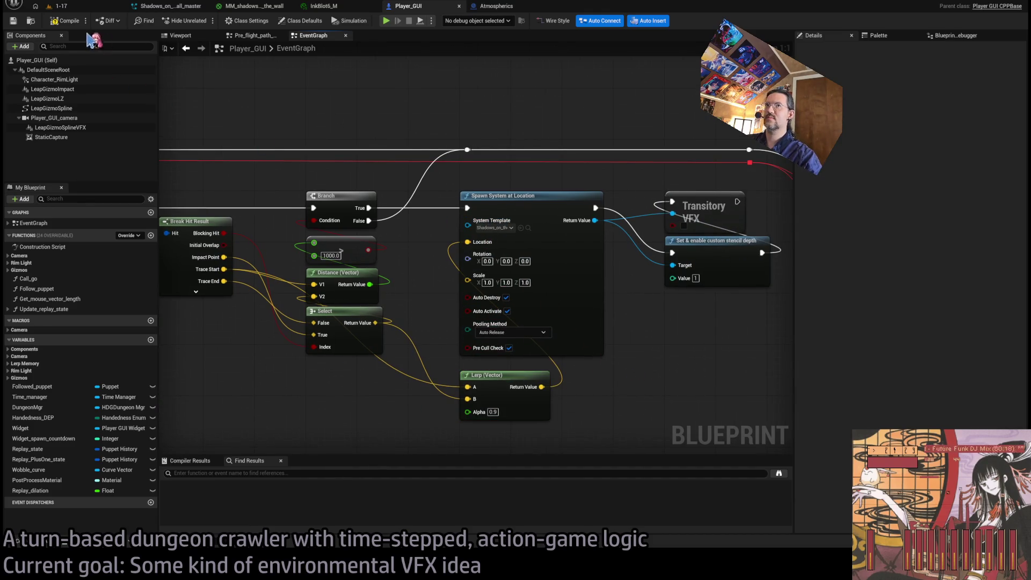
Step: Play-test level 1-17 and run a Hold turn, briefly checking the InkBlot6_M material instance
click(86, 8)
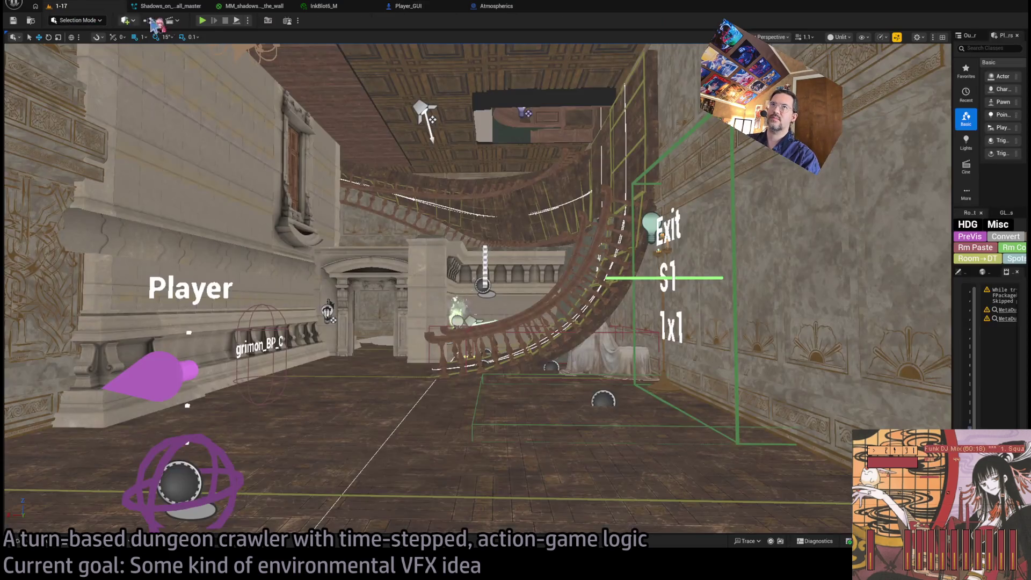
key(alt+p)
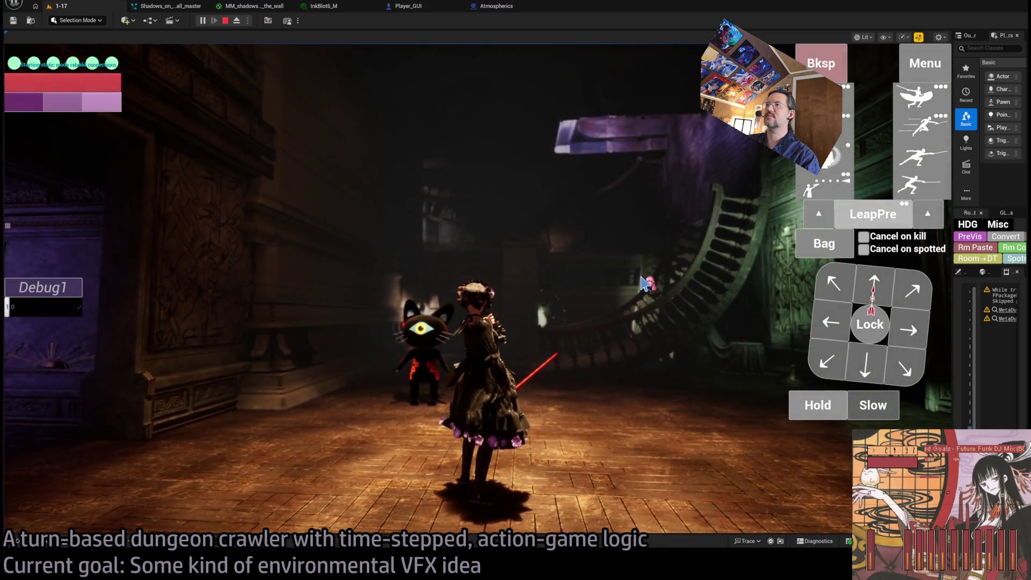
click(815, 407)
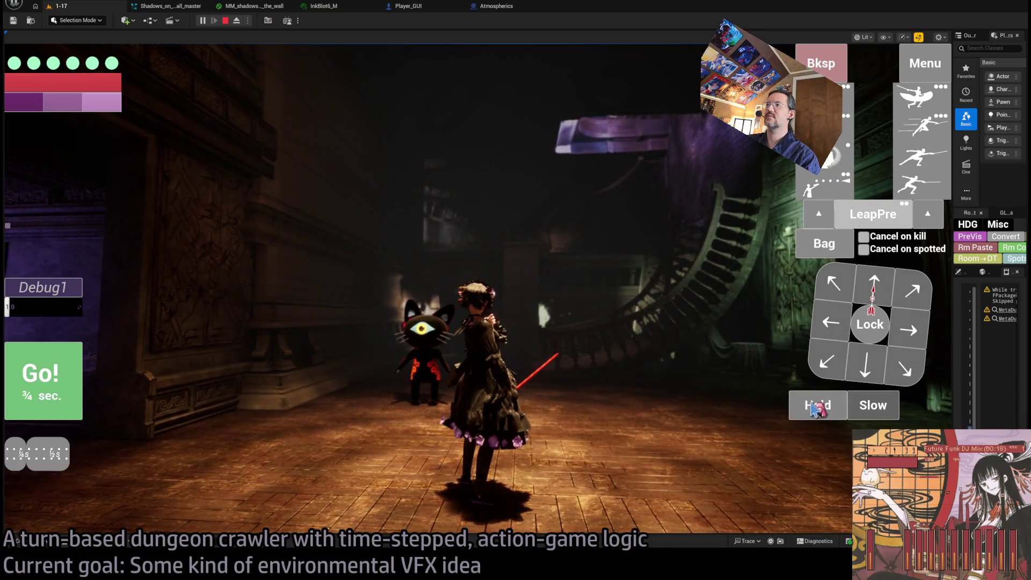
click(815, 407)
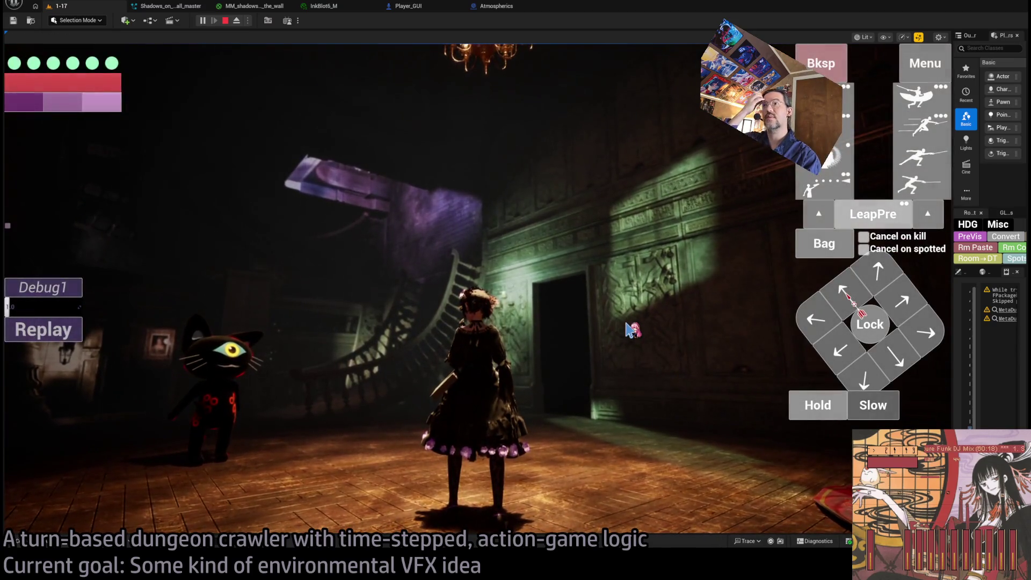
click(344, 8)
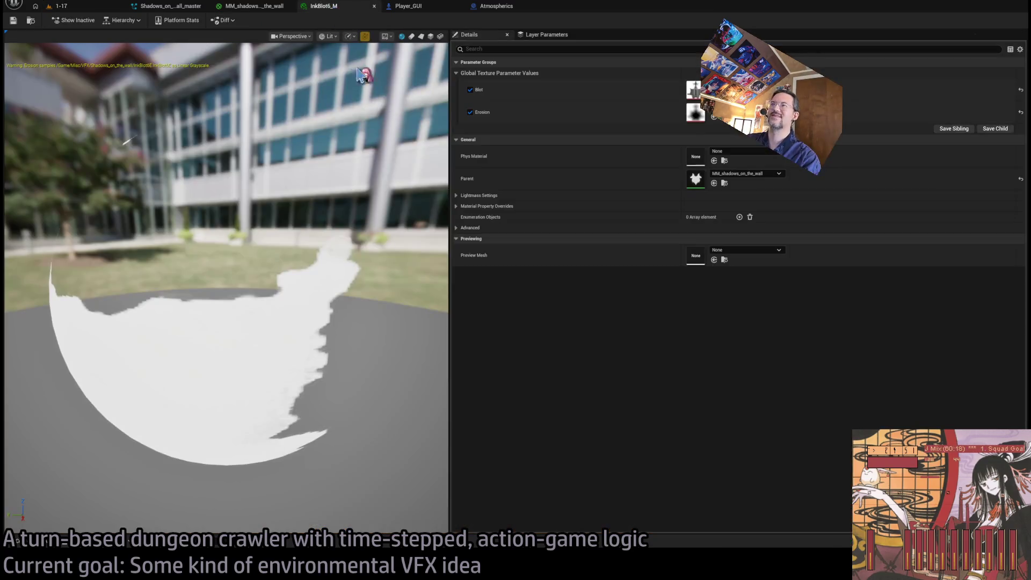
click(81, 7)
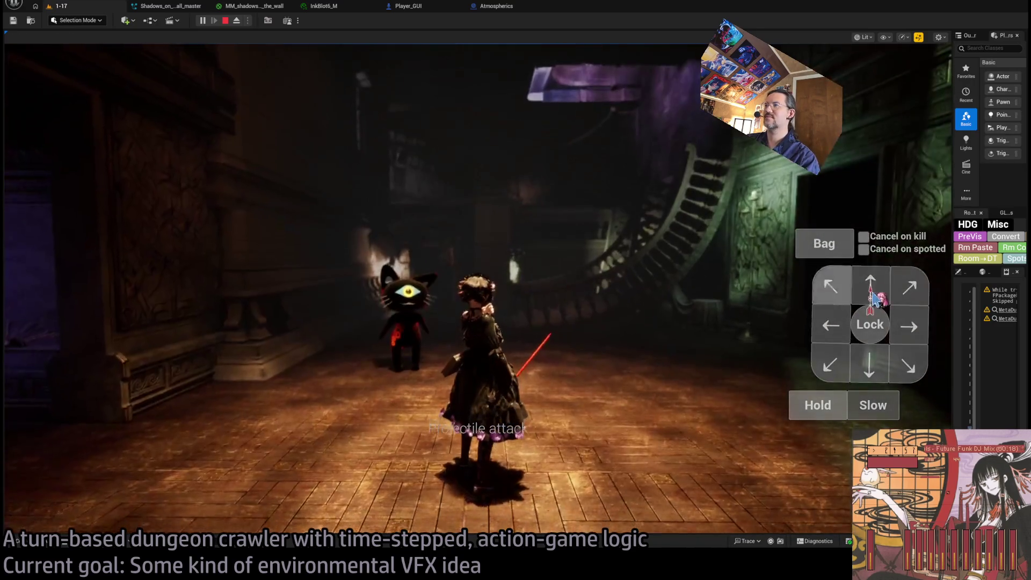
Step: Queue several forward moves and run turns into the ballroom, then stop and open Atmospherics
click(878, 290)
click(880, 293)
click(880, 293)
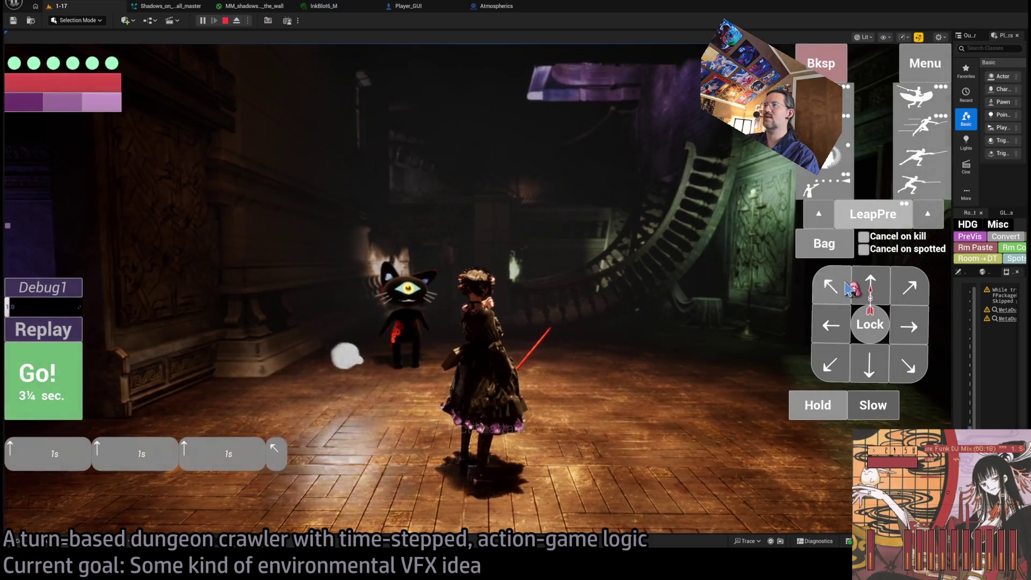
click(869, 365)
click(43, 375)
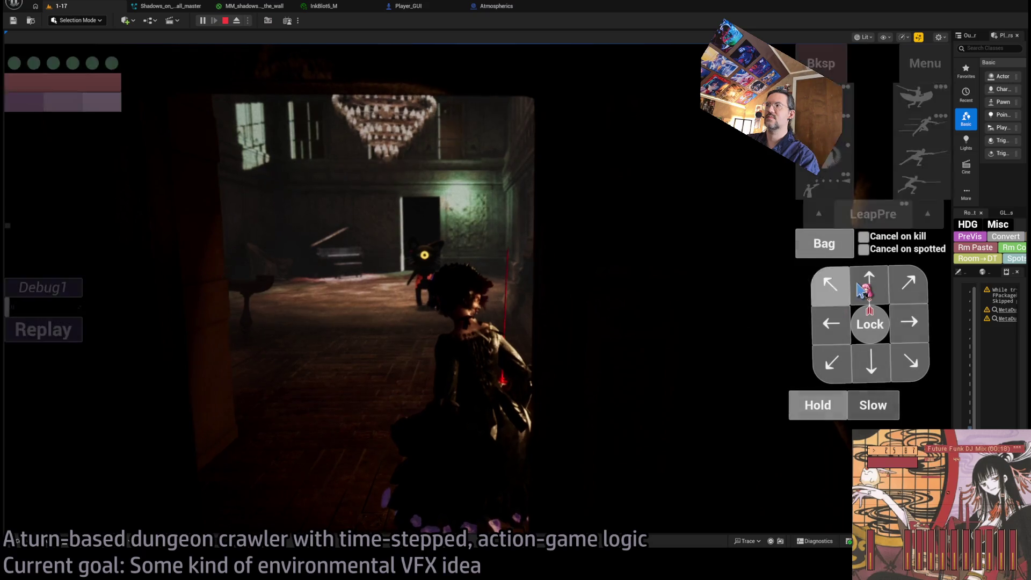
click(800, 403)
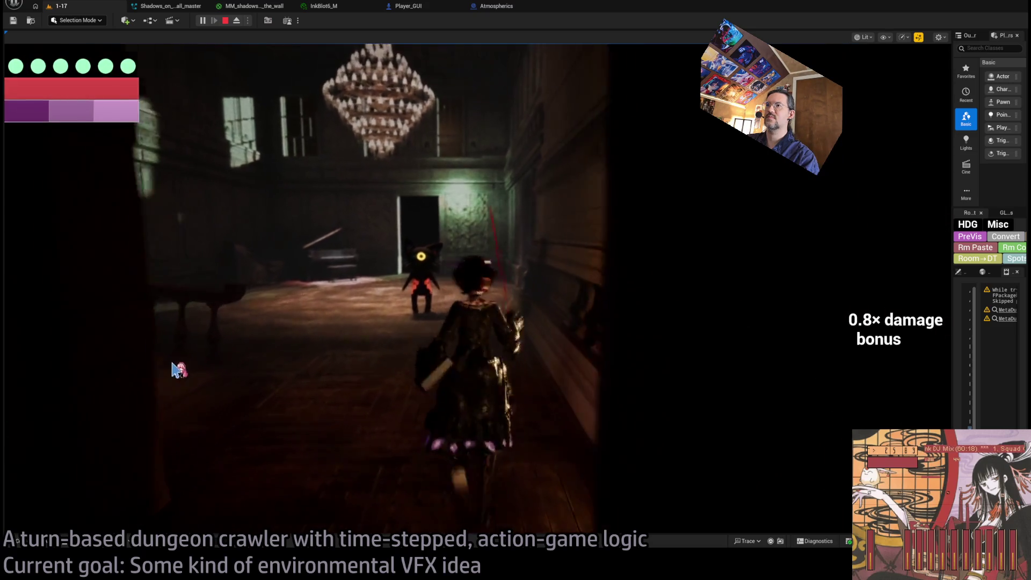
click(314, 342)
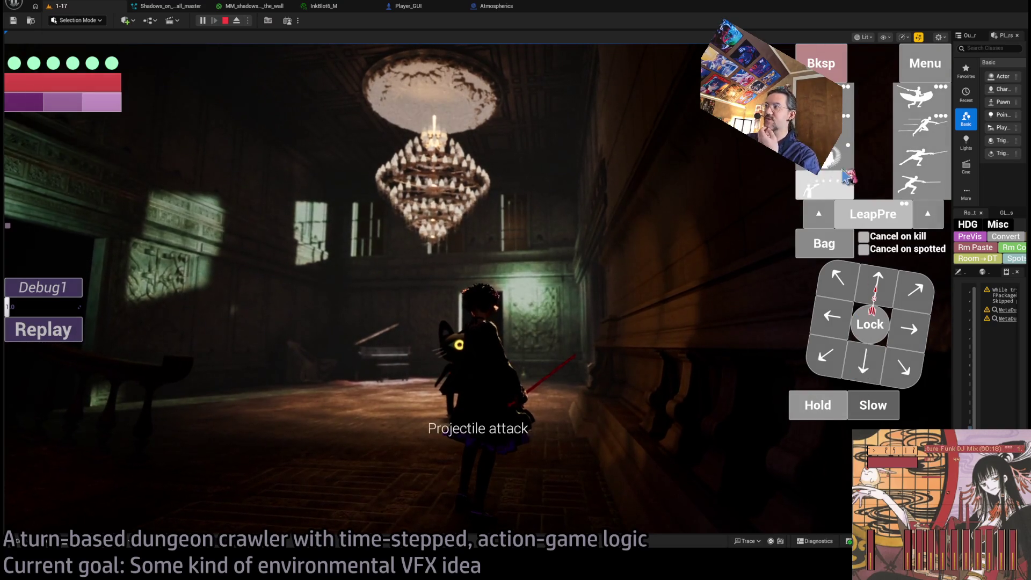
click(230, 22)
click(481, 7)
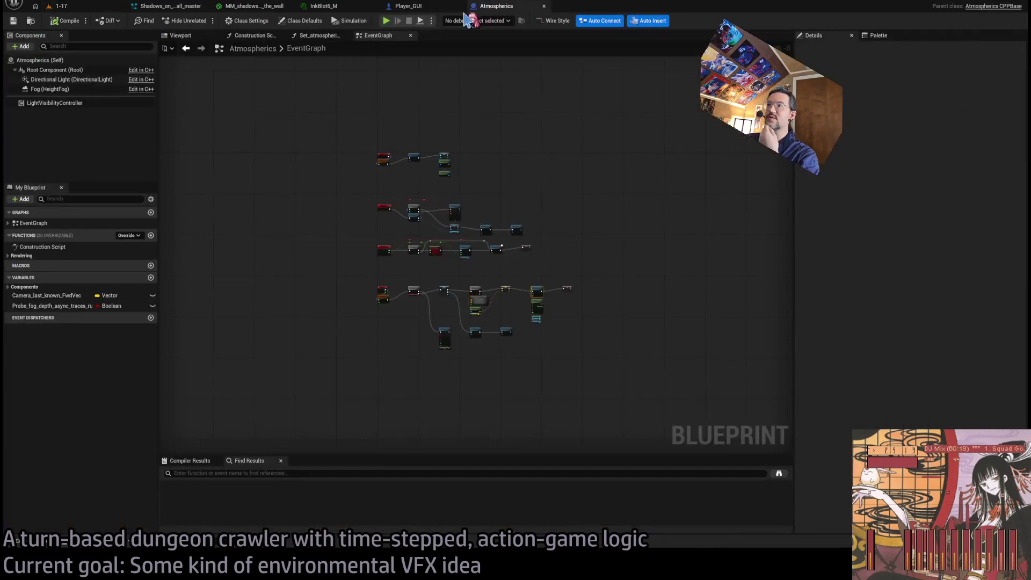
Step: Add a Draw Debug Sphere on Branch True, centred on the Lerp result, radius 50, duration 1
click(406, 7)
mouse_move(588, 257)
mouse_down()
mouse_move(617, 338)
mouse_move(415, 347)
mouse_up()
scroll(415, 346, down, 1)
drag(542, 352, 645, 331)
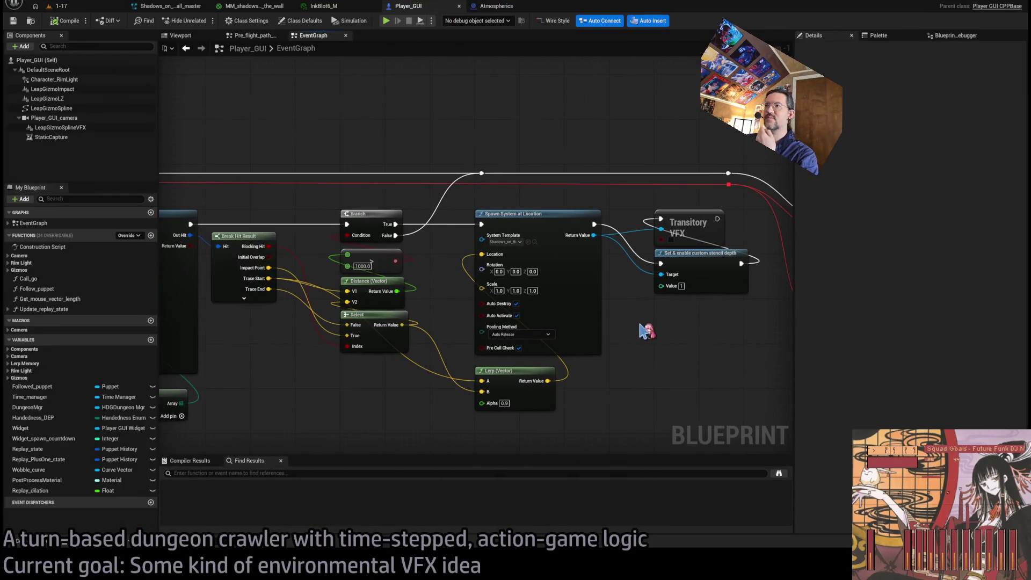
drag(395, 224, 486, 430)
text(draw debug sphere)
key(Return)
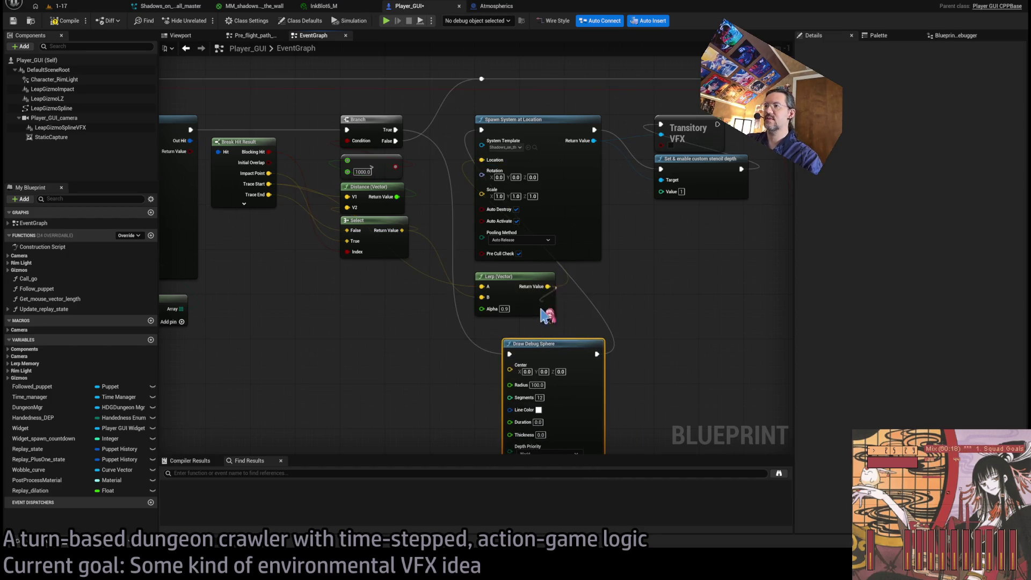
drag(542, 314, 510, 370)
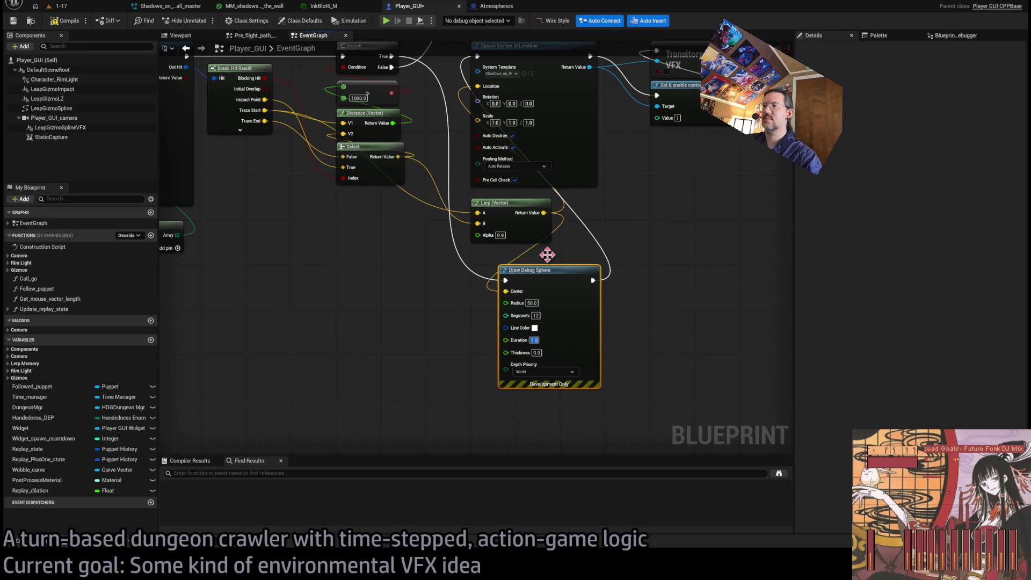
click(86, 7)
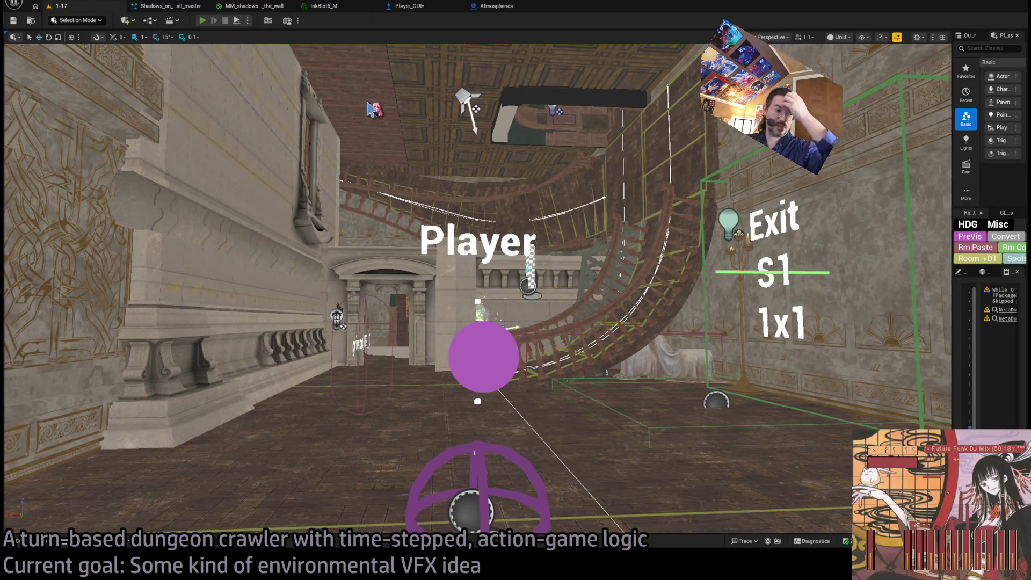
Step: Play-test, ejecting with F8 to view the wireframe debug sphere, then re-possess the player
key(alt+p)
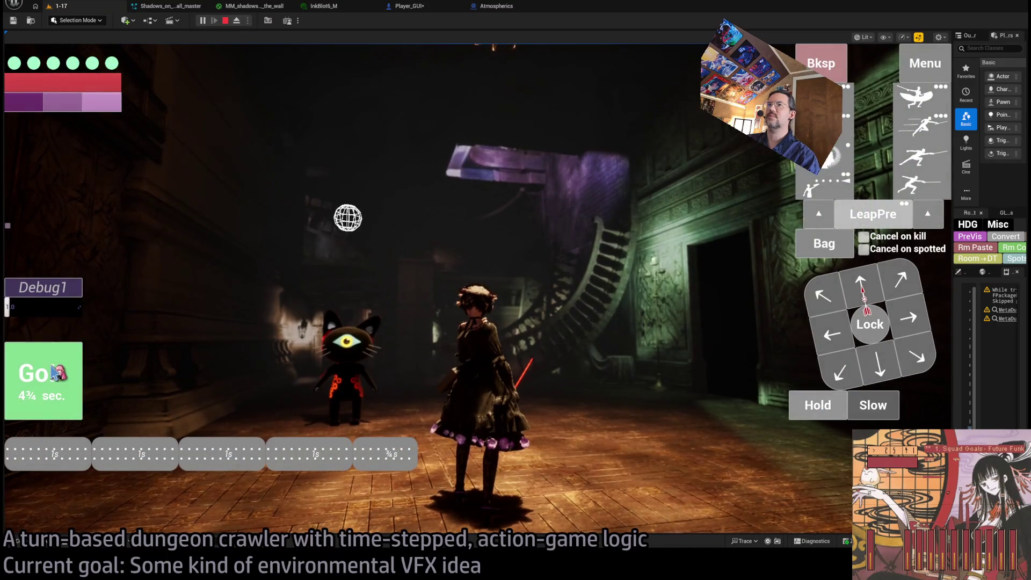
click(53, 373)
key(F8)
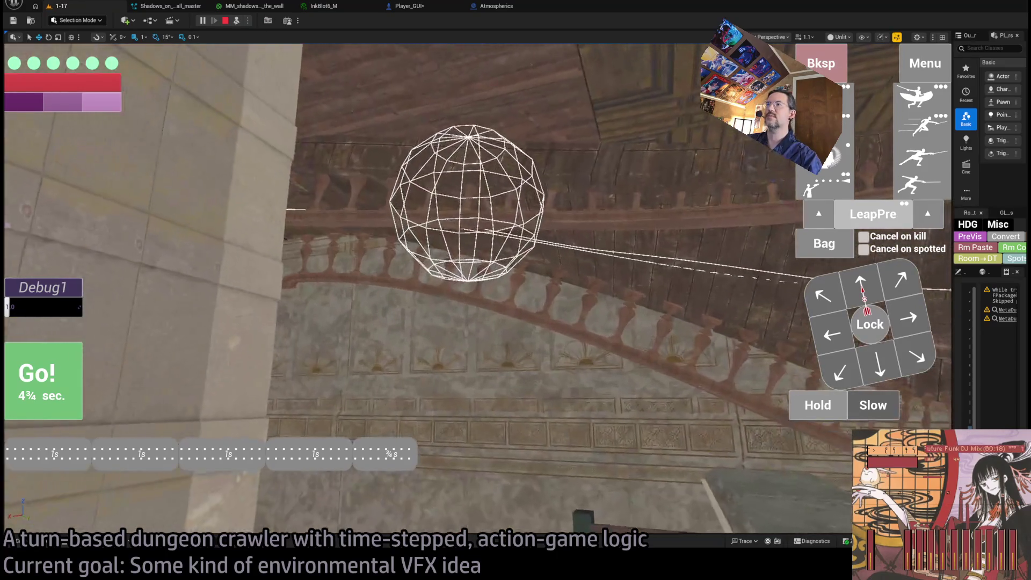
key(F8)
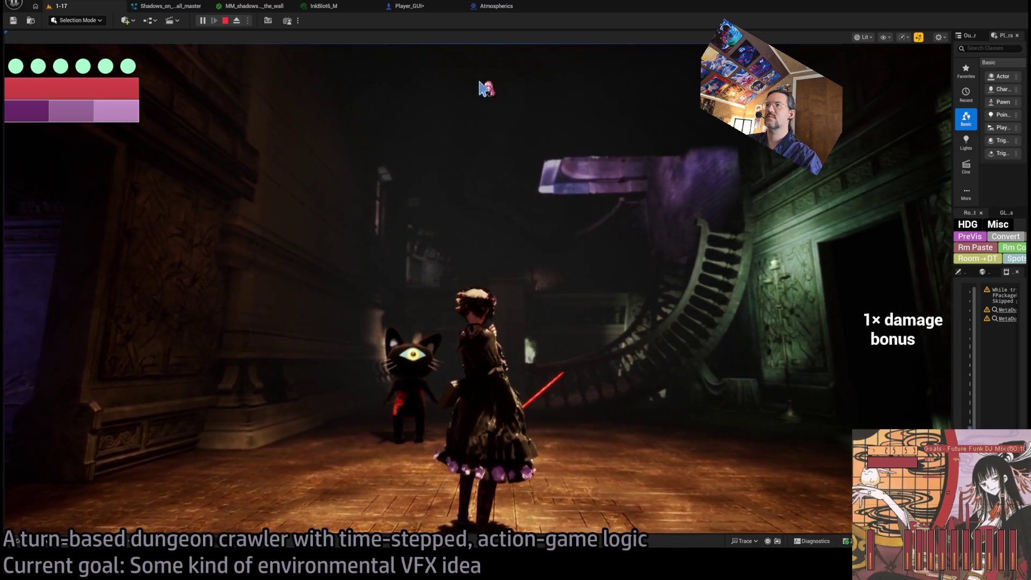
click(417, 7)
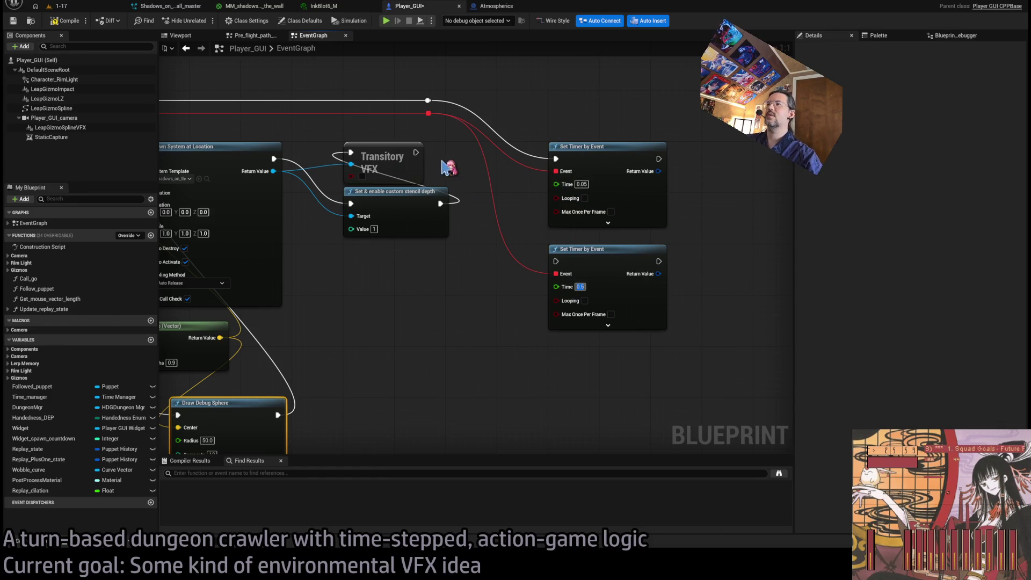
Step: Play-test level 1-17 again, holding, moving forward and back, and advancing into the chandelier room
scroll(571, 258, down, 2)
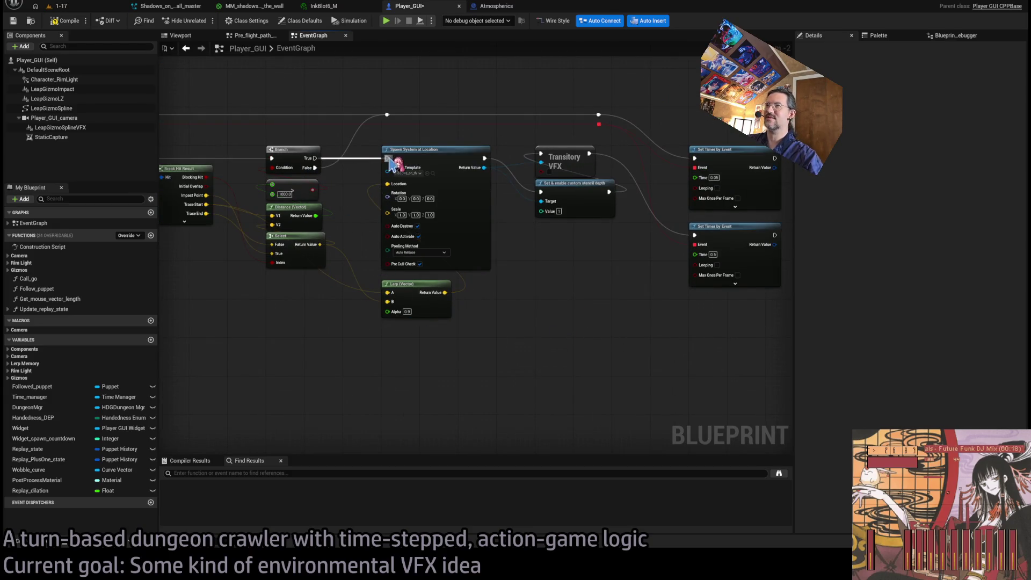
click(81, 8)
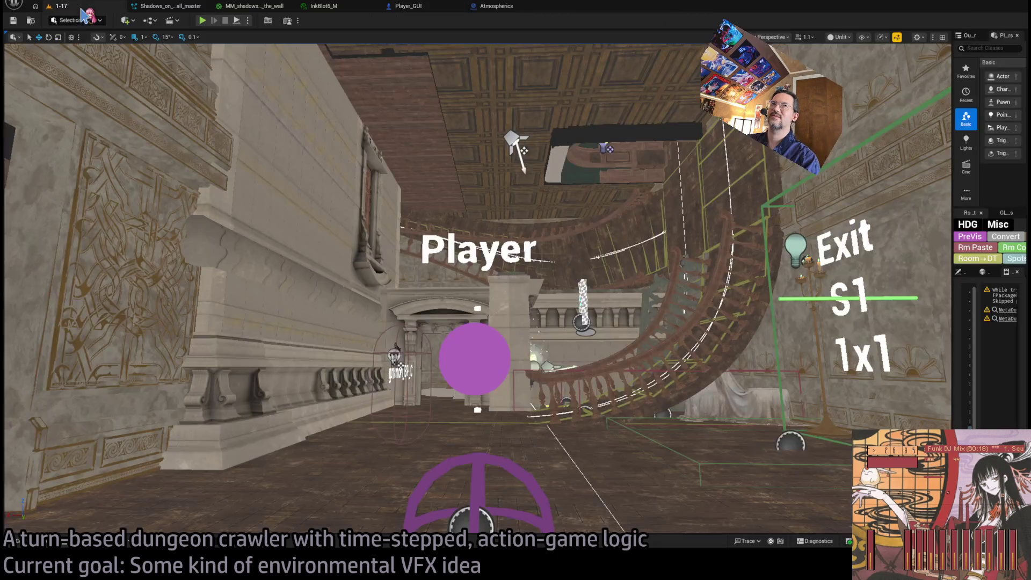
key(alt+p)
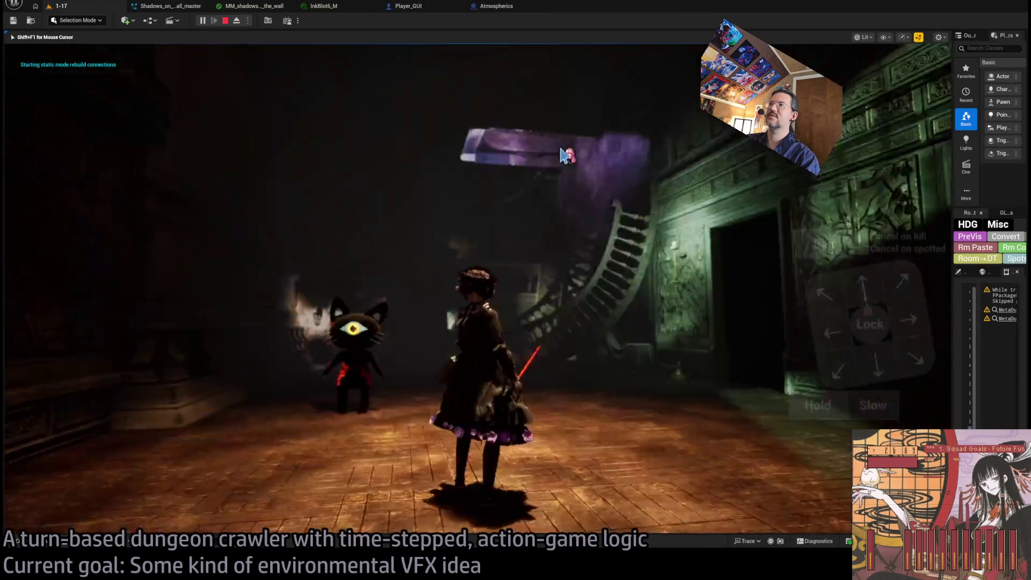
click(810, 405)
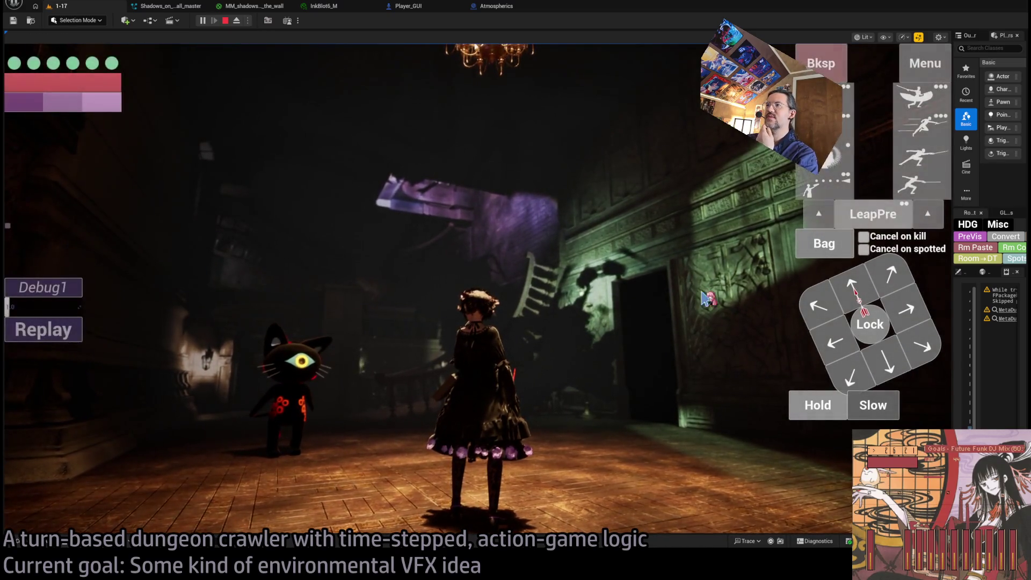
click(870, 285)
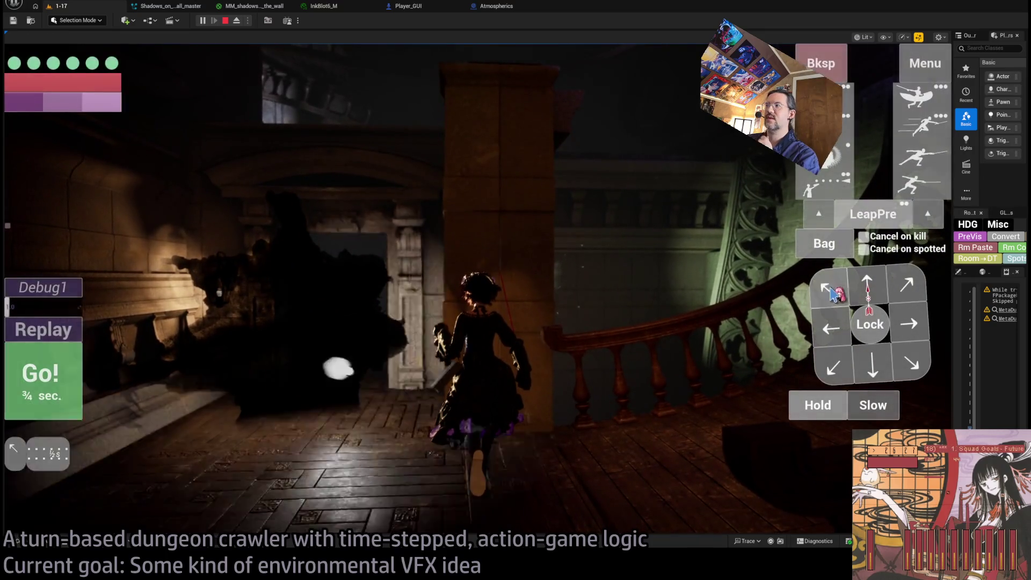
click(874, 371)
click(830, 414)
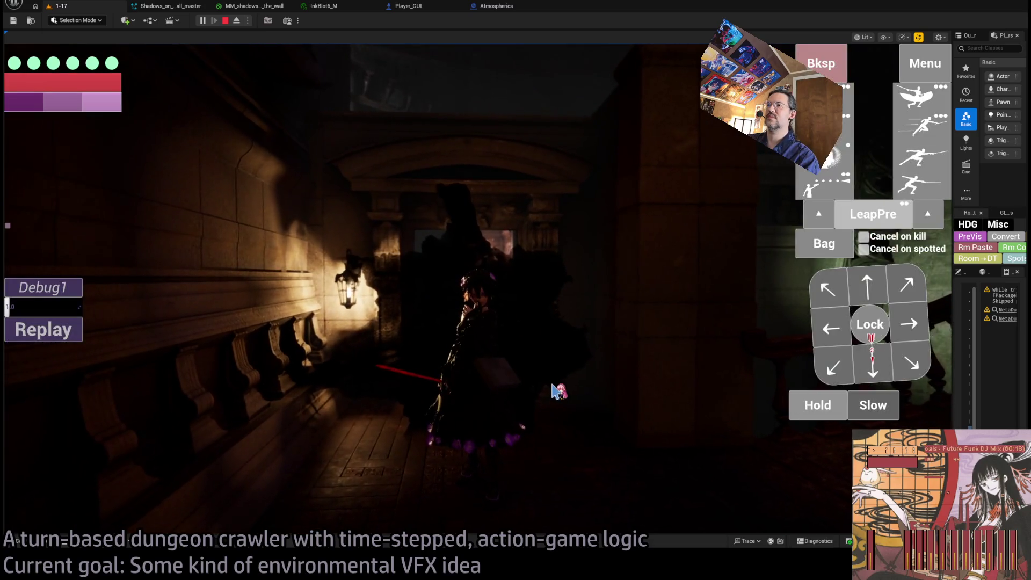
click(550, 382)
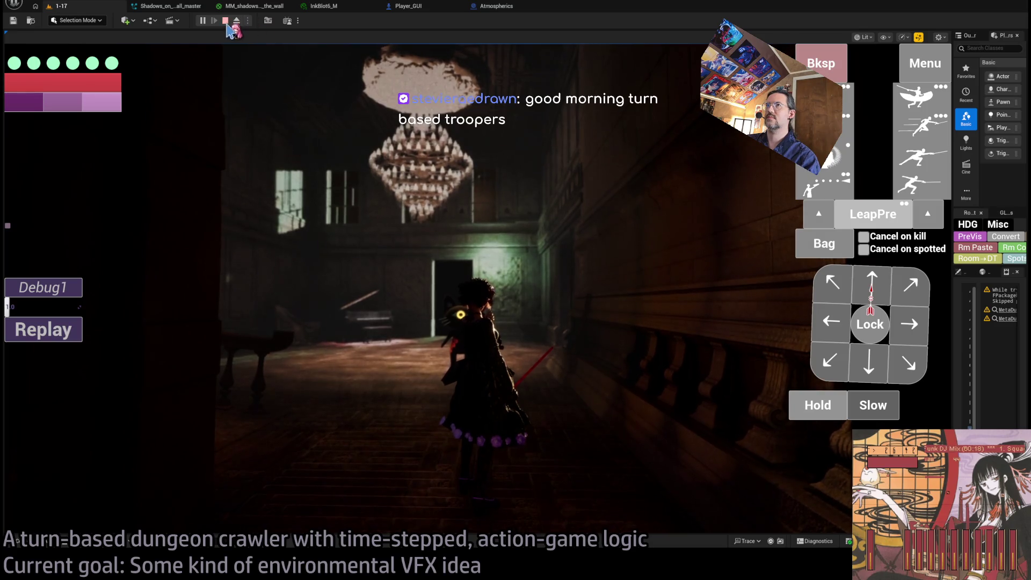
key(Escape)
click(324, 6)
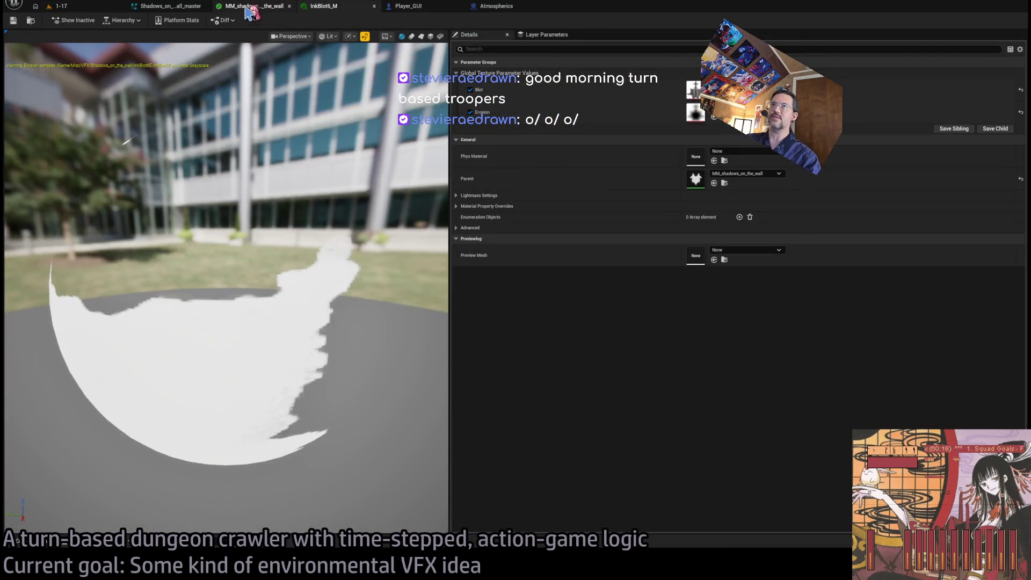
Step: In the ink-blot Niagara system, paste Nscript Force Bubble into InkBlotSelector's Particle Update
click(253, 6)
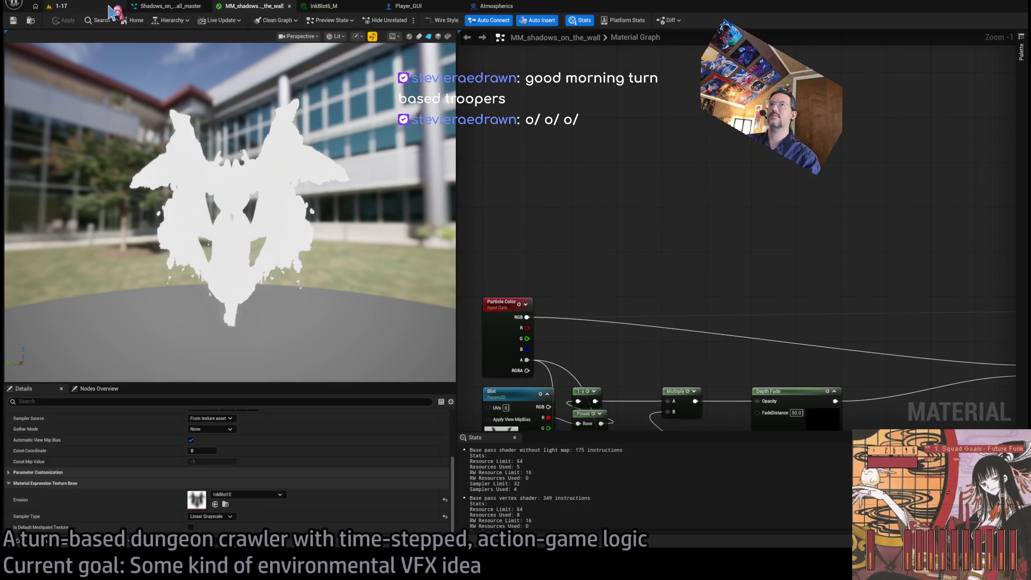
click(167, 5)
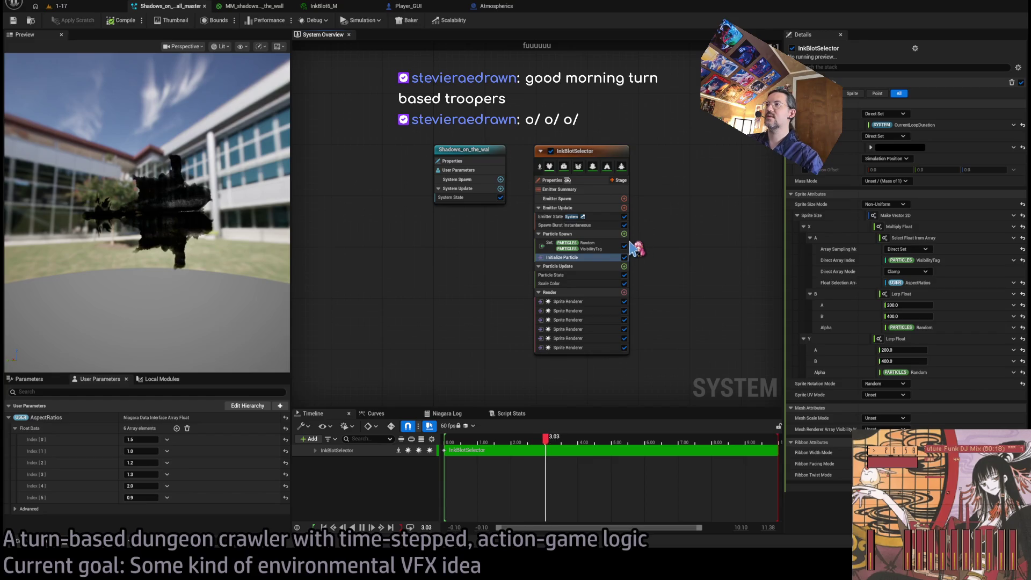
click(594, 275)
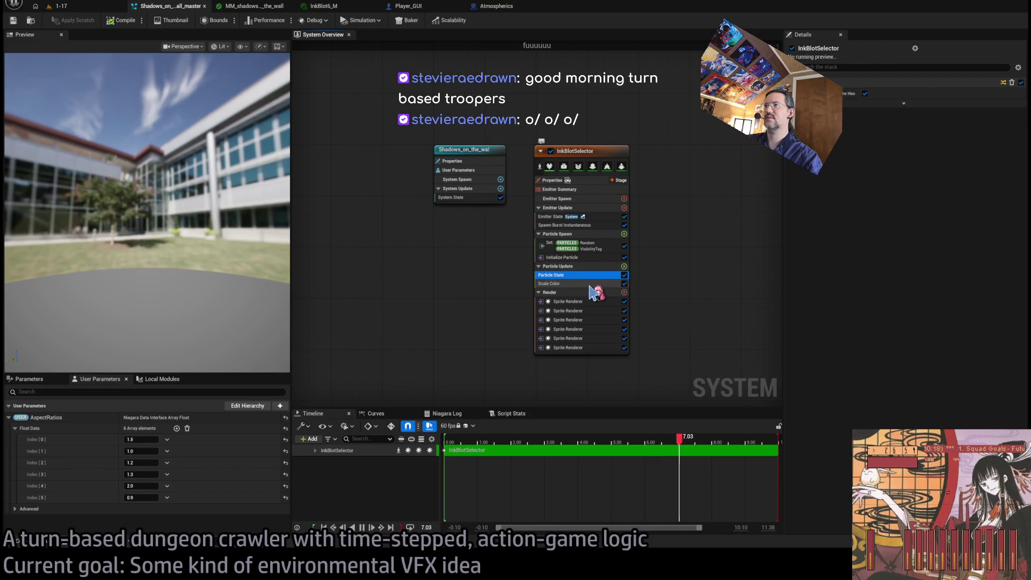
click(579, 181)
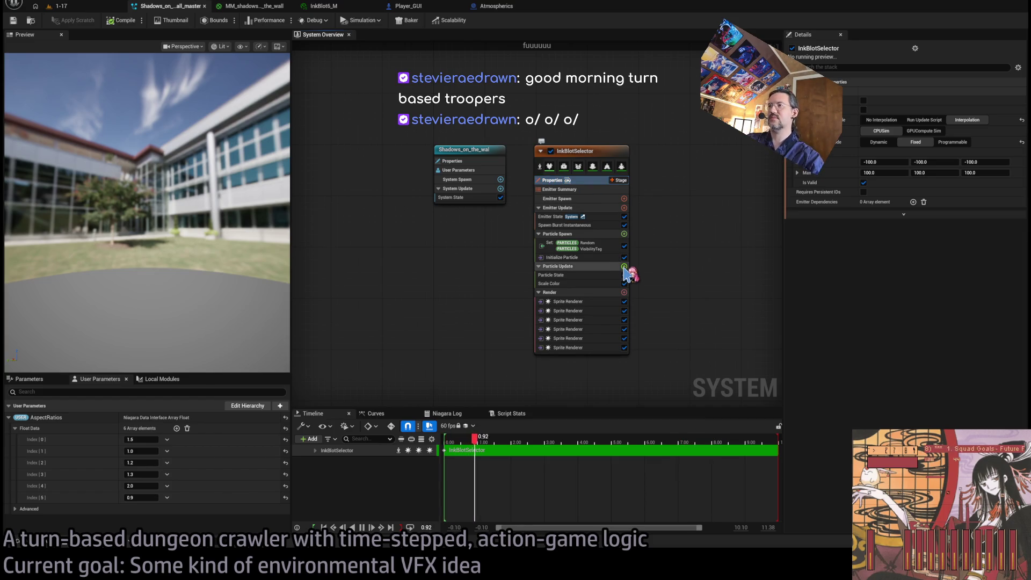
key(ctrl+v)
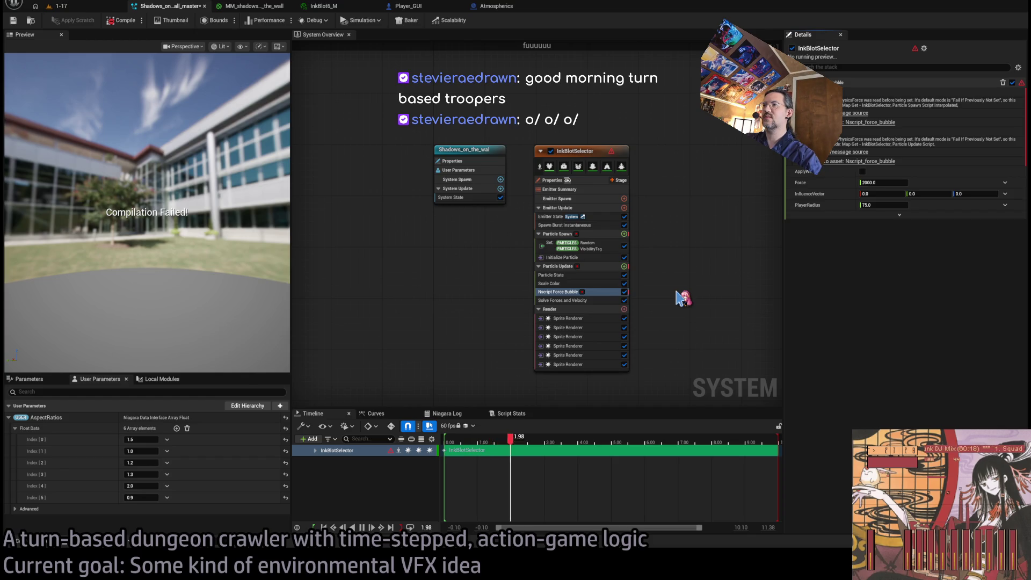
Step: Add a Gravity Force module to Particle Update with its Z set to 0
key(ctrl+z)
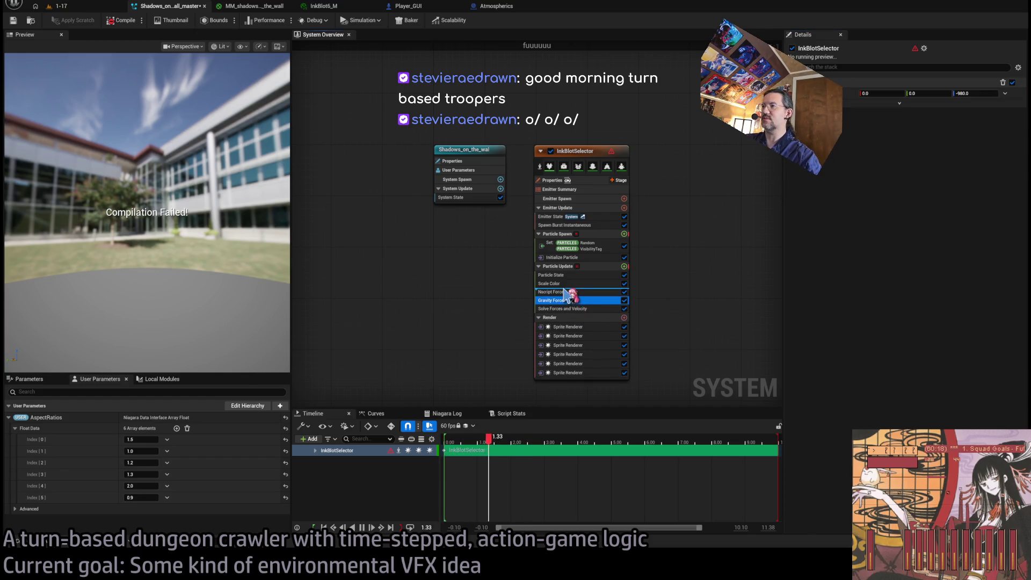
click(975, 93)
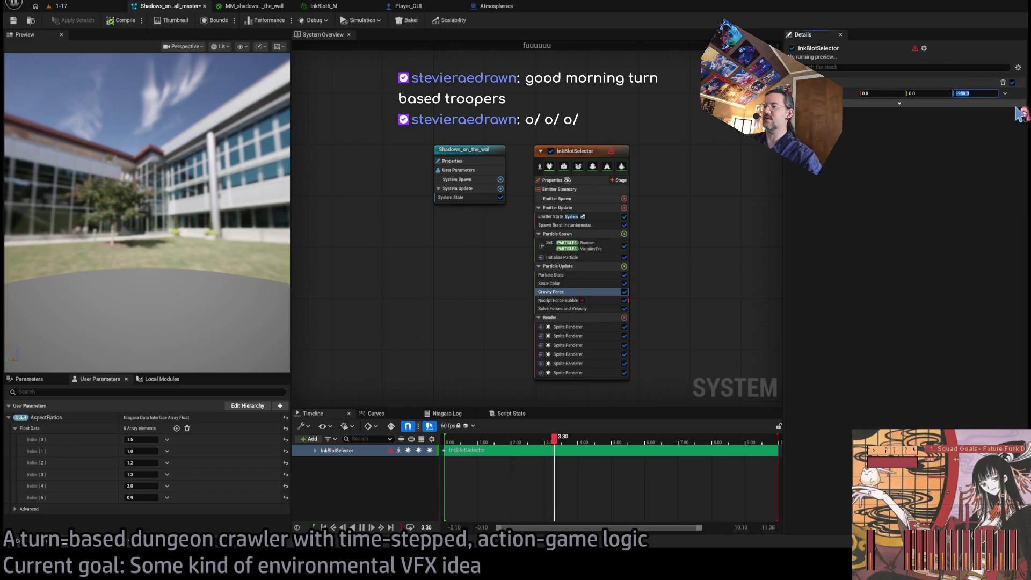
text(0)
key(Return)
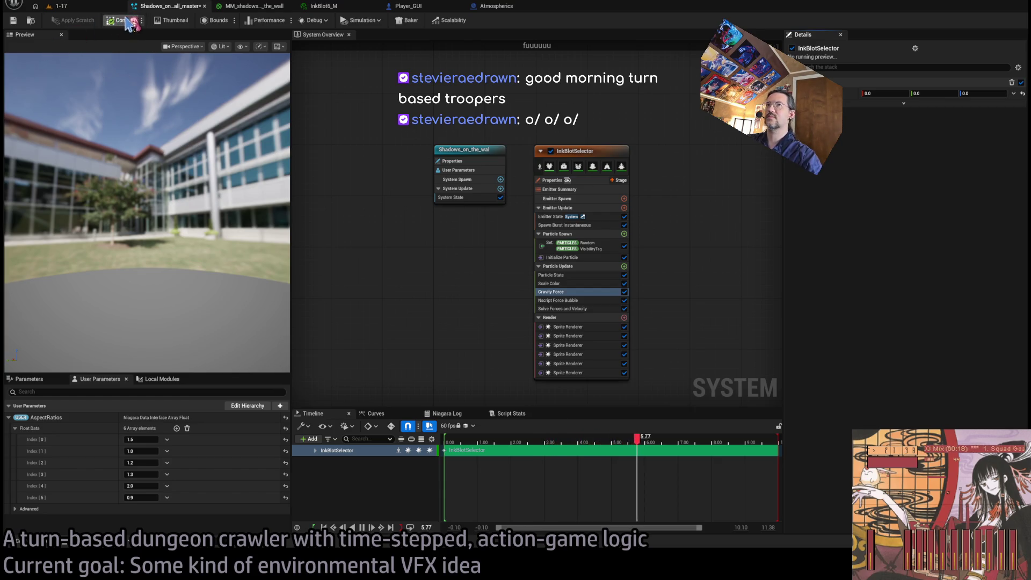
mouse_move(191, 278)
mouse_down()
mouse_move(164, 277)
mouse_move(191, 278)
mouse_move(196, 298)
mouse_move(196, 258)
mouse_up()
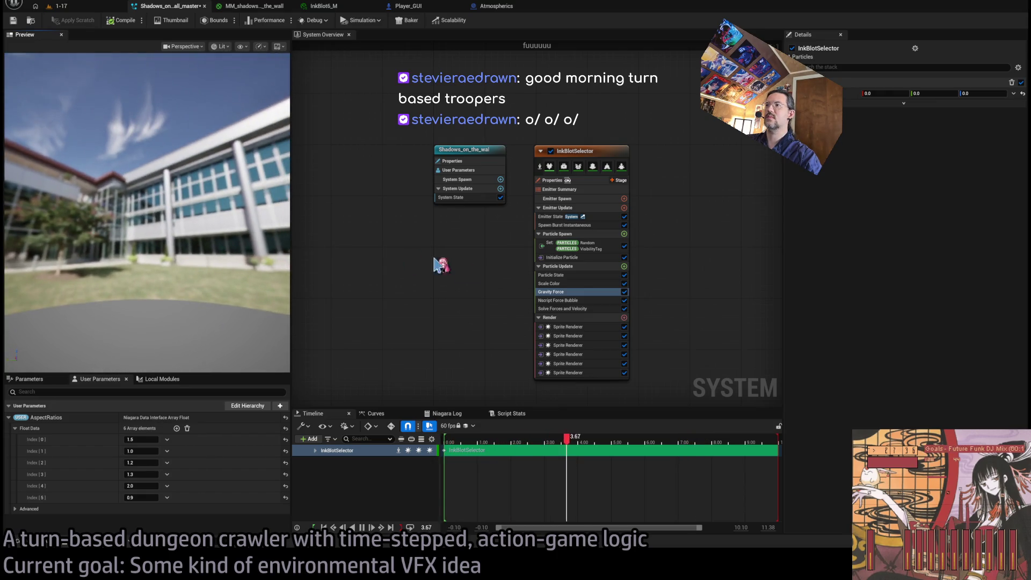
Step: Set the Nscript Force Bubble's Force to 500 and PlayerRadius to 600
click(558, 300)
click(900, 104)
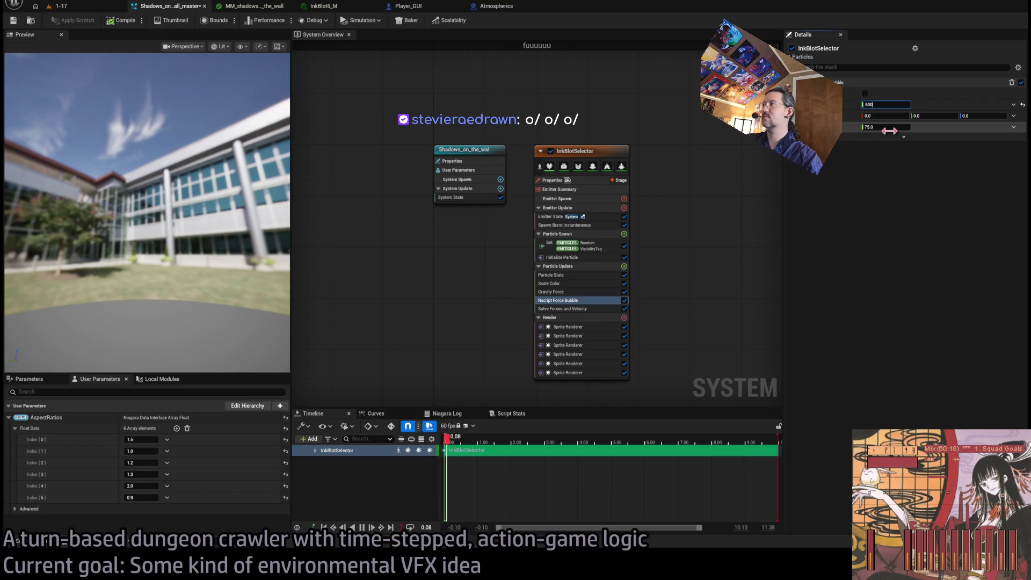
click(889, 127)
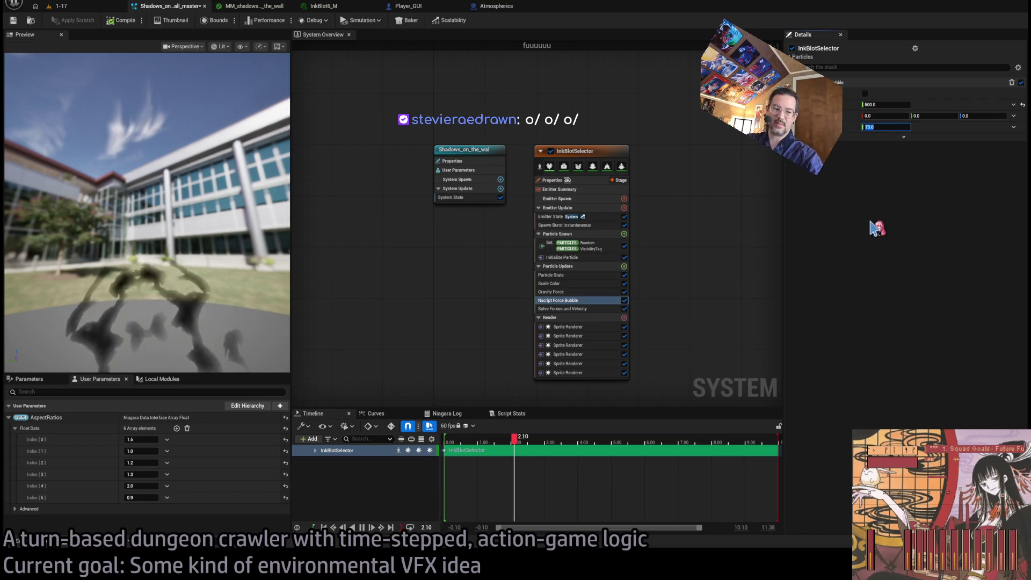
text(3000)
key(Return)
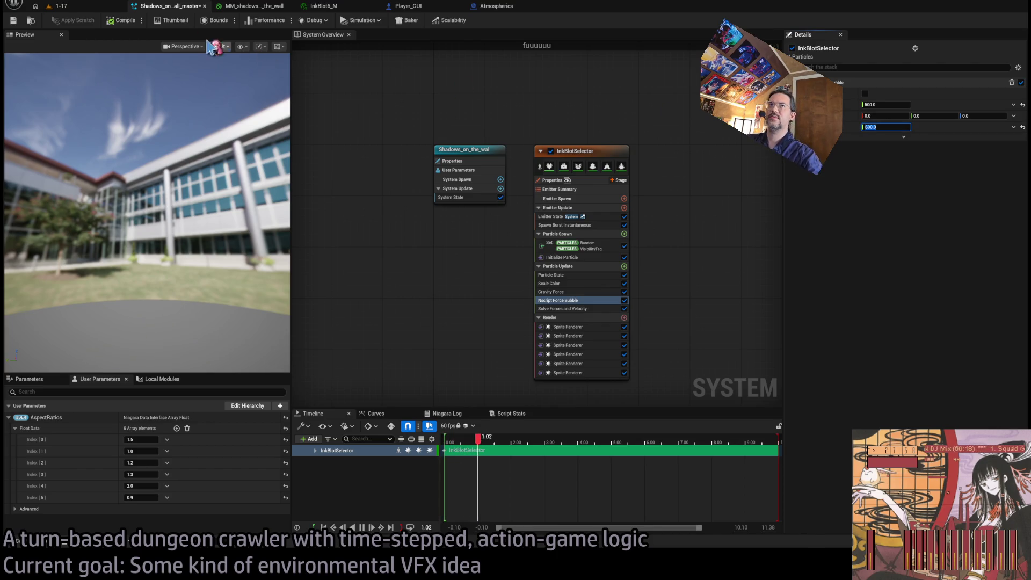
Step: Run a quick play-test, then move the Player actor up near the stair railing
click(98, 9)
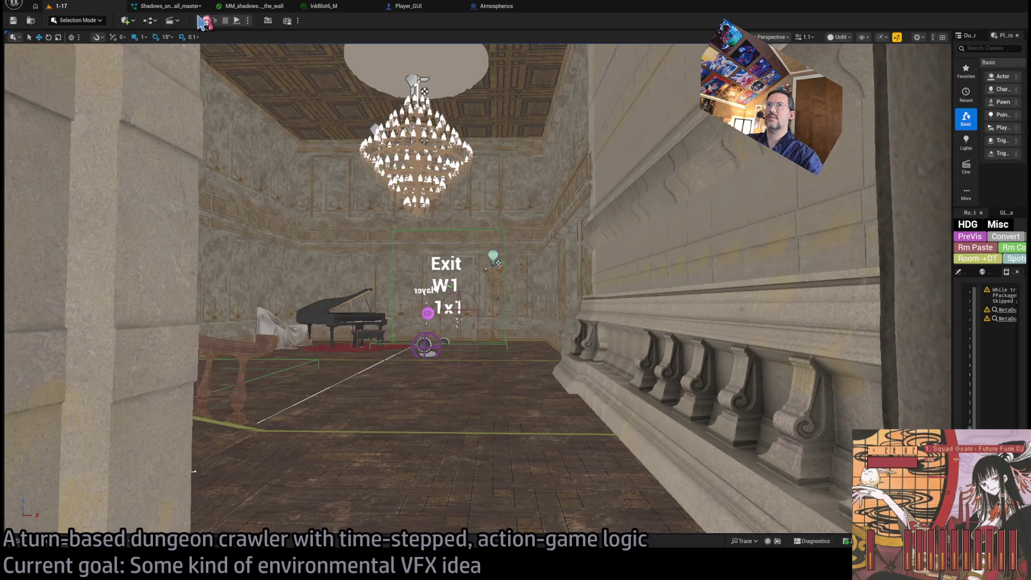
key(alt+p)
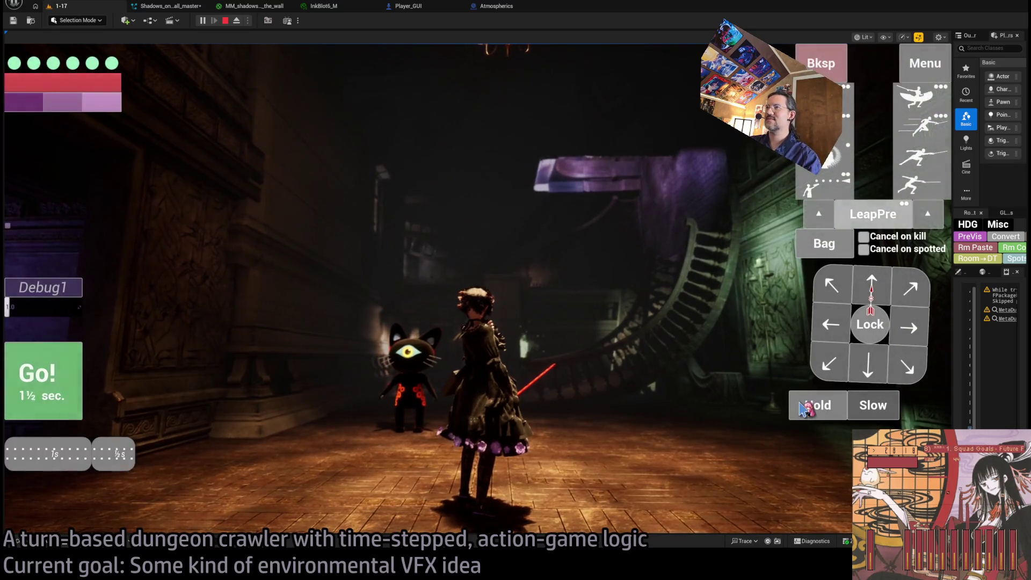
key(BackSpace)
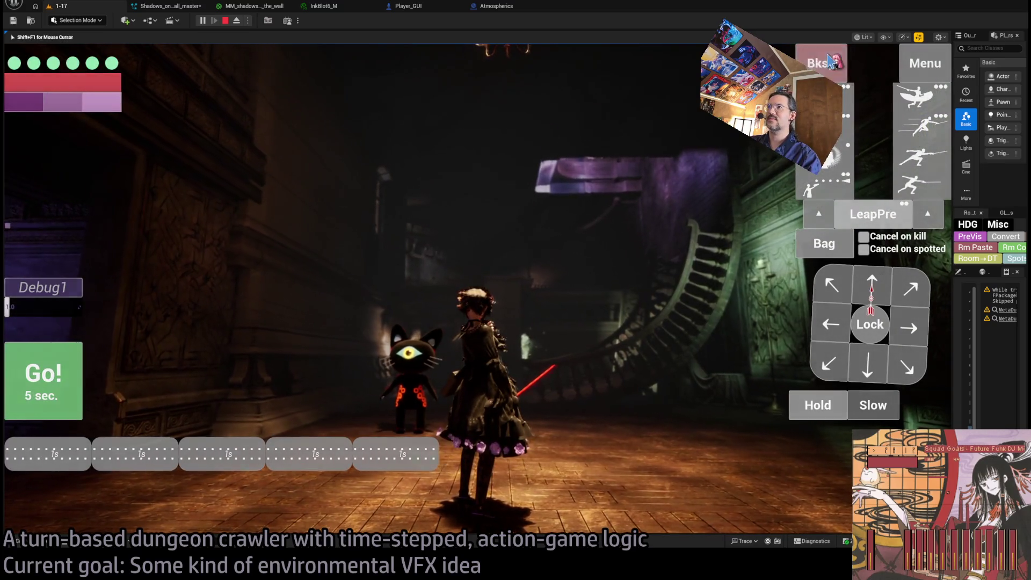
key(Escape)
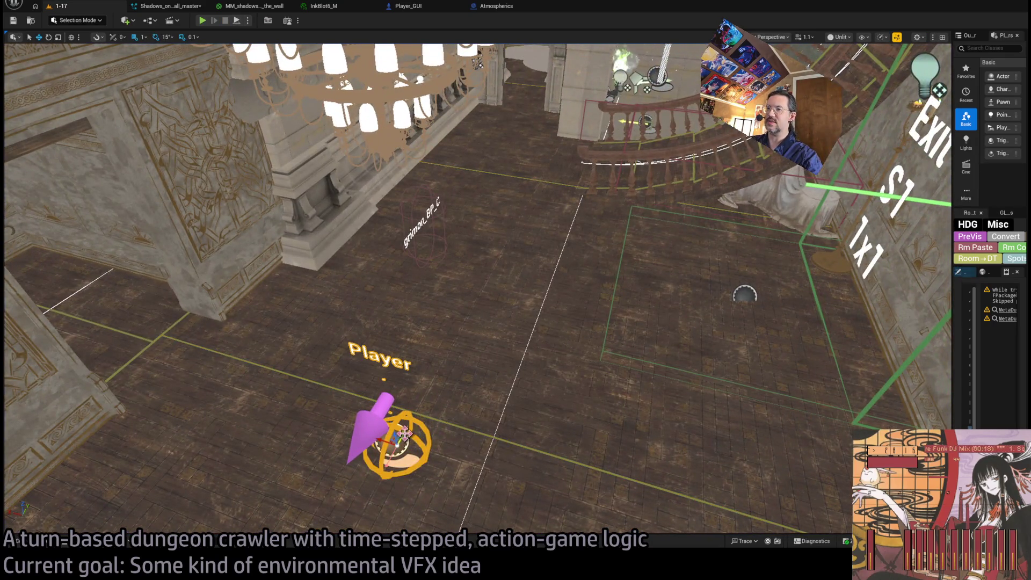
drag(404, 433, 564, 167)
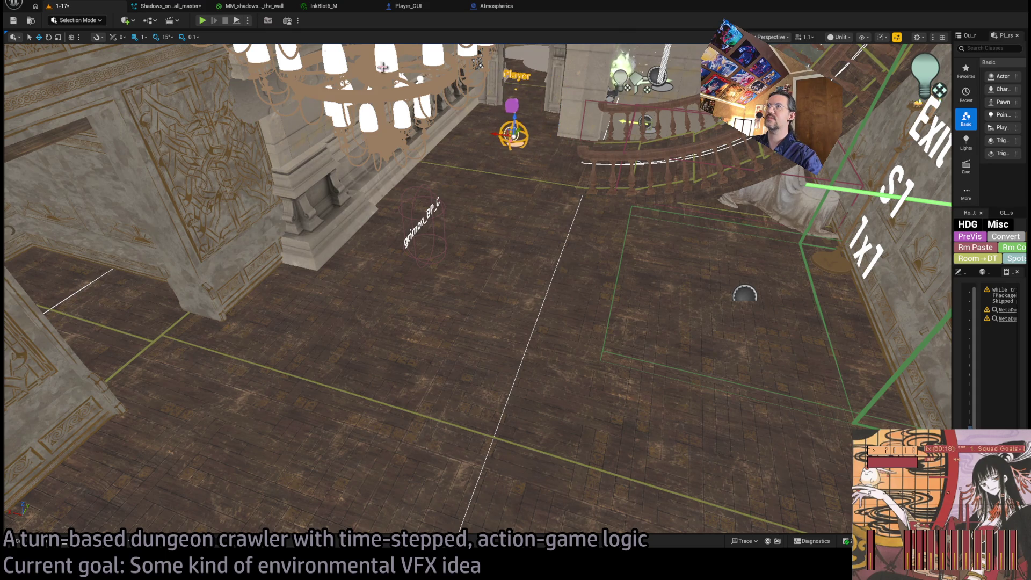
Step: Play-test several turns from the stairs, using Hold actions and a skill, then stop
key(alt+p)
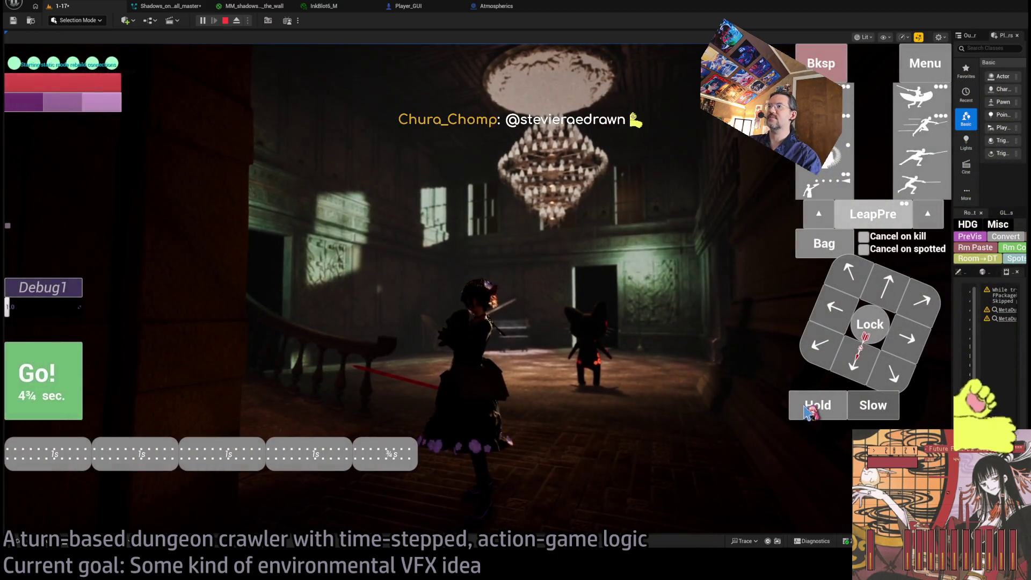
click(76, 375)
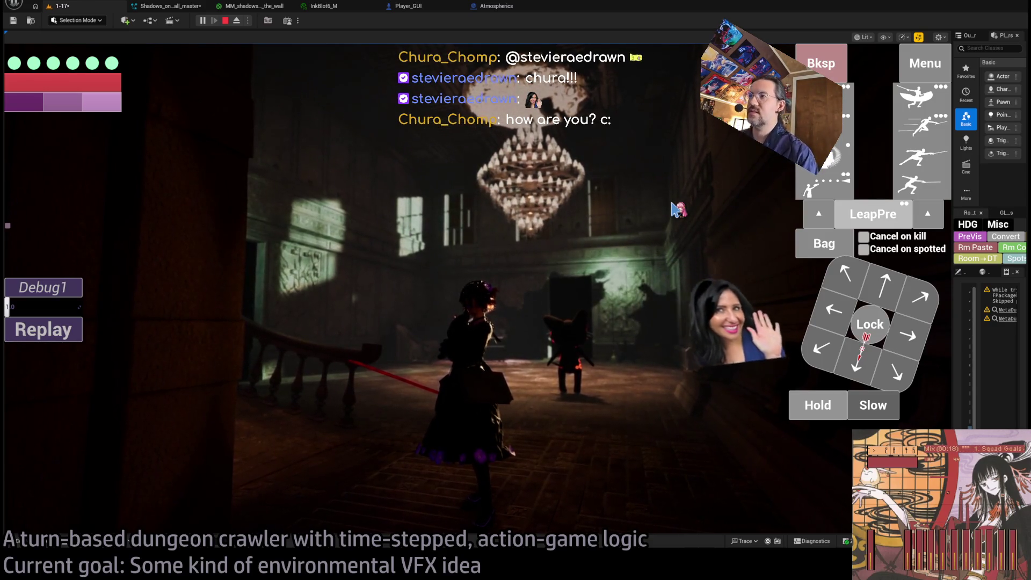
click(812, 408)
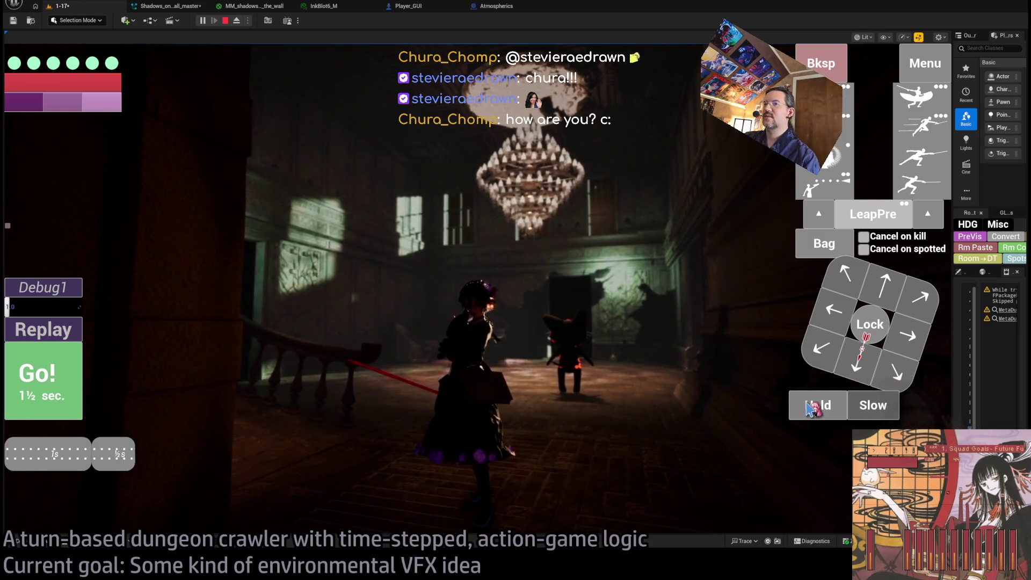
click(70, 382)
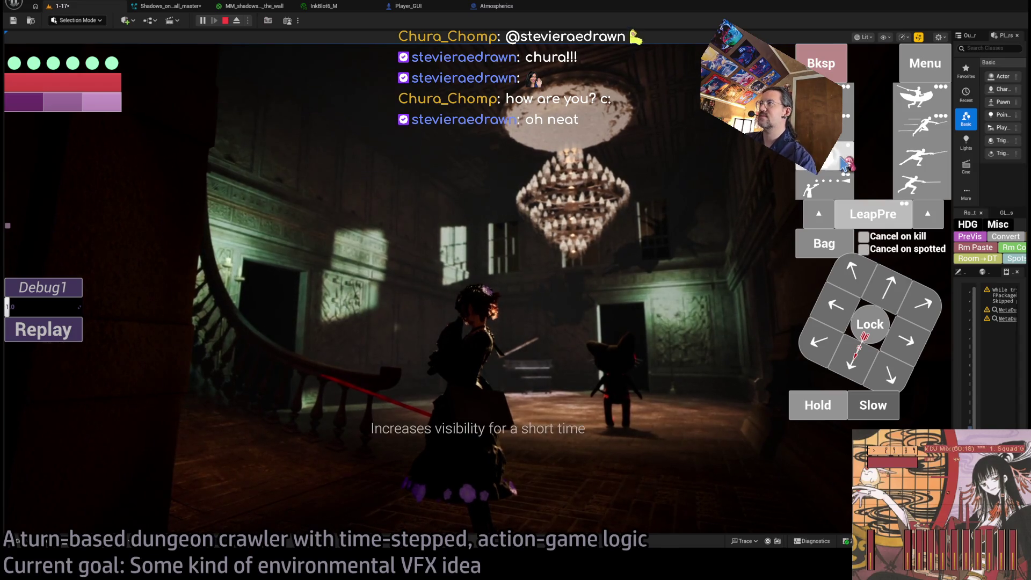
click(843, 167)
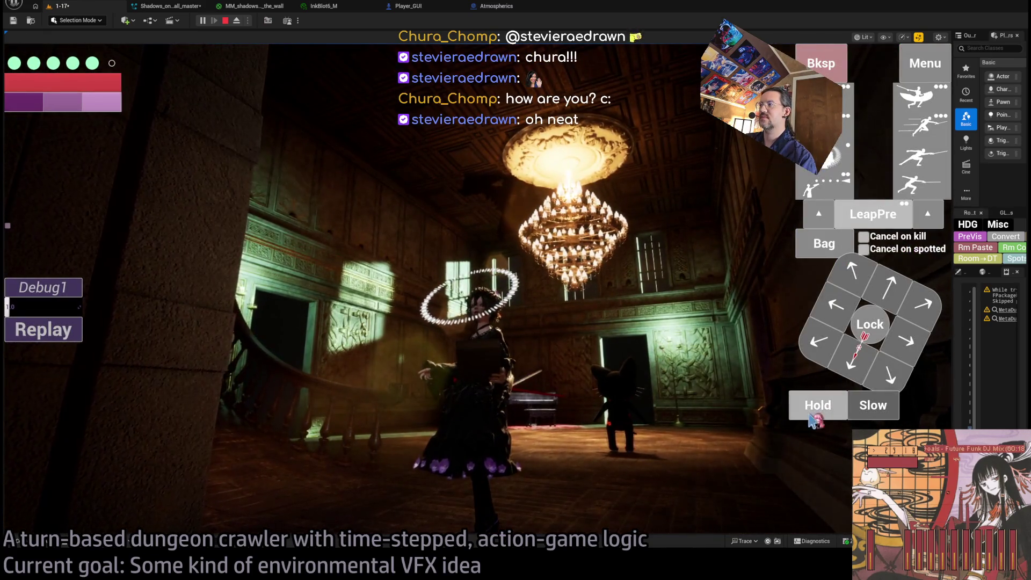
click(821, 408)
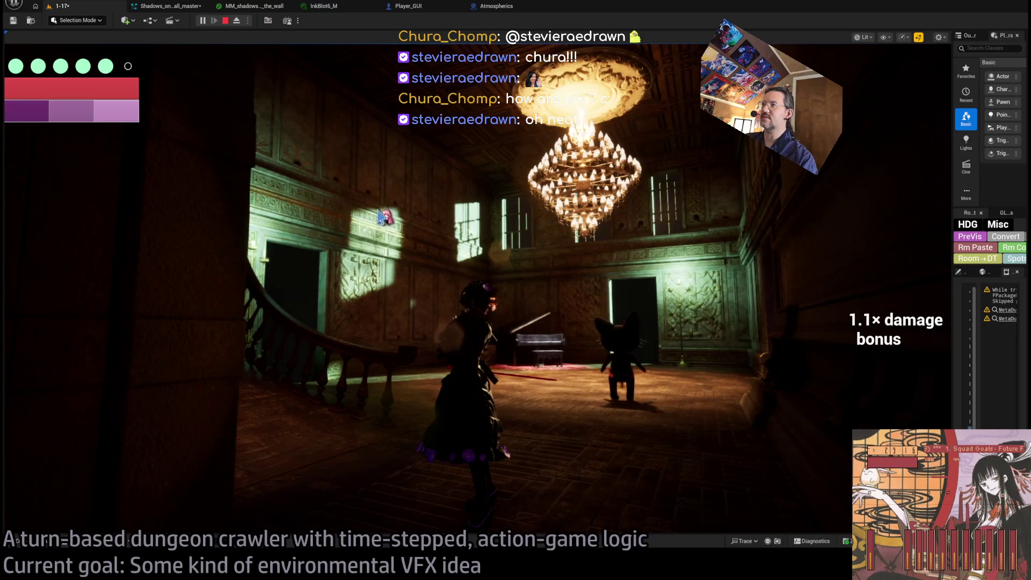
click(225, 21)
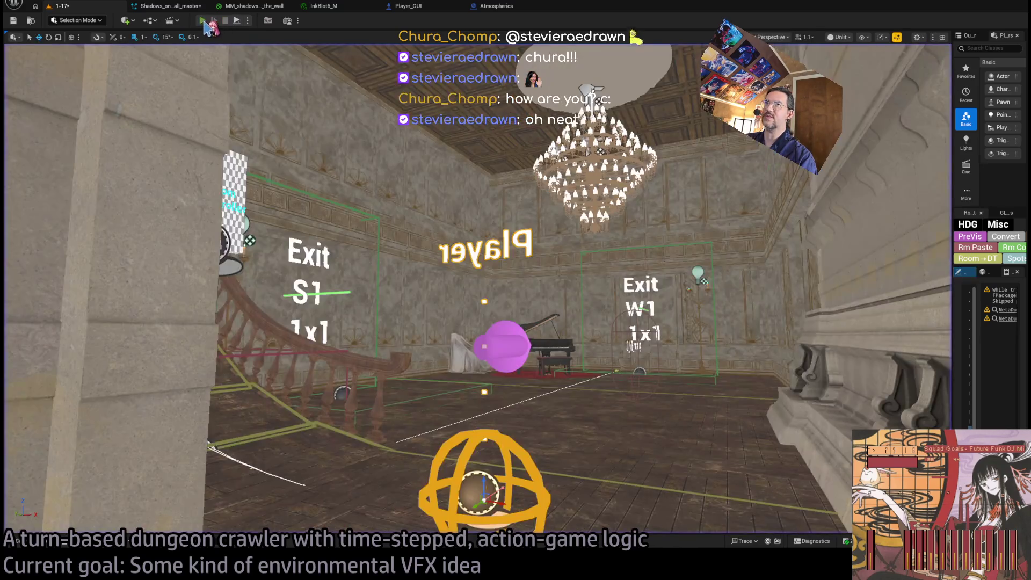
Step: Restart the play test with Alt+P and run three turns with Hold and Go!
key(alt+p)
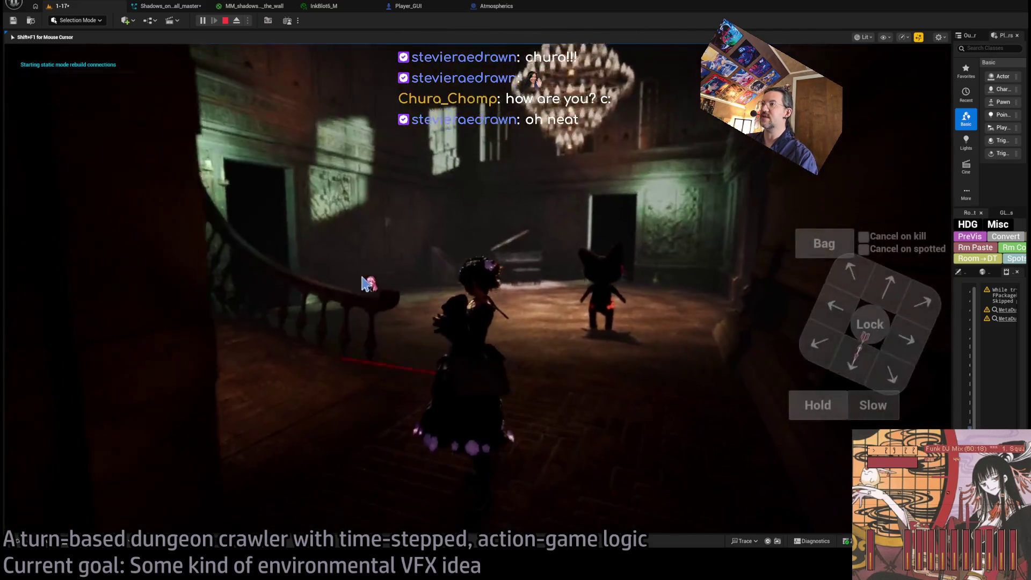
click(826, 411)
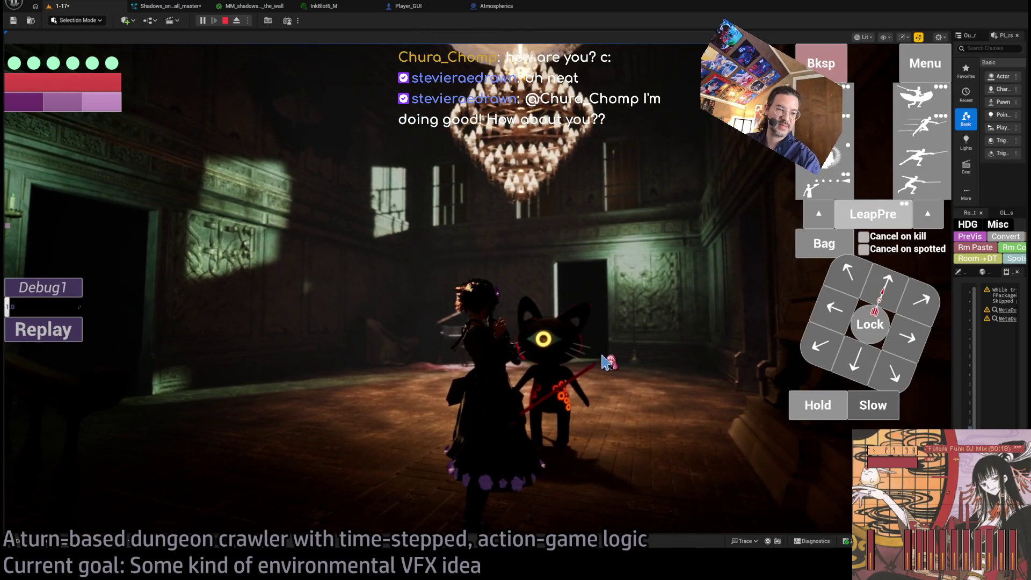
click(638, 374)
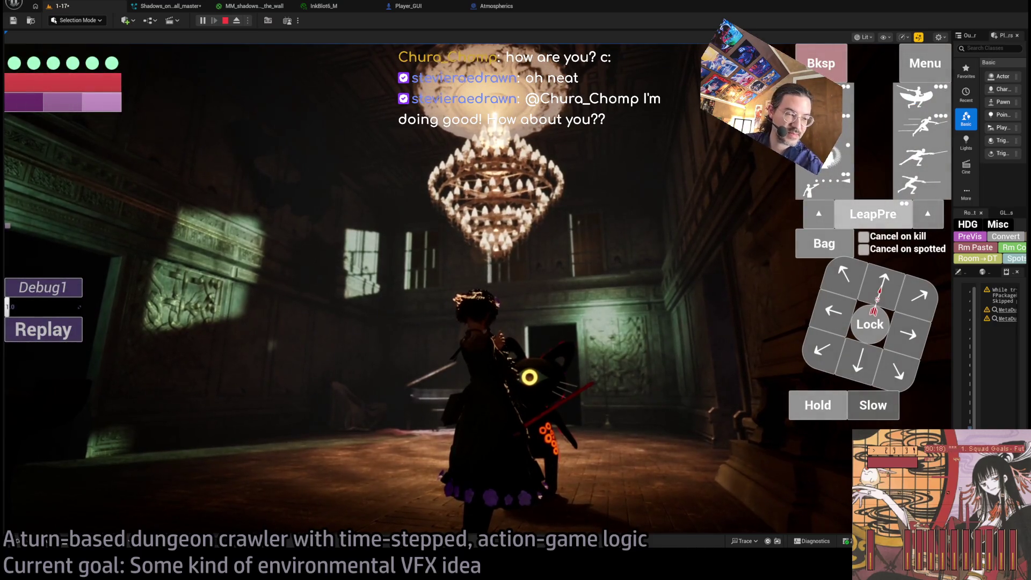
click(814, 405)
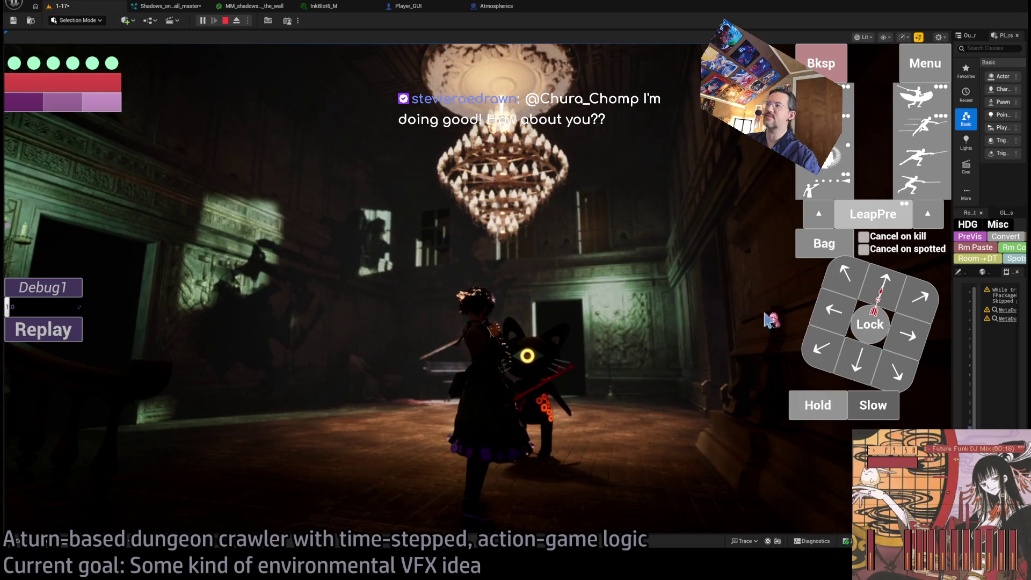
click(815, 408)
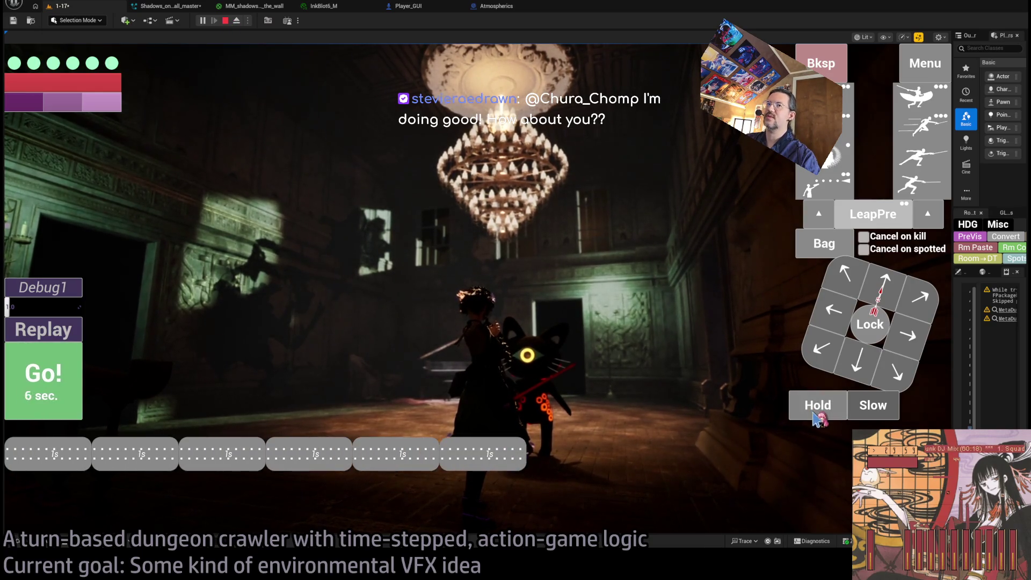
click(816, 413)
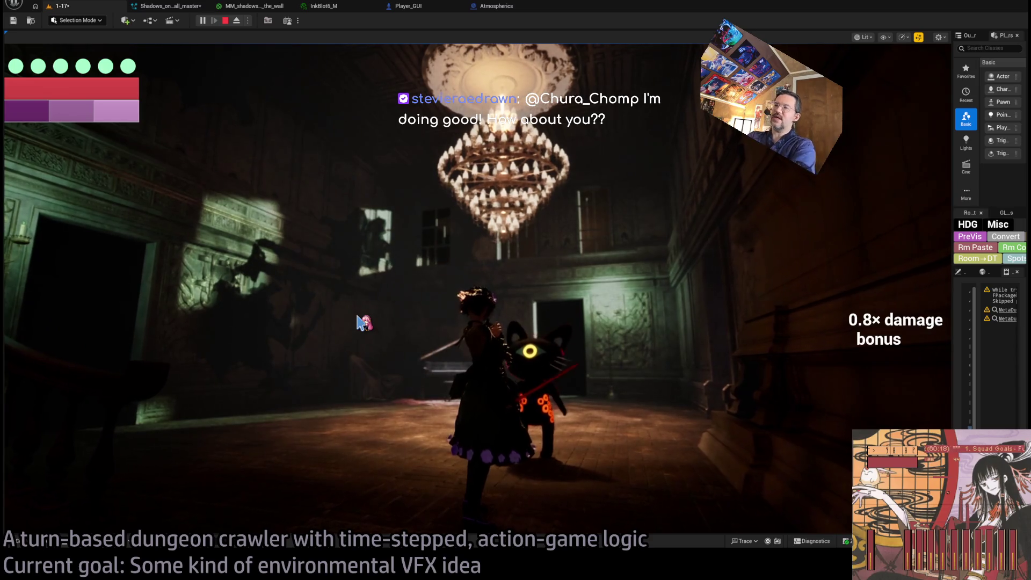
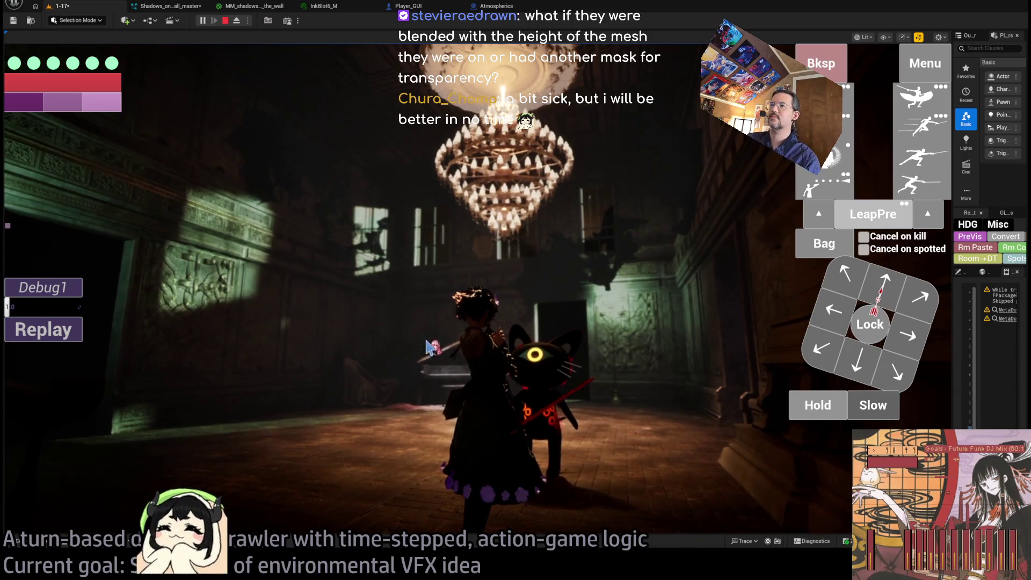
Step: Walk the character forward past the cat, then back into the piano room
click(696, 416)
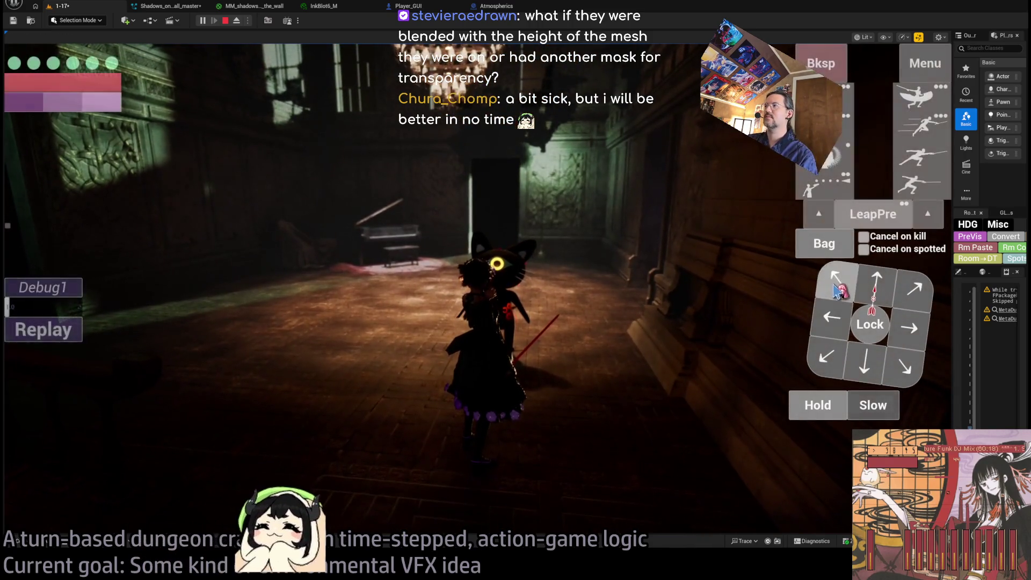
click(863, 286)
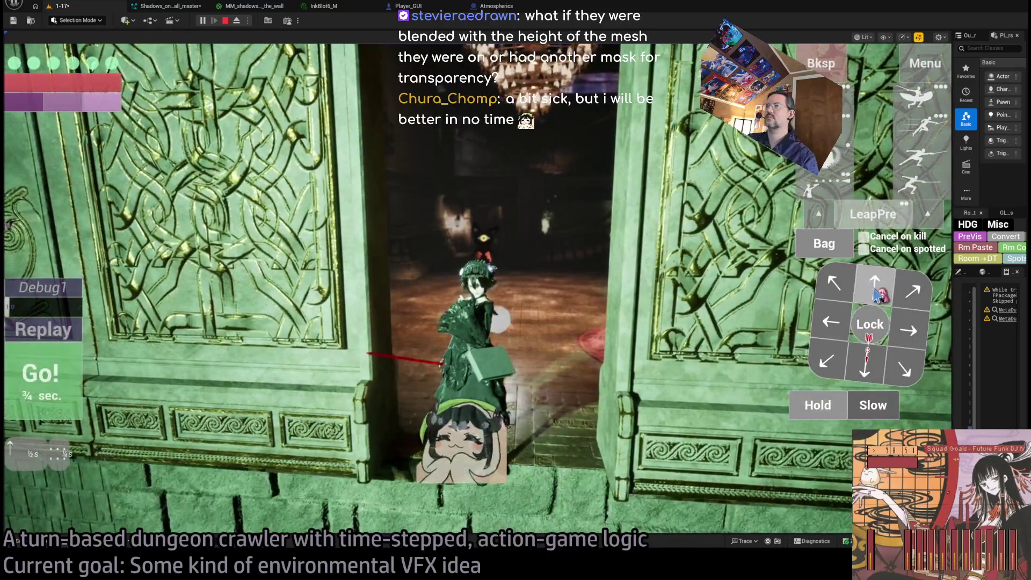
click(80, 416)
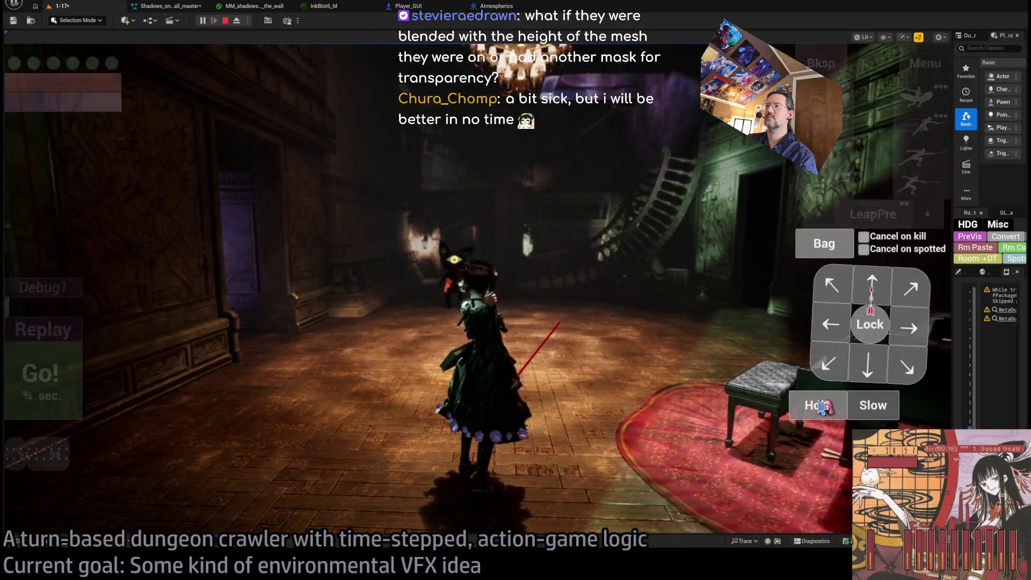
click(71, 381)
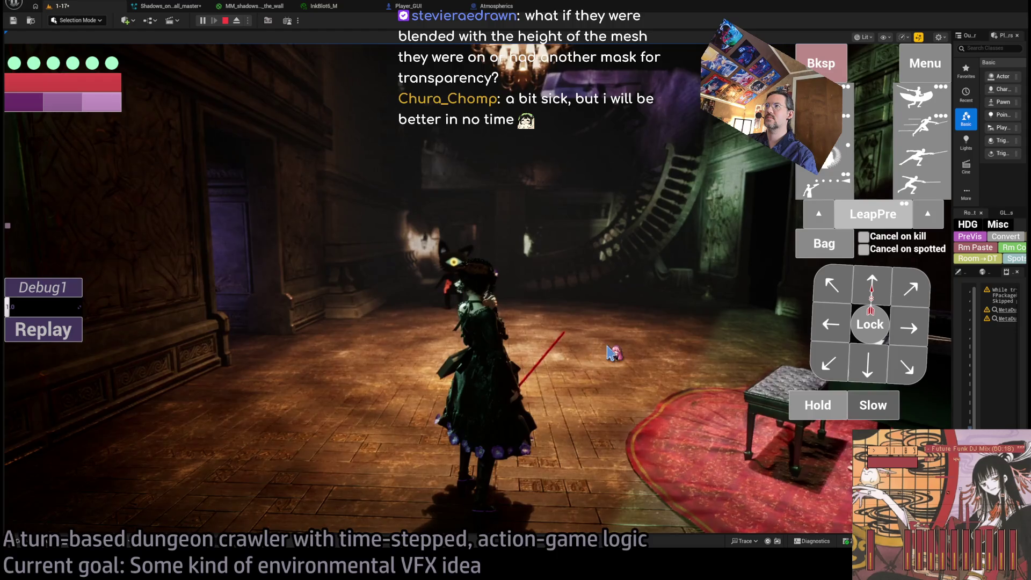
Step: Play two more turns, moving the character left, then stop the play session
click(885, 307)
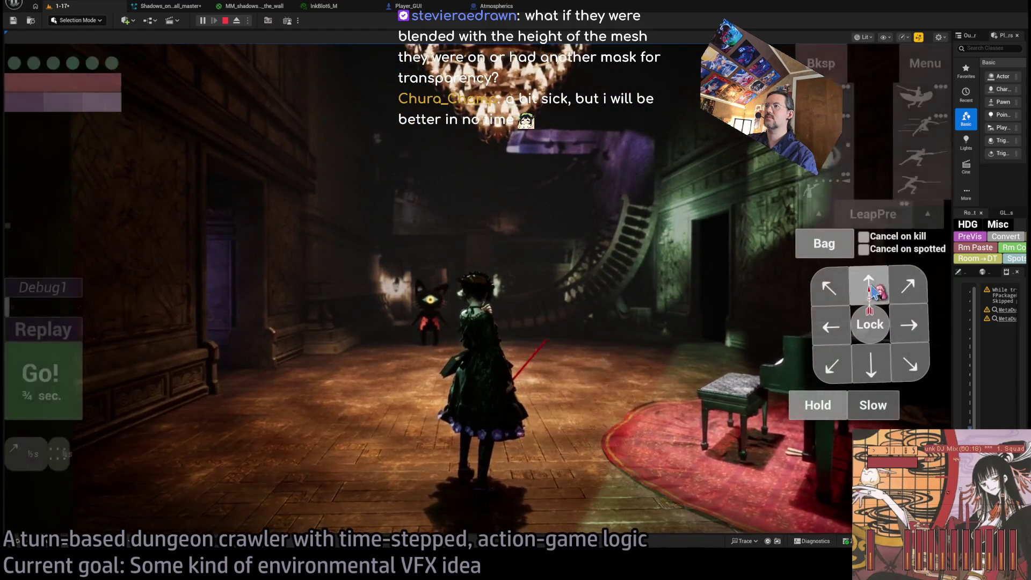
key(space)
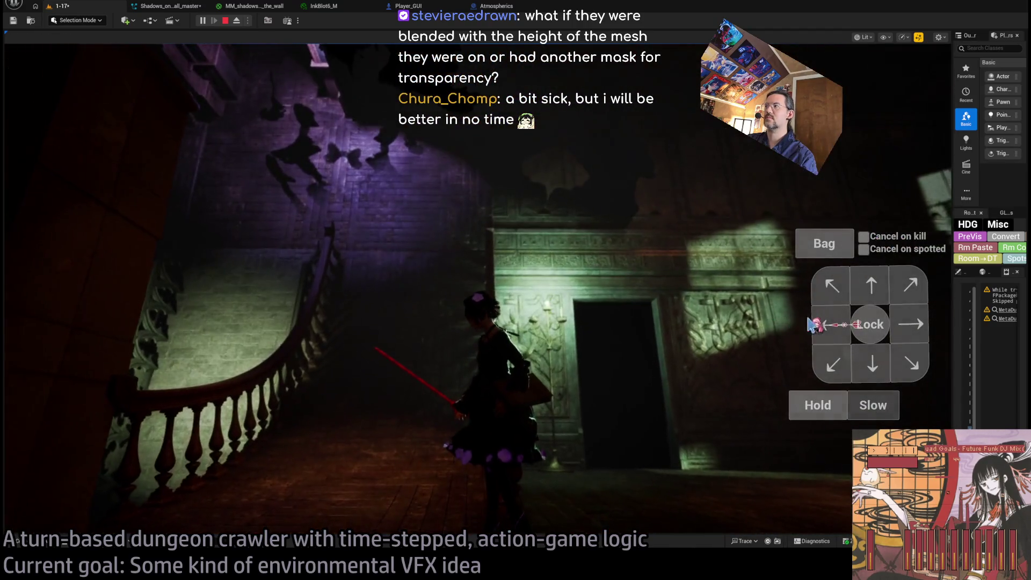
click(812, 325)
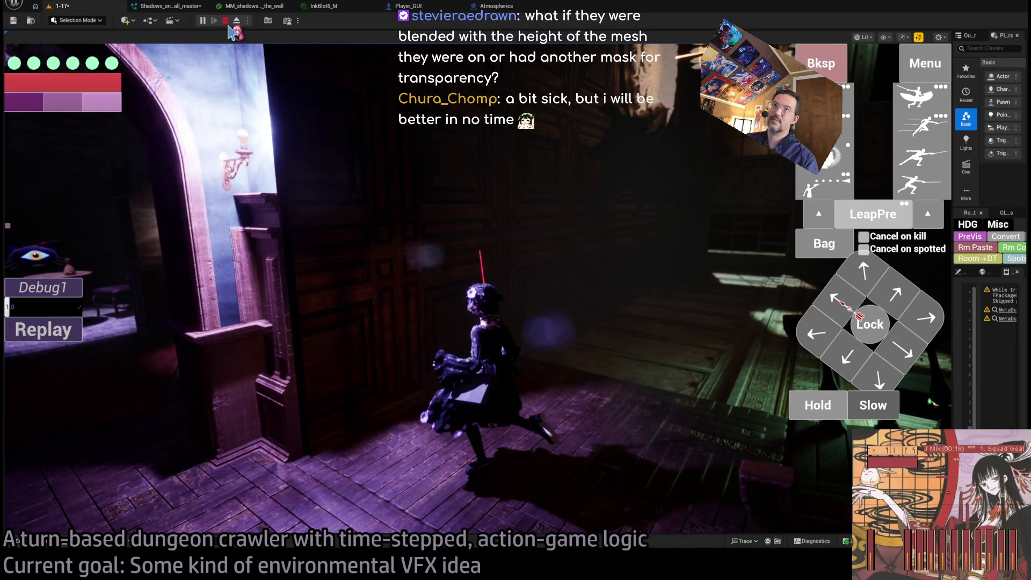
click(225, 20)
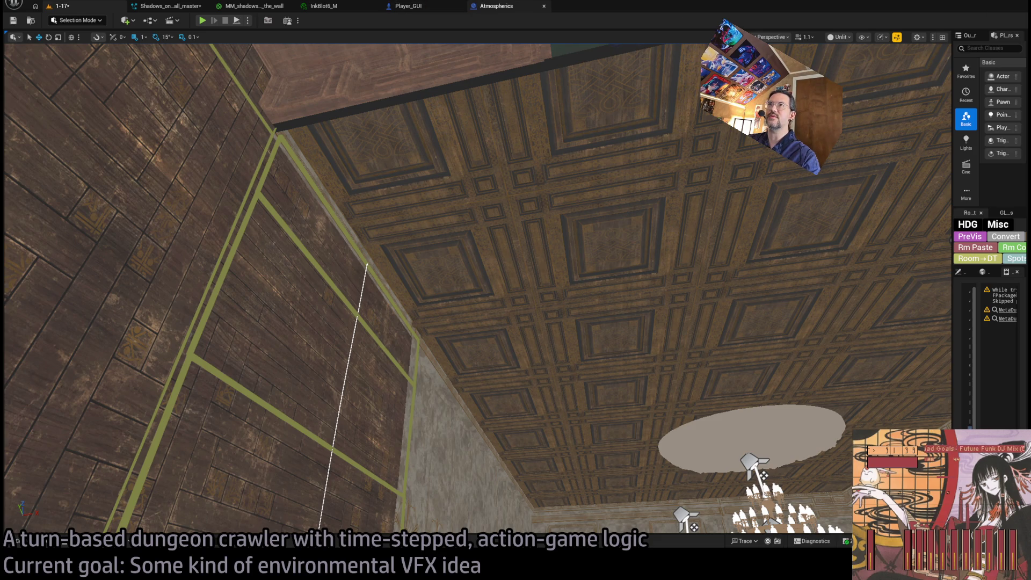
Step: Look through the InkBlot6_M, shadows particle system and Atmospherics blueprint tabs
click(322, 6)
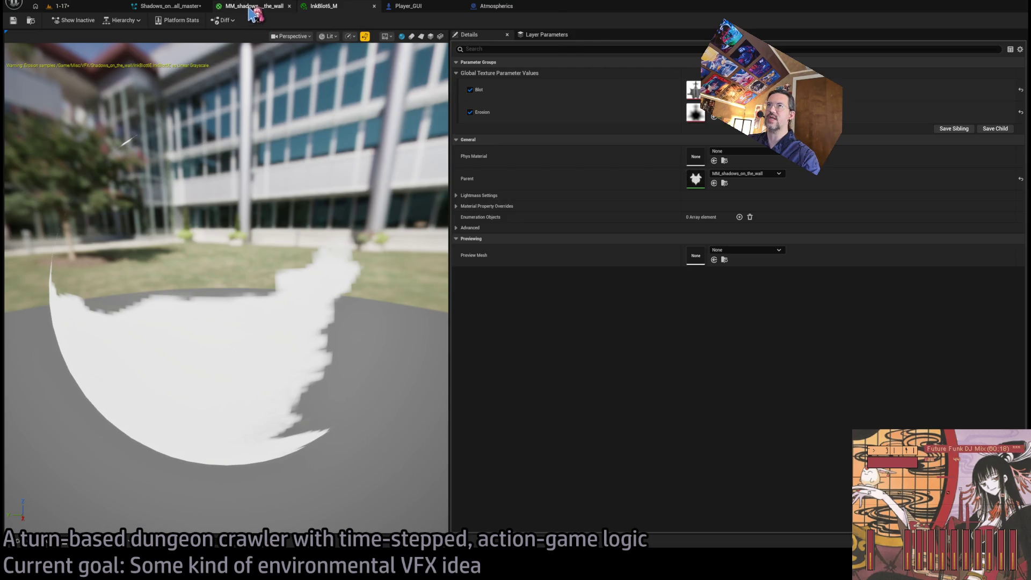
click(251, 10)
click(175, 9)
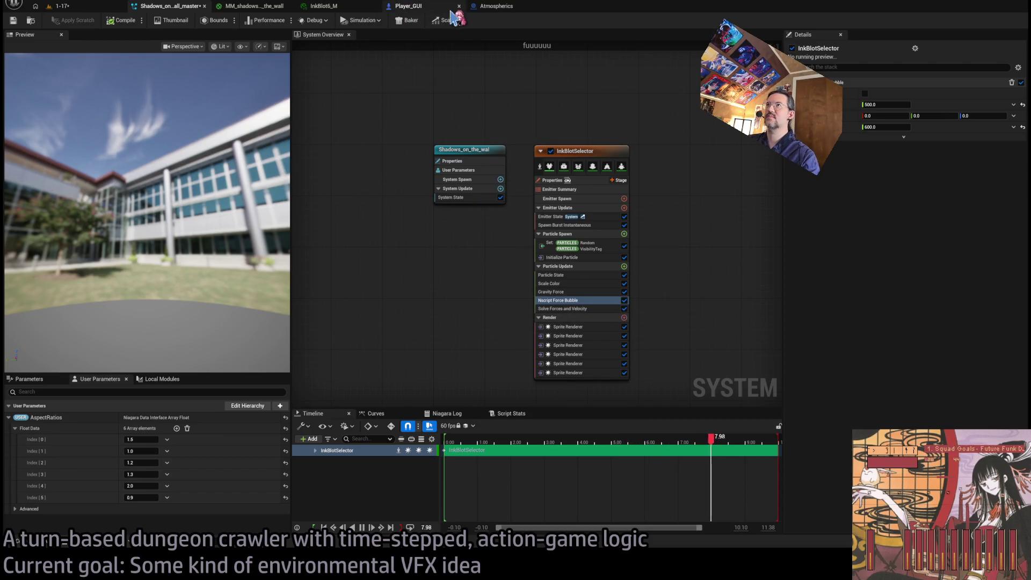
click(497, 6)
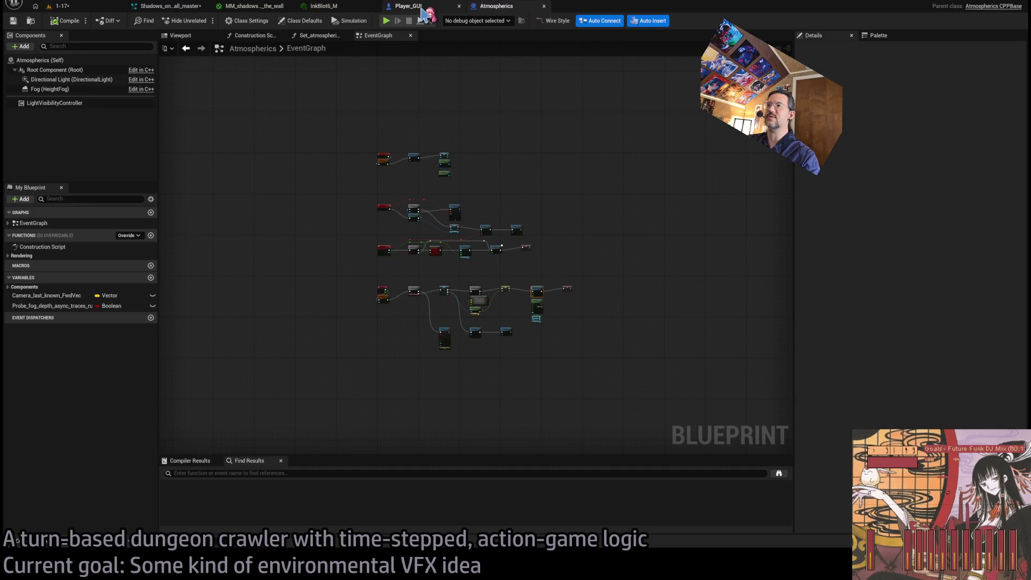
scroll(548, 283, up, 8)
scroll(546, 251, down, 4)
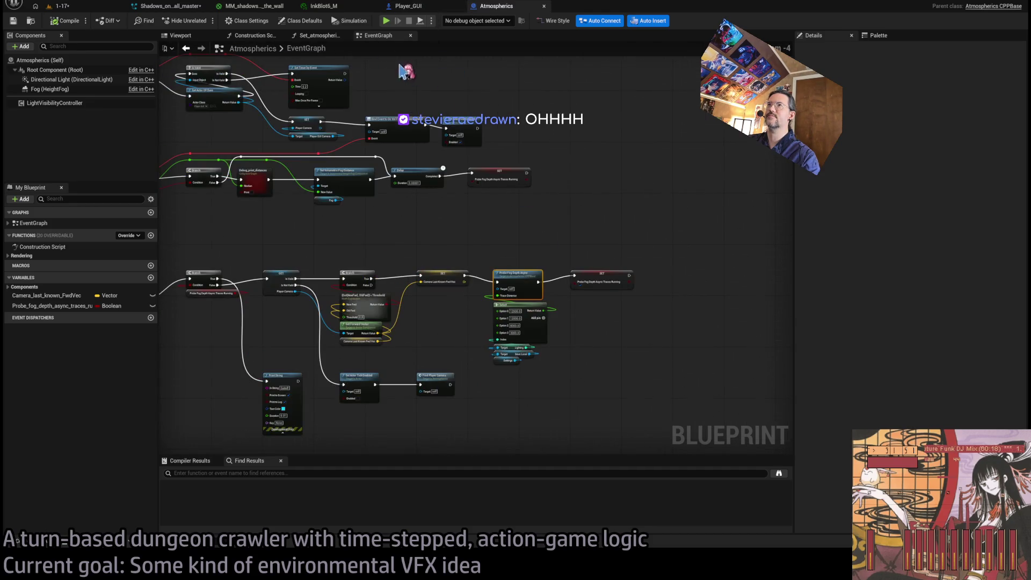
Step: Return to MM_shadows_on_the_wall, frame the Blot and Erosion nodes, and show the Shadows_on_the_wall folder
click(322, 6)
click(264, 8)
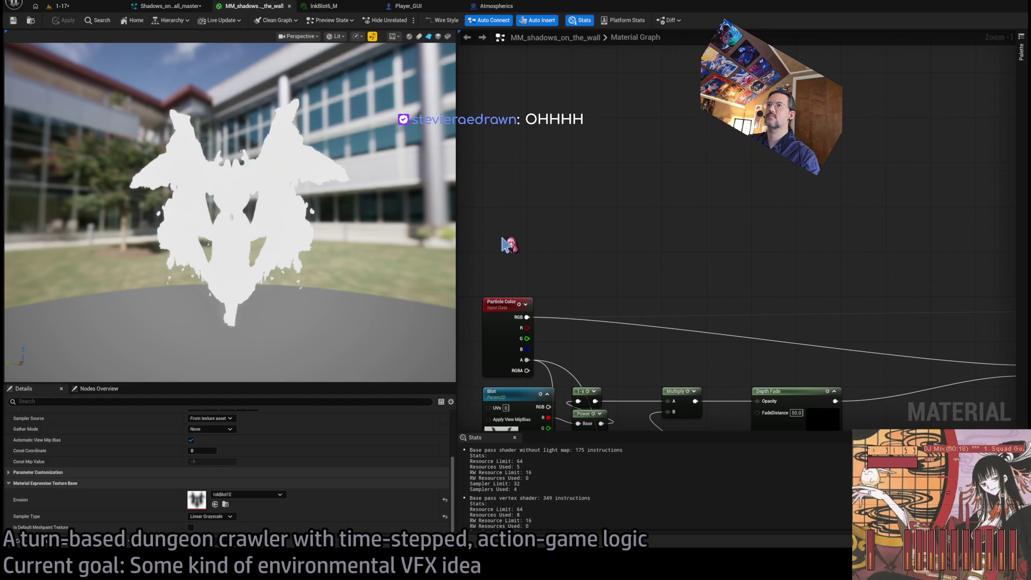
mouse_move(571, 424)
mouse_down()
mouse_move(582, 363)
mouse_move(663, 339)
mouse_move(656, 280)
mouse_up()
scroll(656, 280, down, 1)
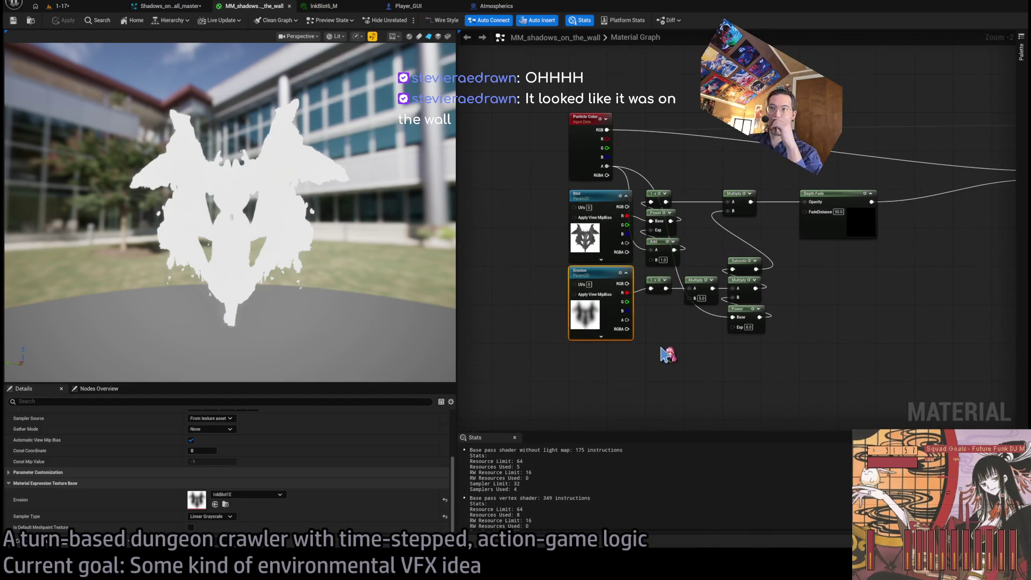
drag(564, 389, 572, 345)
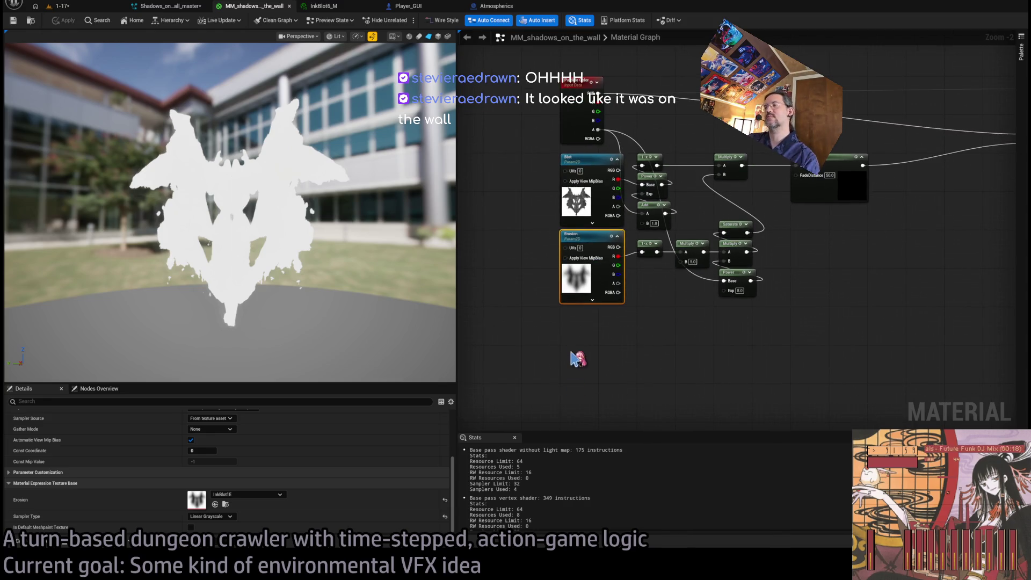
click(559, 357)
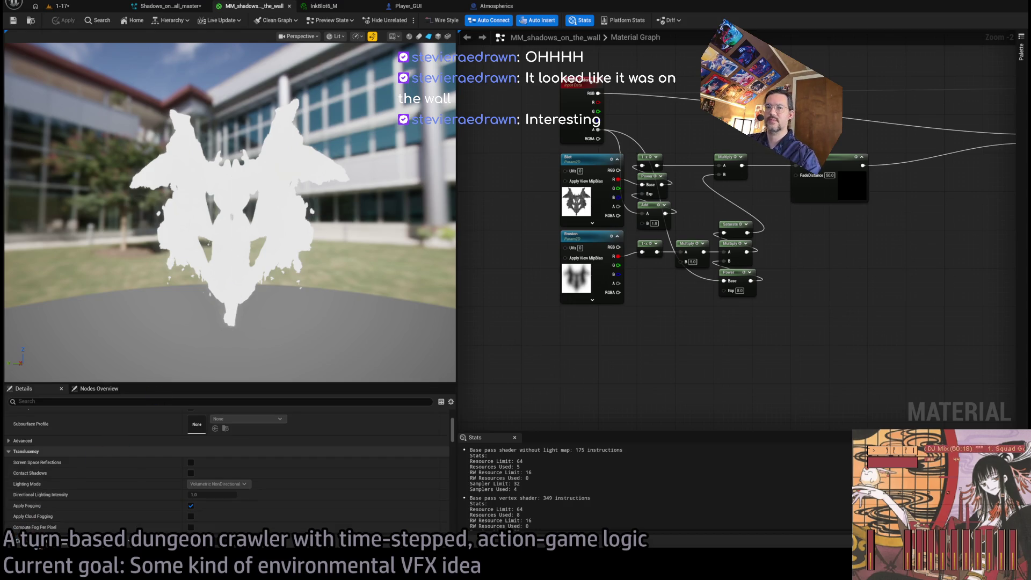
click(37, 549)
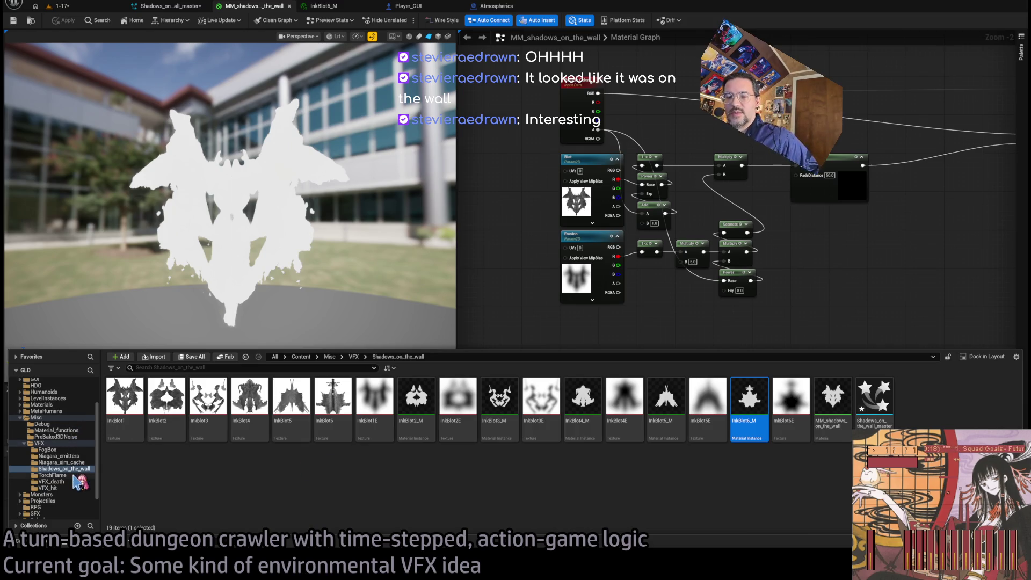
Step: Copy the two Texture Sample nodes from FogBox's MM_Volumetric_fog_particle into MM_shadows_on_the_wall
click(65, 450)
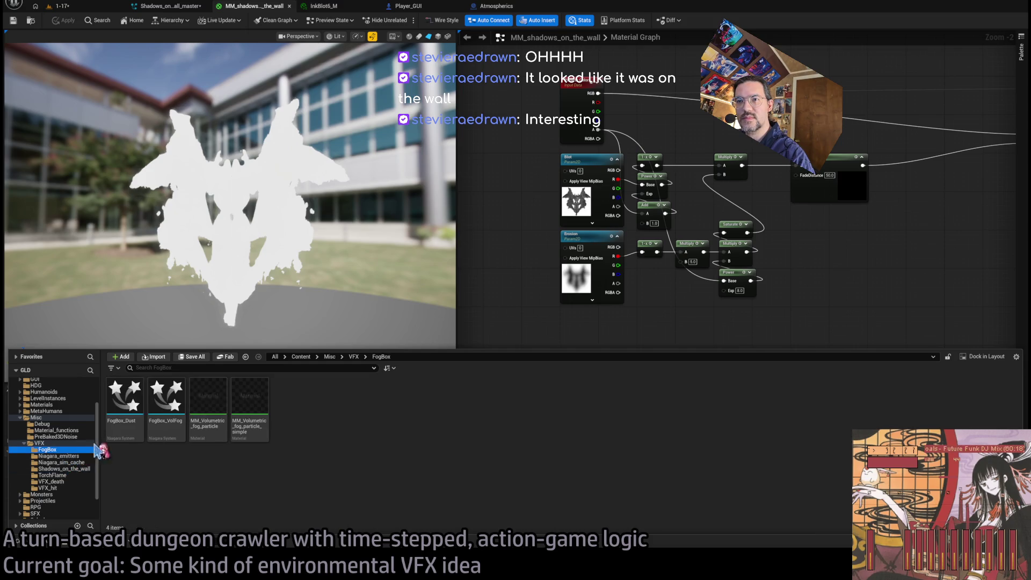
double_click(203, 410)
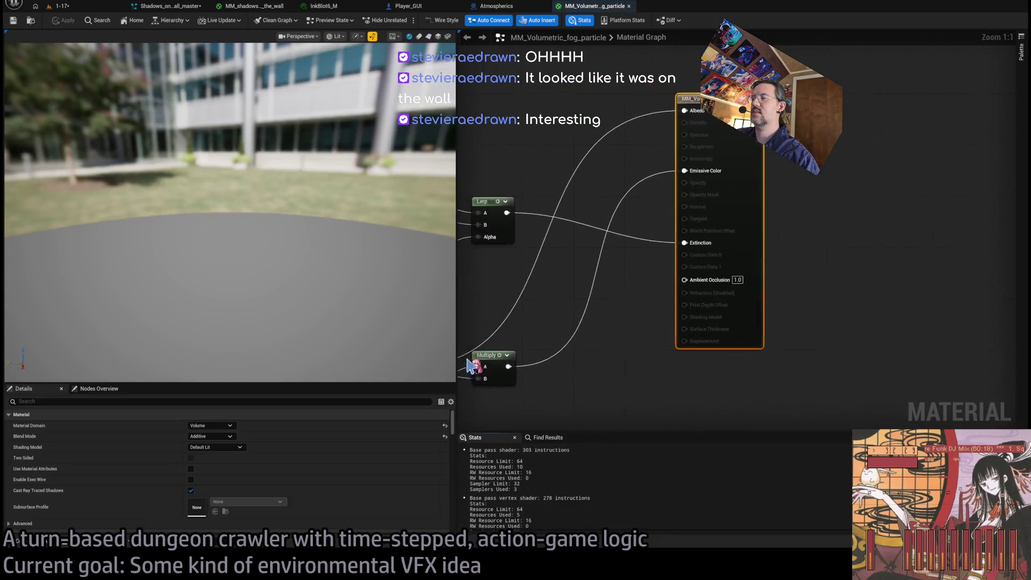
drag(591, 272, 726, 331)
click(585, 294)
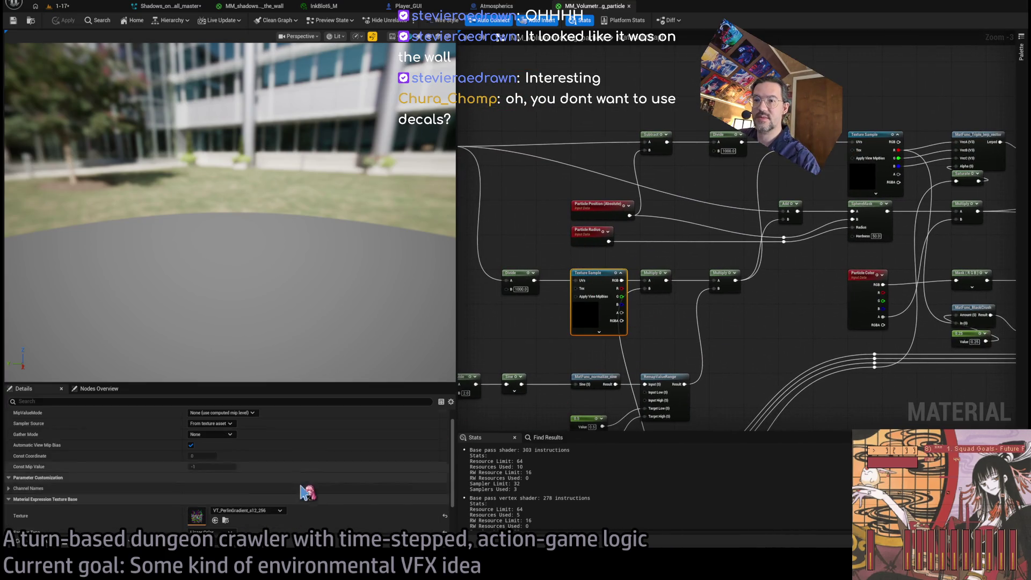
drag(614, 333, 504, 391)
click(747, 236)
mouse_move(590, 369)
mouse_down()
mouse_move(651, 357)
mouse_move(754, 177)
mouse_move(639, 282)
mouse_up()
drag(542, 230, 657, 292)
shift+click(588, 296)
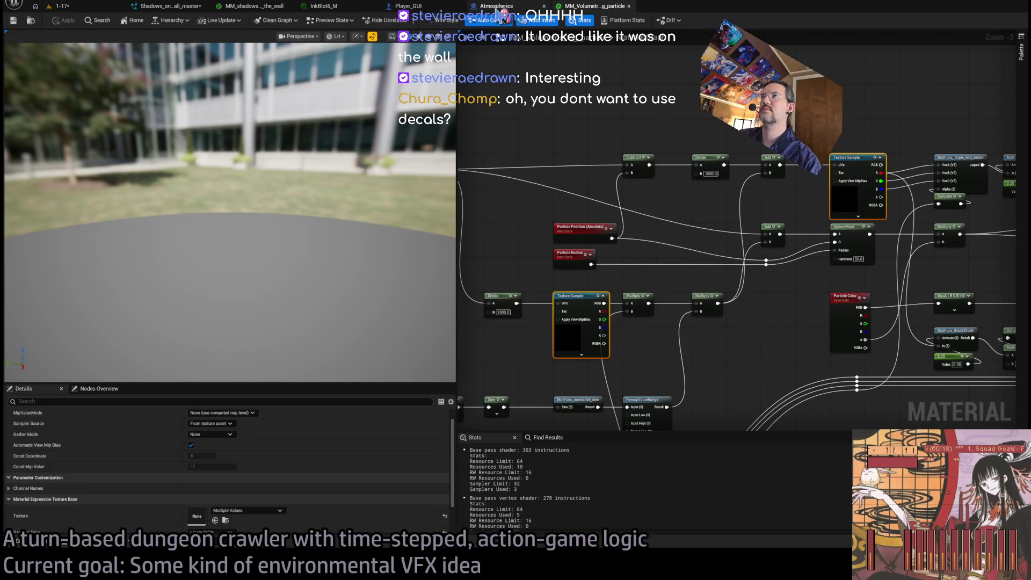
click(267, 8)
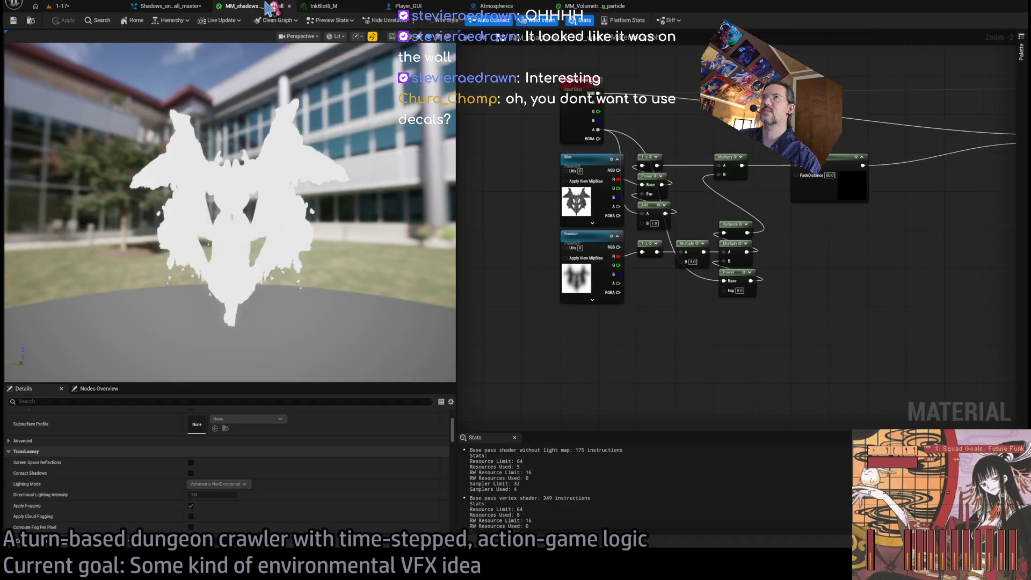
key(ctrl+v)
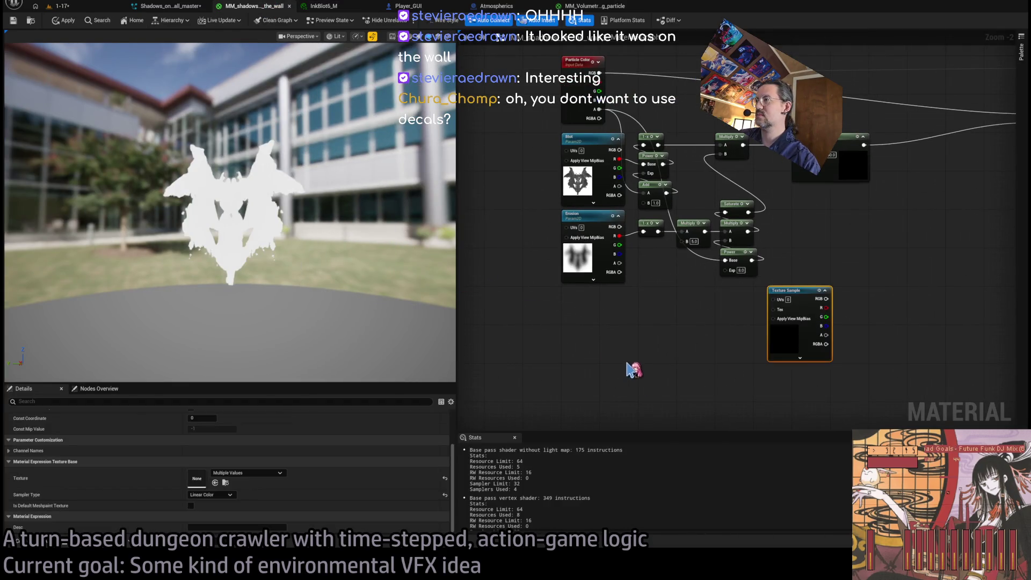
Step: Line up the two pasted Texture Sample nodes and enlarge the inkblot preview
scroll(667, 354, down, 2)
scroll(686, 283, up, 2)
mouse_move(792, 230)
mouse_down()
mouse_move(573, 265)
mouse_move(589, 269)
mouse_up()
mouse_move(475, 368)
mouse_down()
mouse_move(583, 340)
mouse_move(576, 328)
mouse_up()
drag(322, 221, 323, 220)
mouse_move(685, 290)
mouse_down()
mouse_move(613, 320)
mouse_move(615, 302)
mouse_move(635, 300)
mouse_up()
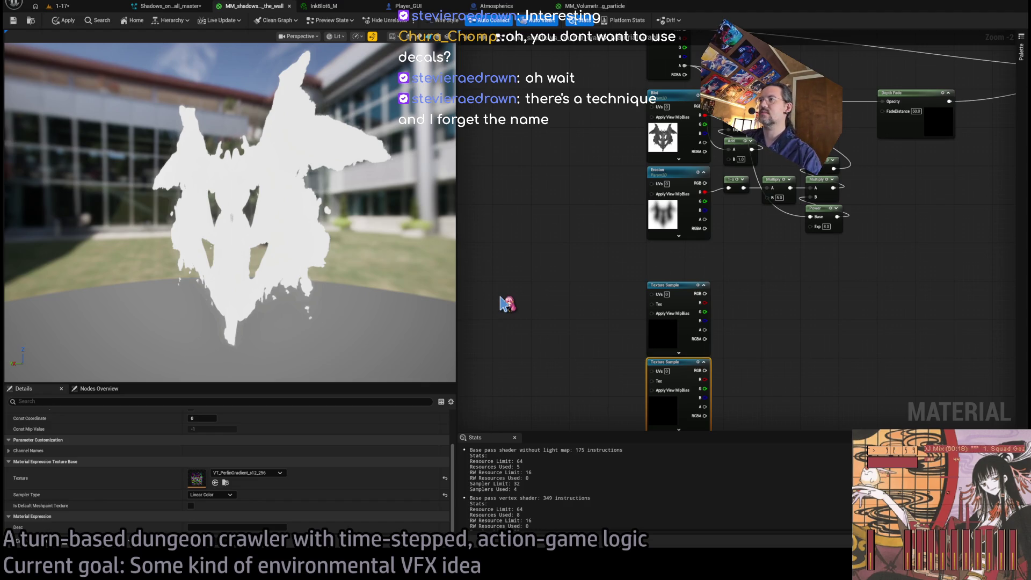
Step: Try a Texture Coordinate node on the sample's UVs, then delete it
click(505, 304)
scroll(515, 309, up, 2)
mouse_move(514, 302)
mouse_down()
mouse_move(508, 286)
mouse_move(688, 290)
mouse_up()
drag(615, 339, 671, 337)
key(Delete)
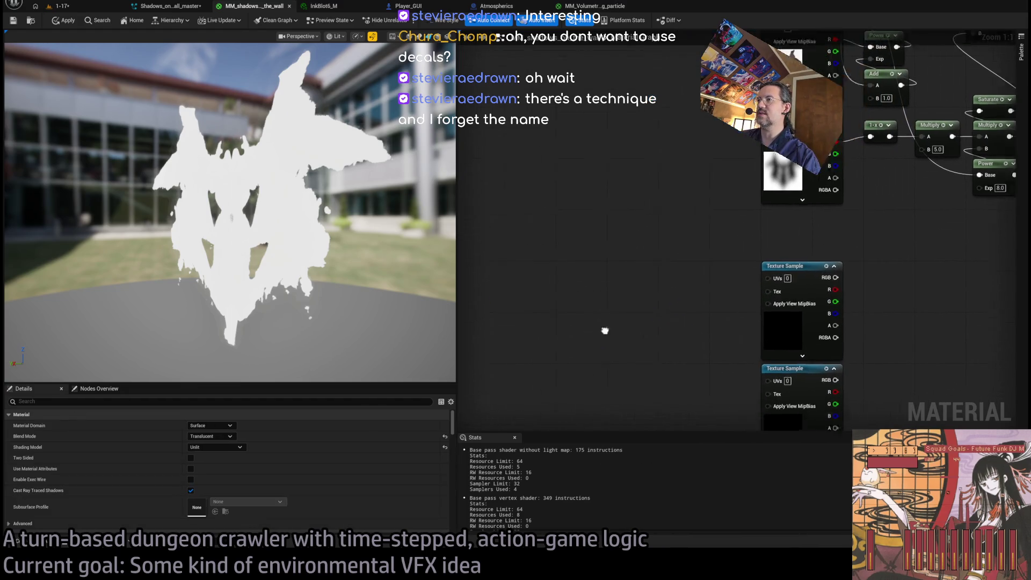
Step: Feed Absolute World Position divided by 400 into the Texture Sample's UVs
drag(605, 329, 575, 272)
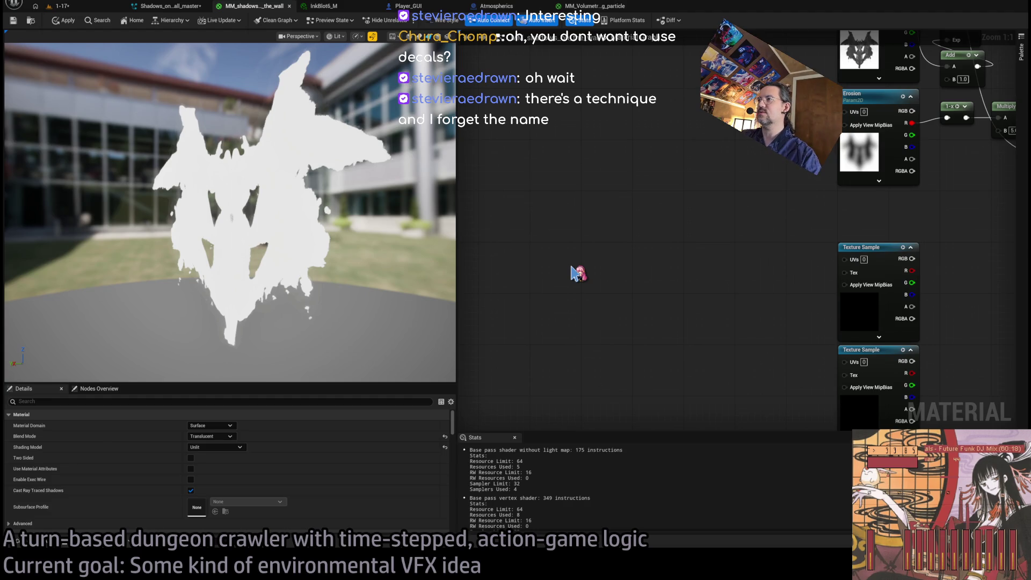
click(578, 273)
drag(585, 266, 547, 247)
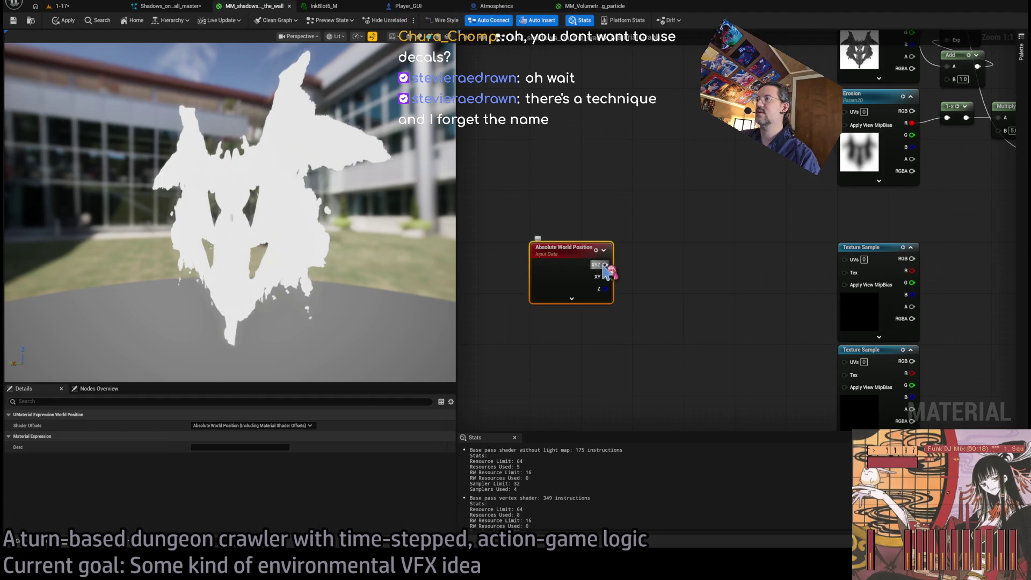
mouse_move(605, 264)
mouse_down()
mouse_move(642, 269)
mouse_move(635, 264)
mouse_up()
key(d)
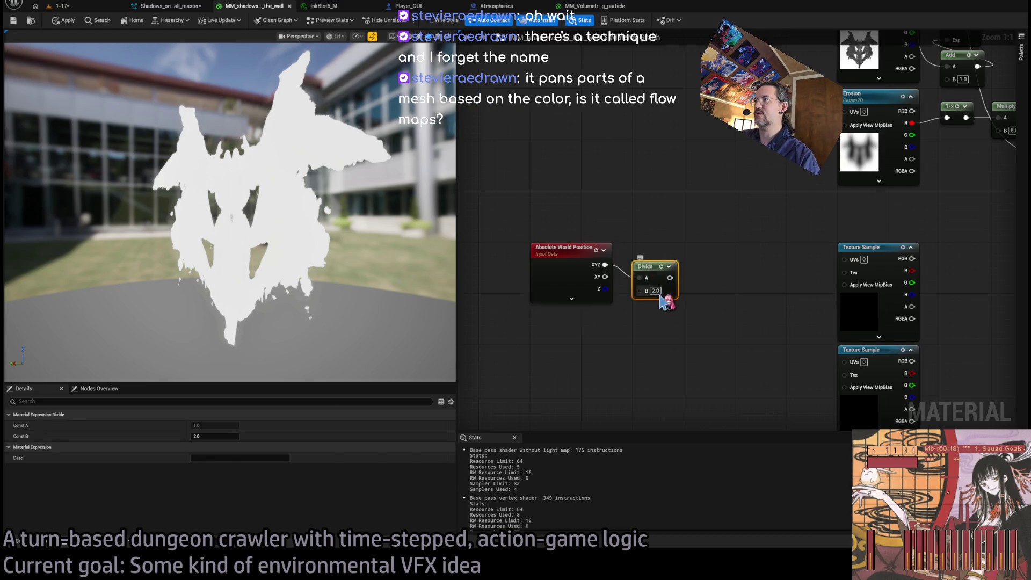
text(400)
key(Return)
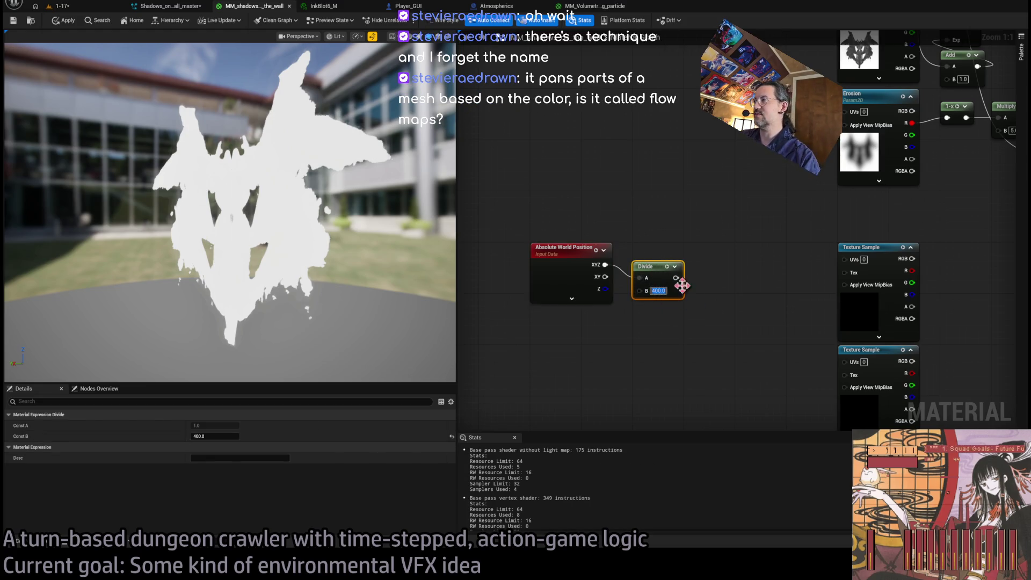
drag(676, 278, 845, 258)
Step: Wire the noise texture's red channel into the material's Opacity input
scroll(666, 252, down, 1)
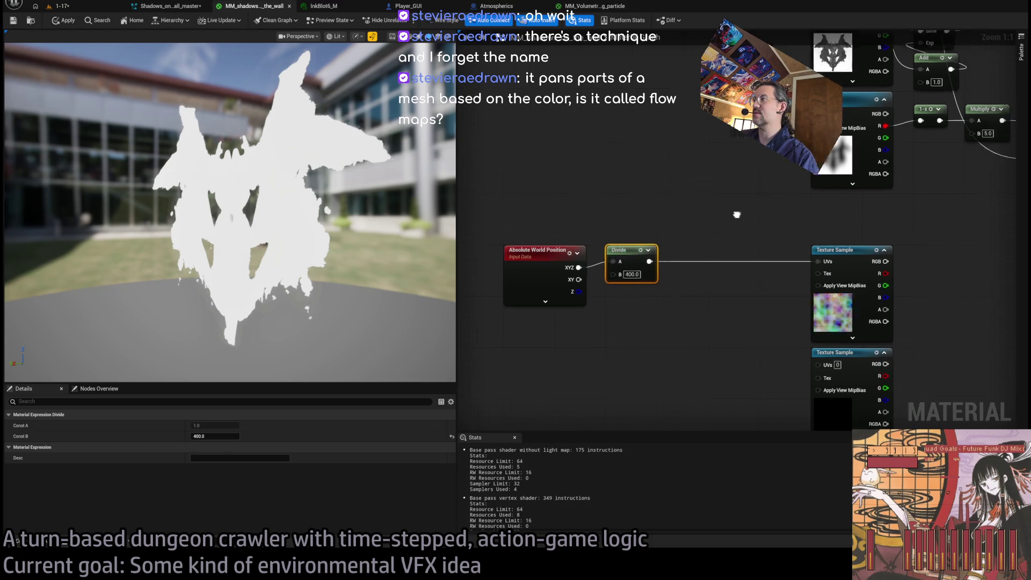
scroll(699, 336, down, 1)
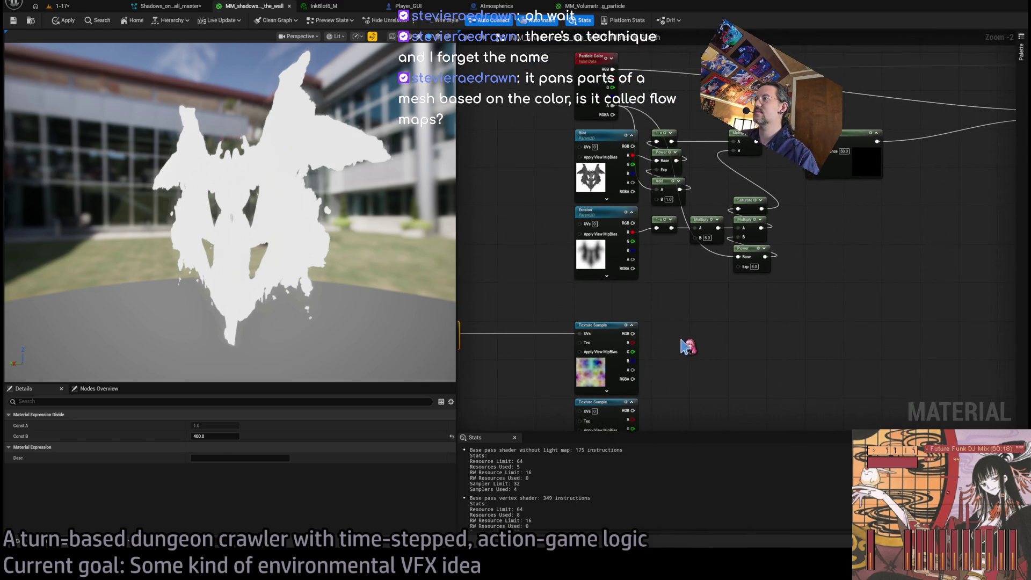
scroll(661, 351, down, 1)
drag(616, 349, 997, 155)
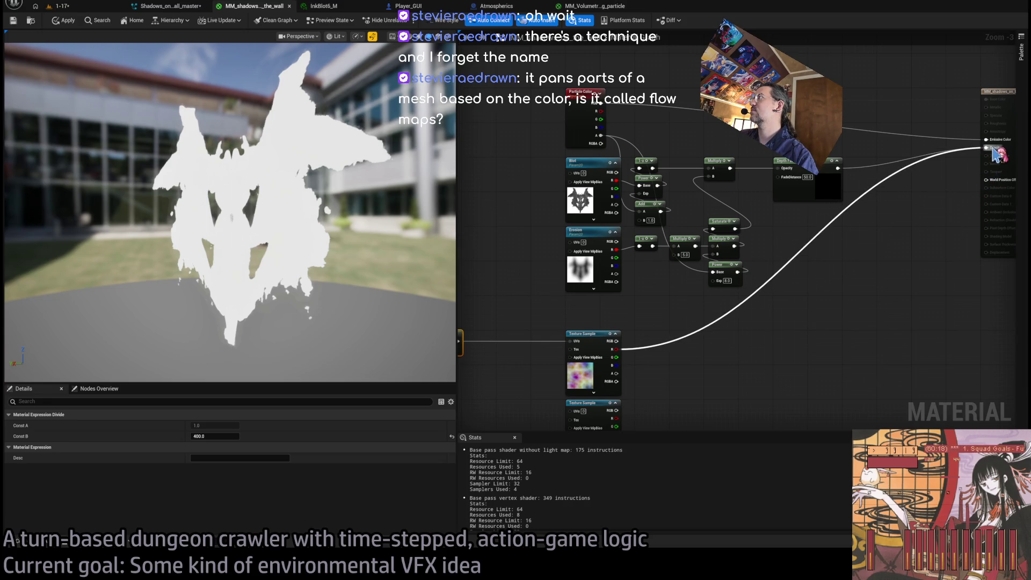
drag(995, 153, 988, 148)
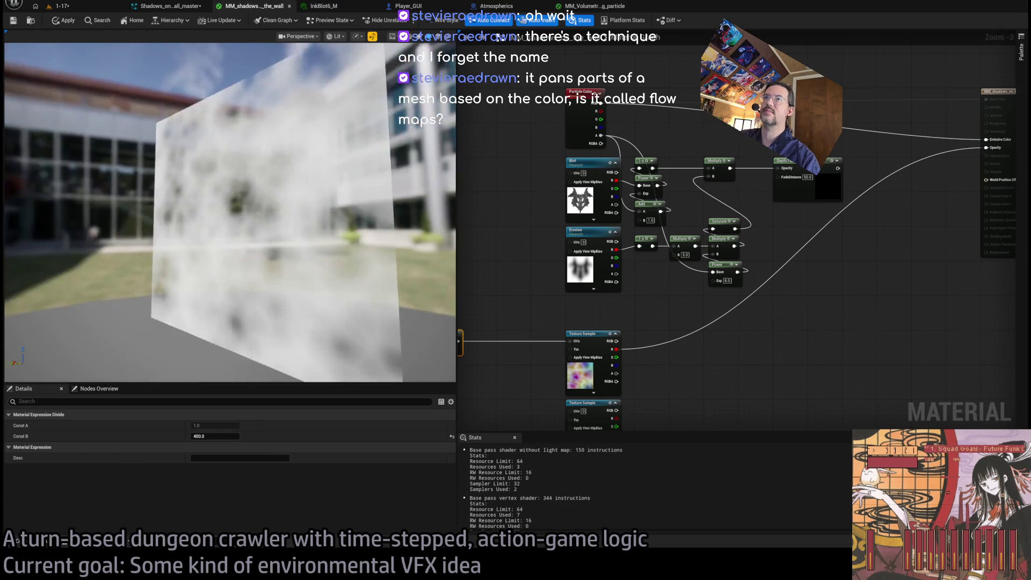
Step: Multiply Time by a Constant3Vector of (0.5, 0.717172, 0.474747)
scroll(603, 333, up, 3)
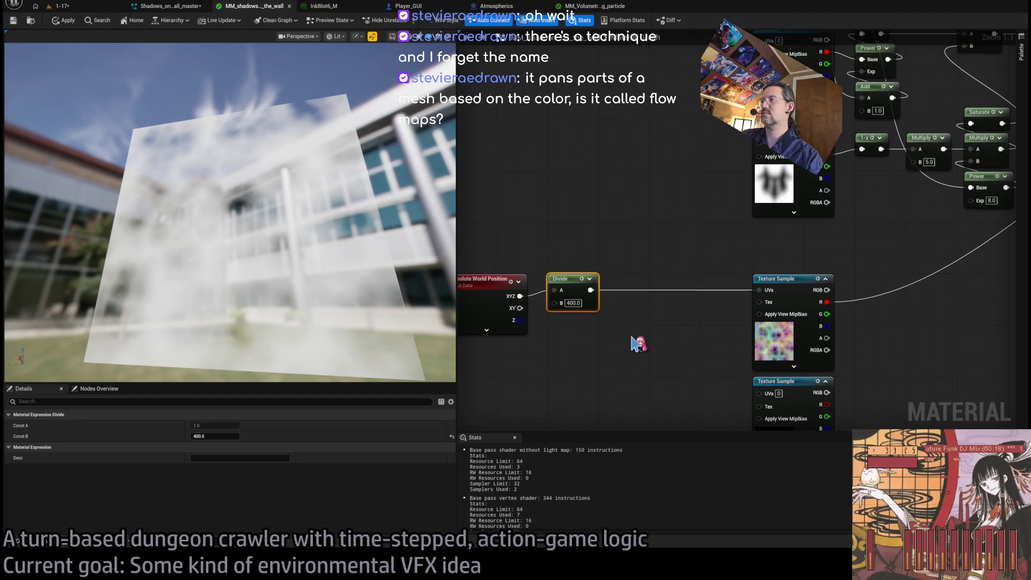
click(673, 366)
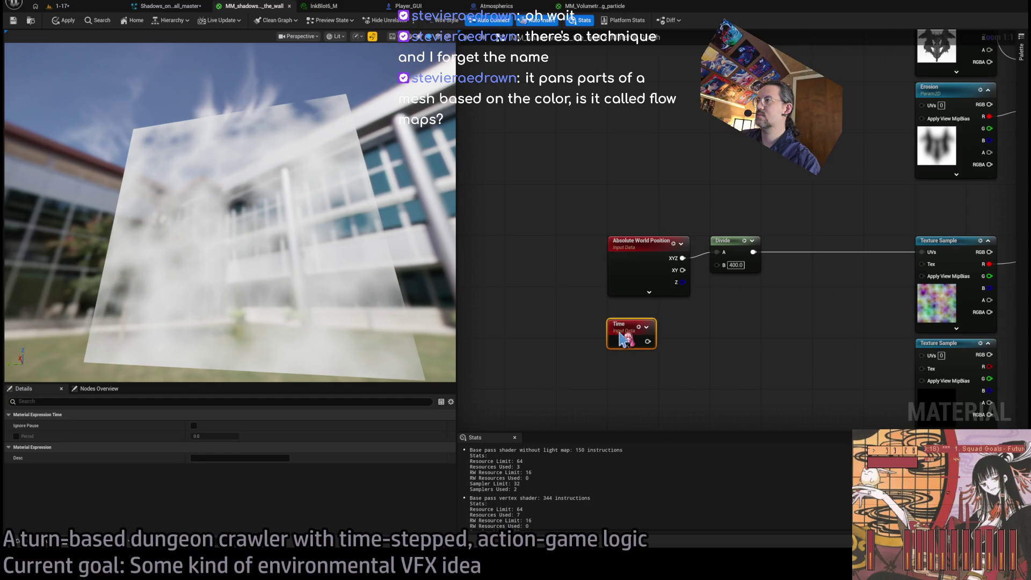
drag(696, 331, 697, 333)
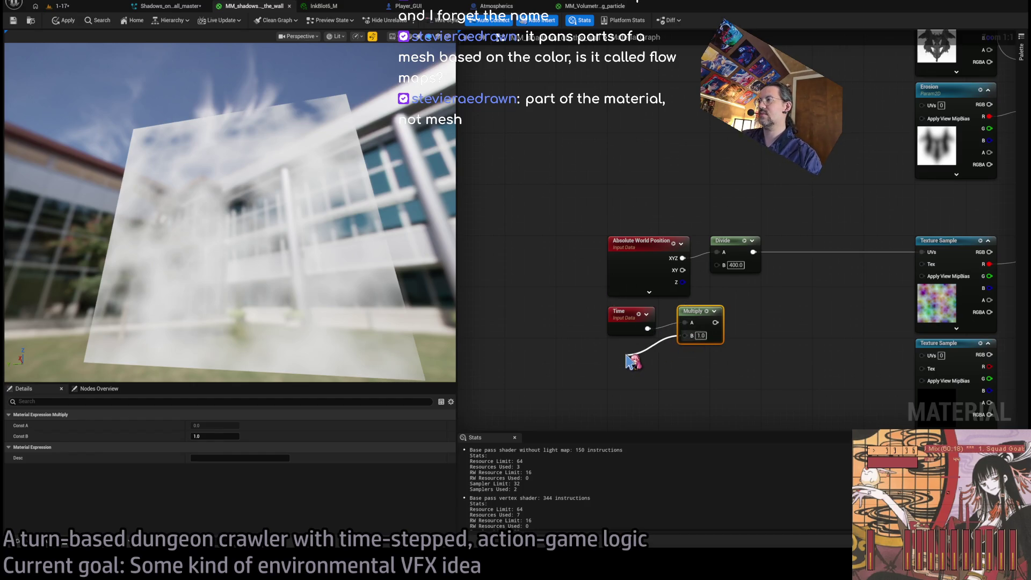
click(662, 396)
drag(648, 357, 639, 350)
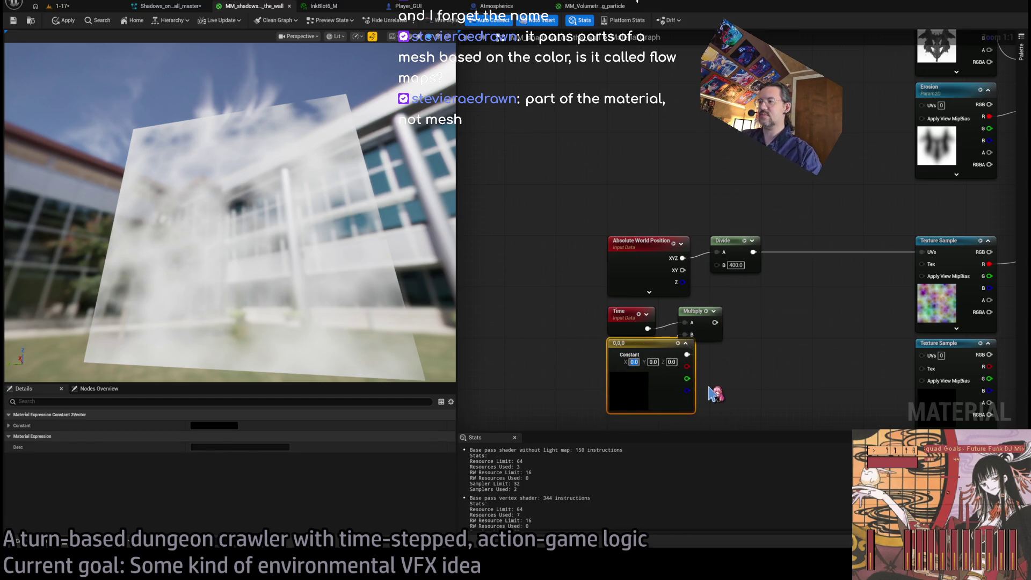
key(Tab)
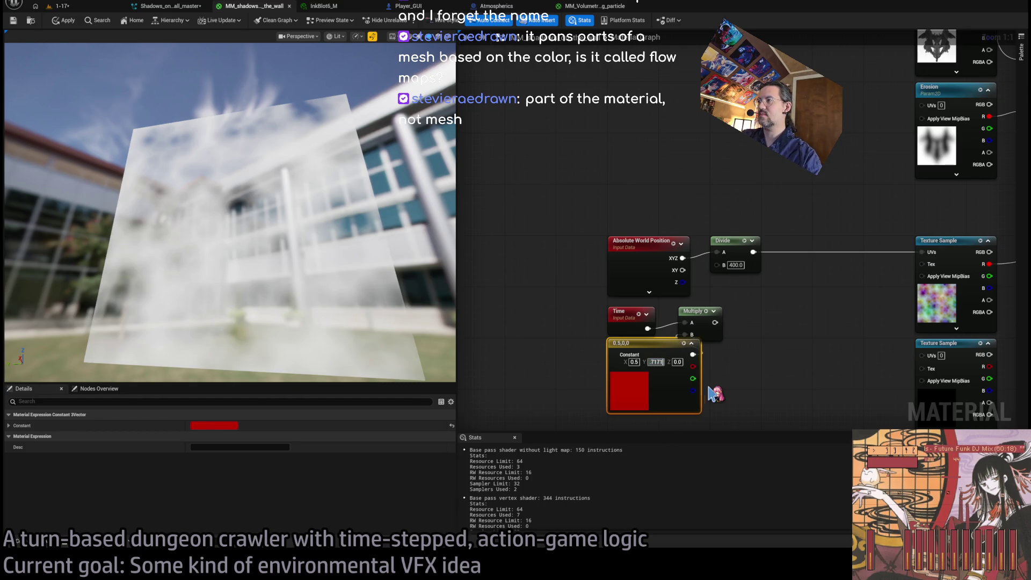
text(72)
key(Tab)
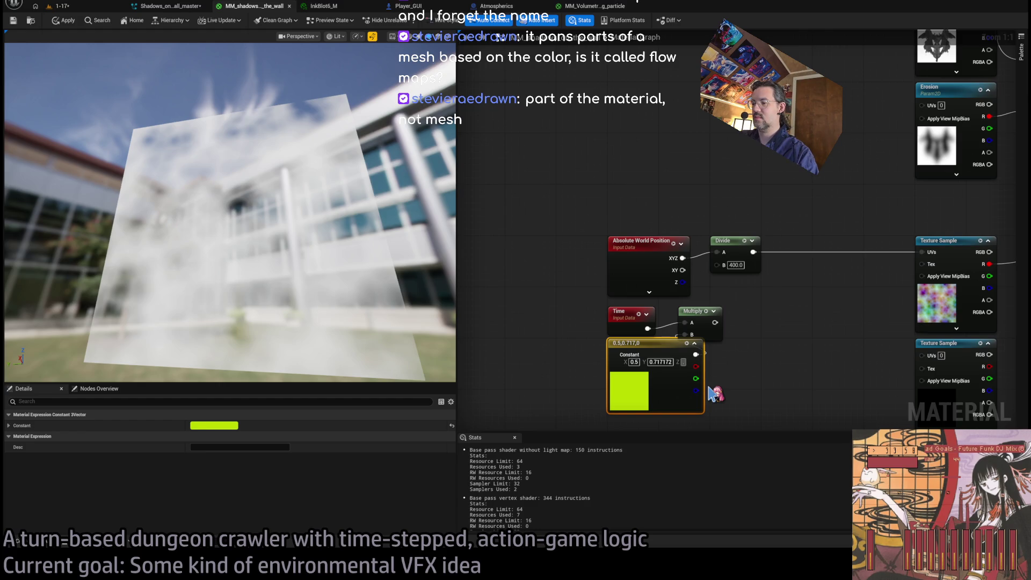
key(Return)
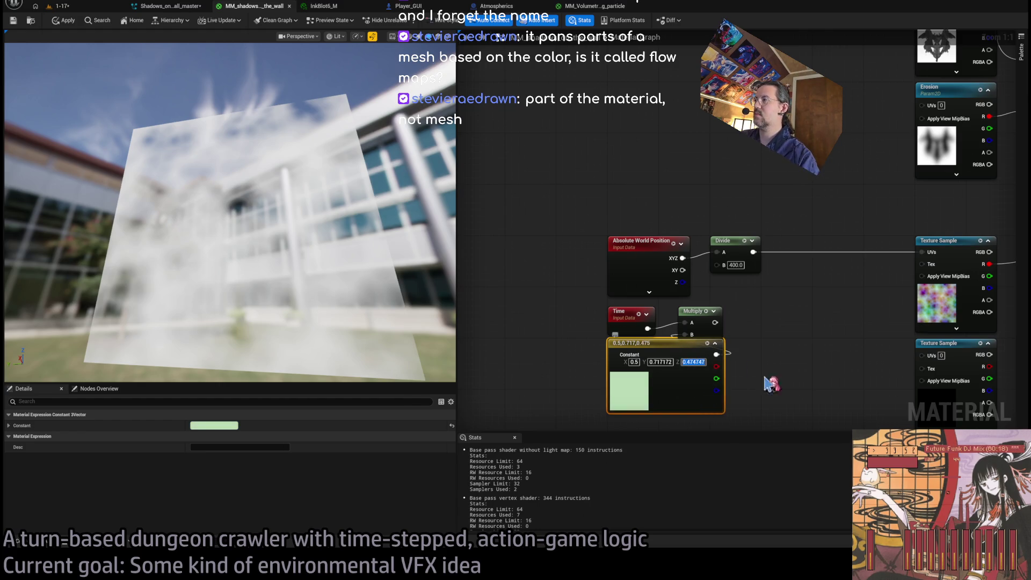
Step: Add the scaled Time offset to the world-position UVs of the noise texture
drag(771, 385, 653, 368)
drag(574, 323, 729, 290)
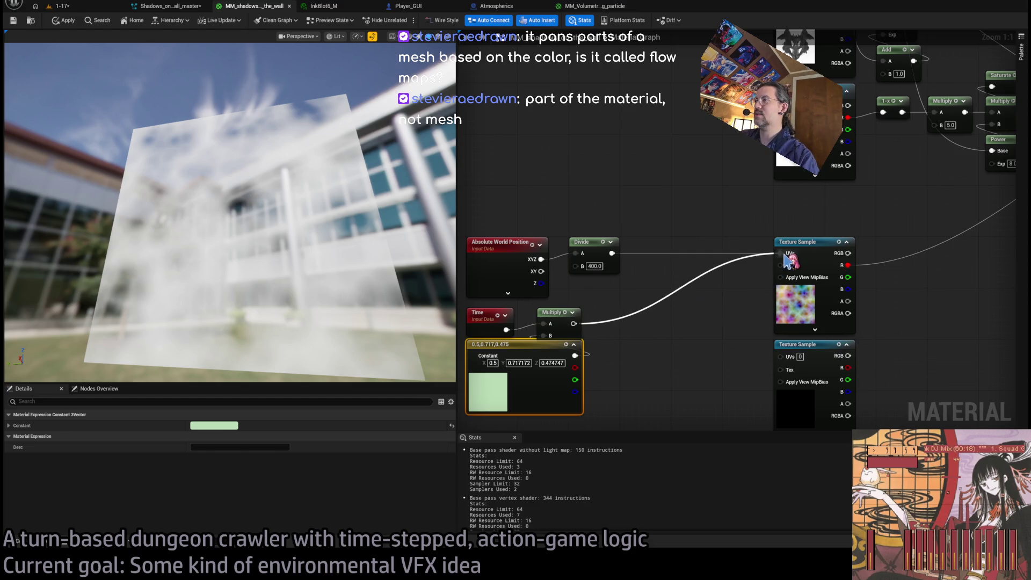
drag(788, 261, 722, 321)
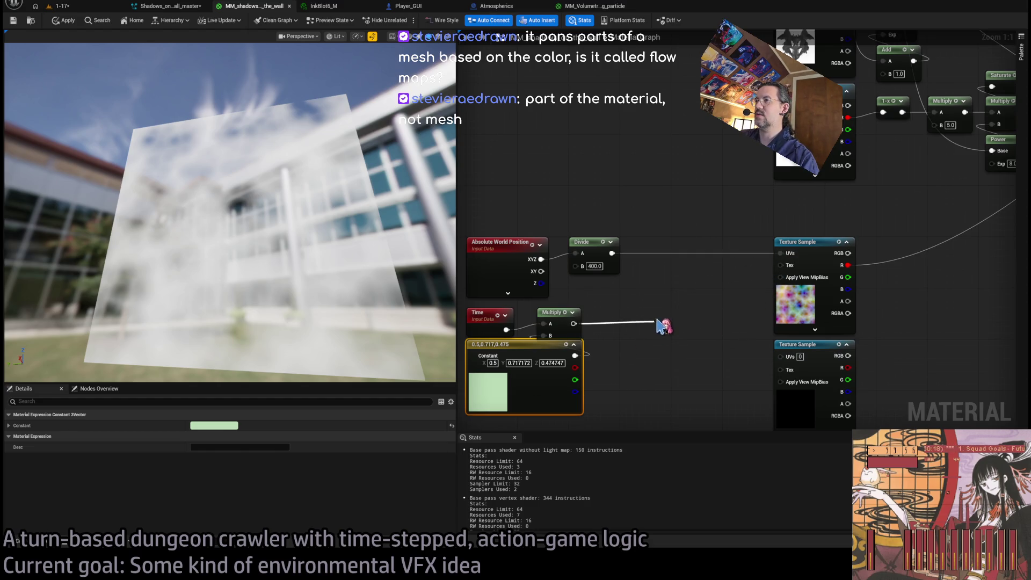
mouse_move(662, 317)
mouse_down()
mouse_move(578, 311)
mouse_move(653, 323)
mouse_move(685, 277)
mouse_move(687, 312)
mouse_move(698, 309)
mouse_move(712, 237)
mouse_move(710, 259)
mouse_up()
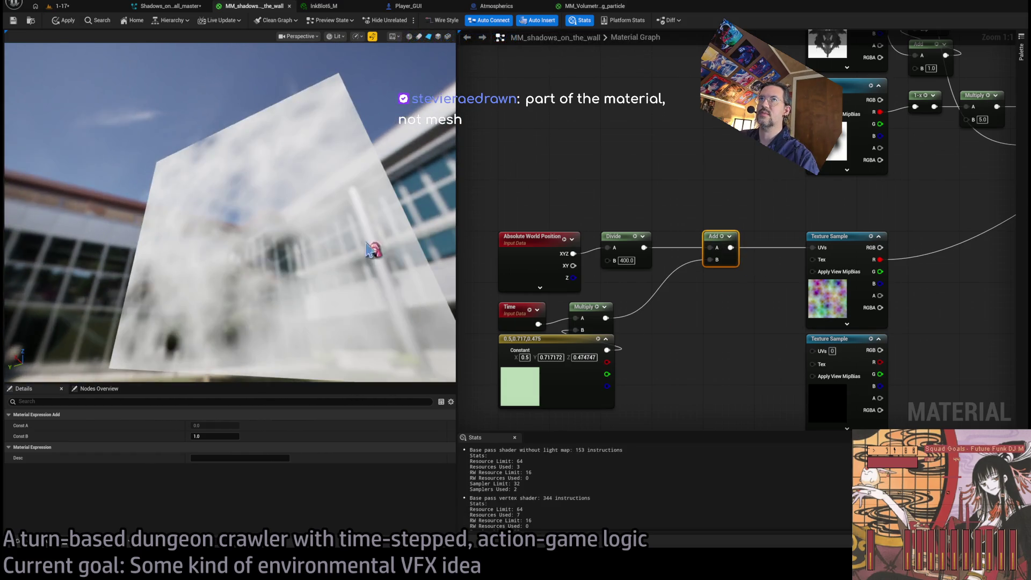
Step: Cycle through the 1-17, fog particle and InkBlot6_M tabs back to MM_shadows_on_the_wall
click(62, 6)
click(584, 7)
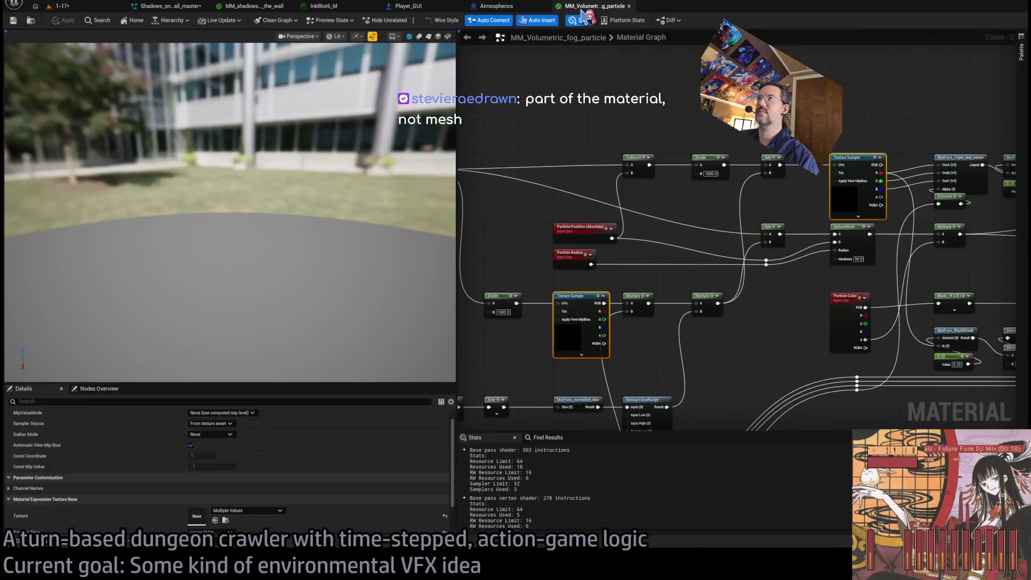
click(499, 6)
click(322, 6)
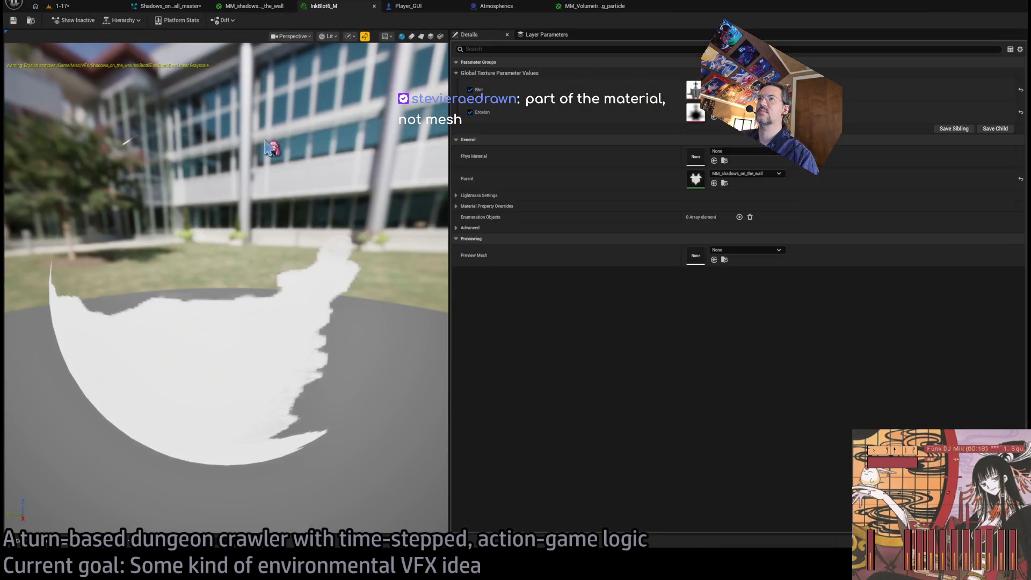
click(259, 6)
Step: Level the material preview to face the fog plane, then switch to the running 1-17 level
drag(305, 235, 305, 236)
drag(218, 109, 217, 109)
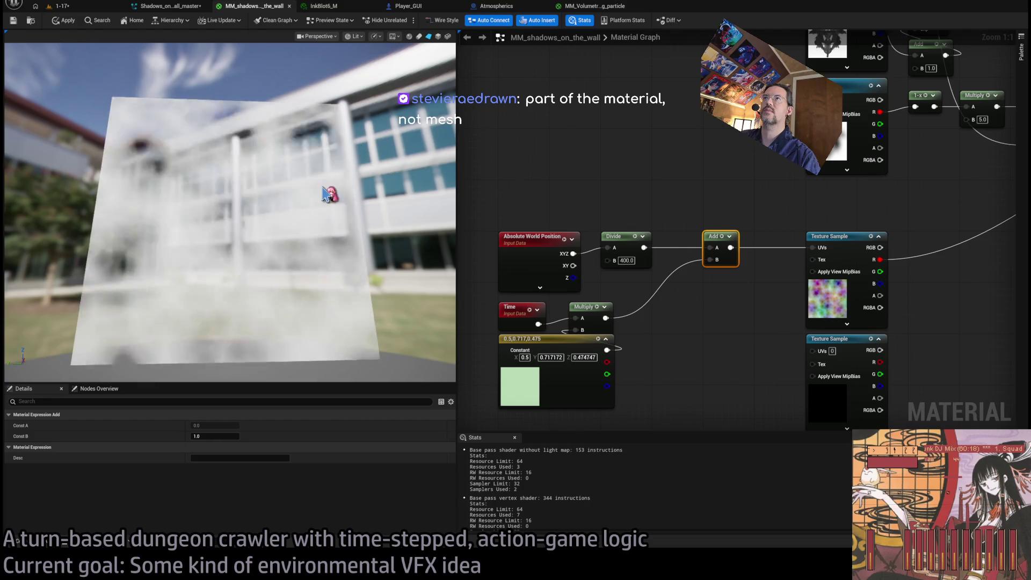
drag(391, 237, 391, 238)
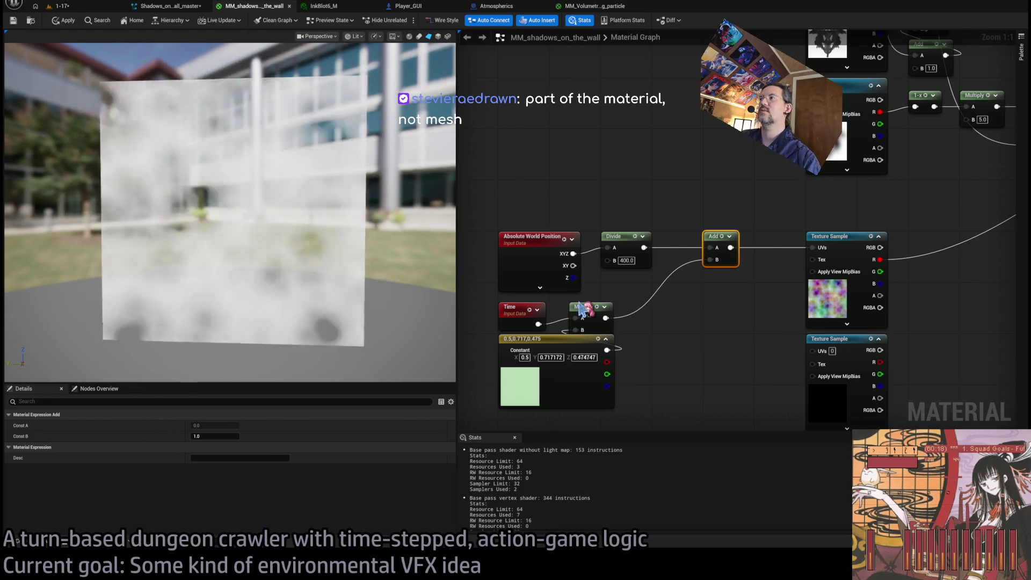
drag(526, 369, 553, 342)
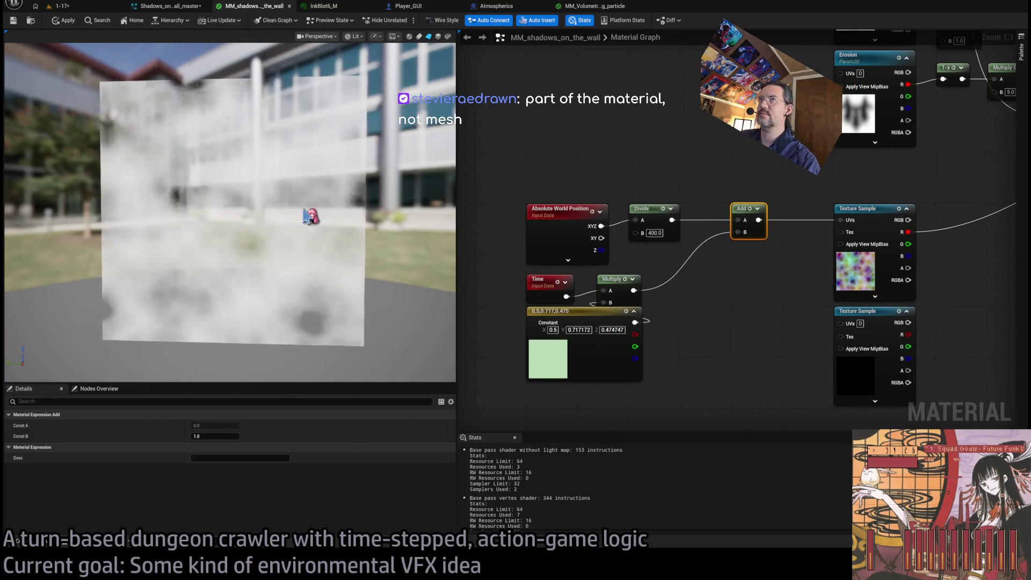
click(62, 6)
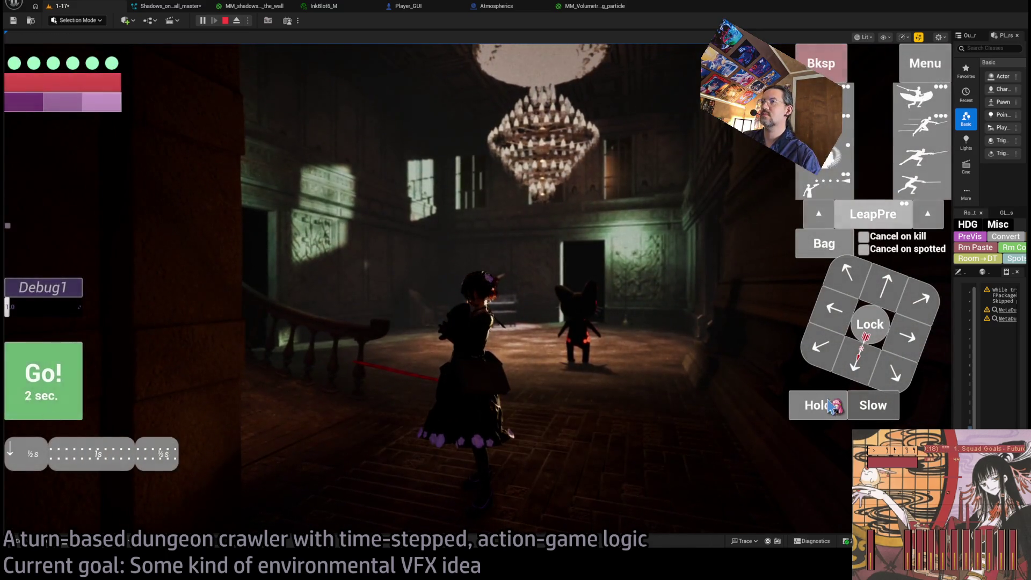
Step: Play a turn in 1-17, then apply the MM_shadows_on_the_wall edits and return to its graph
click(58, 375)
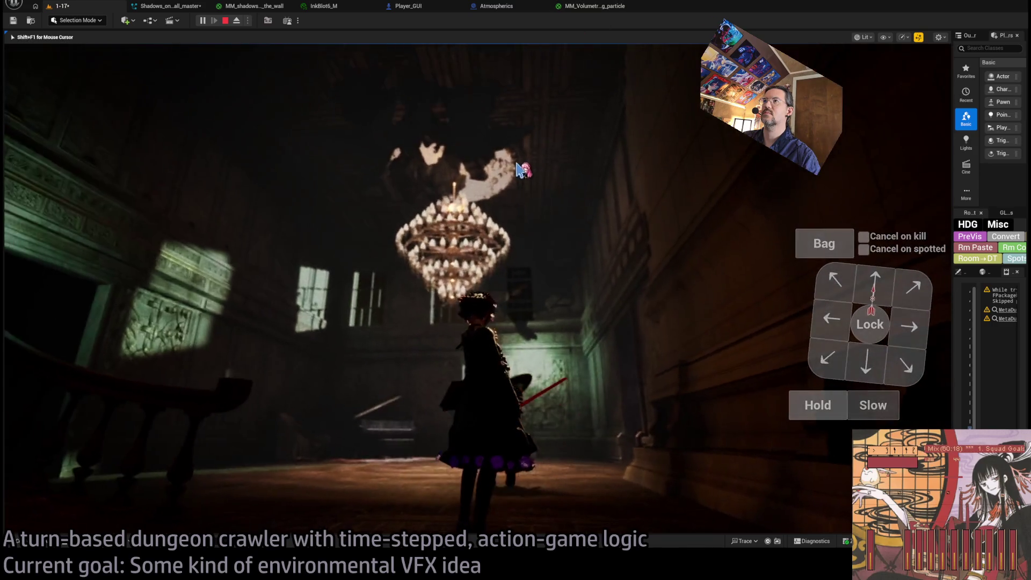
click(252, 7)
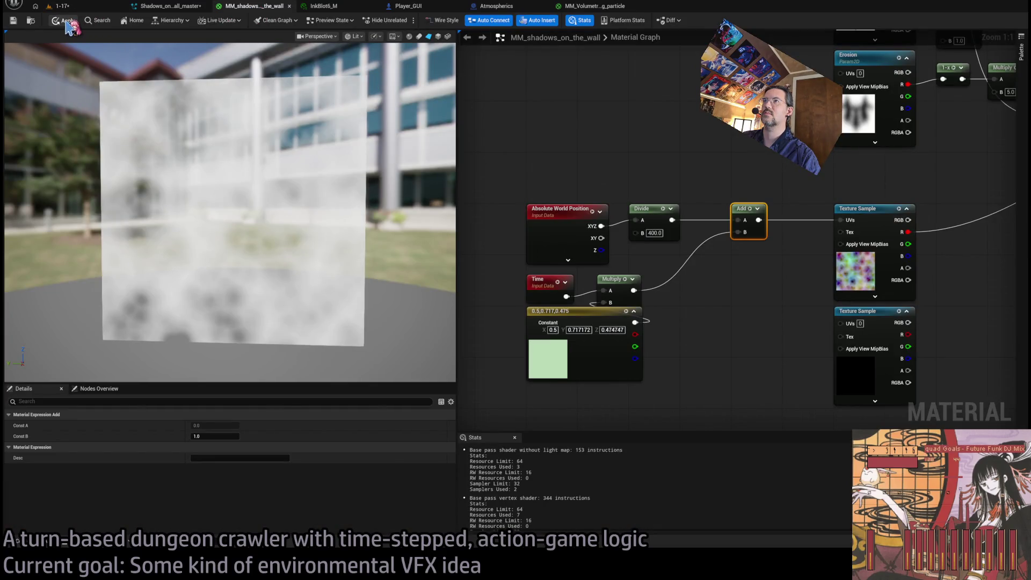
click(67, 23)
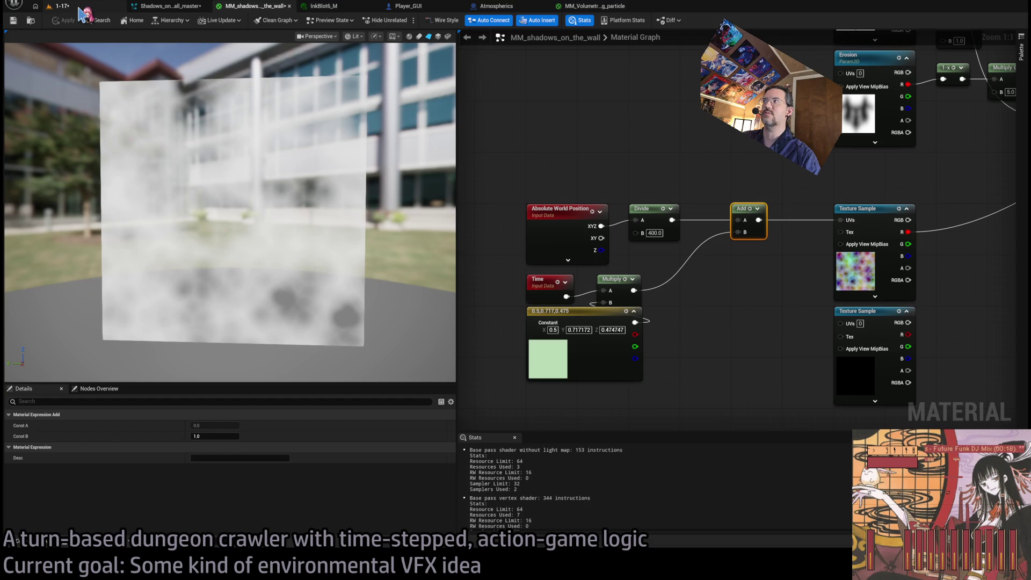
click(79, 8)
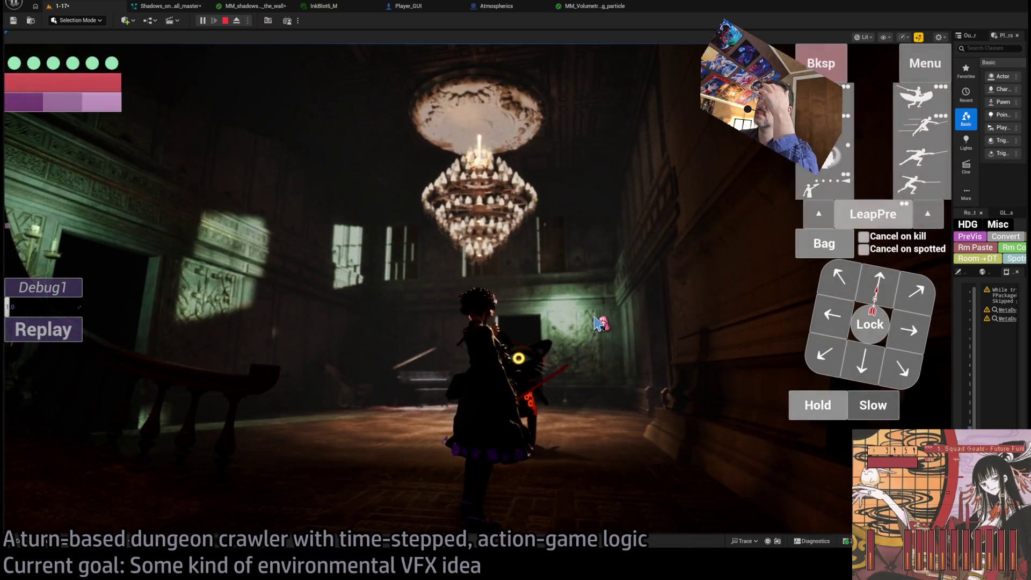
click(255, 7)
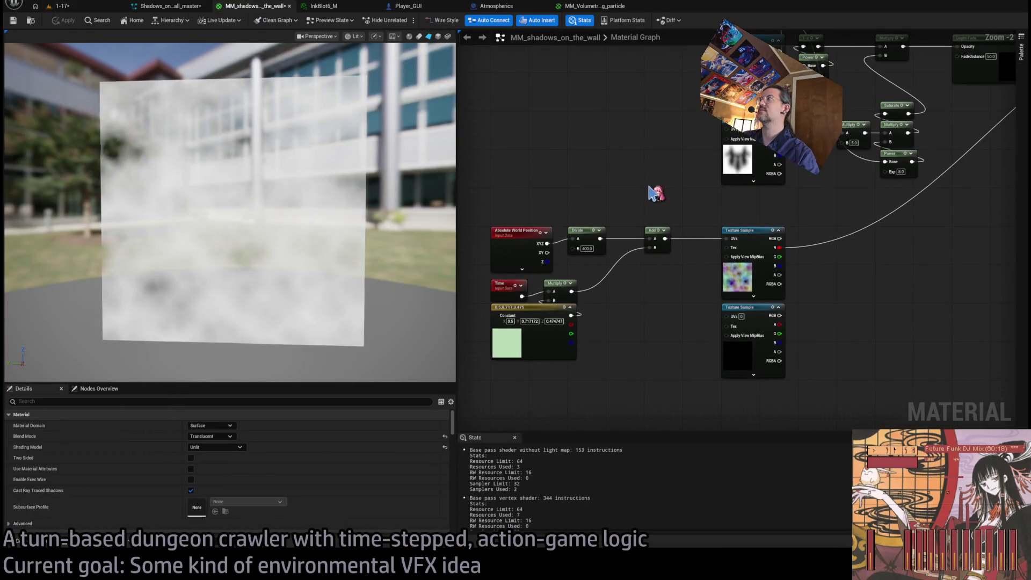
Step: Add a Multiply combining the existing opacity Multiply (A) with the noise texture's red channel (B)
key(Home)
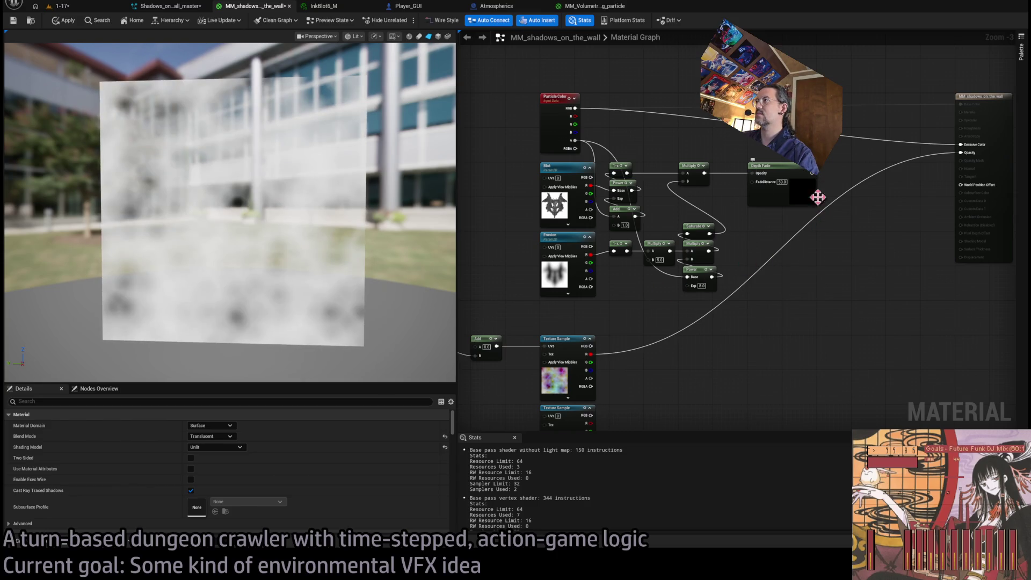
mouse_move(818, 197)
mouse_down()
mouse_move(912, 176)
mouse_move(981, 243)
mouse_move(804, 329)
mouse_up()
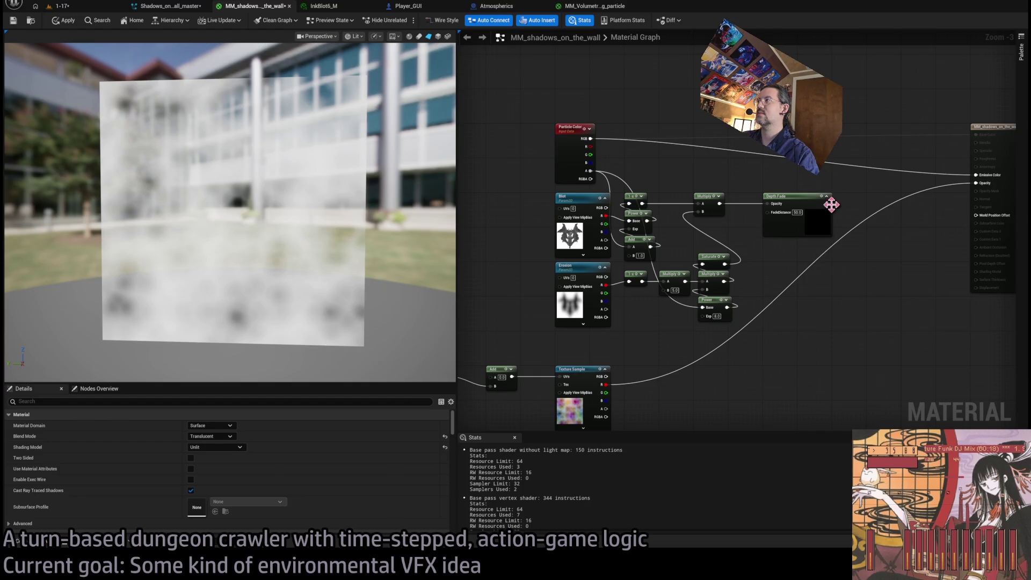
drag(829, 205, 942, 168)
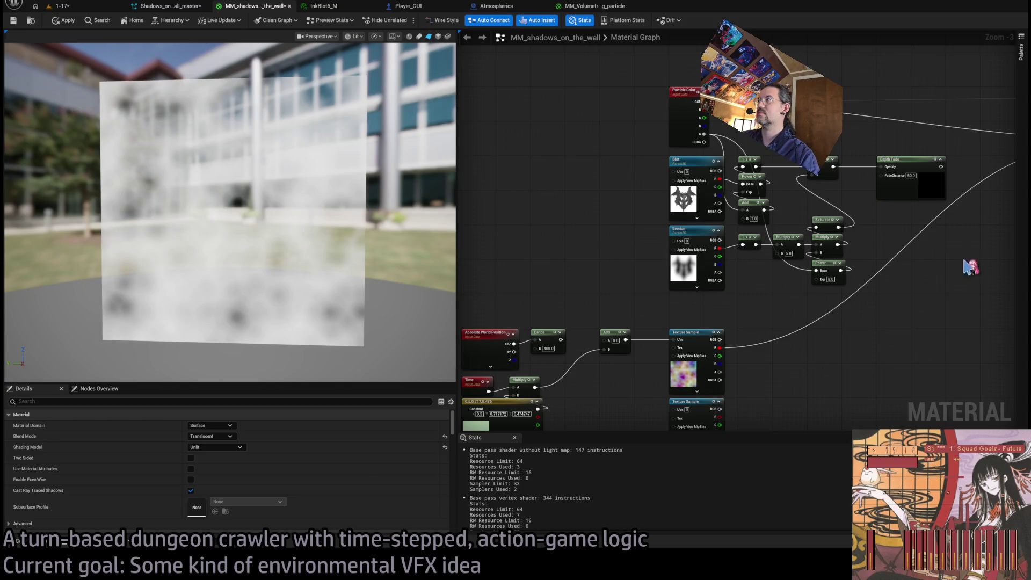
mouse_move(970, 267)
mouse_down()
mouse_move(713, 270)
mouse_move(844, 239)
mouse_up()
mouse_move(595, 340)
mouse_down()
mouse_move(723, 268)
mouse_move(671, 311)
mouse_move(840, 295)
mouse_up()
drag(878, 258, 806, 278)
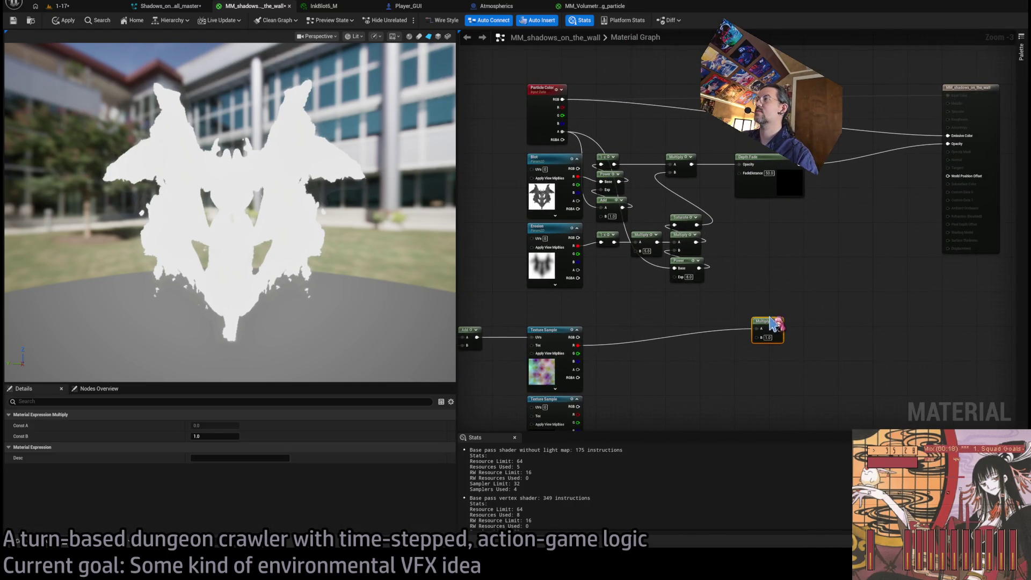
mouse_move(773, 323)
mouse_down()
mouse_move(730, 252)
mouse_move(755, 238)
mouse_up()
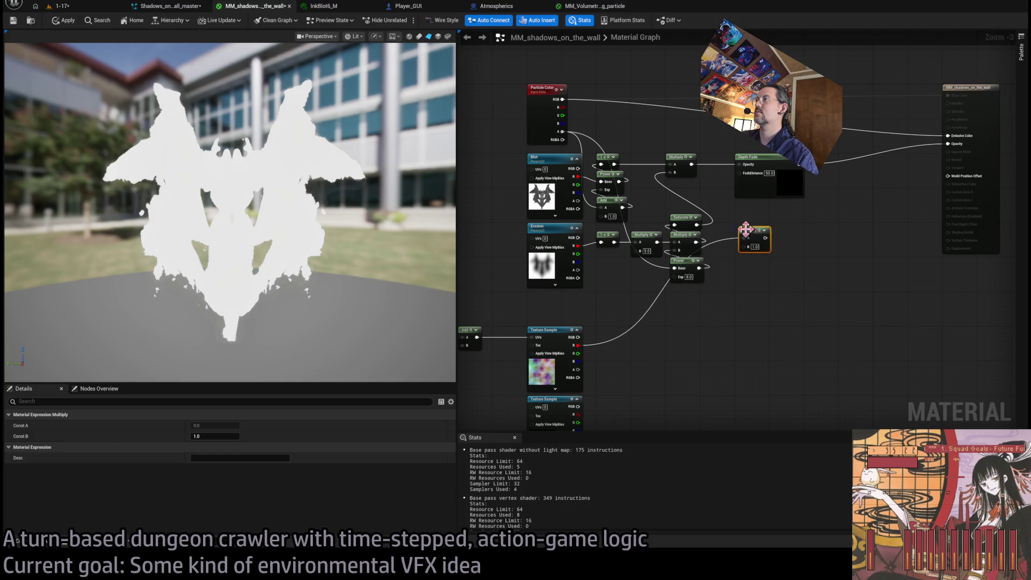
mouse_move(694, 167)
mouse_down()
mouse_move(741, 244)
mouse_move(741, 172)
mouse_up()
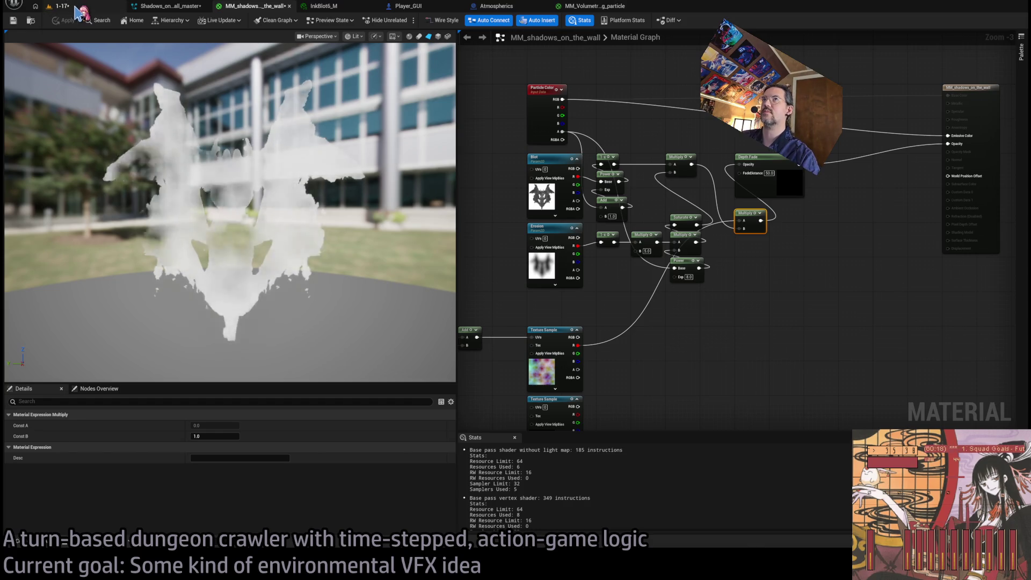
Step: Play the 1-17 level and look around the hall up toward the chandelier
click(76, 7)
click(203, 21)
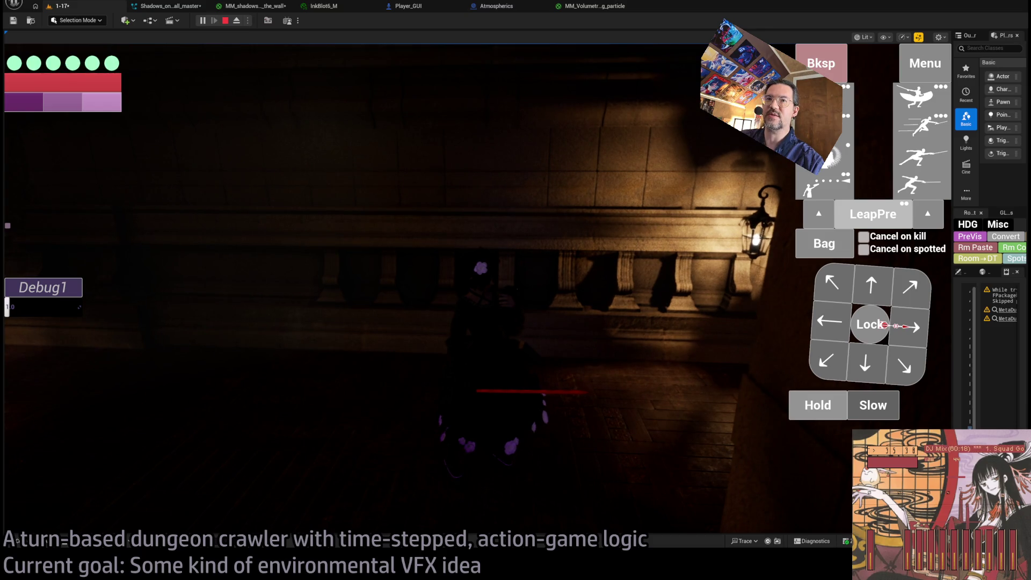
click(502, 345)
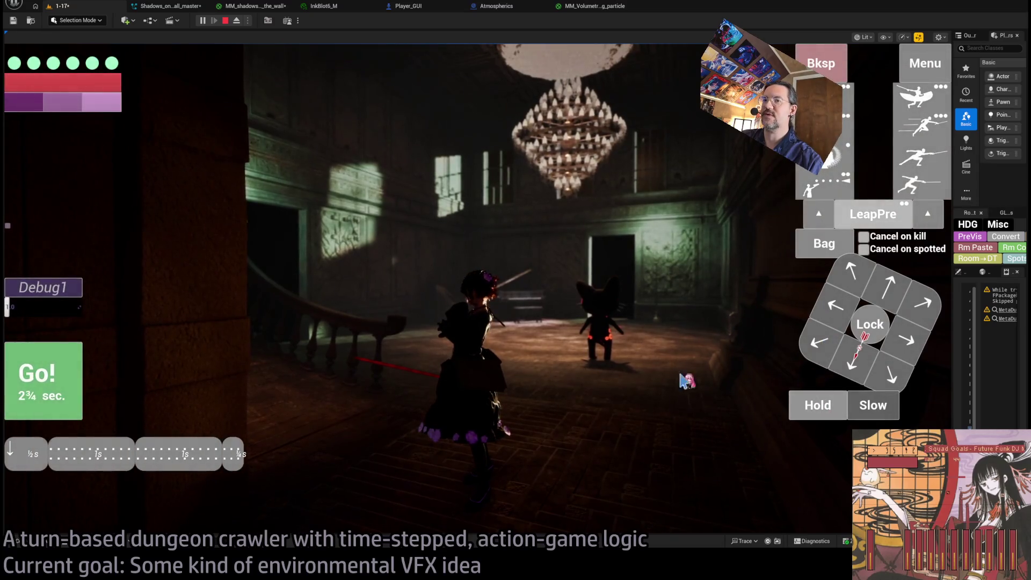
click(449, 342)
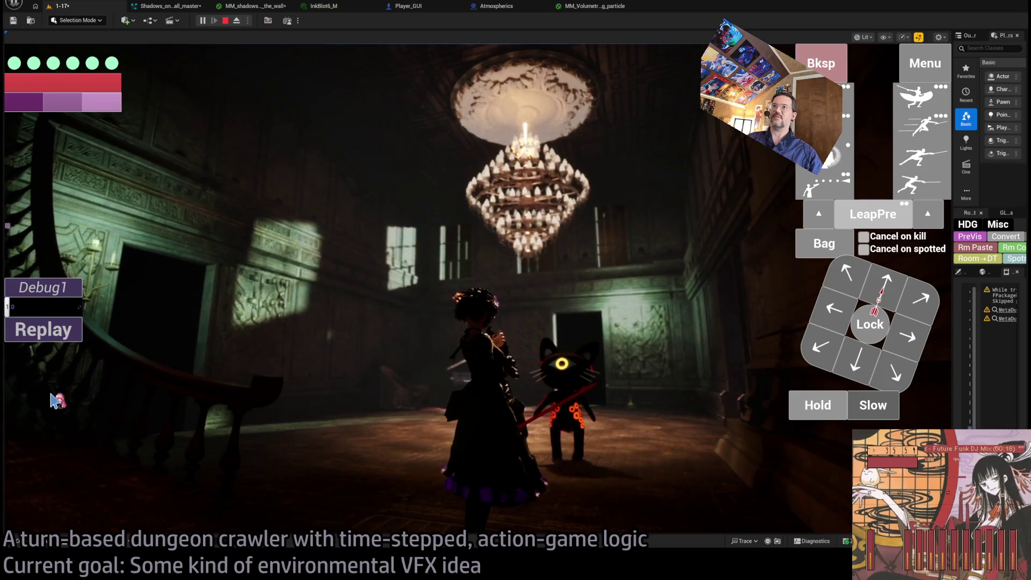
click(440, 333)
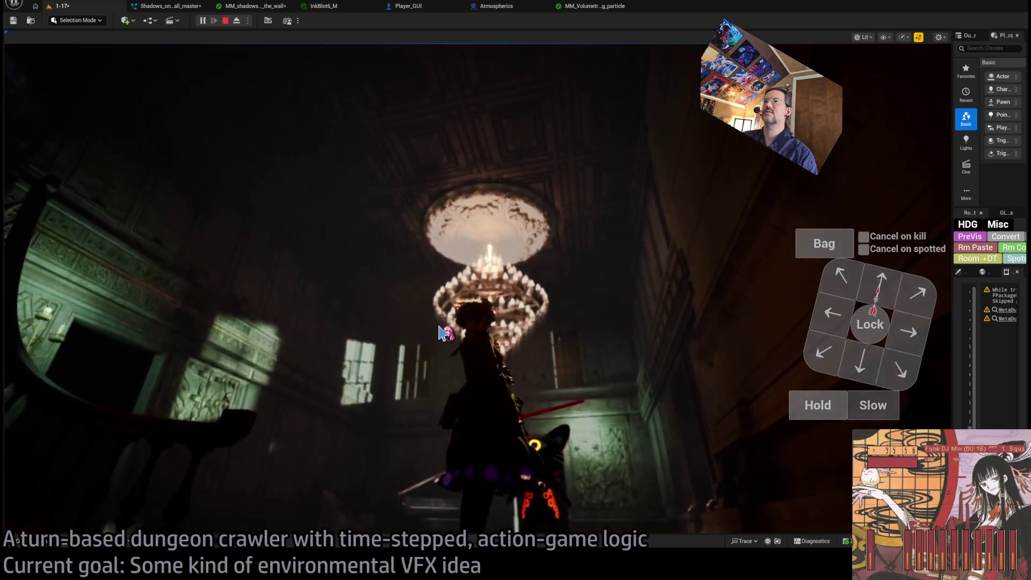
Step: Step through the fog, Atmospherics, Player_GUI and InkBlot6_M tabs back to MM_shadows_on_the_wall
click(590, 6)
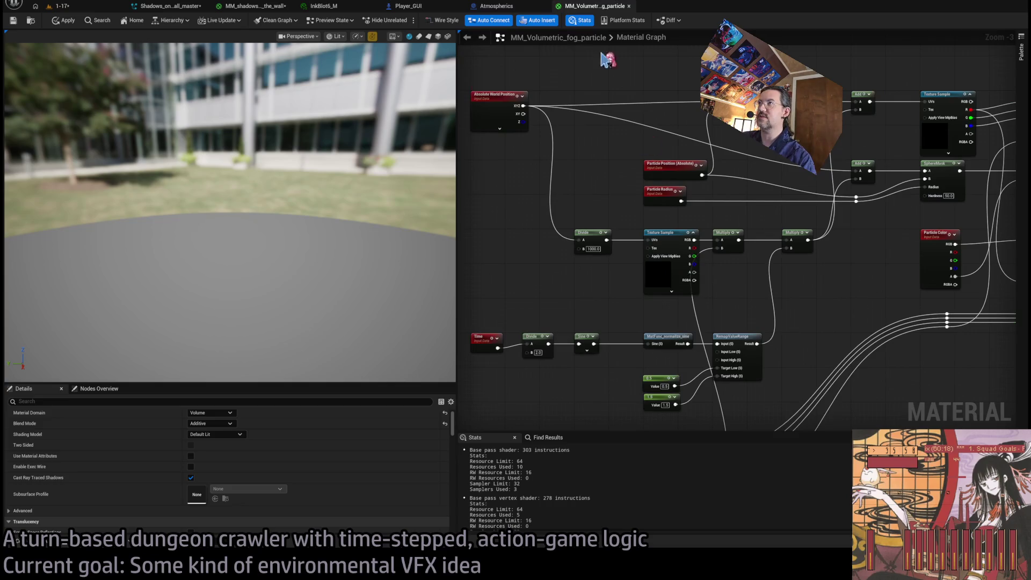
click(494, 6)
click(424, 6)
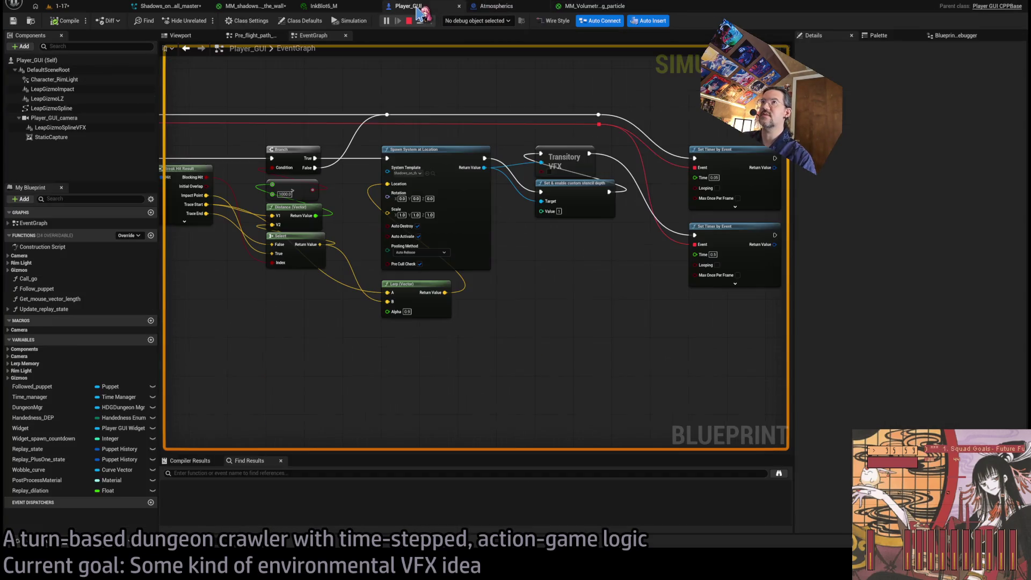
click(328, 6)
click(243, 7)
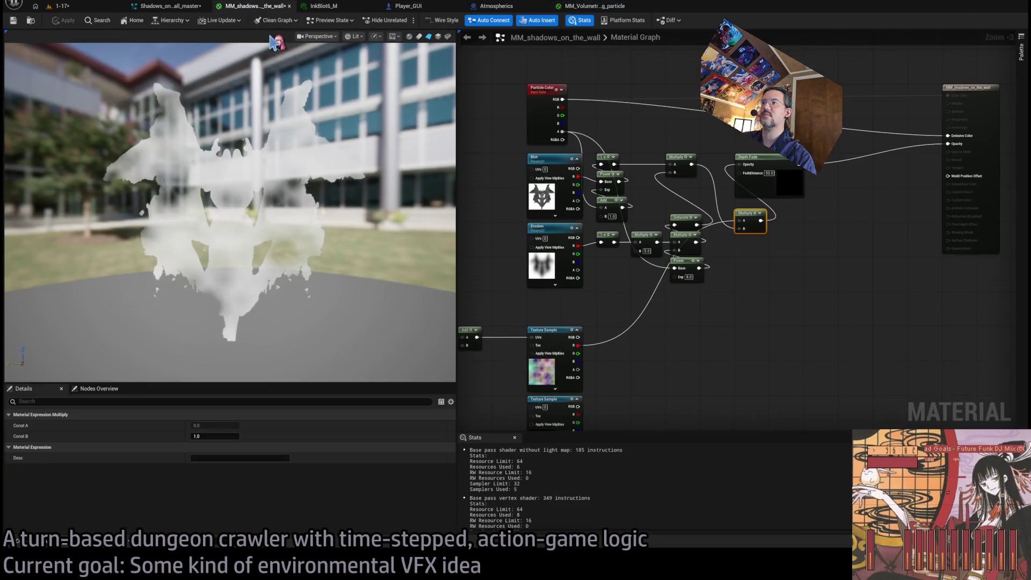
Step: Divide each Constant3Vector component by 4, giving (0.125, 0.179293, 0.118687), and apply the material
scroll(666, 299, up, 1)
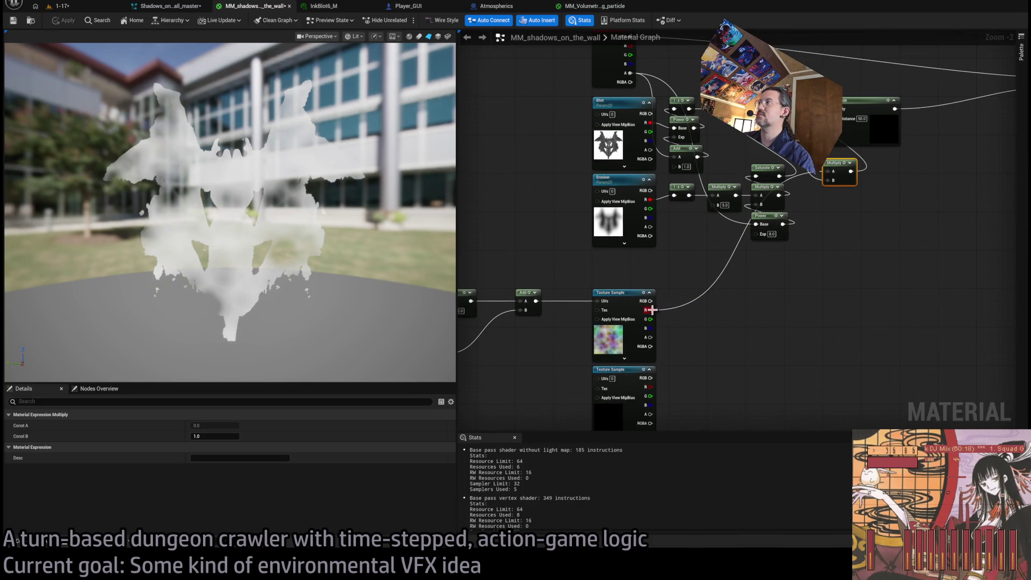
scroll(812, 306, up, 1)
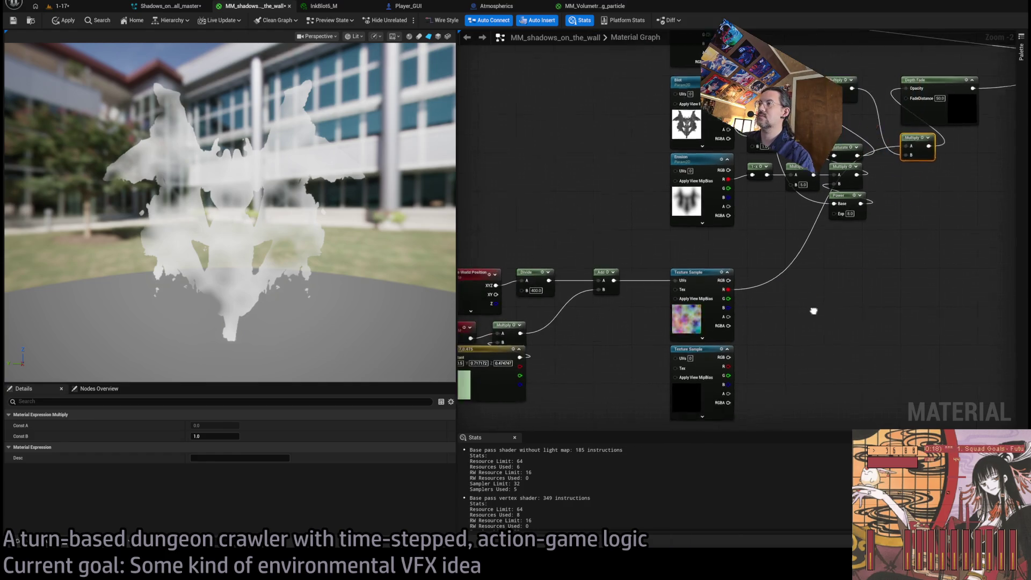
scroll(655, 333, up, 1)
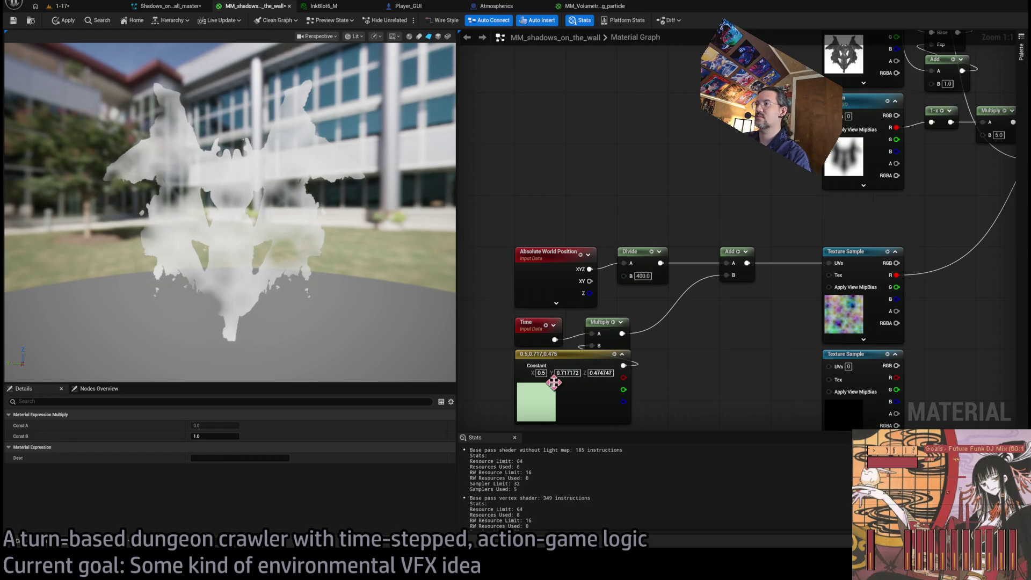
click(542, 372)
click(607, 397)
text(/4)
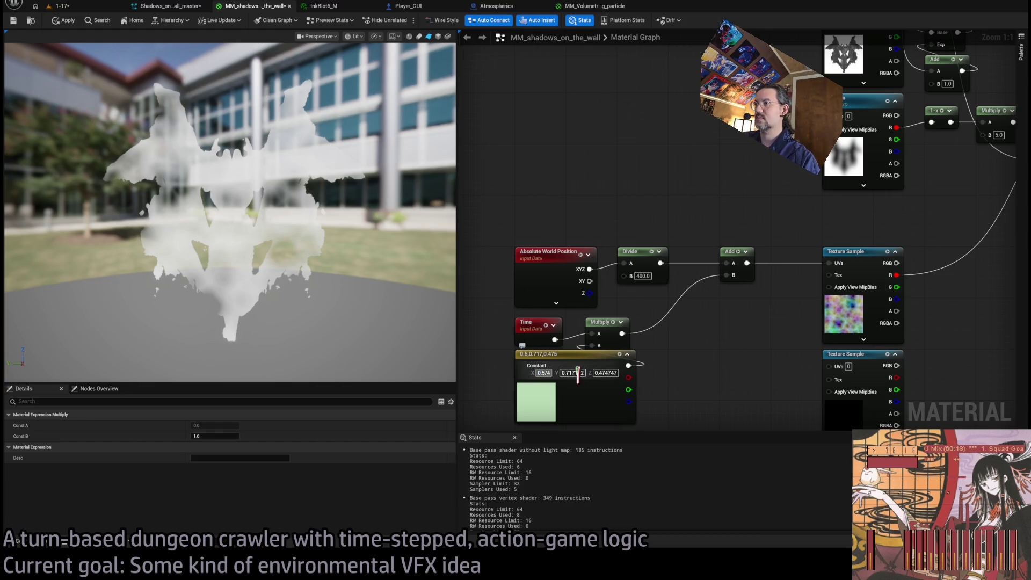
key(Tab)
key(End)
text(/4)
key(Return)
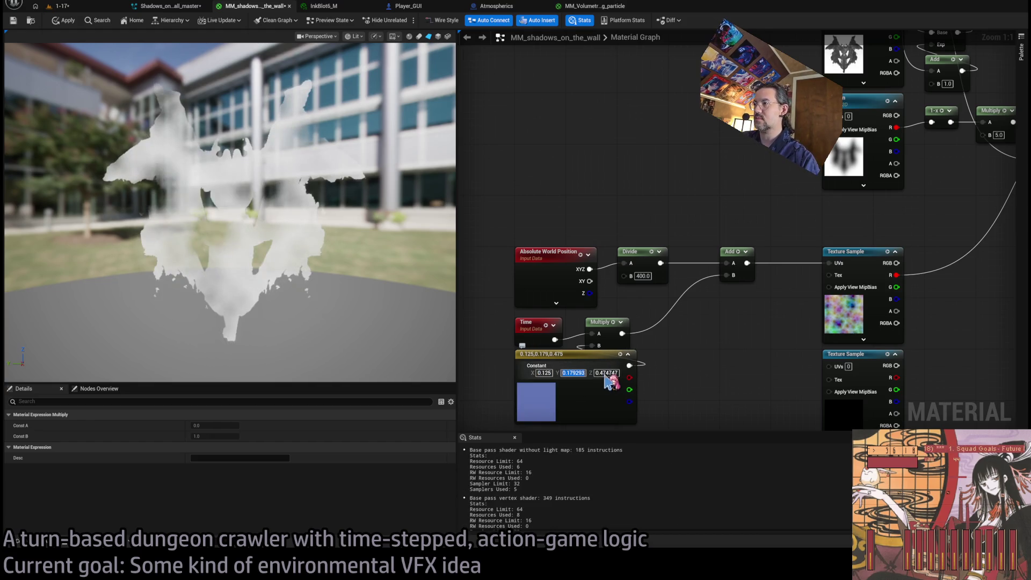
key(Tab)
text(0.118687)
key(Return)
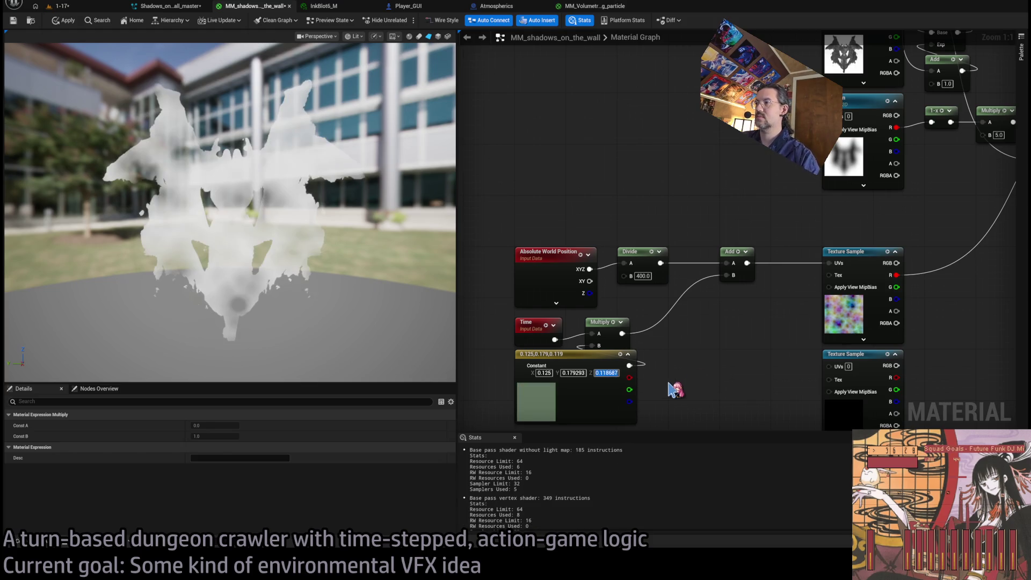
click(80, 16)
click(94, 8)
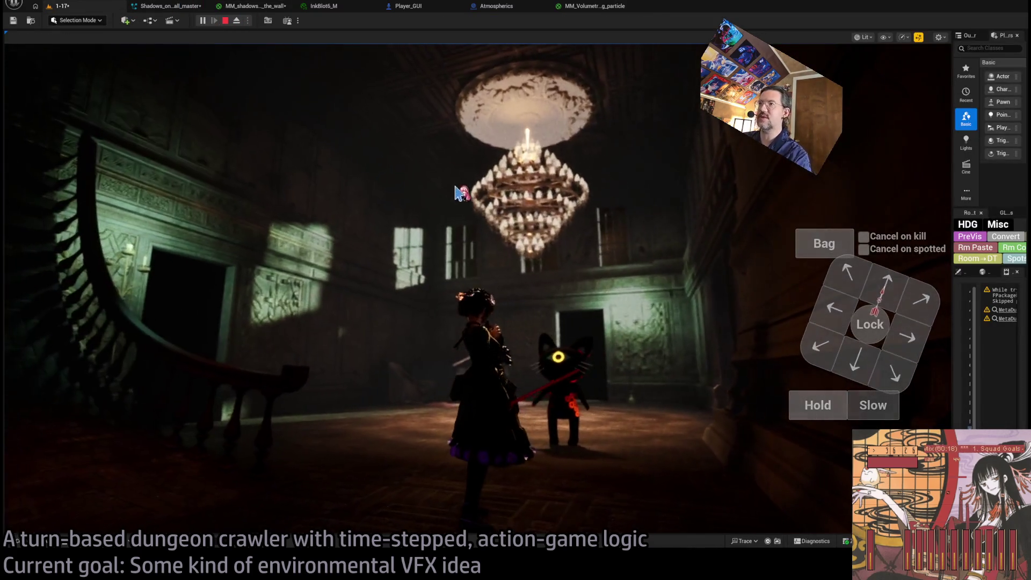
Step: End a turn in the 1-17 game, release the mouse with Shift+F1, and open InkBlot6_M
click(817, 416)
click(816, 417)
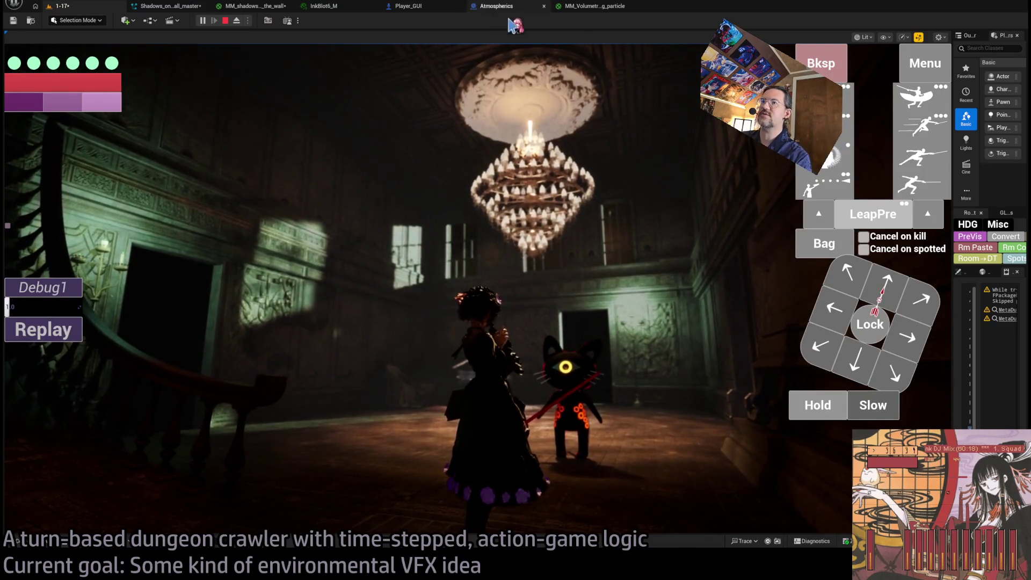
click(410, 189)
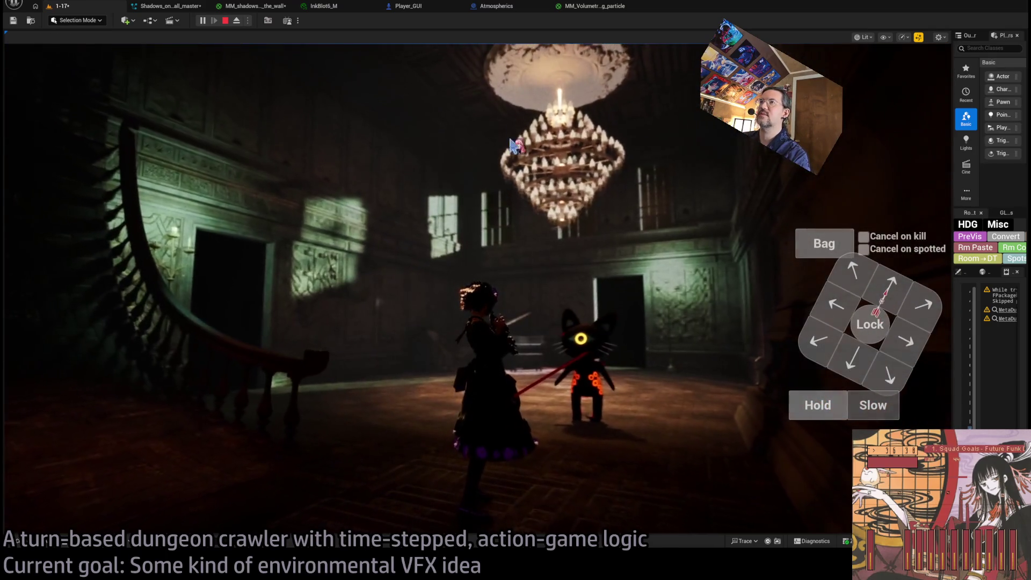
key(shift+F1)
click(252, 6)
click(335, 9)
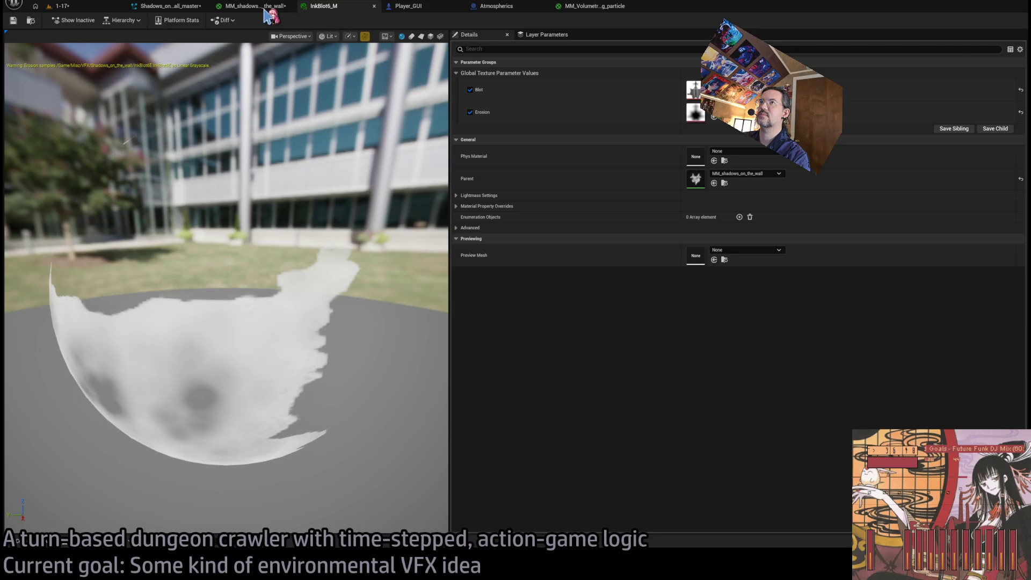
Step: In the Shadows_on_all_master Niagara system, set the two force values to 500 and 750
click(266, 8)
click(169, 6)
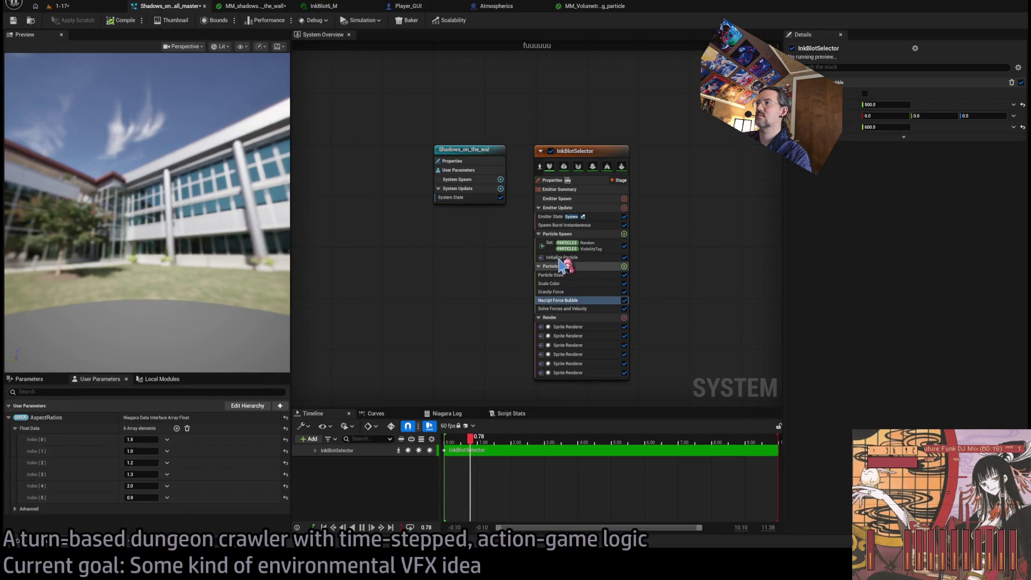
click(887, 108)
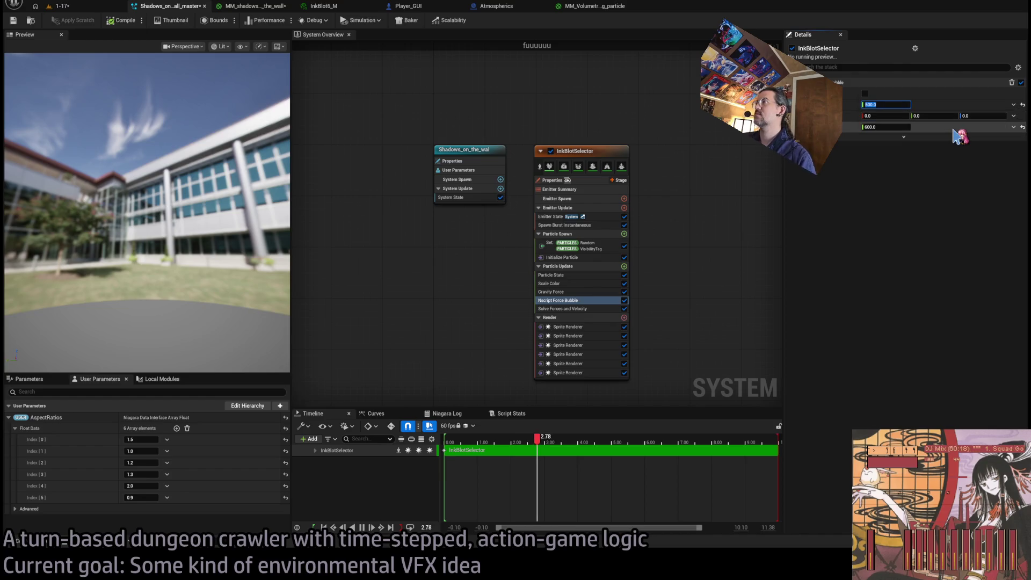
text(75)
key(BackSpace)
key(BackSpace)
text(5)
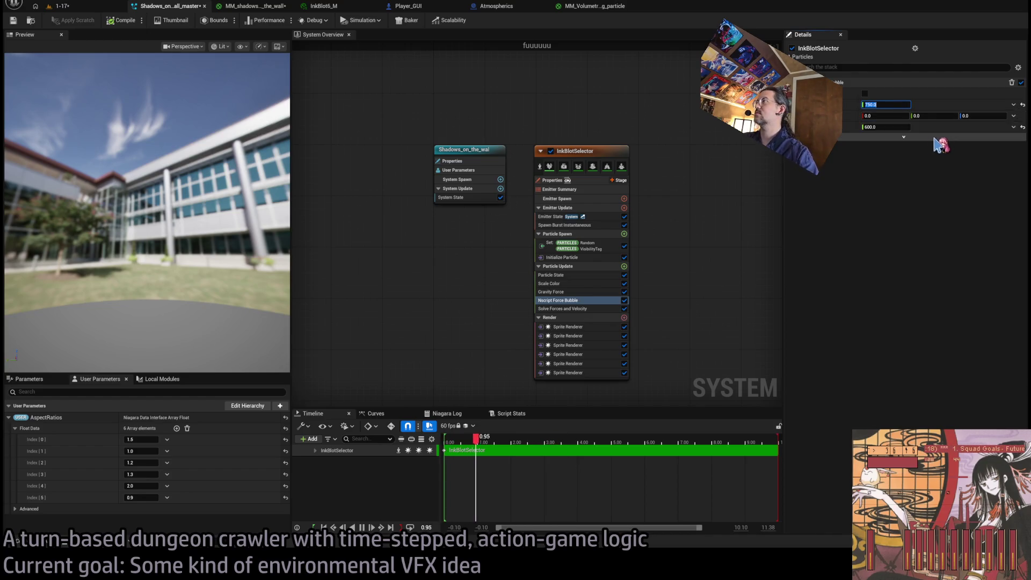
text(00)
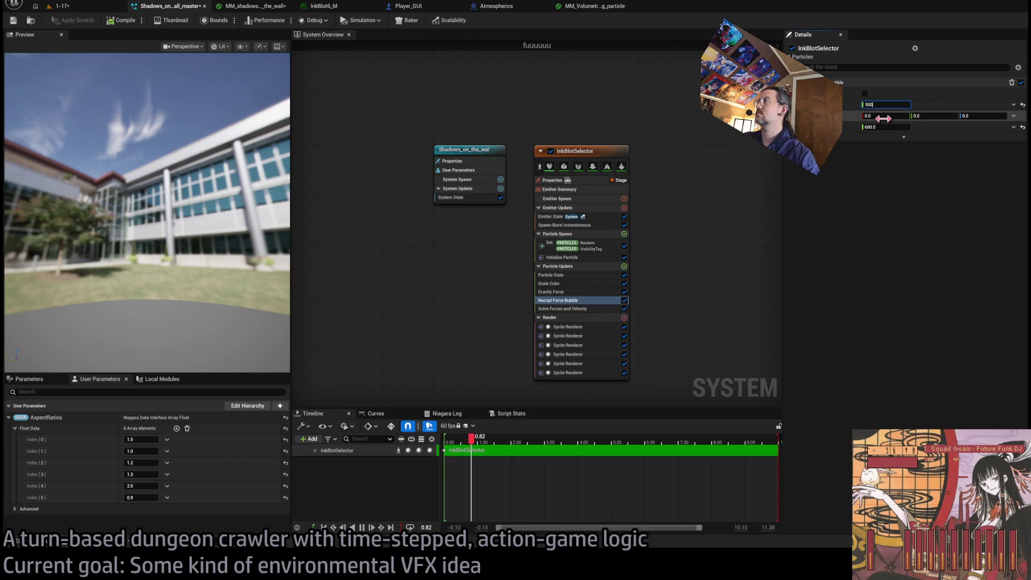
click(880, 126)
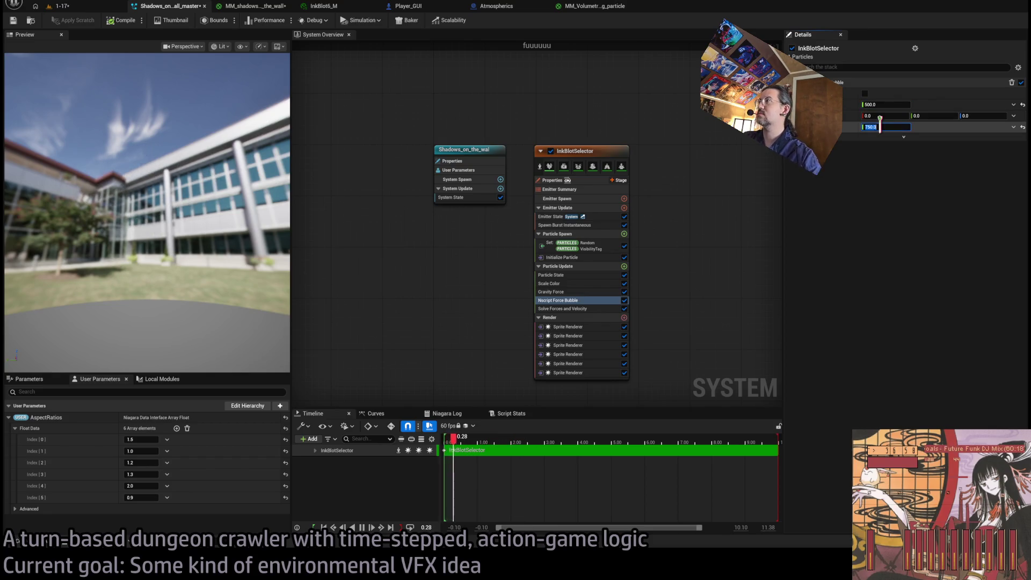
text(750)
key(Return)
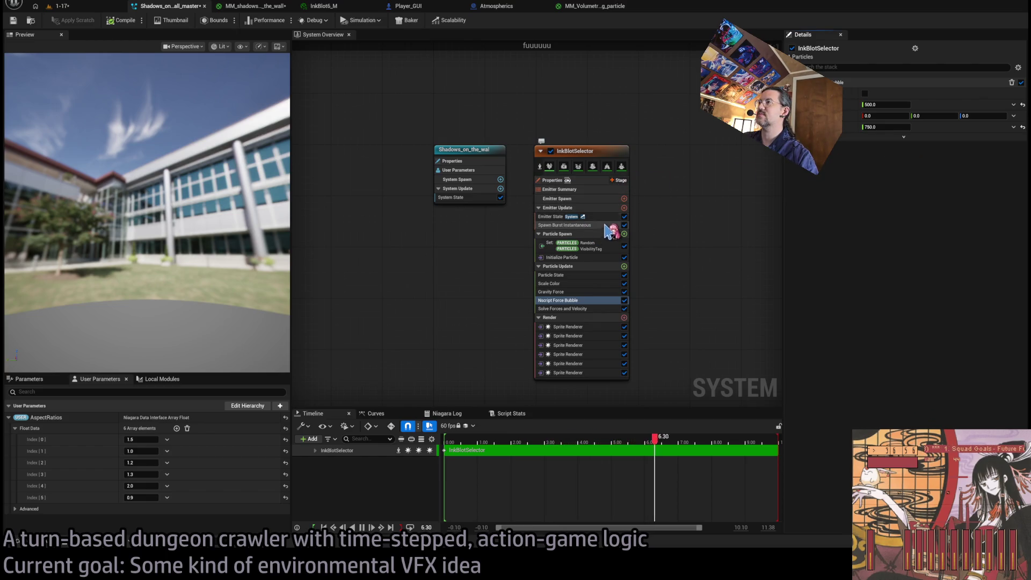
Step: Switch InkBlotSelector to GPU simulation with fixed bounds -300 to 300, then return to 1-17
click(556, 181)
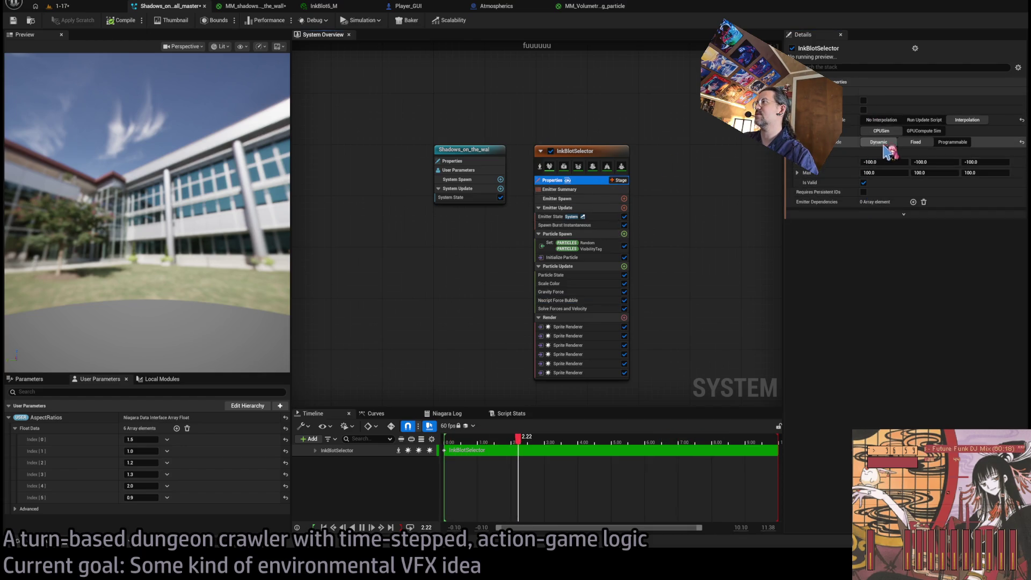
click(922, 131)
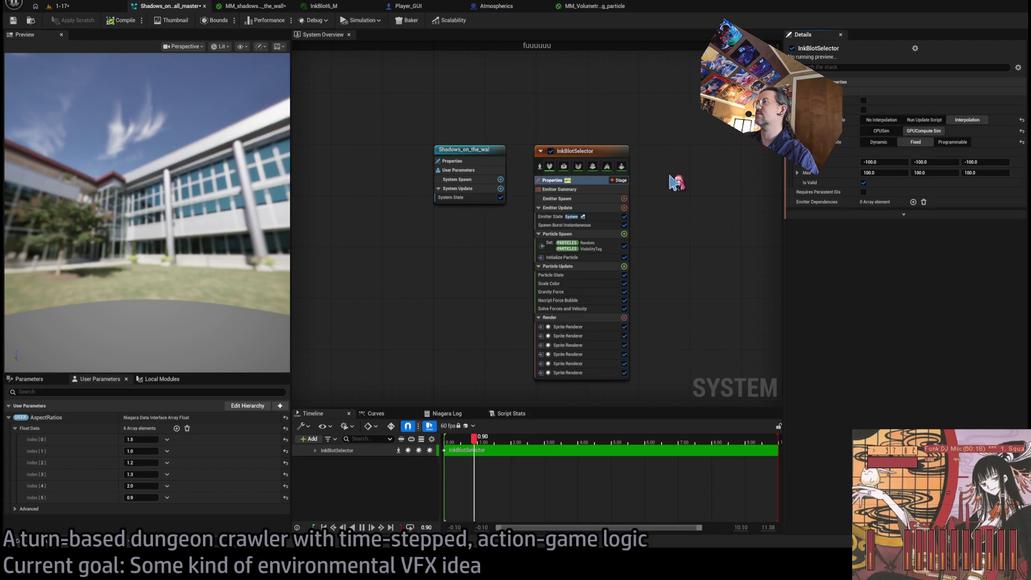
click(898, 164)
text(-)
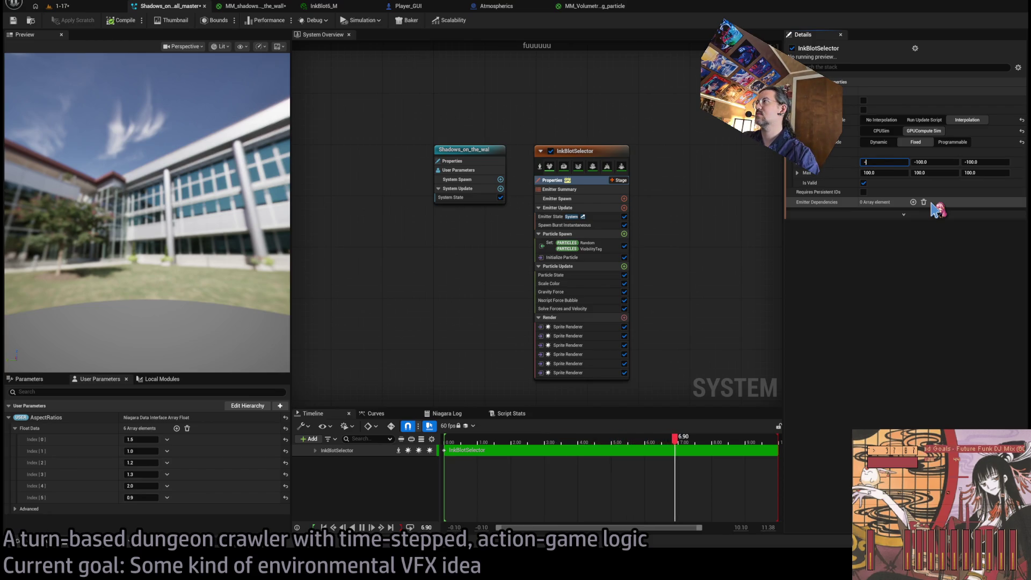
text(300)
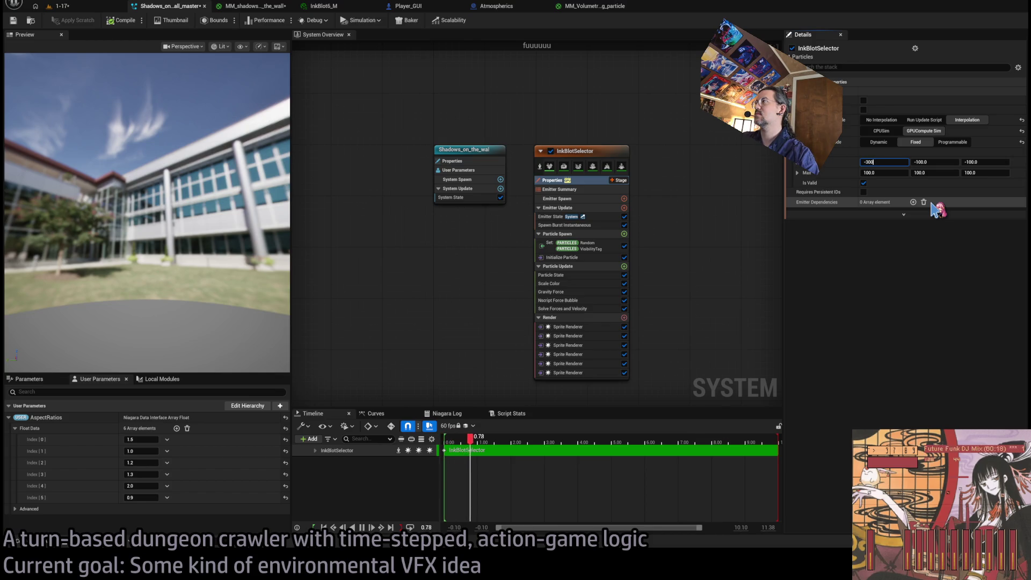
key(Tab)
text(-300)
key(Tab)
text(-300)
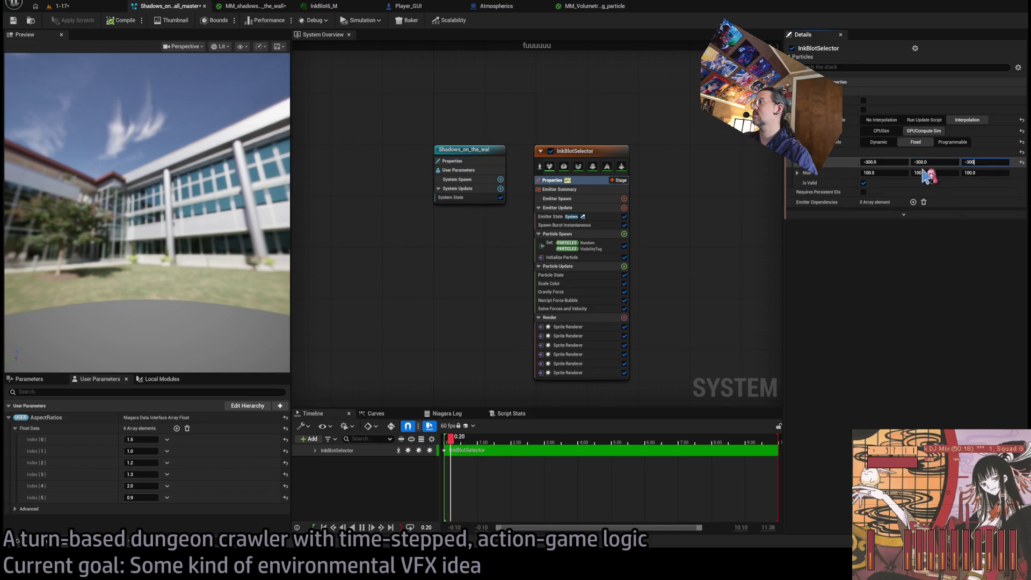
key(Tab)
text(300)
key(Tab)
text(300)
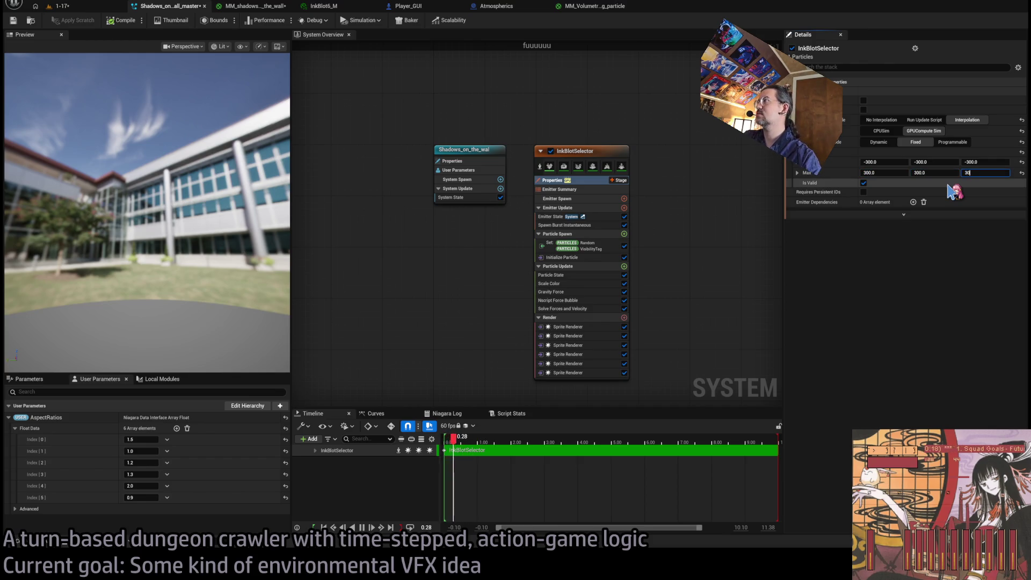
key(Tab)
text(300)
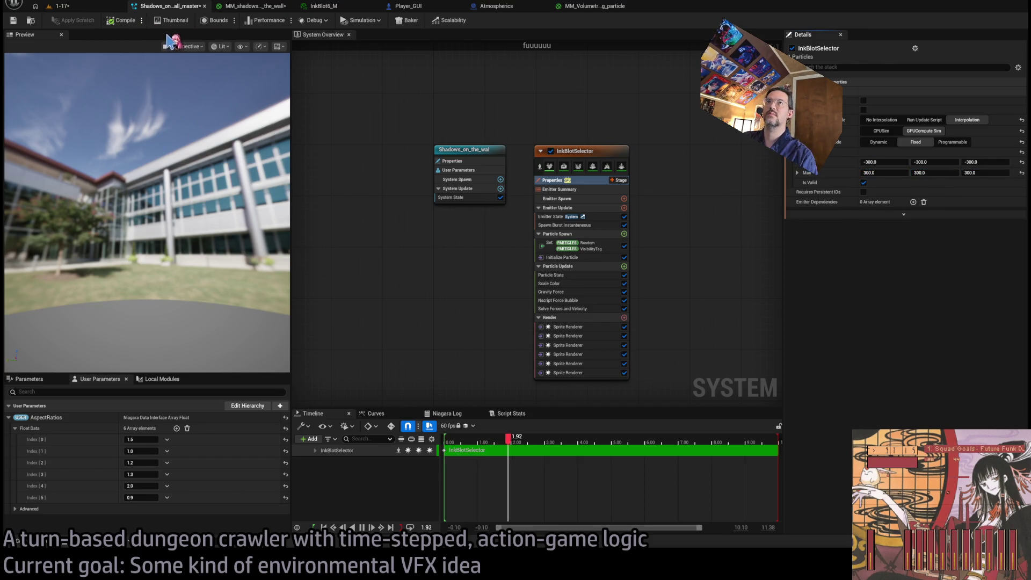
click(62, 6)
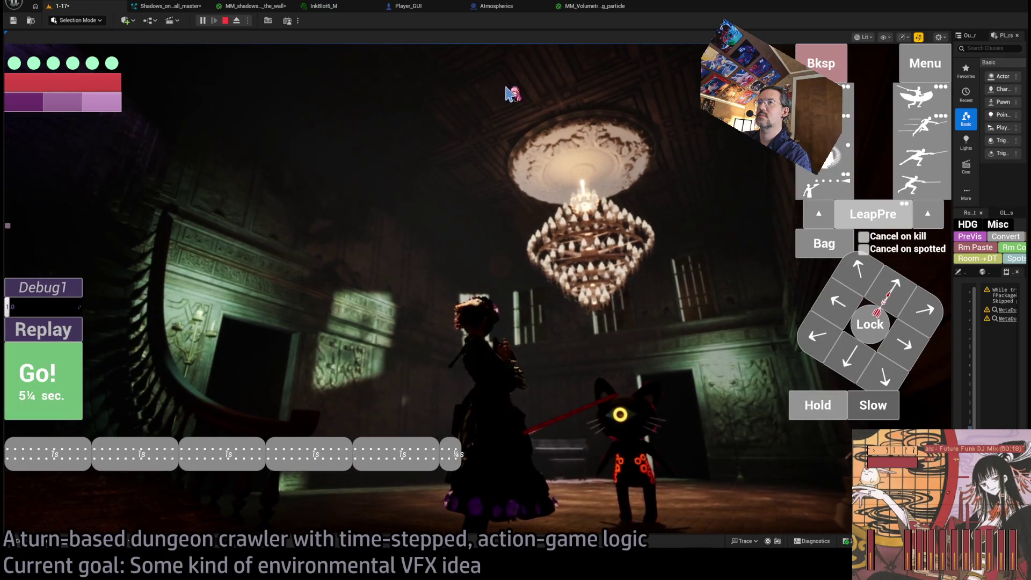
Step: In MM_shadows_on_the_wall, halve the time constant to 0.0625, 0.089647 and 0.059343
click(588, 8)
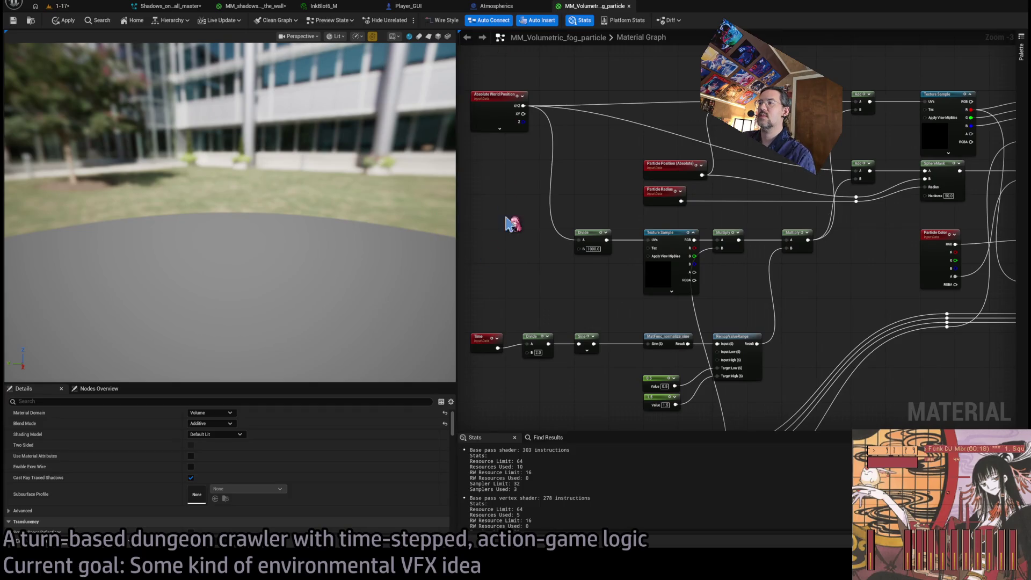
click(498, 7)
click(411, 8)
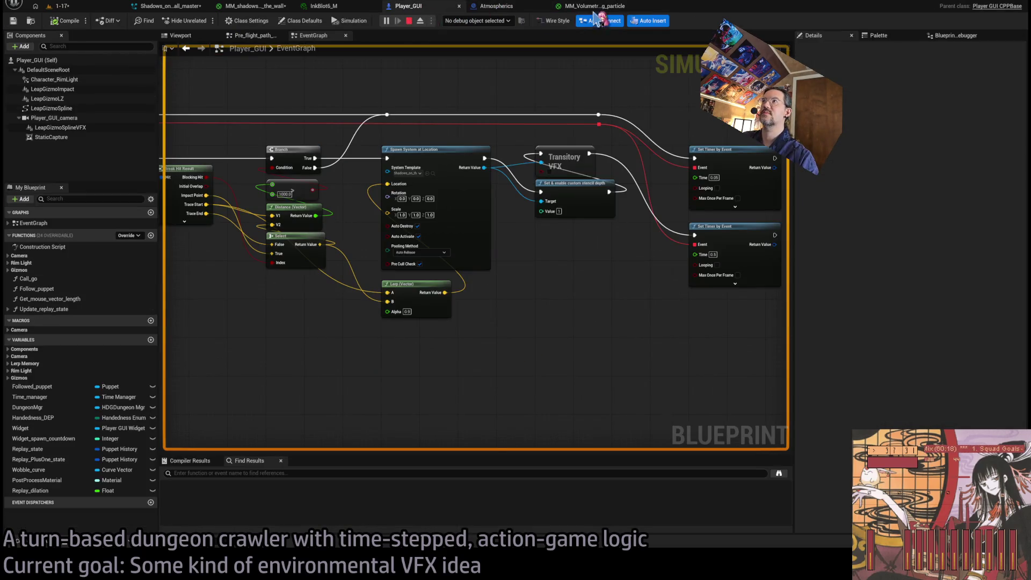
click(594, 7)
click(323, 6)
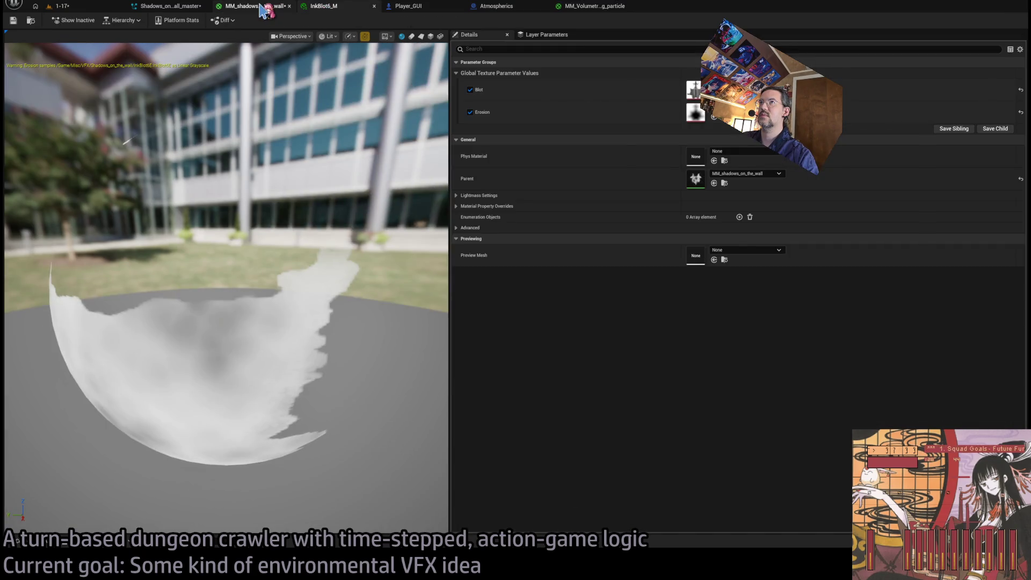
click(252, 6)
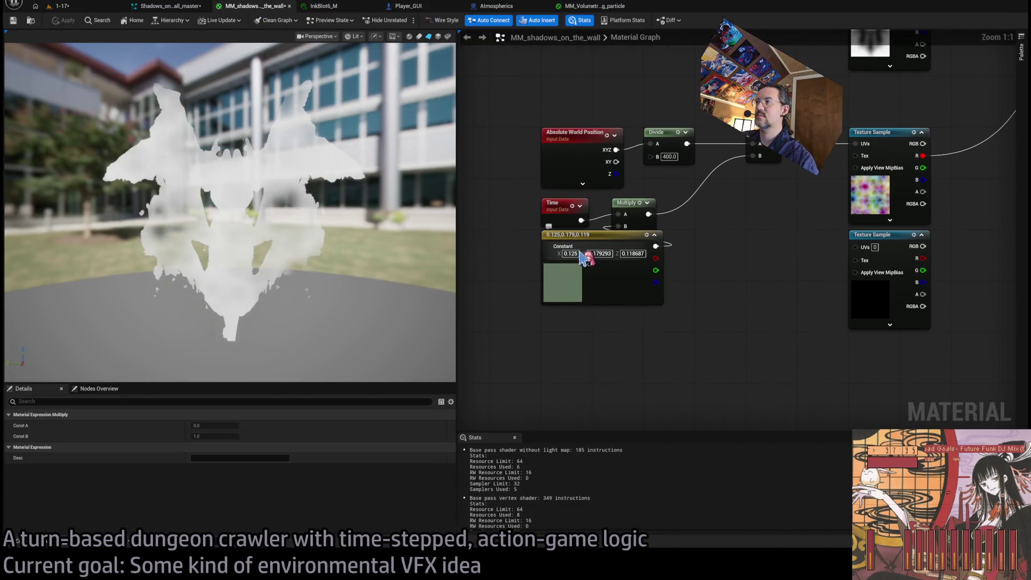
text(0.0625)
key(Tab)
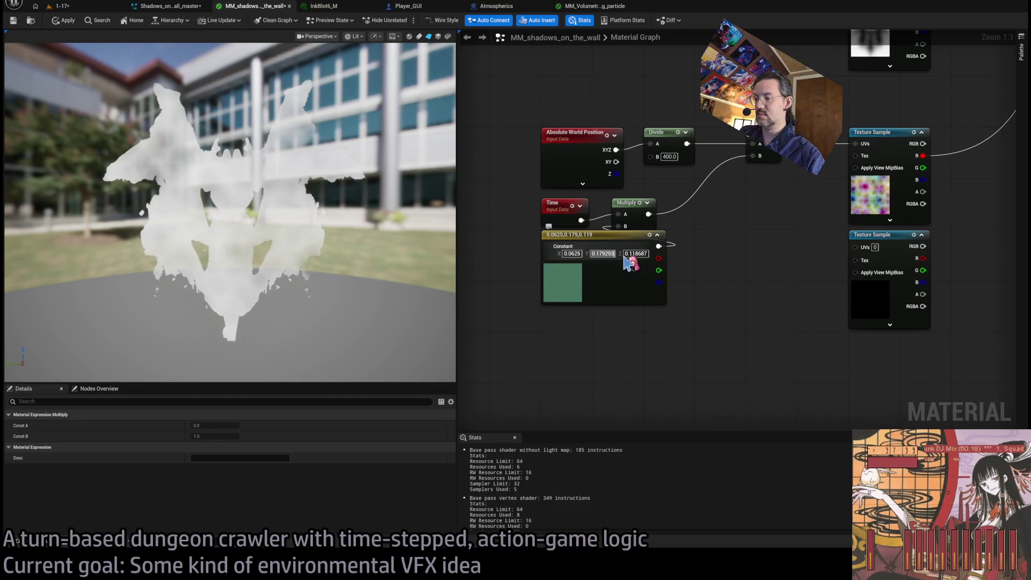
text(0.089647)
key(Tab)
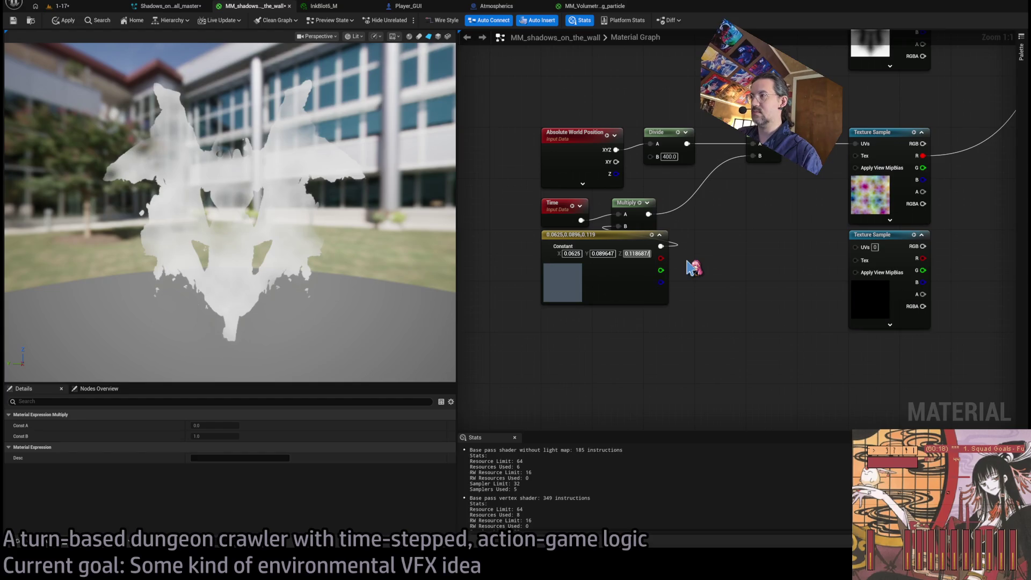
text(2)
key(Return)
Step: Collapse the constant node's preview, apply the material, and replay the 1-17 level
click(704, 246)
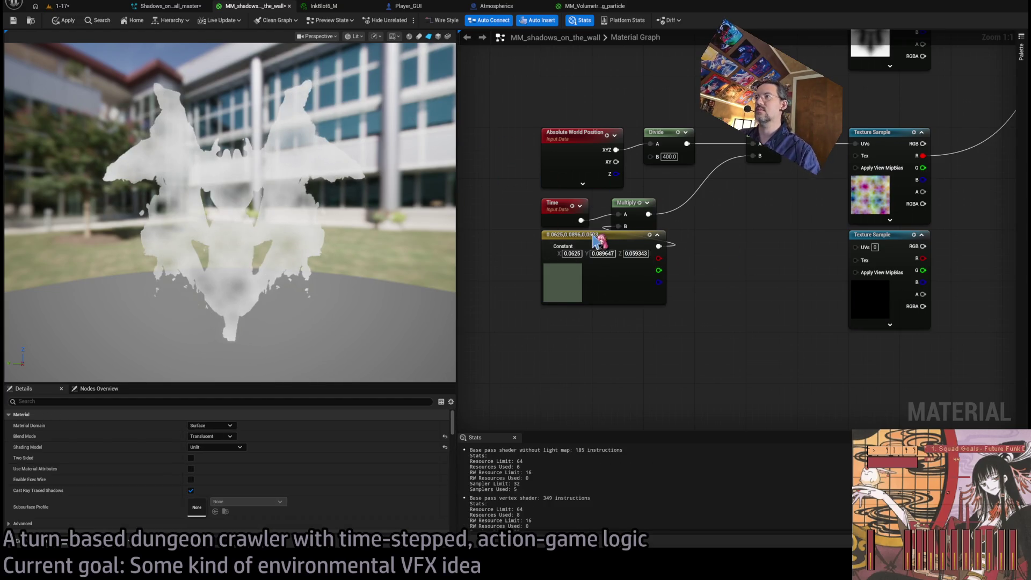
drag(594, 240, 598, 246)
click(657, 242)
click(715, 238)
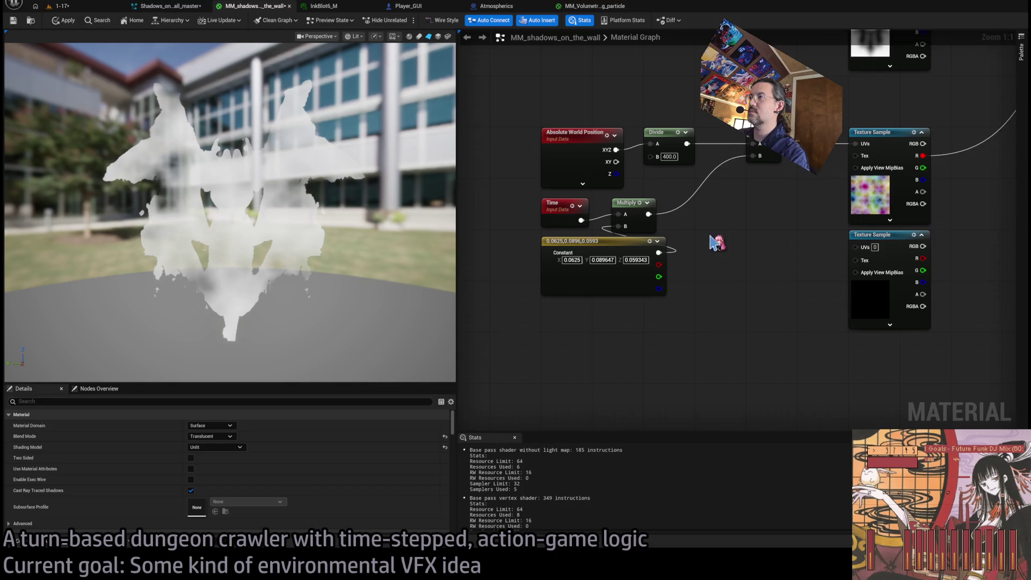
drag(589, 291, 590, 298)
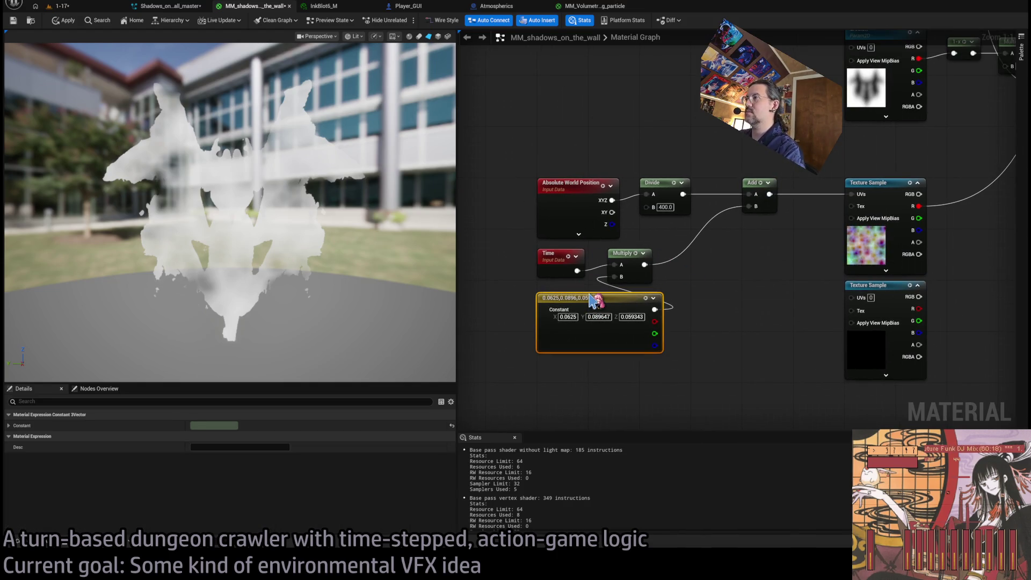
drag(722, 255, 642, 293)
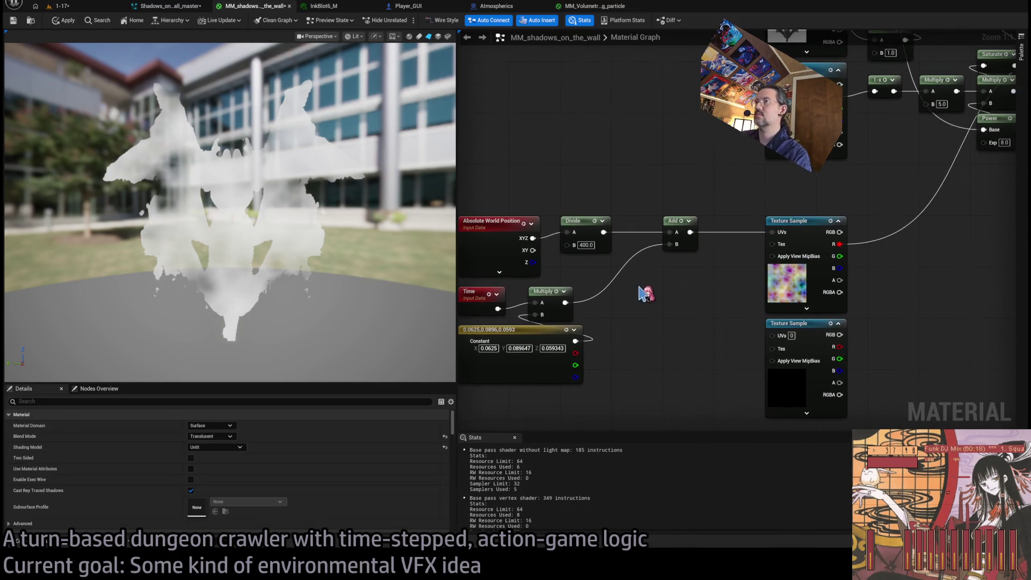
click(63, 21)
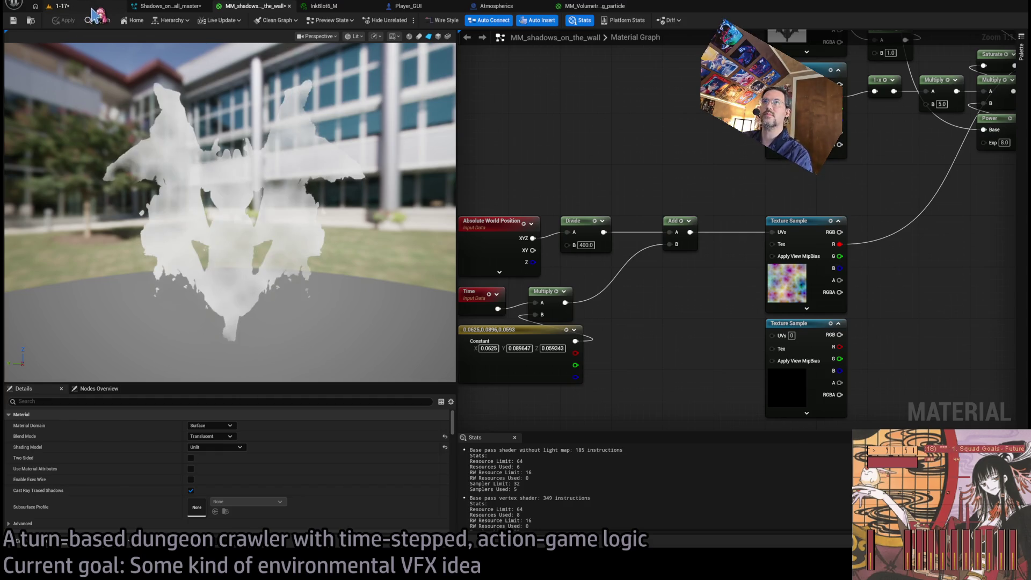
click(102, 11)
click(49, 337)
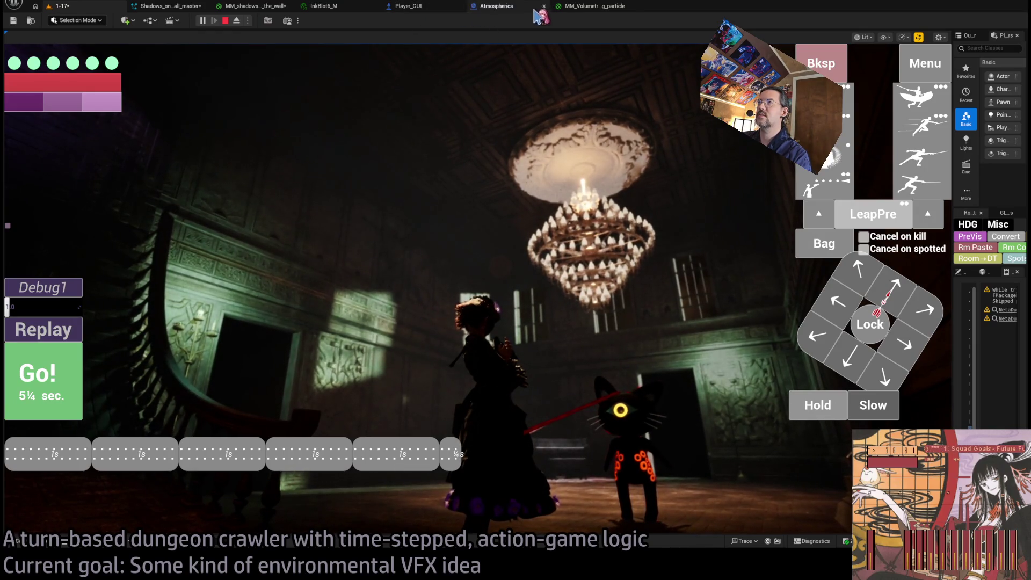
click(591, 6)
click(429, 7)
click(494, 6)
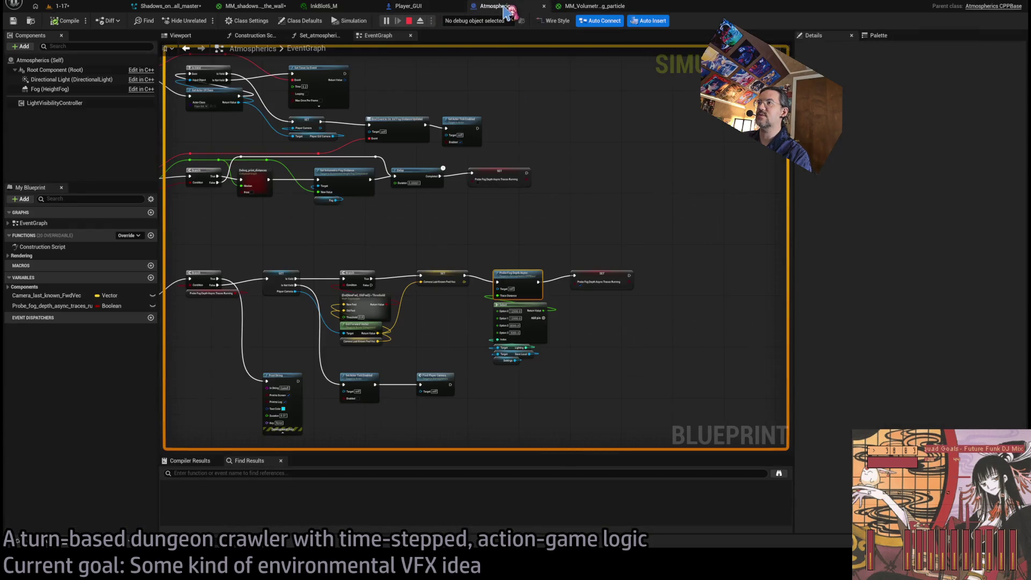
click(255, 8)
drag(547, 296, 611, 258)
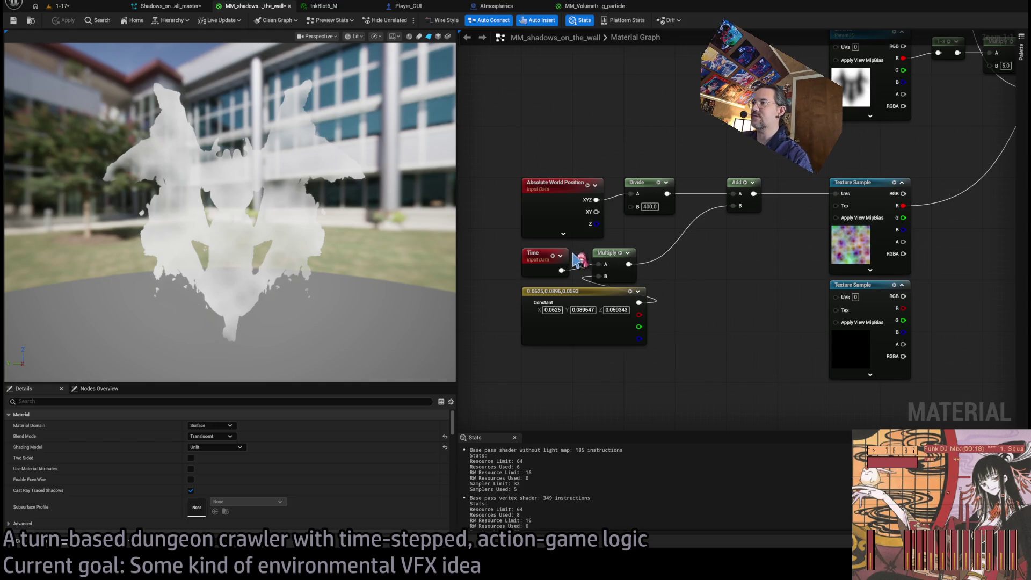
drag(668, 290, 591, 341)
key(ctrl+w)
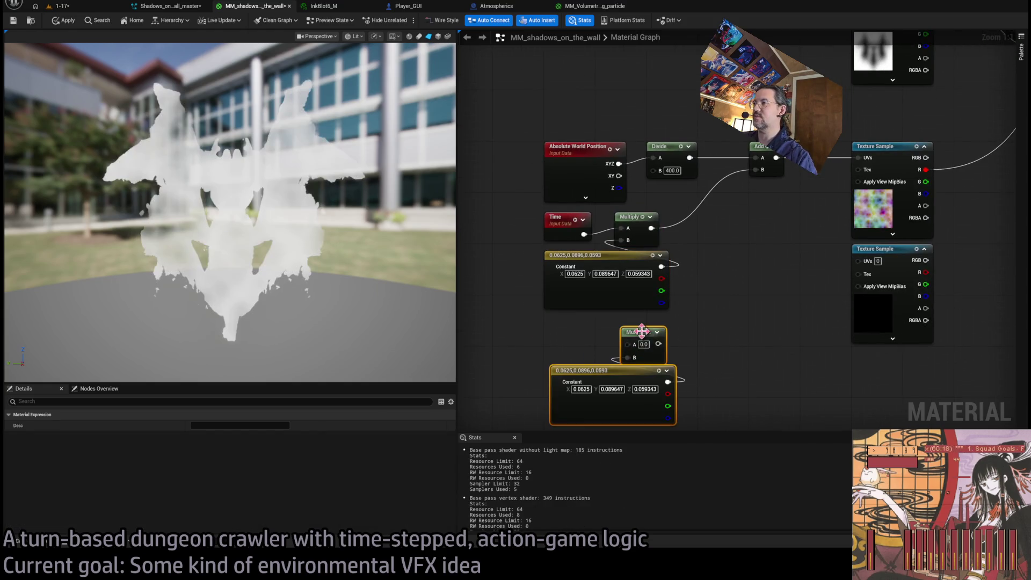
drag(585, 235, 621, 338)
drag(718, 302, 612, 310)
mouse_move(562, 350)
mouse_down()
mouse_move(668, 337)
mouse_move(807, 267)
mouse_up()
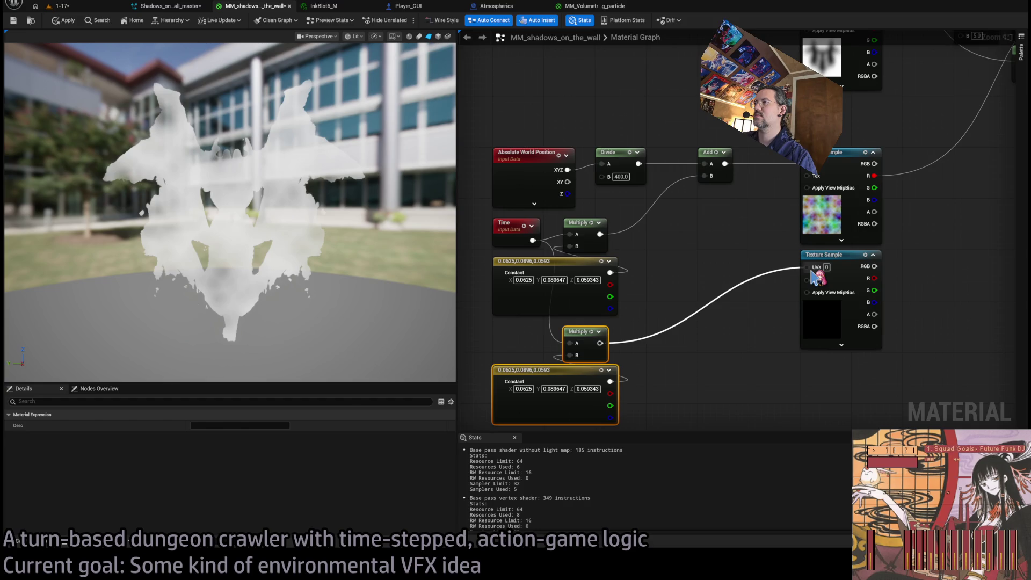
drag(814, 276, 808, 268)
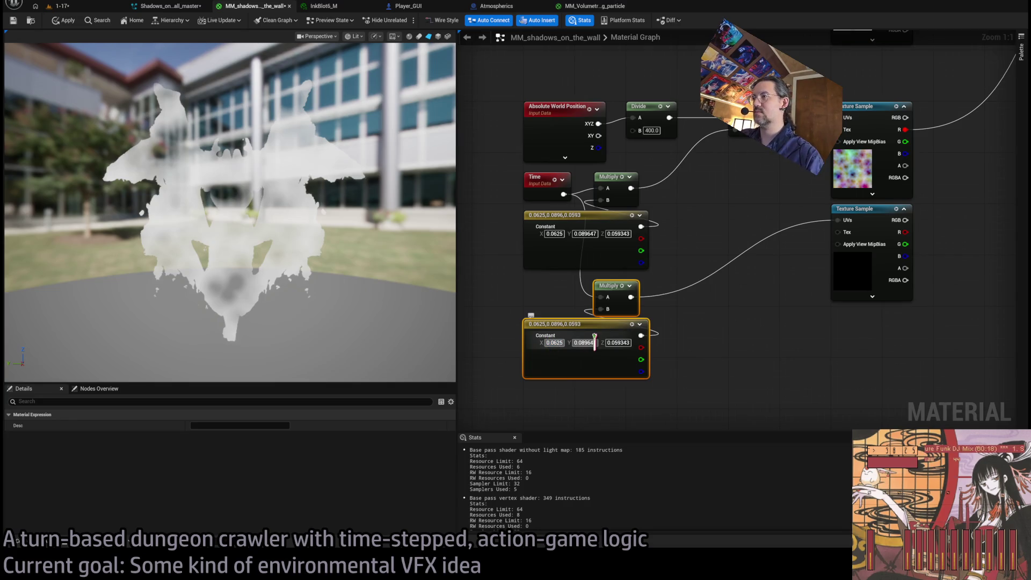
text(7)
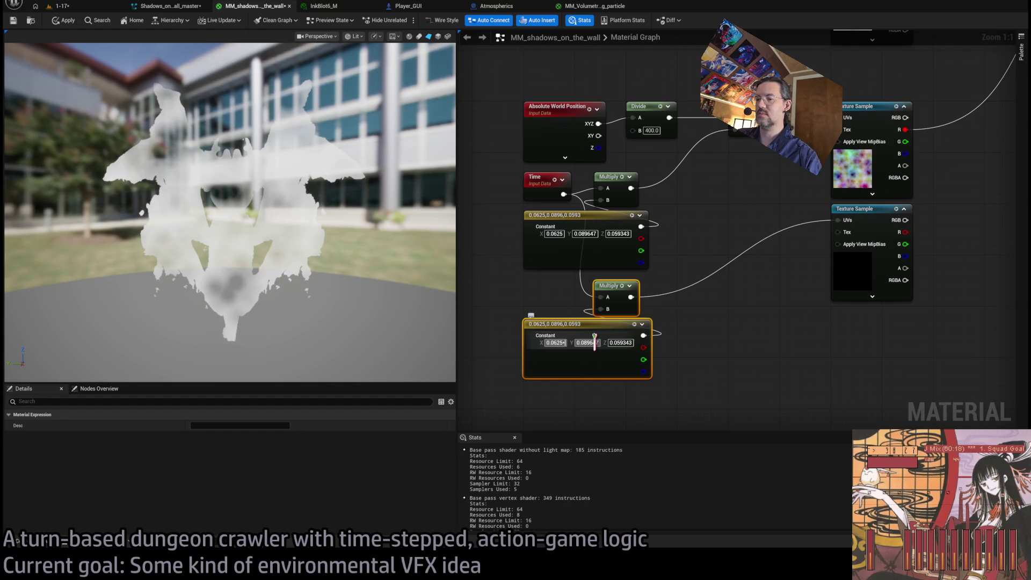
text(1.2)
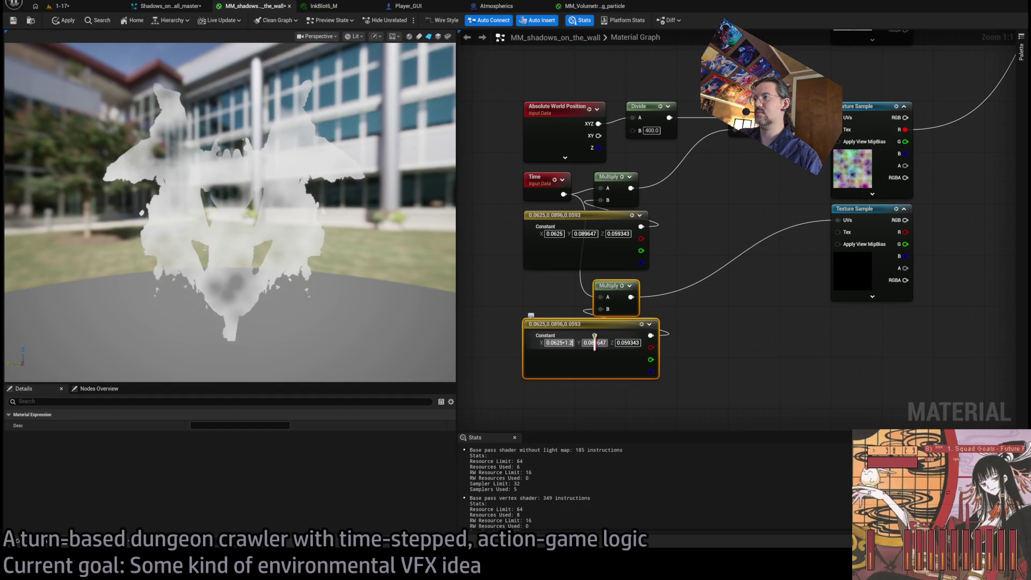
key(Return)
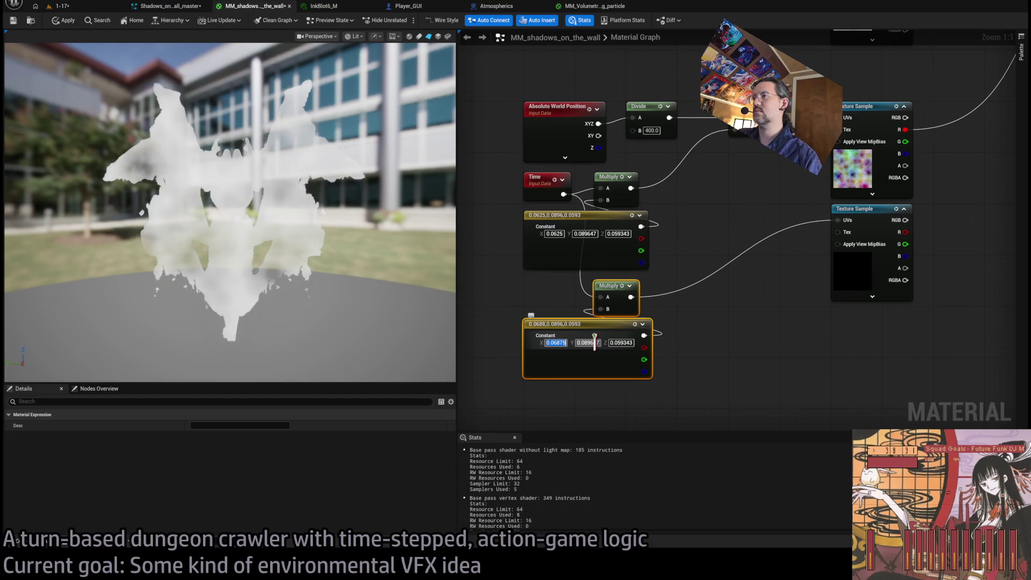
text(-)
key(Return)
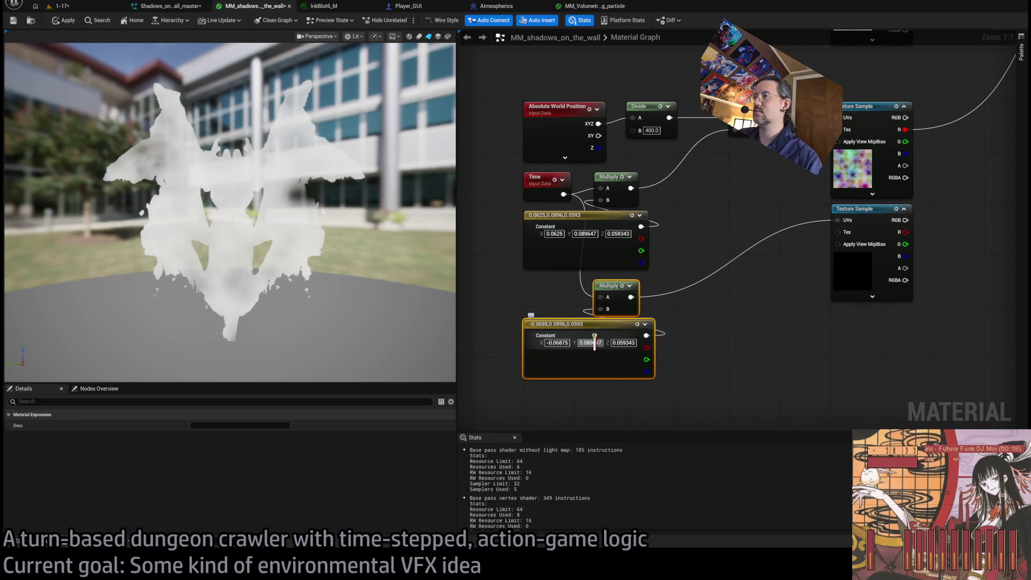
click(594, 342)
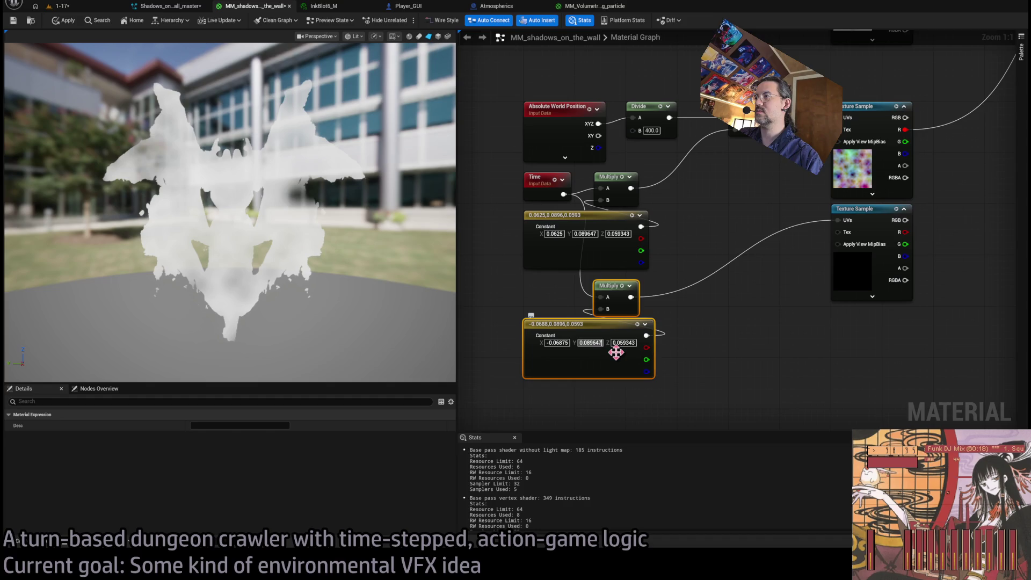
text(*1.2)
key(Return)
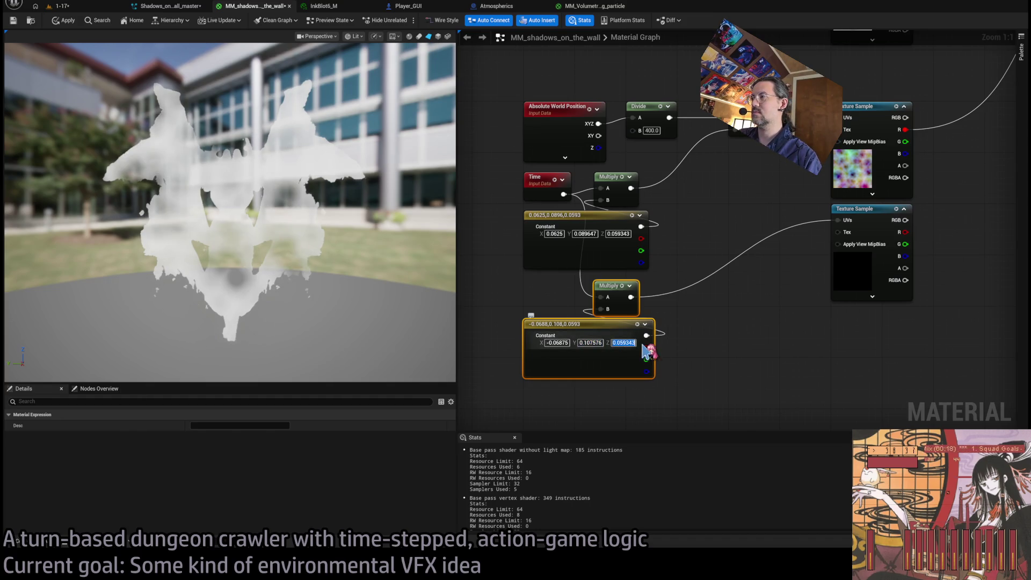
key(End)
text(*)
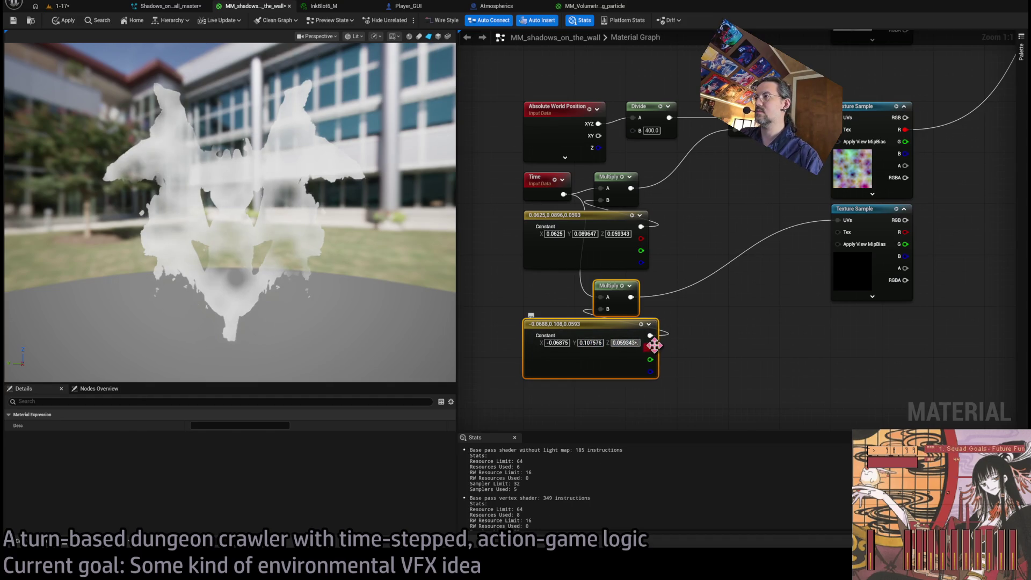
text(.9)
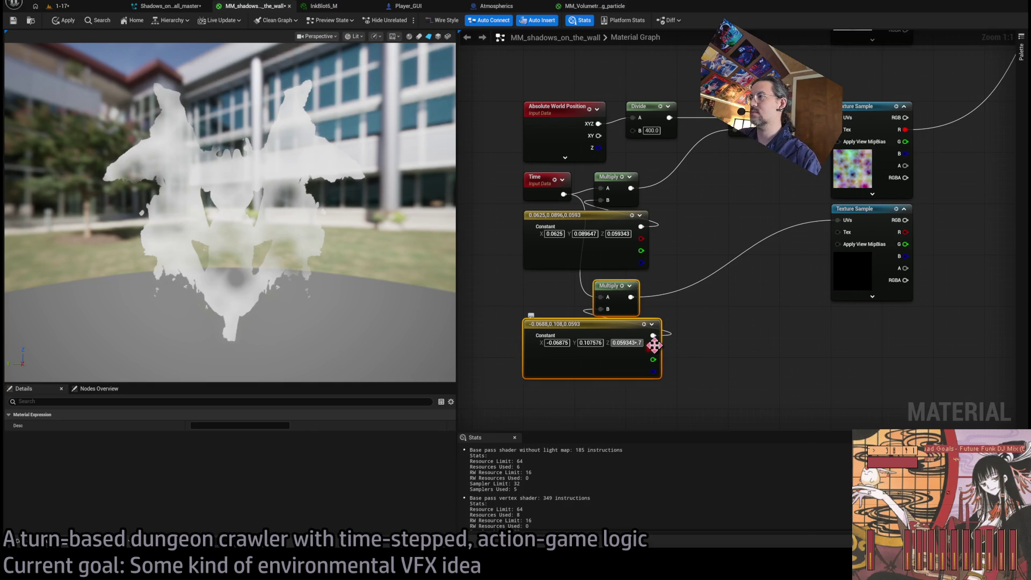
key(Return)
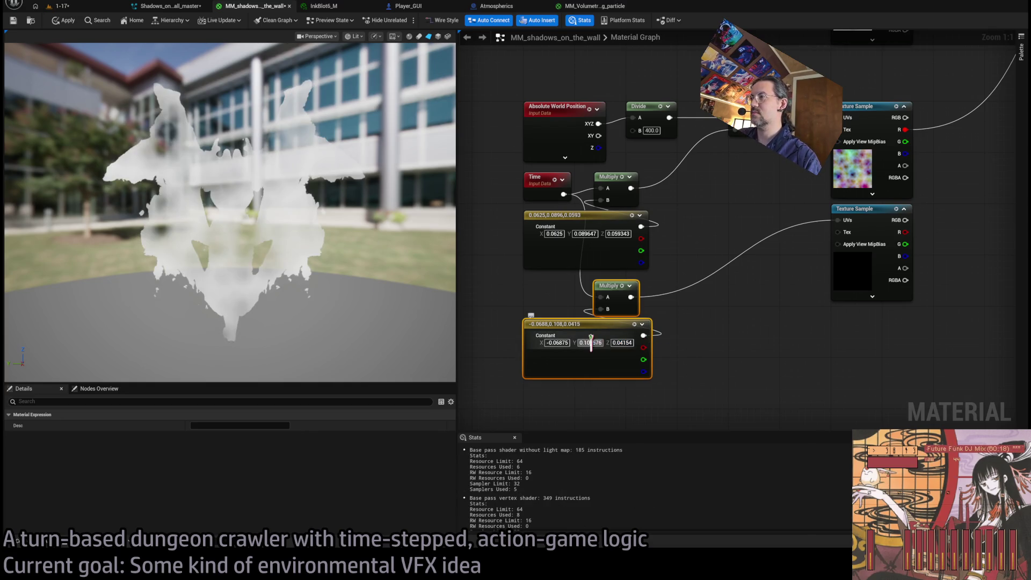
key(shift+Tab)
text(*.5)
key(Return)
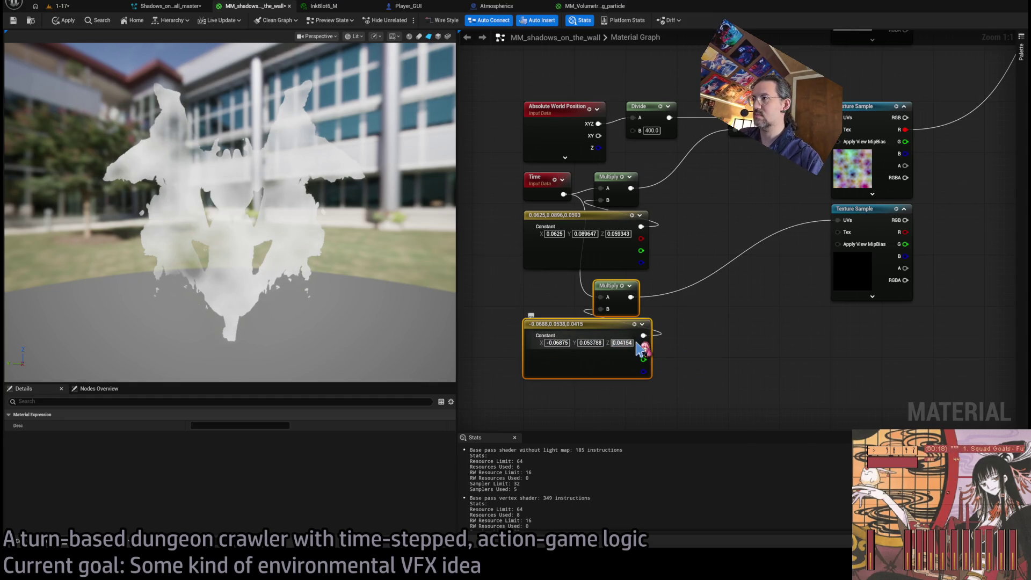
text(-)
key(Return)
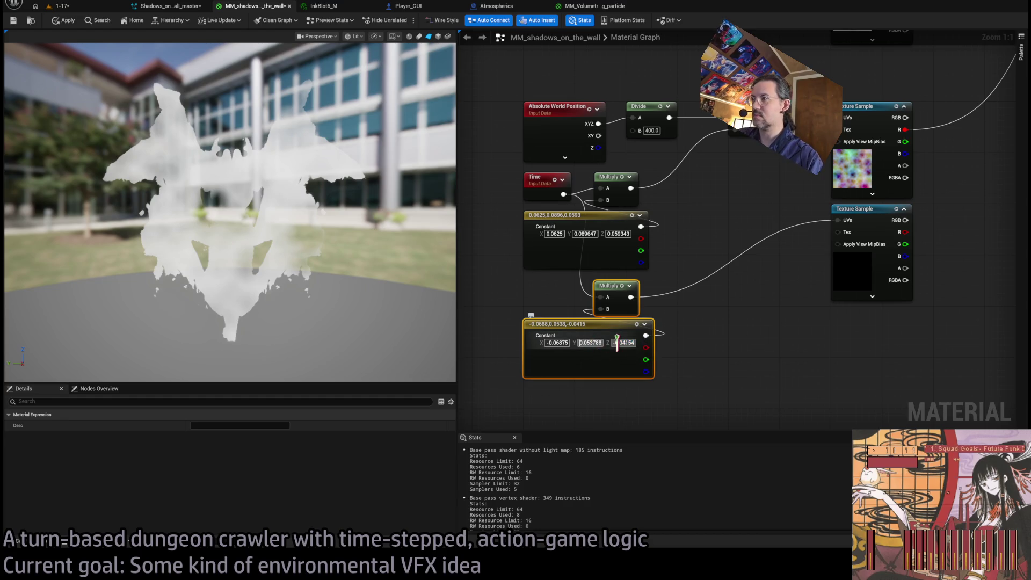
text(-)
key(Return)
click(724, 349)
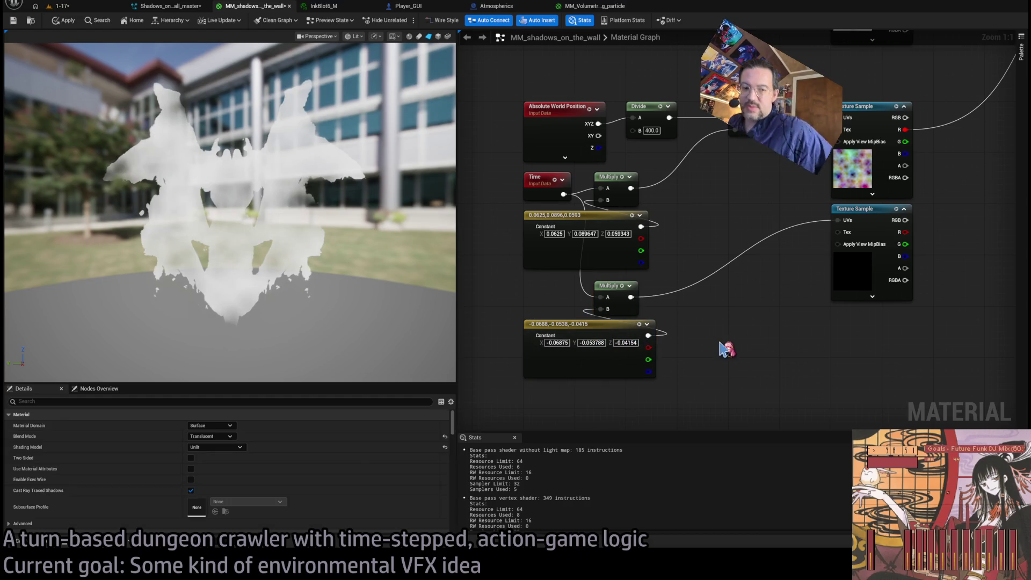
mouse_move(818, 305)
mouse_down()
mouse_move(702, 288)
mouse_move(619, 336)
mouse_up()
Step: Move the world position, time and constant input nodes further left in the graph
scroll(764, 299, down, 2)
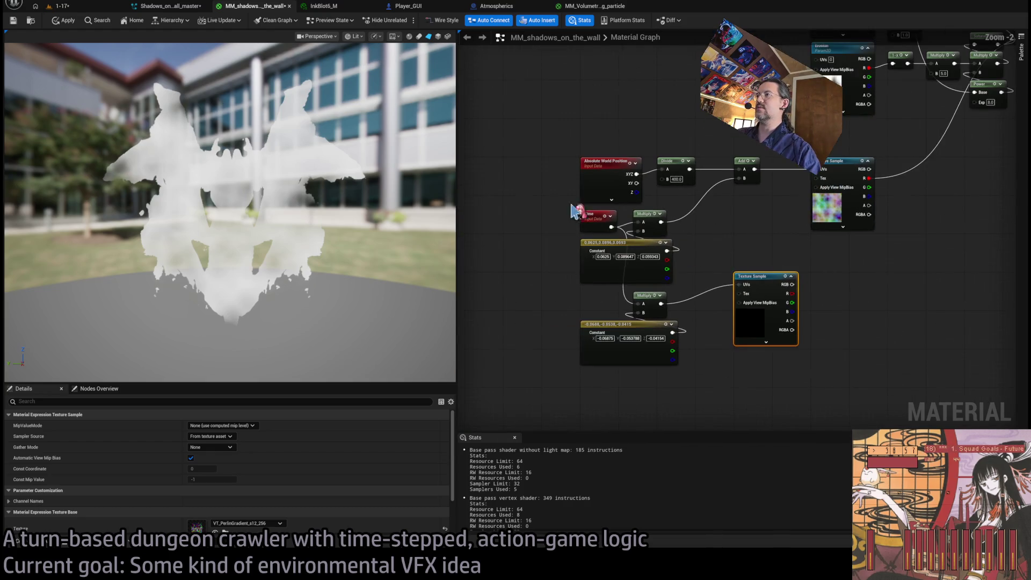
drag(538, 145, 743, 253)
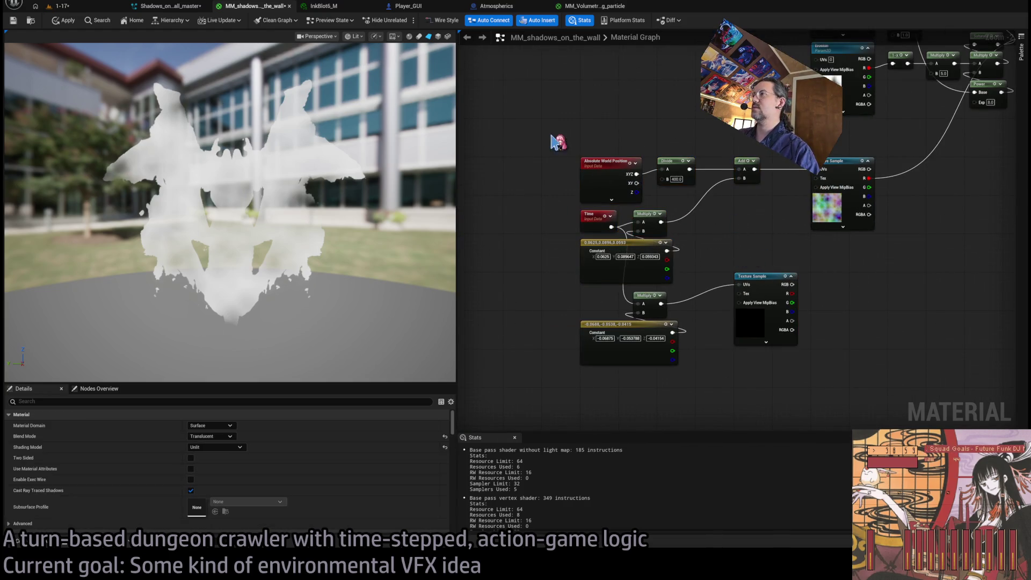
mouse_move(542, 134)
mouse_down()
mouse_move(693, 255)
mouse_move(674, 211)
mouse_up()
drag(612, 173, 536, 173)
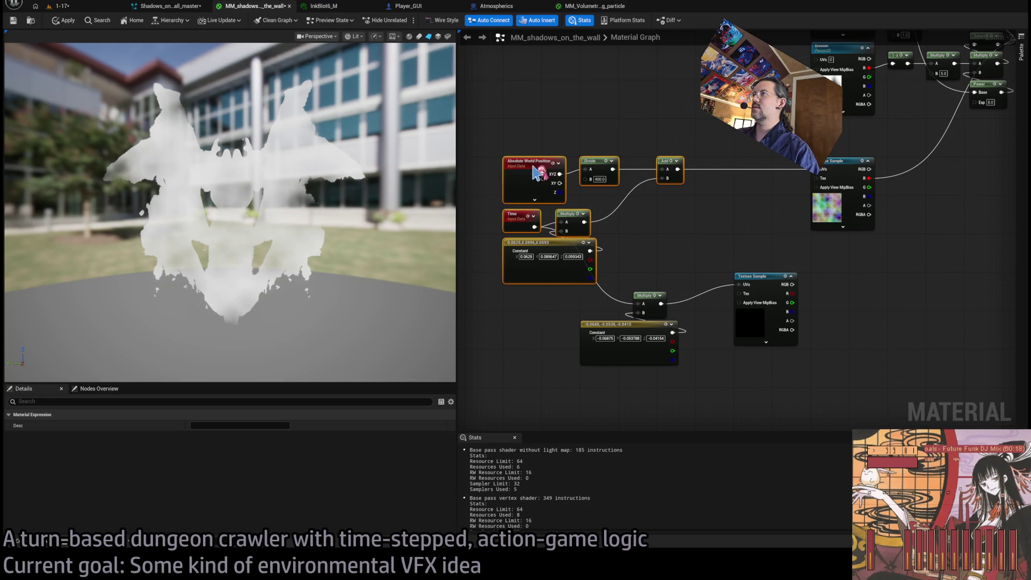
click(692, 254)
Step: Wire the second Texture Sample's RGB through a Multiply with B set to 0.1
mouse_move(776, 292)
mouse_down()
mouse_move(723, 199)
mouse_move(734, 215)
mouse_move(726, 180)
mouse_up()
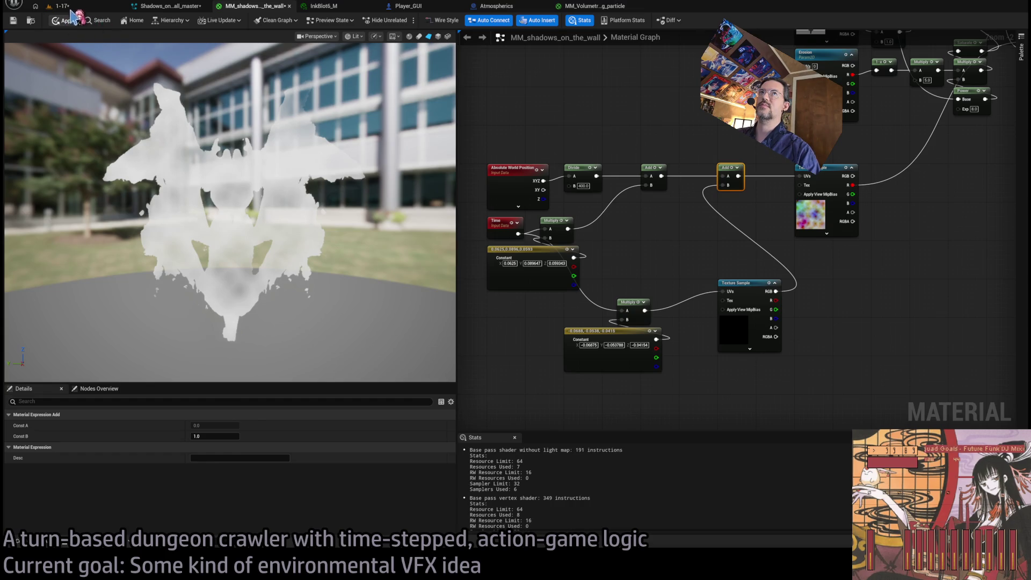
drag(216, 142, 260, 145)
scroll(752, 273, up, 2)
mouse_move(782, 298)
mouse_down()
mouse_move(716, 249)
mouse_move(731, 266)
mouse_move(714, 156)
mouse_up()
text(0.1)
key(Return)
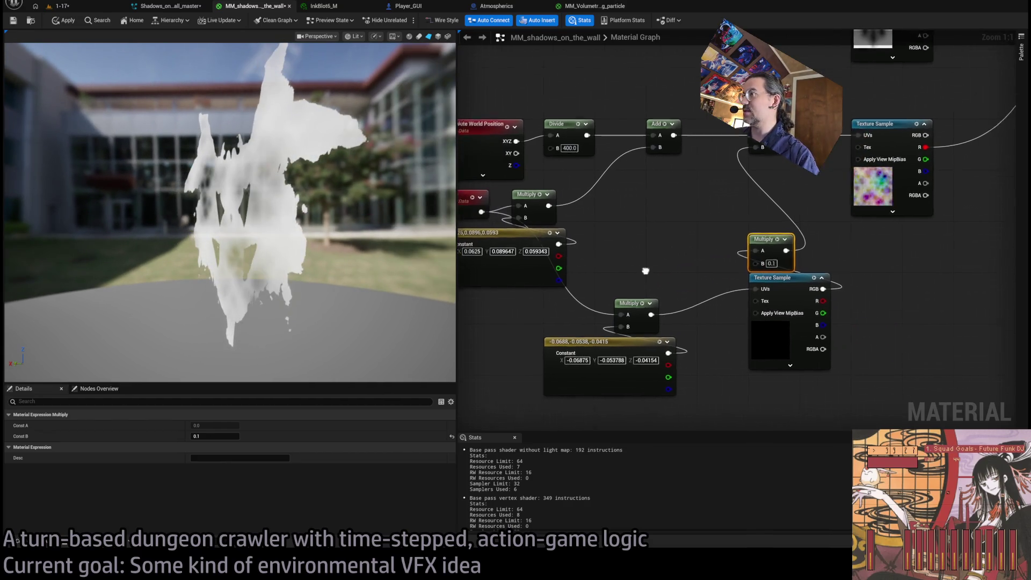
Step: Duplicate the Divide node, feed it world position, and add it via Add into the distortion UVs
mouse_move(615, 301)
mouse_down()
mouse_move(786, 290)
mouse_move(706, 277)
mouse_up()
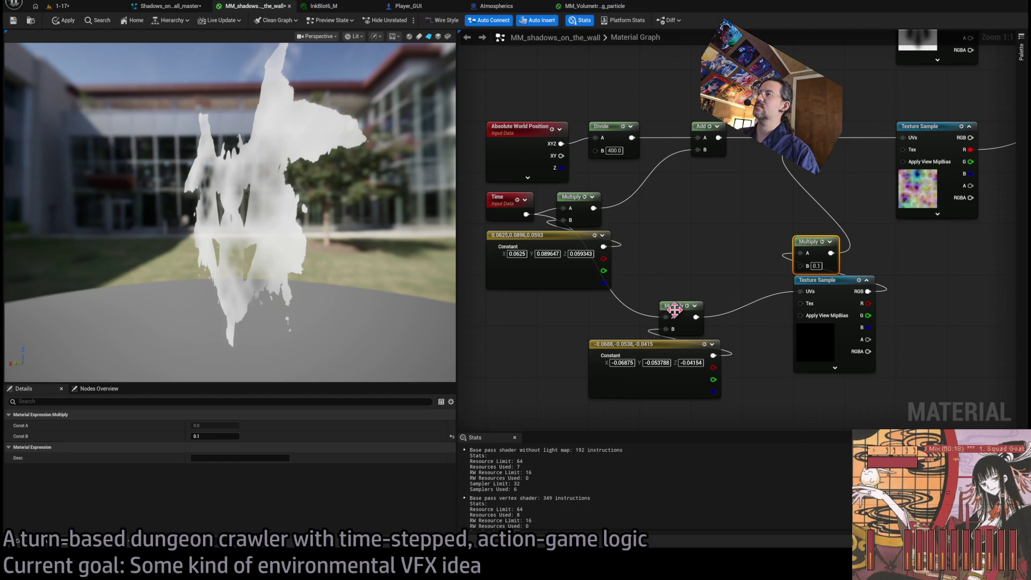
click(602, 126)
key(ctrl+c)
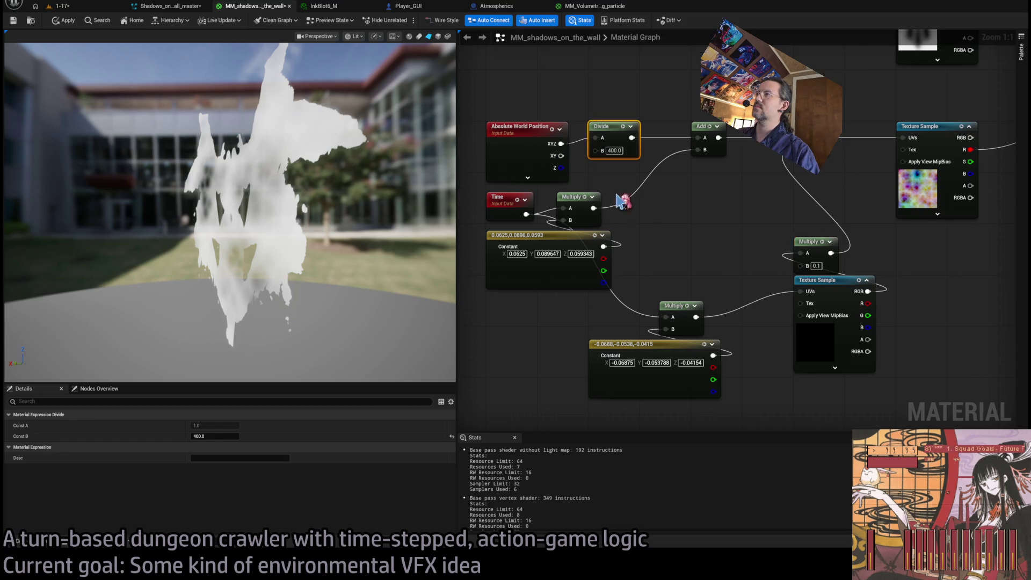
key(ctrl+v)
drag(560, 143, 666, 253)
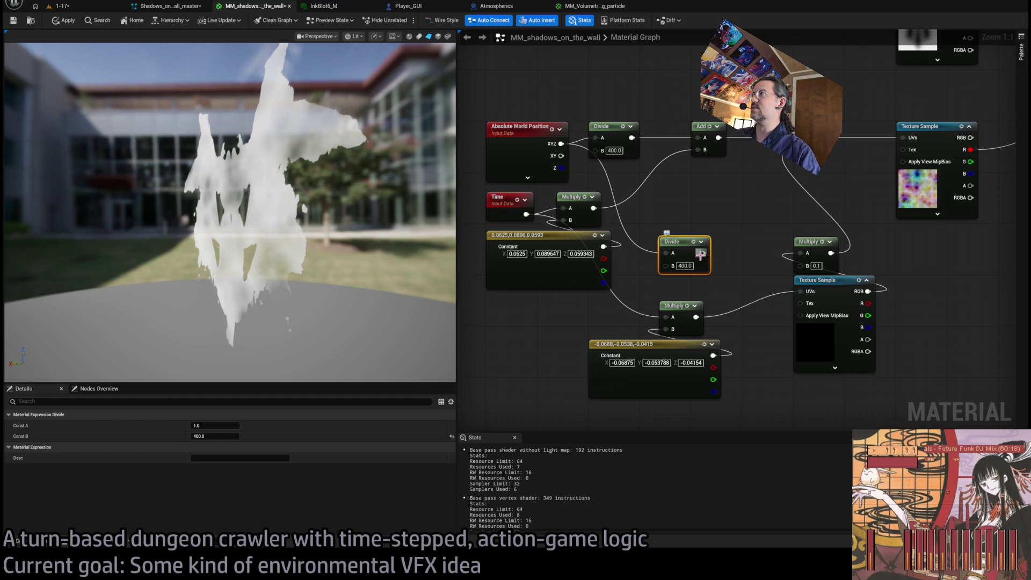
mouse_move(702, 254)
mouse_down()
mouse_move(727, 217)
mouse_move(730, 227)
mouse_up()
mouse_move(696, 317)
mouse_down()
mouse_move(730, 239)
mouse_move(801, 292)
mouse_up()
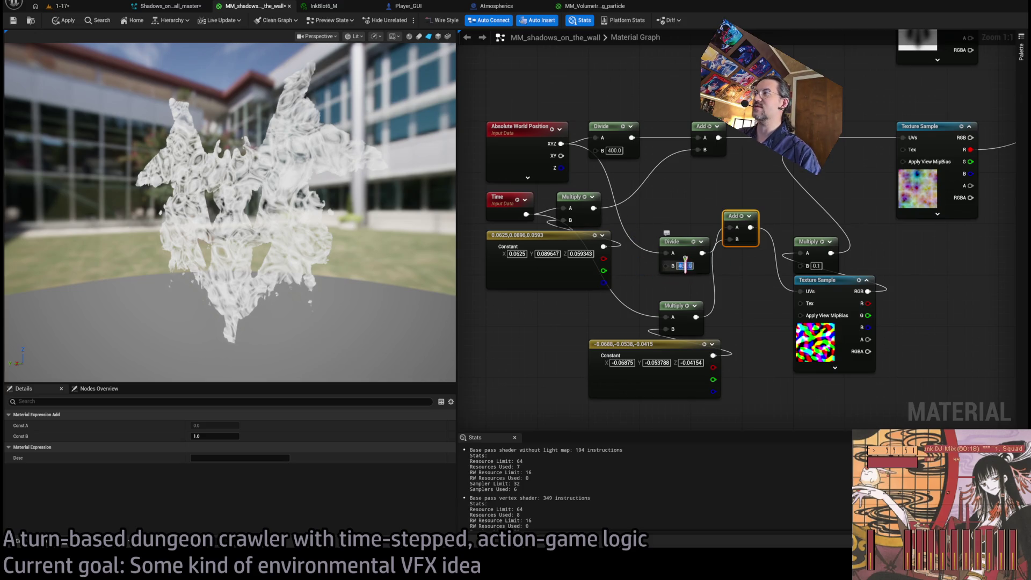
Step: Set the new Divide divisor to 1500 and keep the warp scale at 0.02
text(90)
key(Return)
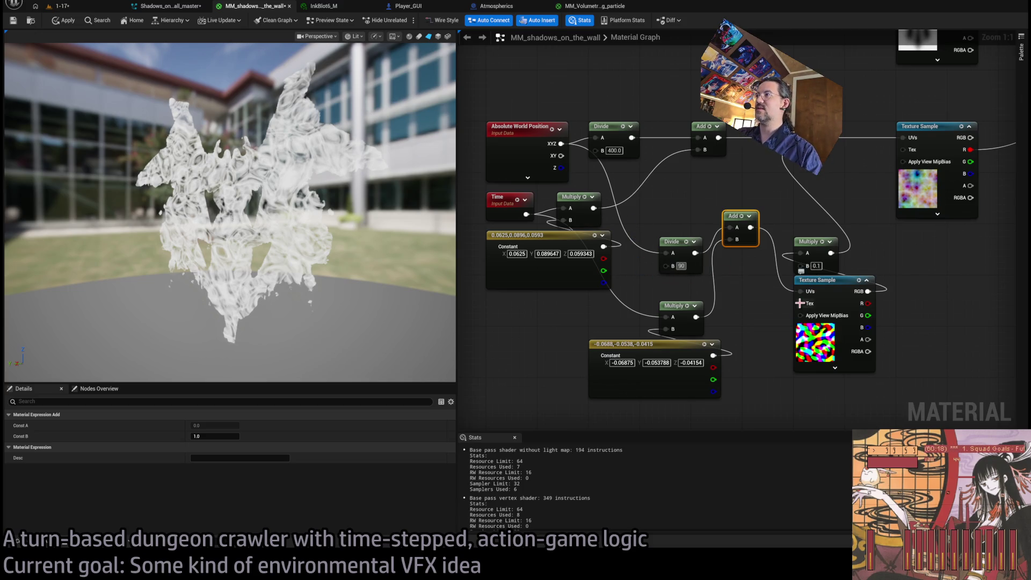
text(0.0)
key(Return)
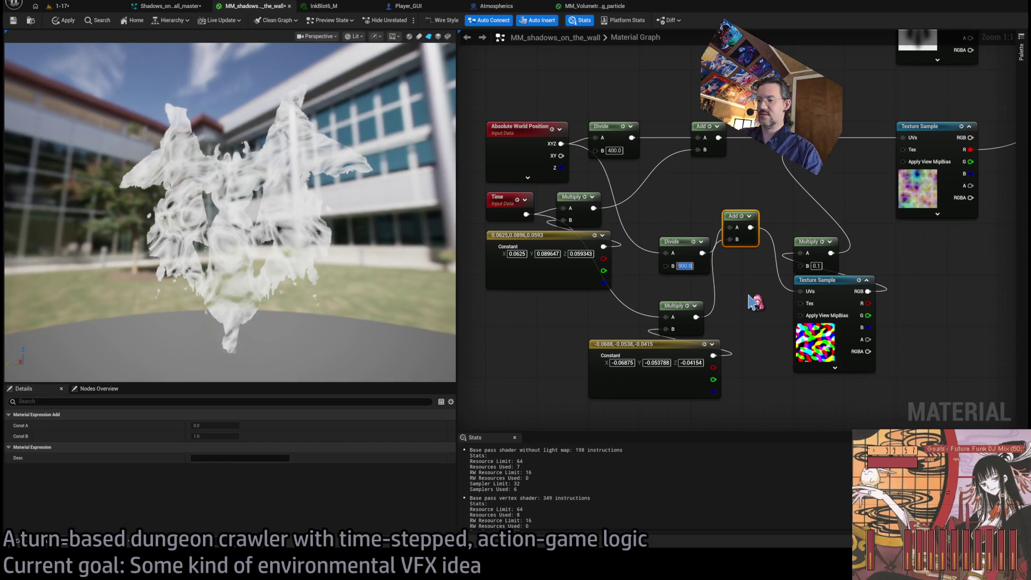
text(120)
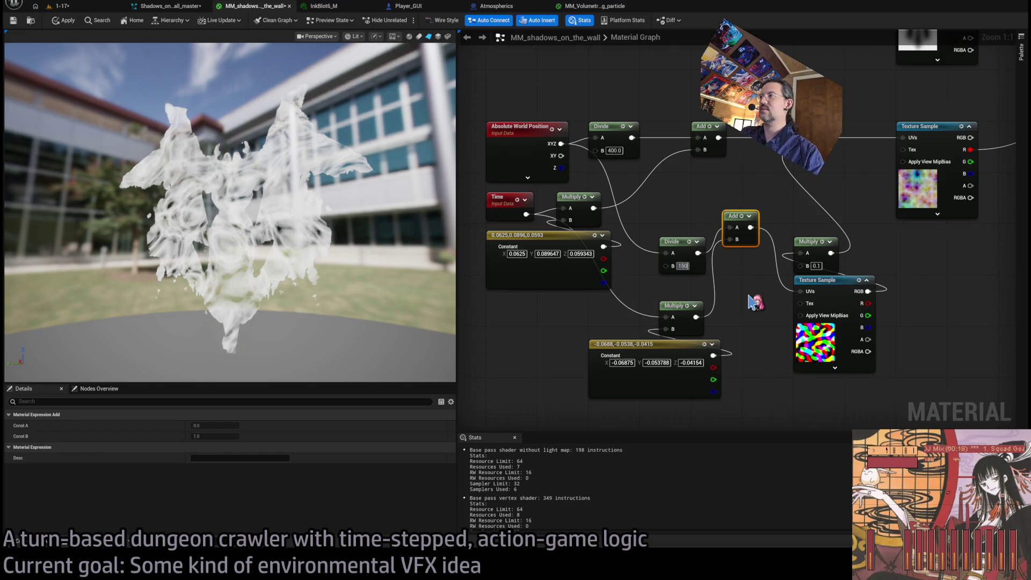
text(0)
key(Return)
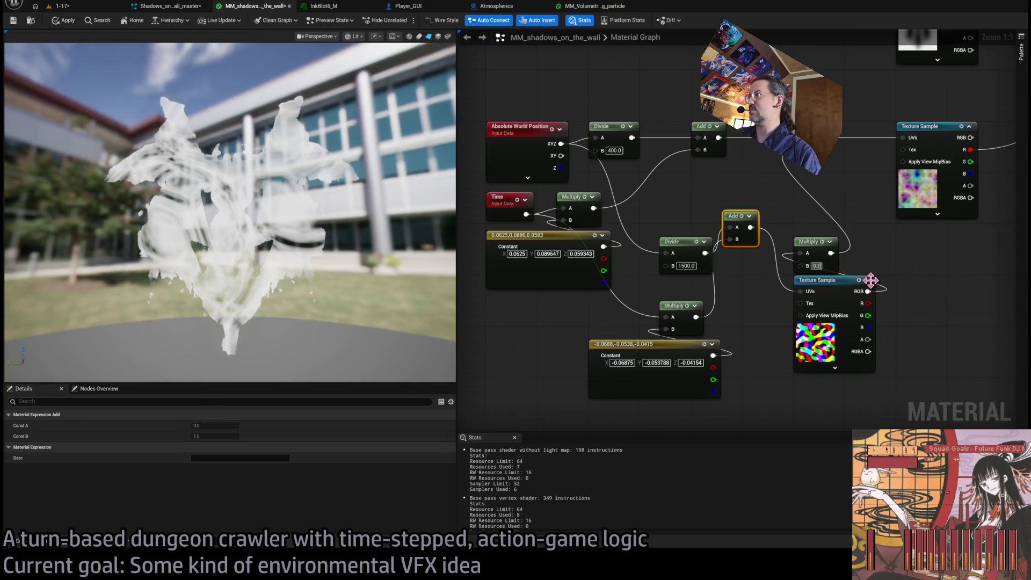
text(0.05)
key(ctrl+z)
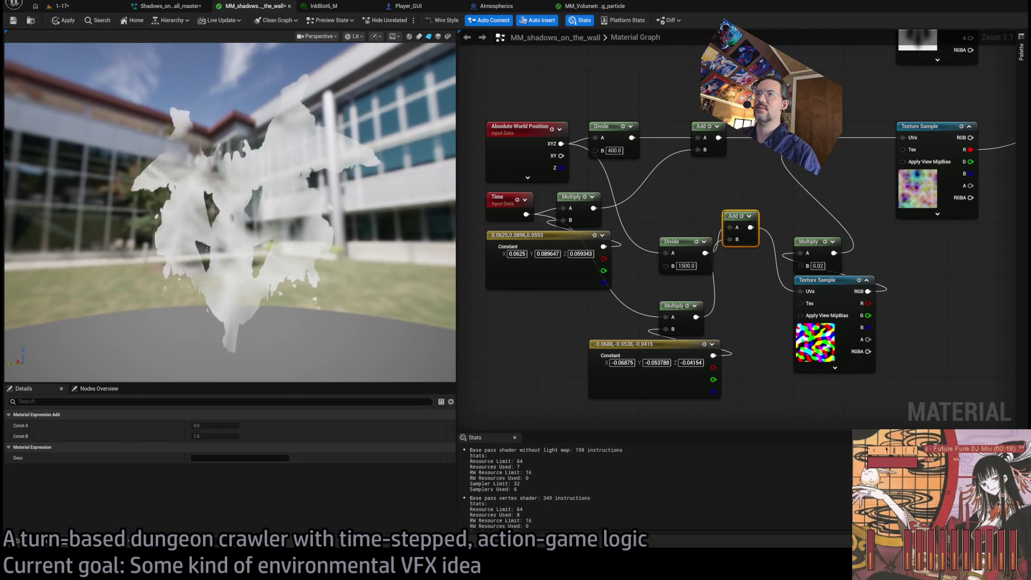
Step: Halve the pan Constant to (-0.034375, -0.026894, -0.02077) and apply the material
click(621, 363)
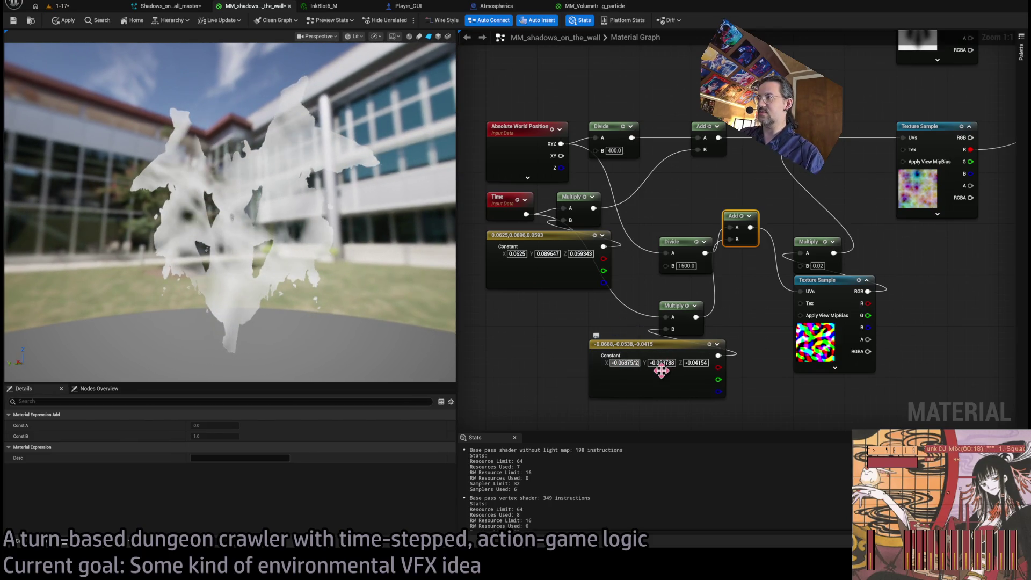
key(Return)
click(661, 362)
text(/2)
key(Return)
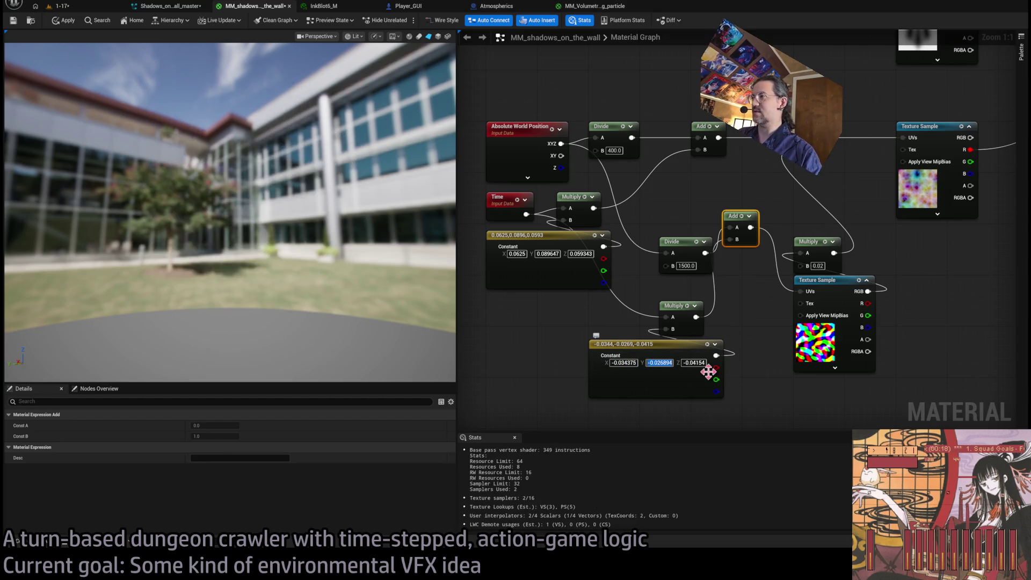
key(Tab)
text(2)
key(Return)
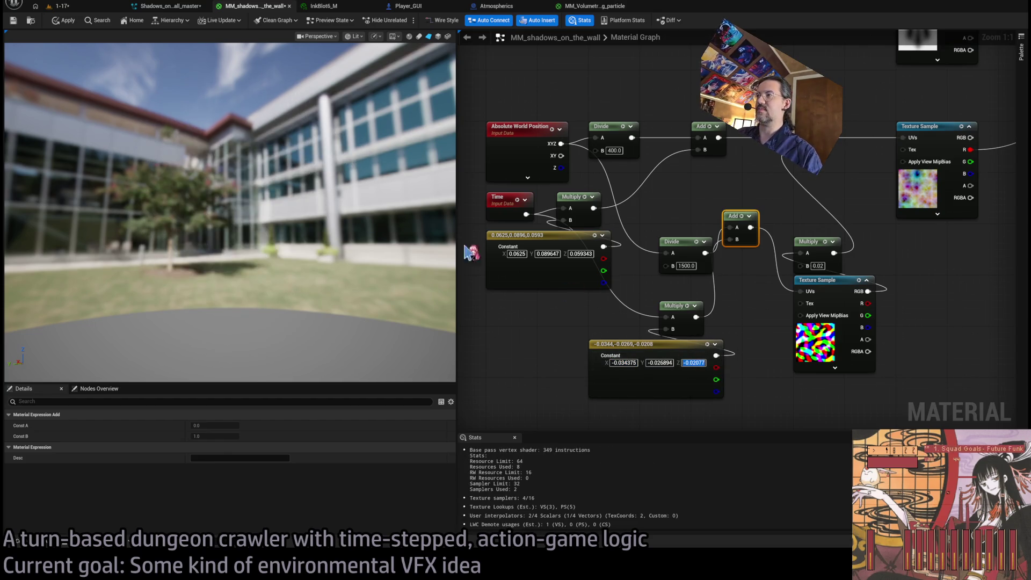
mouse_move(230, 215)
mouse_down()
mouse_move(209, 258)
mouse_move(92, 54)
mouse_up()
click(65, 21)
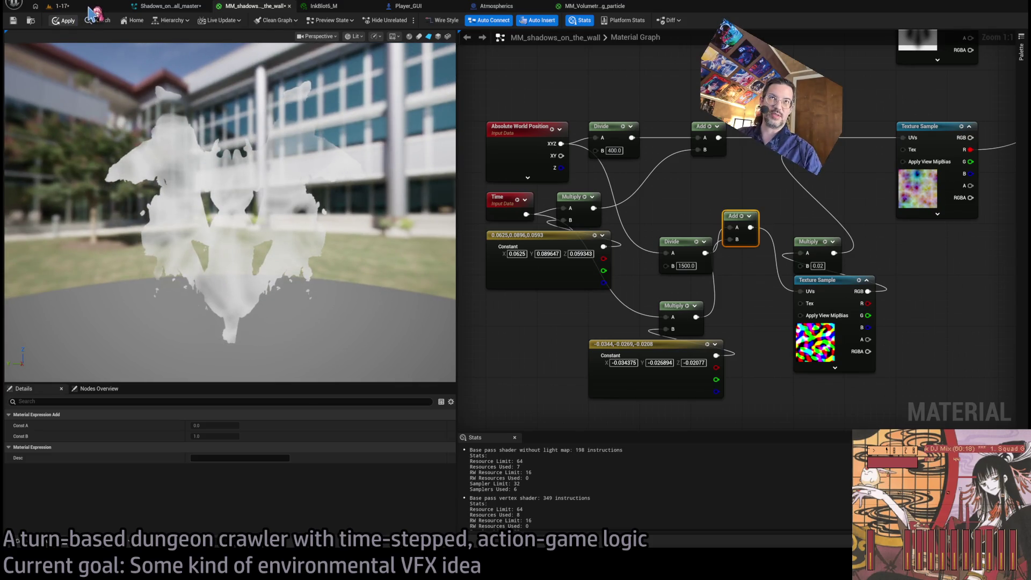
click(67, 6)
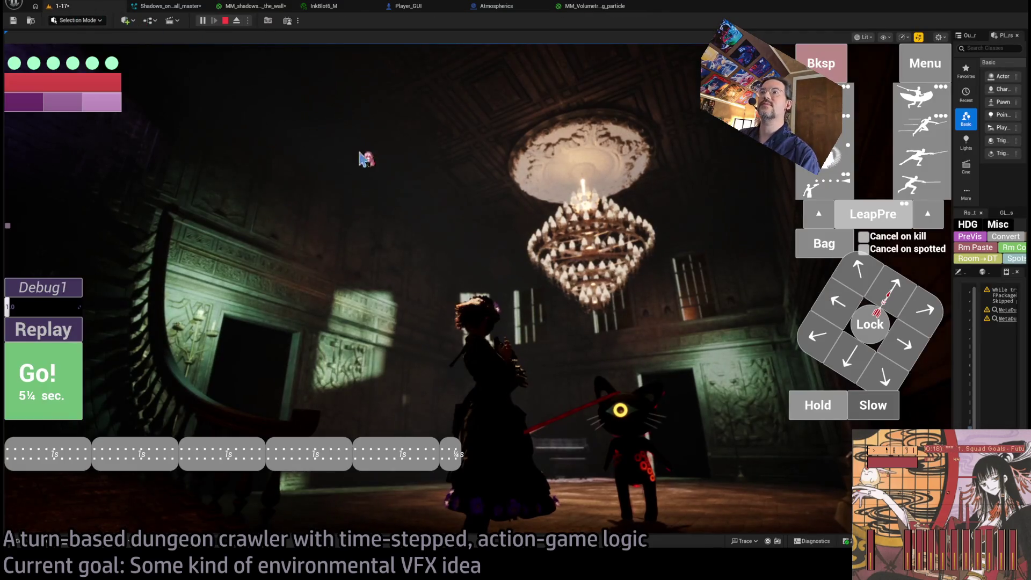
Step: Hold for one turn and let it play out in the running 1-17 hall
click(809, 407)
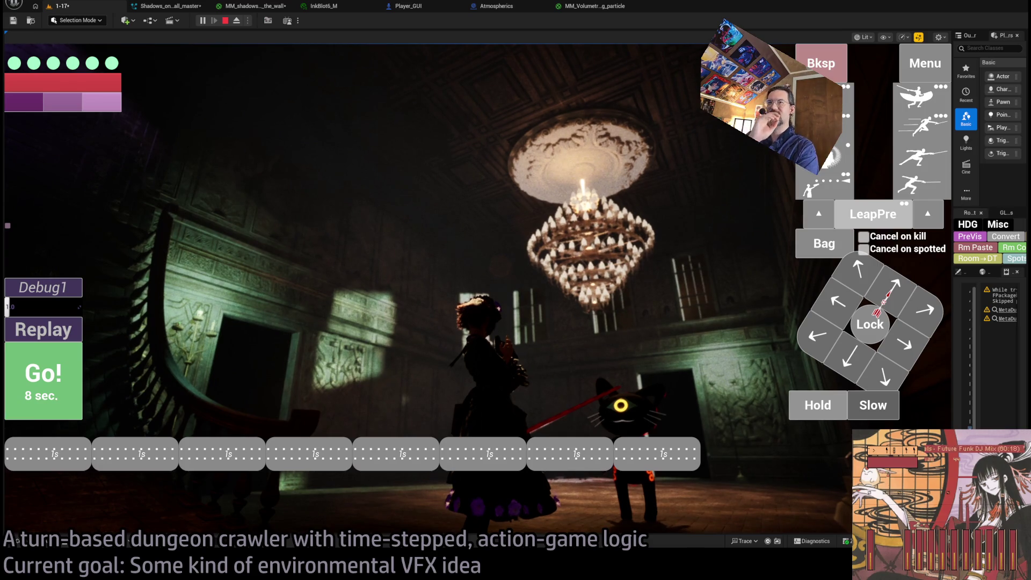
key(space)
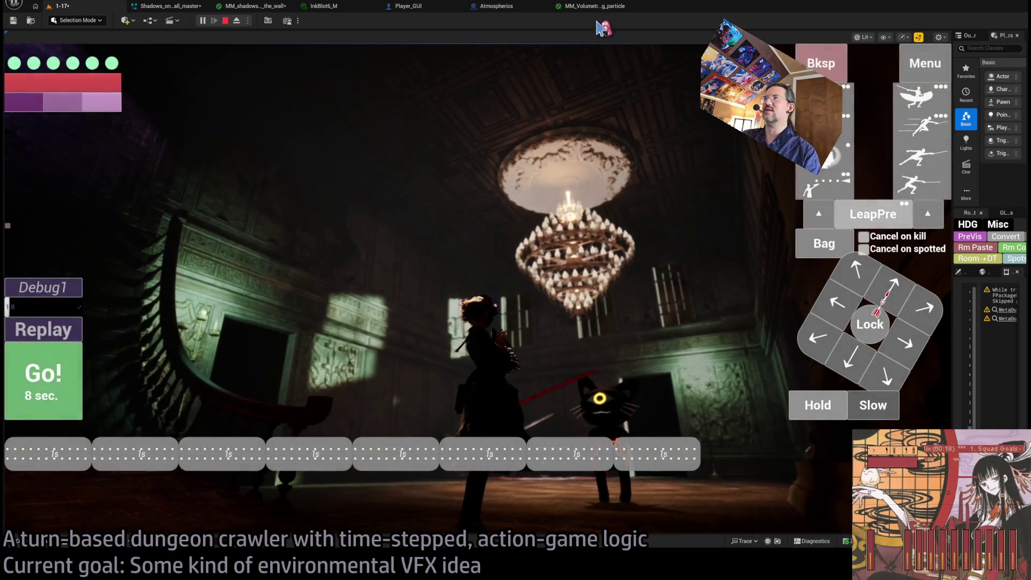
click(583, 7)
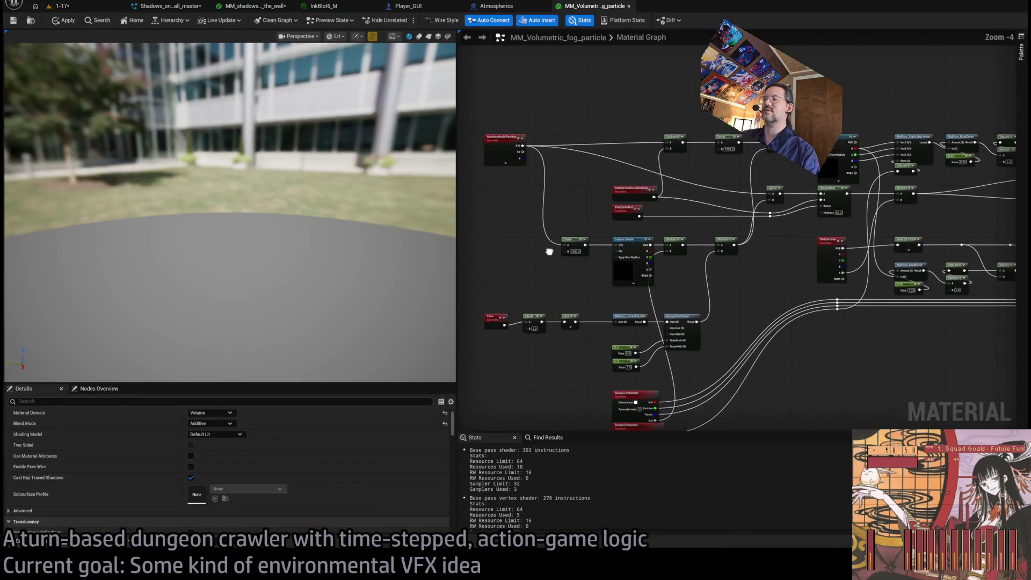
Step: Look through the open asset tabs, close MM_Volumetric_fog_particle, and return to MM_shadows_on_the_wall
click(324, 8)
click(256, 7)
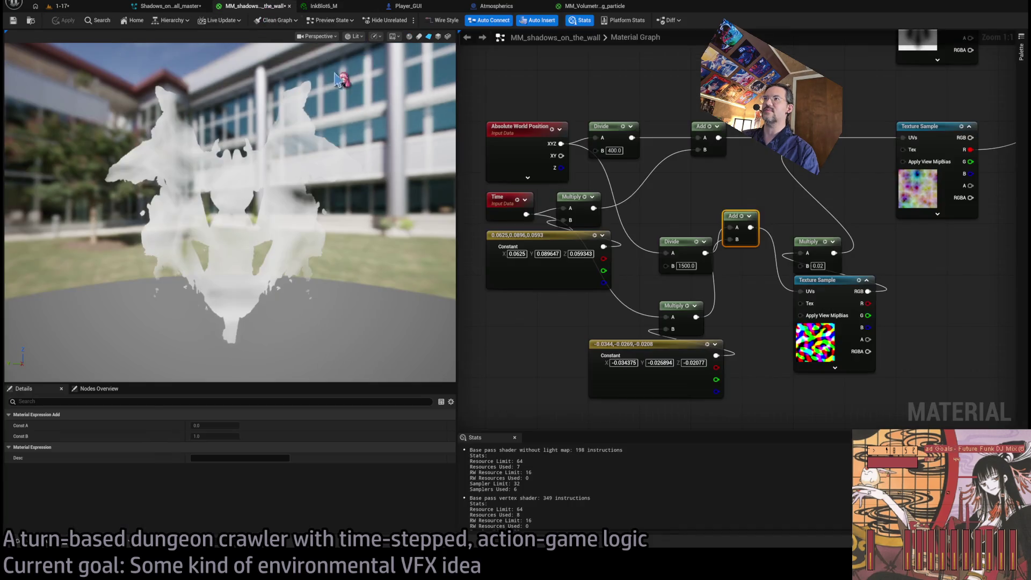
click(197, 7)
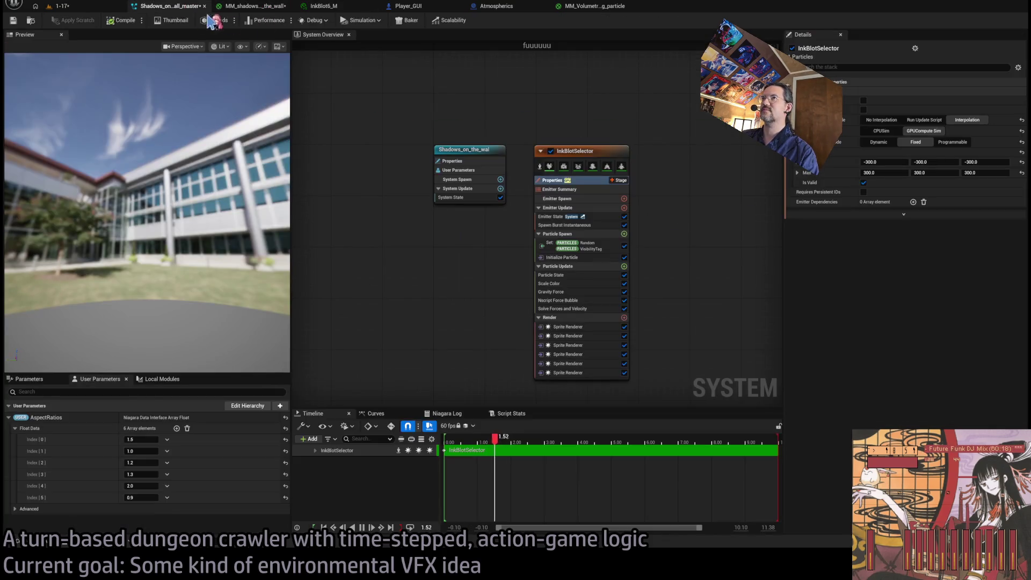
click(405, 6)
click(343, 6)
click(408, 6)
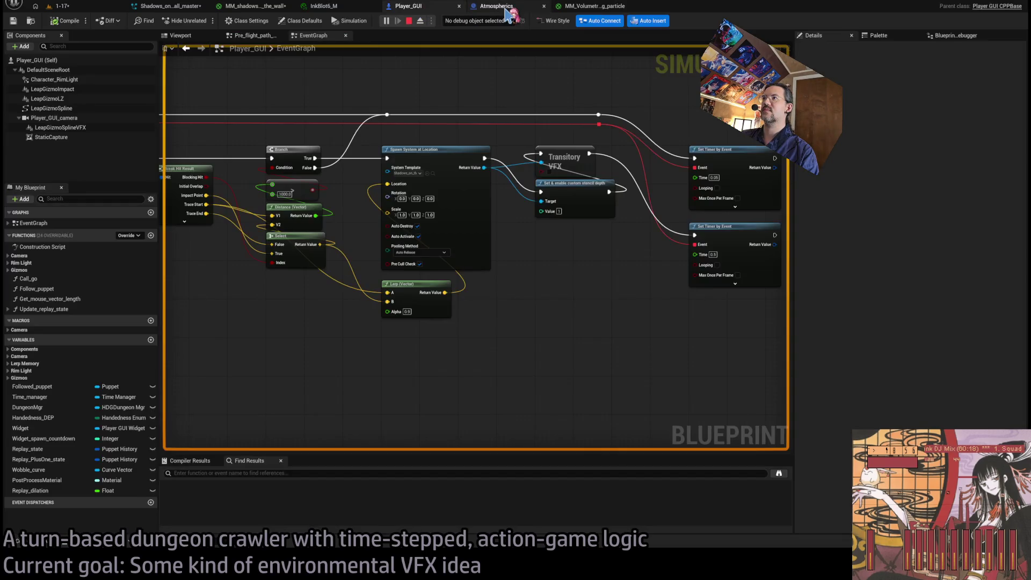
click(493, 7)
click(322, 8)
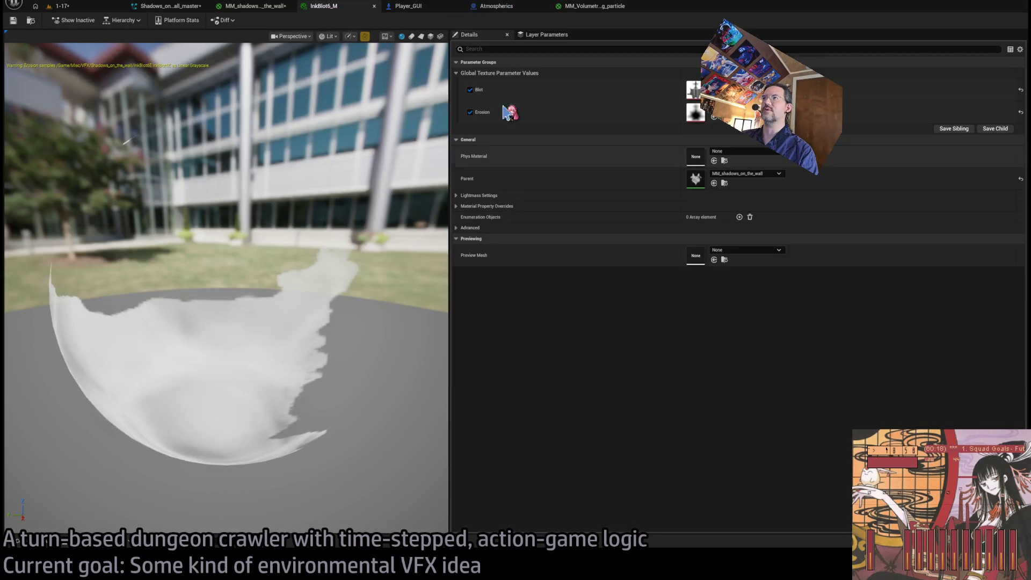
click(266, 7)
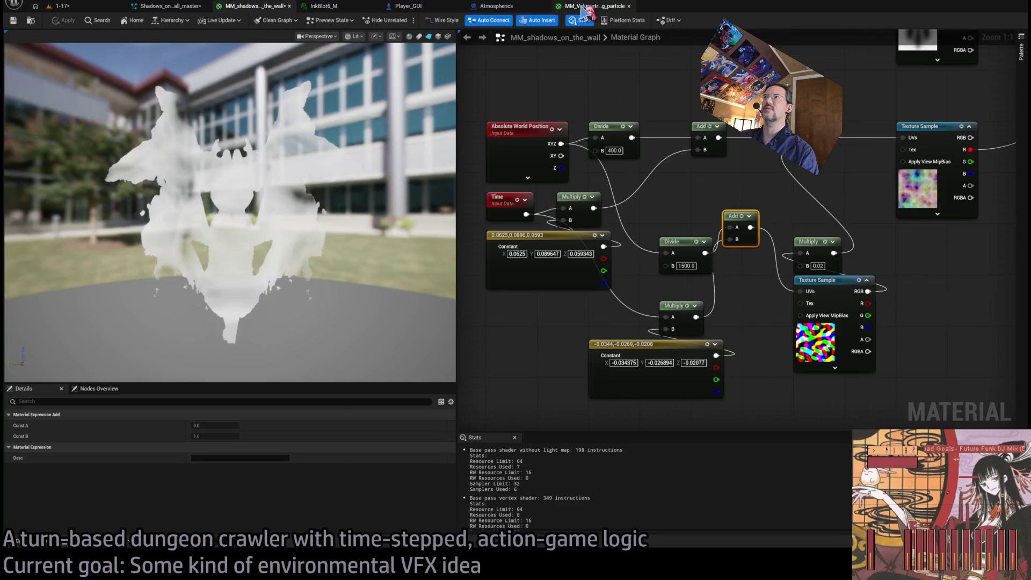
click(584, 8)
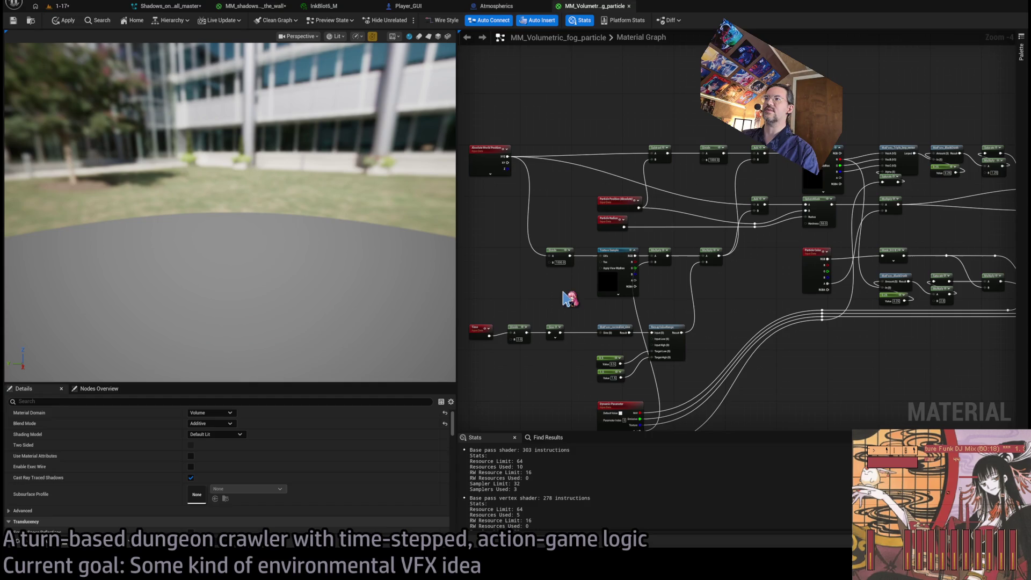
click(629, 6)
click(262, 7)
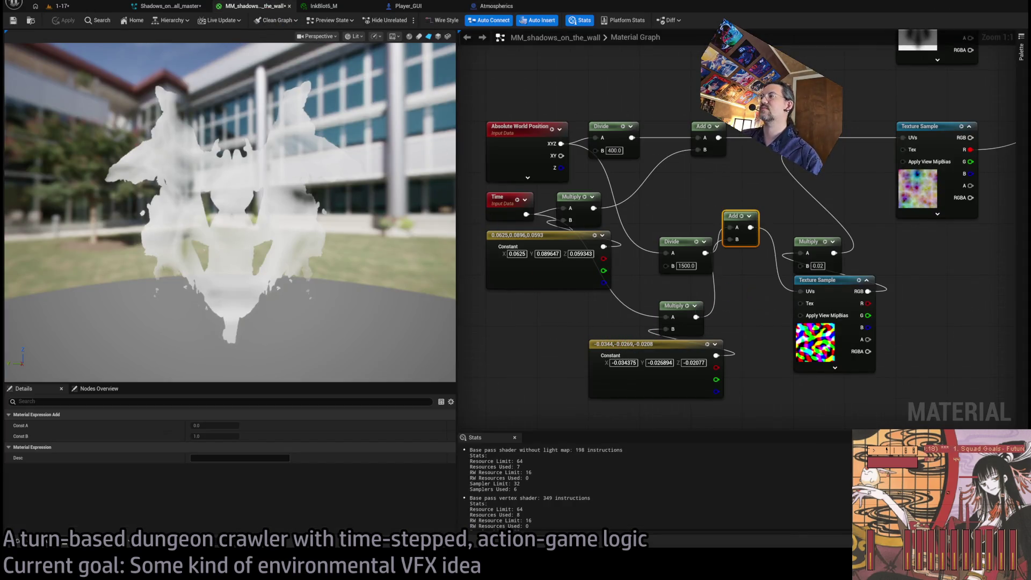
Step: Move the Add node lower and bring the Blot and Erosion texture nodes into view
scroll(647, 231, right, 3)
drag(652, 232, 658, 258)
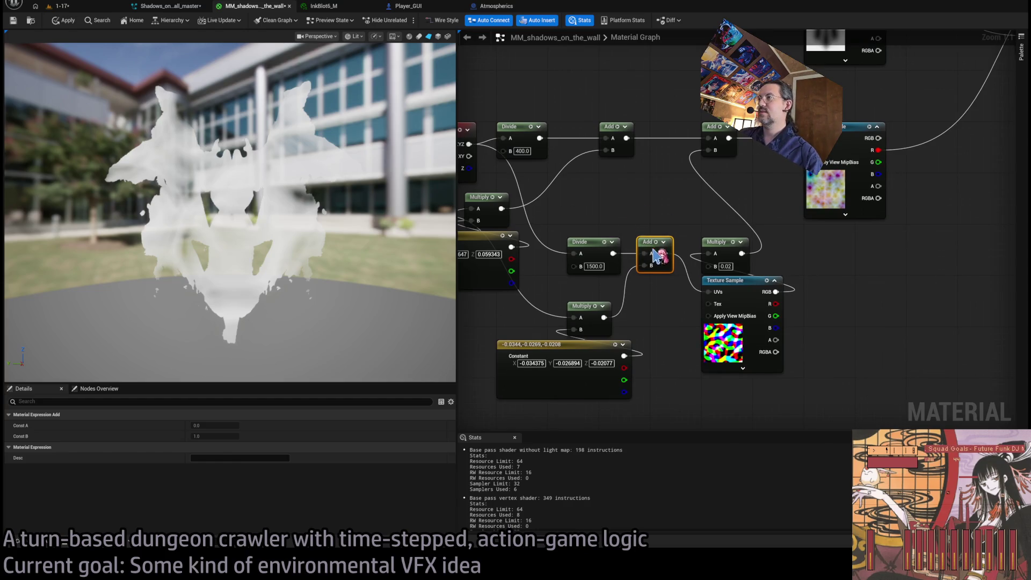
click(666, 307)
drag(652, 309, 644, 313)
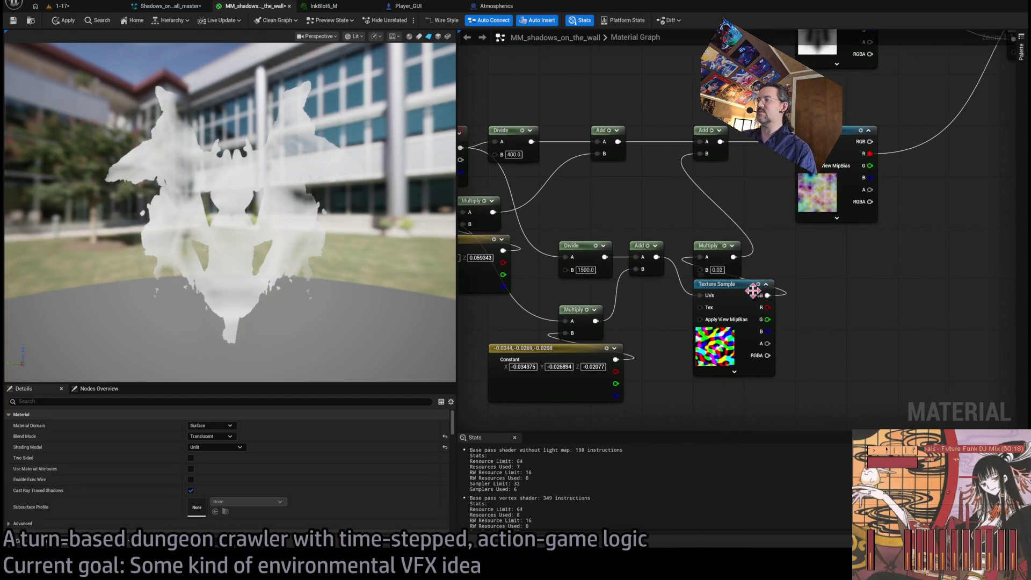
mouse_move(792, 289)
mouse_down()
mouse_move(870, 299)
mouse_move(604, 474)
mouse_up()
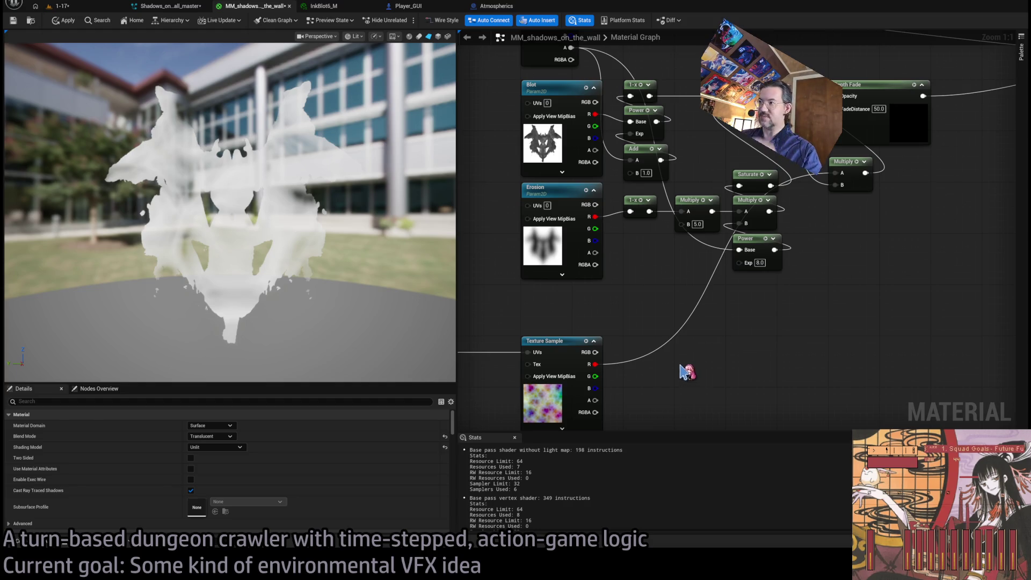
drag(680, 366, 717, 335)
Step: Route the Texture Sample's red channel through a Power of 0.5 into the Multiply's B input
mouse_move(689, 369)
mouse_down()
mouse_move(727, 290)
mouse_move(647, 300)
mouse_move(713, 319)
mouse_up()
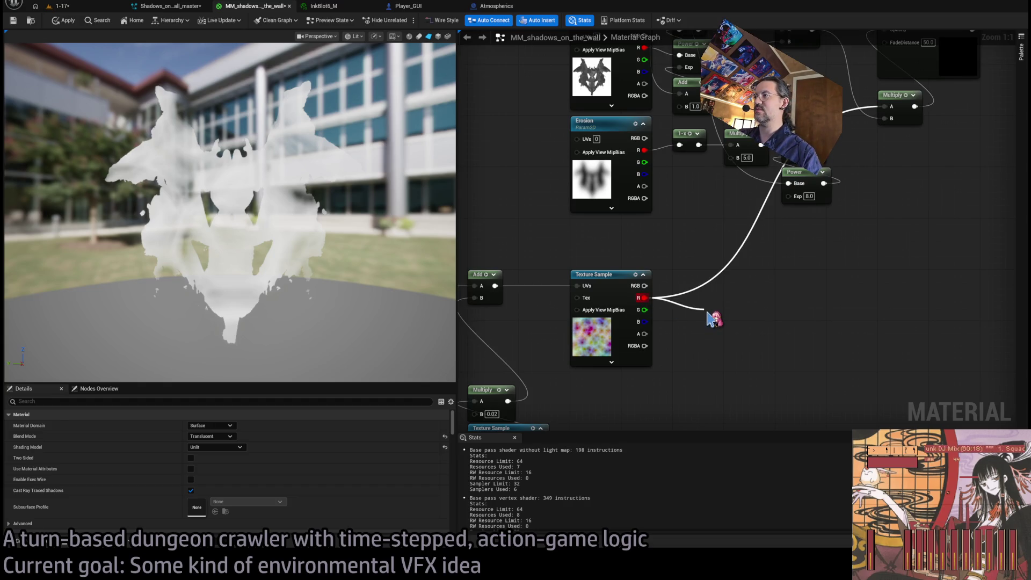
key(e)
drag(707, 313, 703, 312)
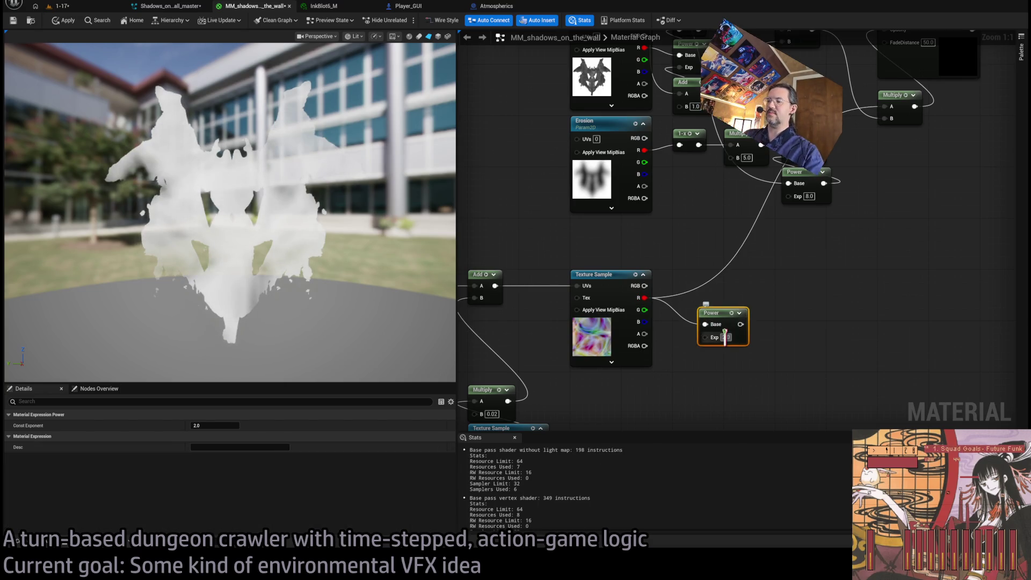
text(0.5)
key(Return)
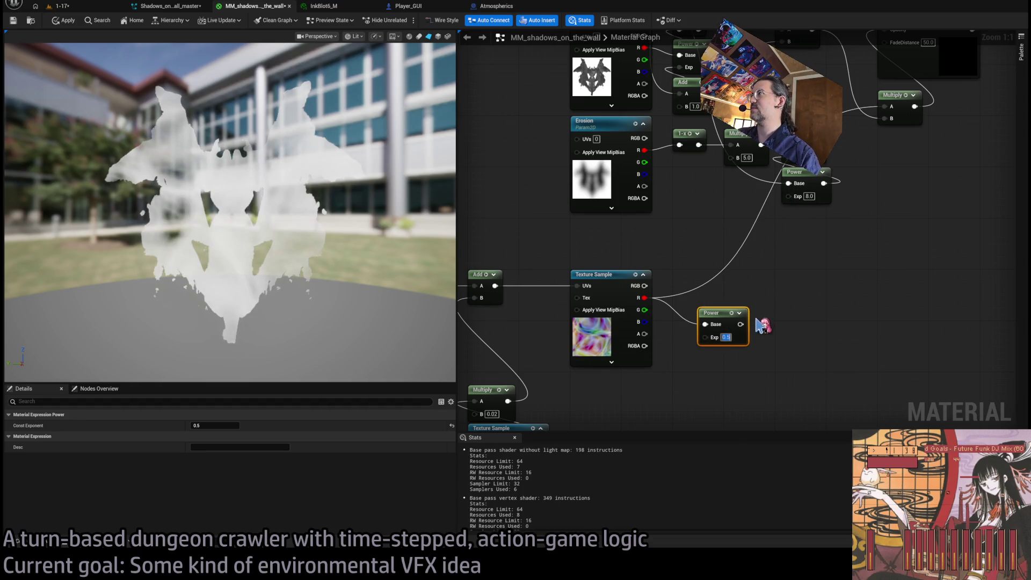
mouse_move(741, 325)
mouse_down()
mouse_move(885, 122)
mouse_move(794, 220)
mouse_up()
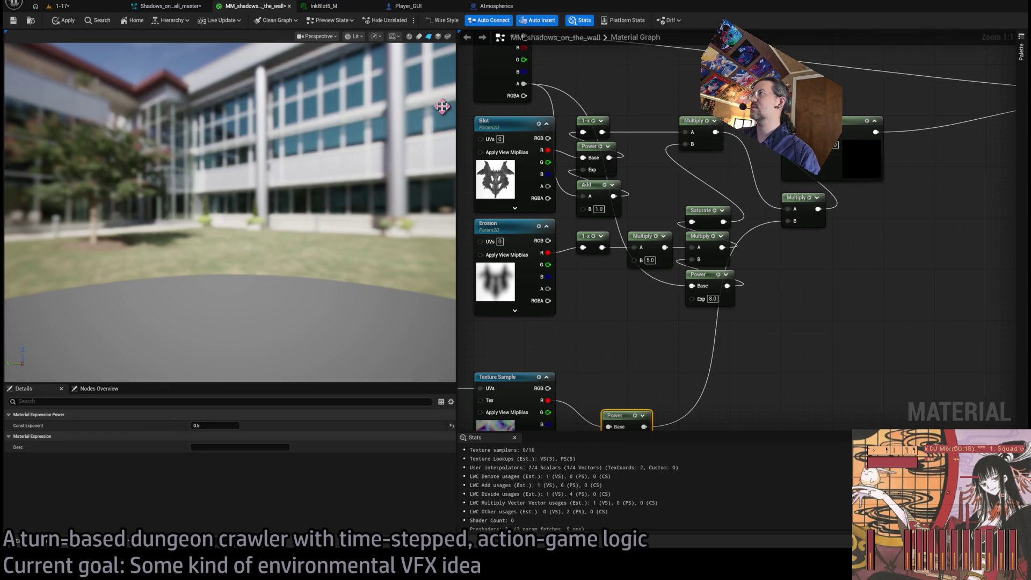
click(96, 8)
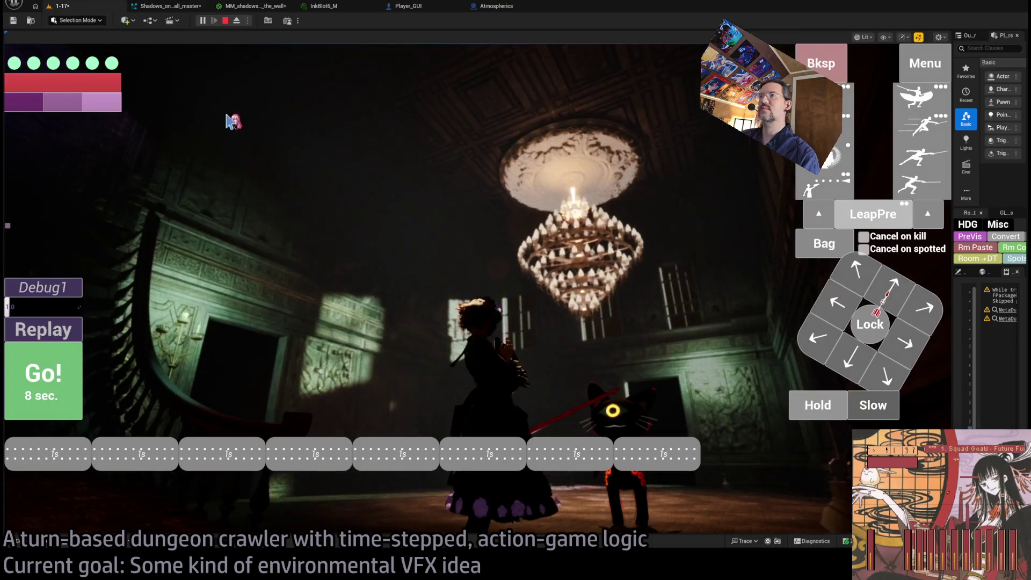
Step: Hold for one turn in the game, then replay the last turn
click(811, 416)
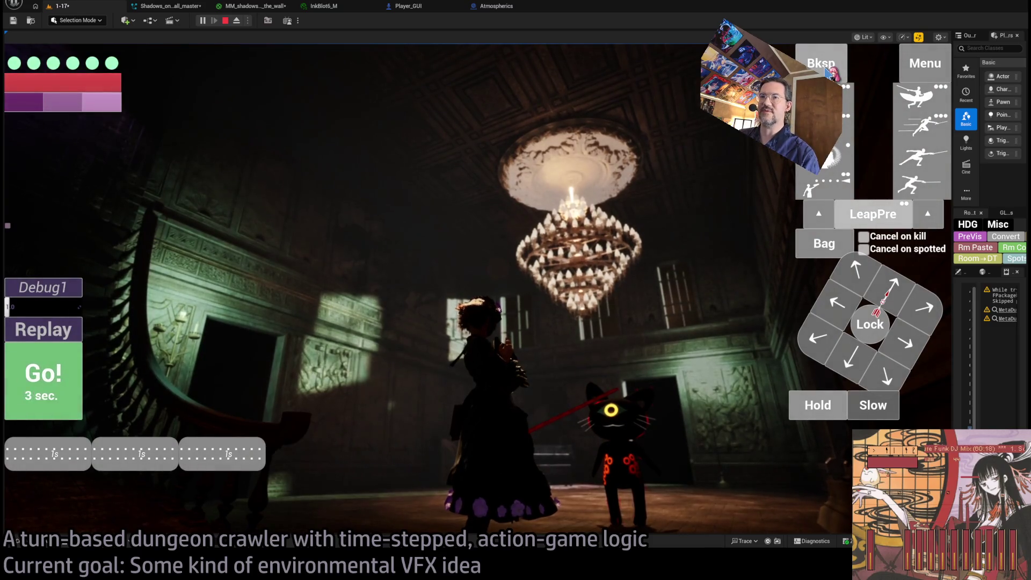
click(51, 340)
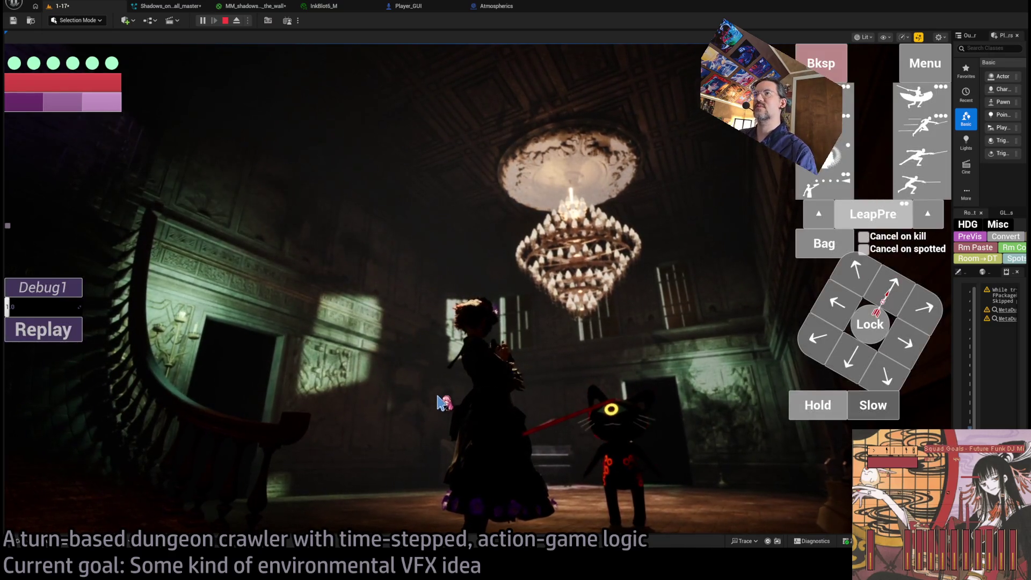
click(61, 337)
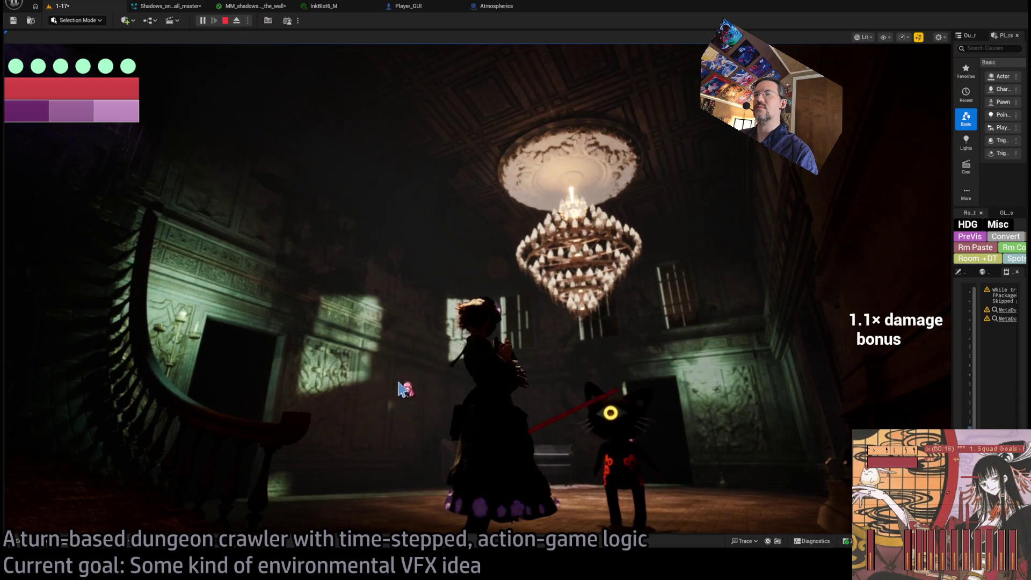
Step: Check the InkBlot6_M, Atmospherics, Niagara and Player_GUI tabs, then reopen MM_shadows_on_the_wall
click(340, 10)
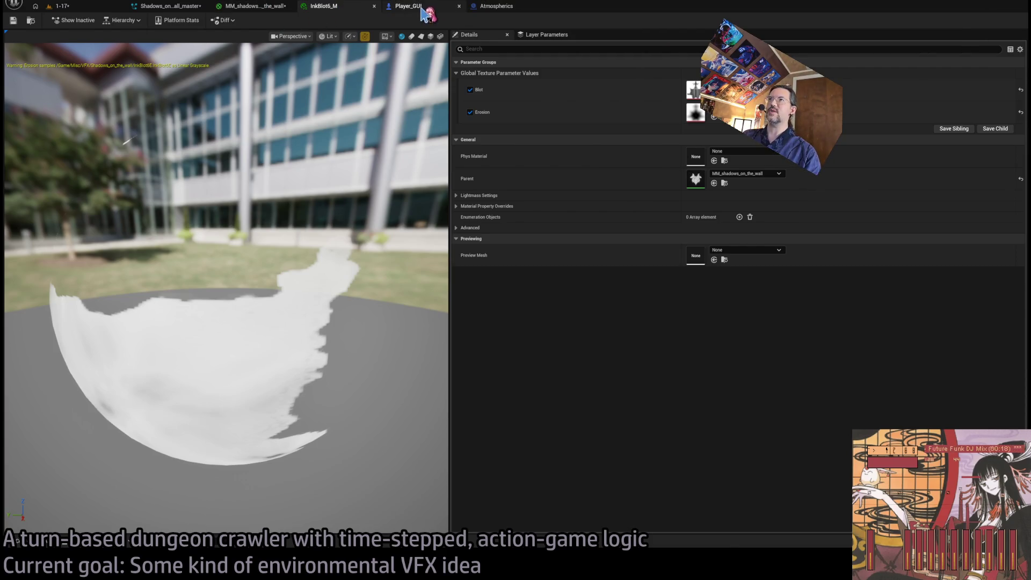
click(498, 7)
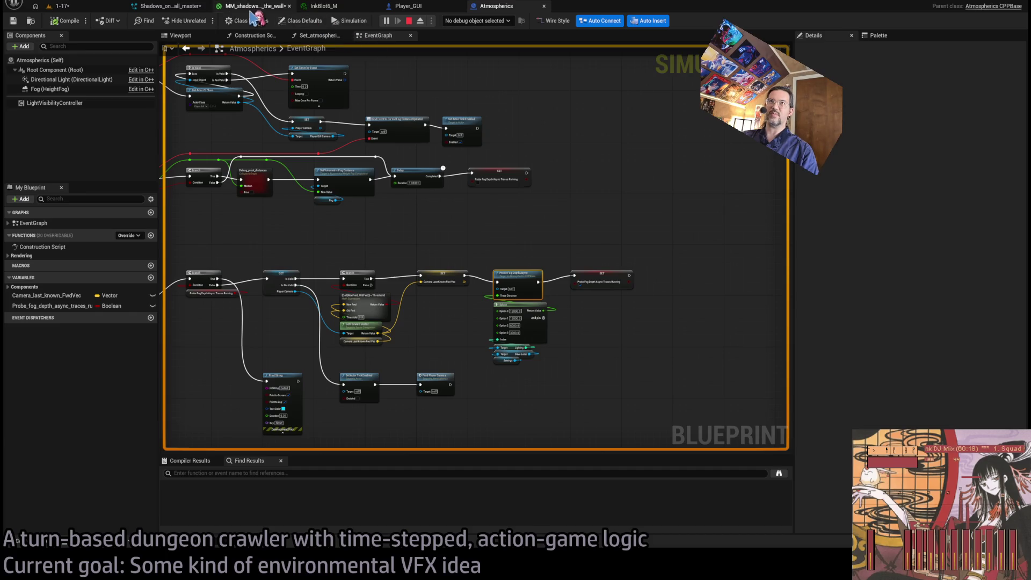
click(166, 7)
click(412, 8)
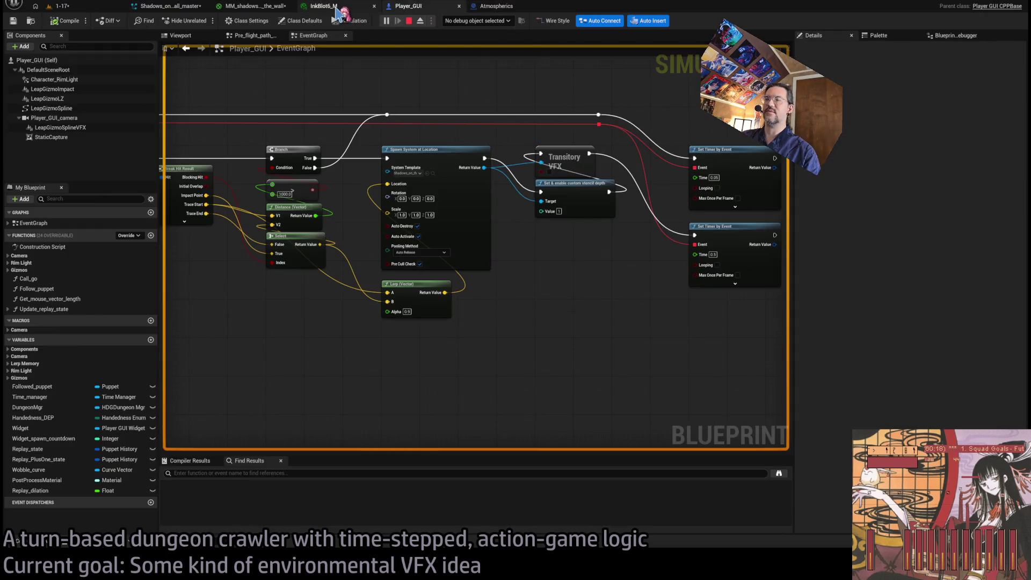
click(336, 7)
click(496, 6)
click(337, 8)
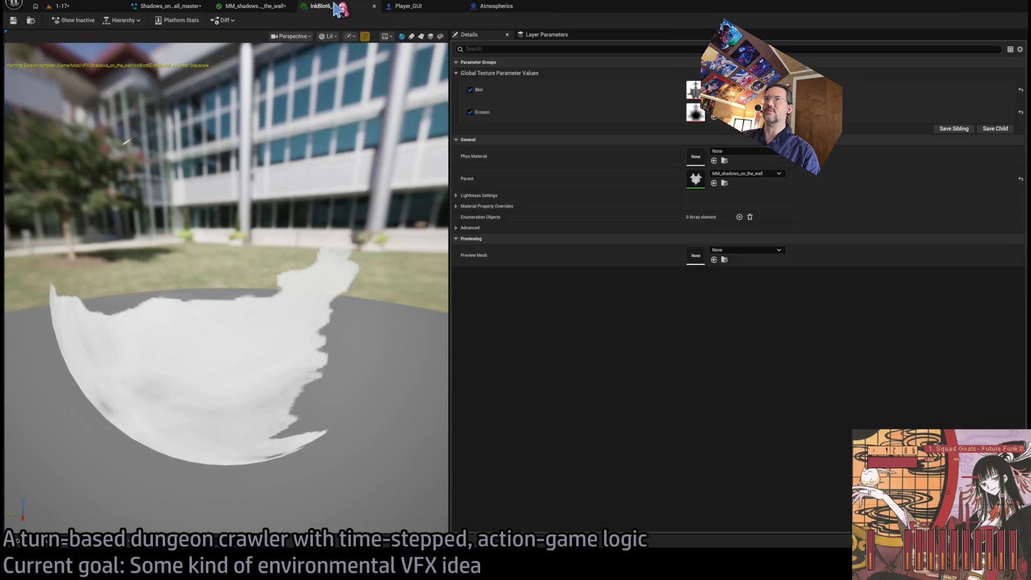
click(246, 8)
scroll(602, 215, down, 2)
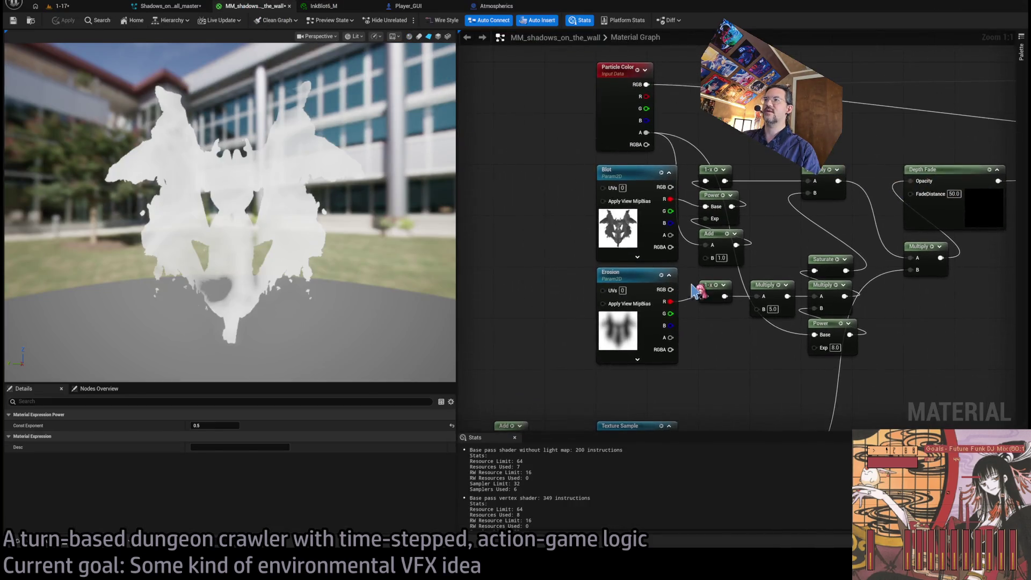
Step: Place a TexCoord node (index 0, tiling 1.0) and pull a wire from the lower Texture Sample's RGB
drag(705, 352, 687, 323)
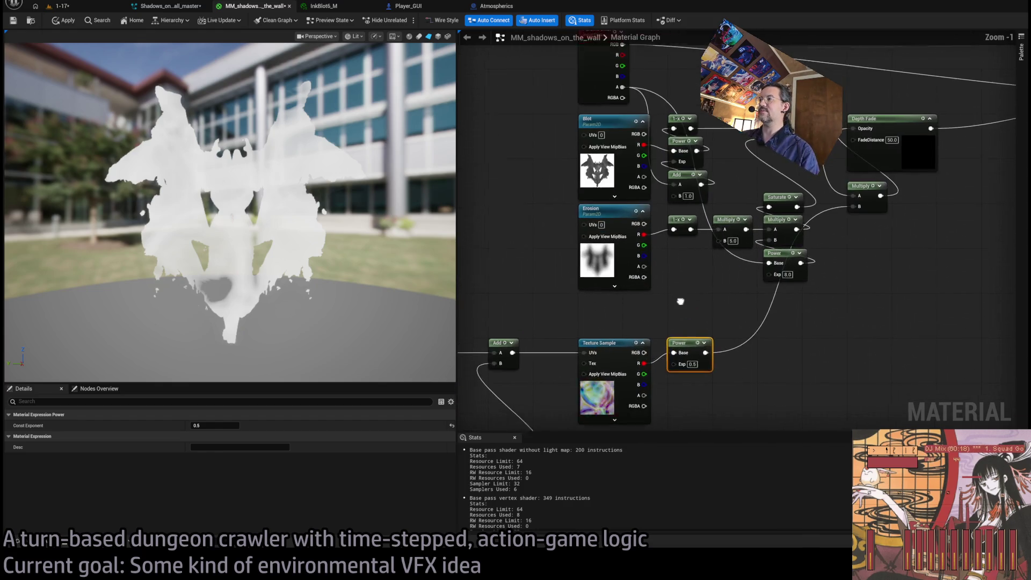
scroll(661, 341, up, 1)
mouse_move(690, 345)
mouse_down()
mouse_move(617, 349)
mouse_move(555, 202)
mouse_move(704, 336)
mouse_move(707, 230)
mouse_up()
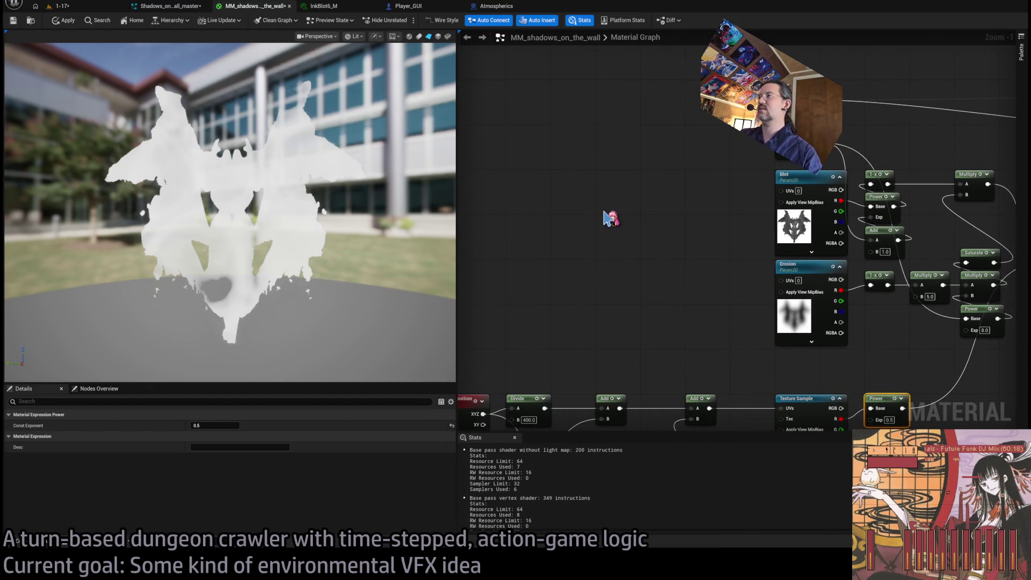
click(611, 219)
mouse_move(611, 215)
mouse_down()
mouse_move(526, 181)
mouse_move(654, 253)
mouse_up()
scroll(653, 253, down, 1)
mouse_move(780, 424)
mouse_down()
mouse_move(802, 360)
mouse_move(843, 390)
mouse_up()
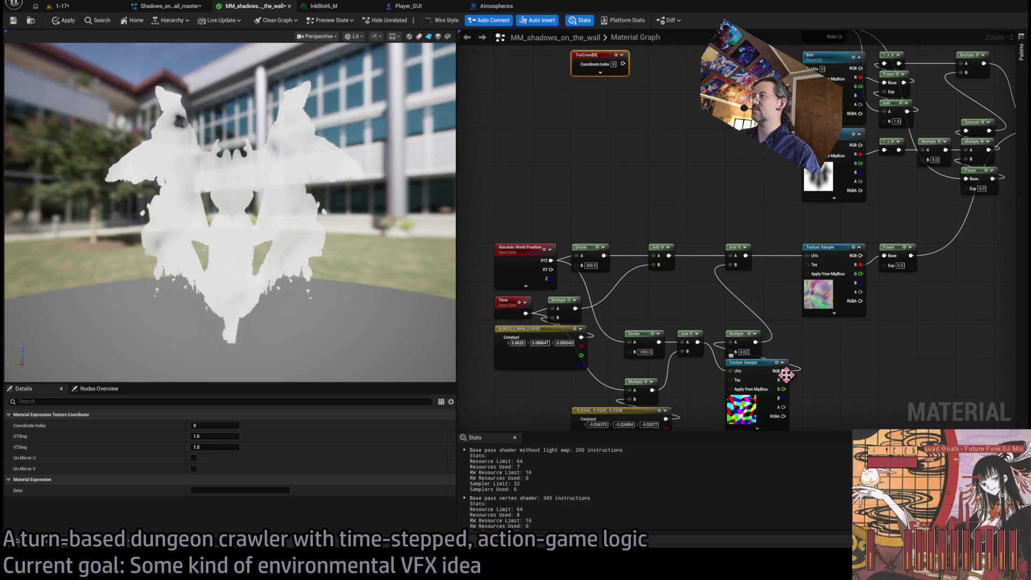
mouse_move(787, 375)
mouse_down()
mouse_move(849, 383)
mouse_move(779, 301)
mouse_move(683, 146)
mouse_move(710, 304)
mouse_up()
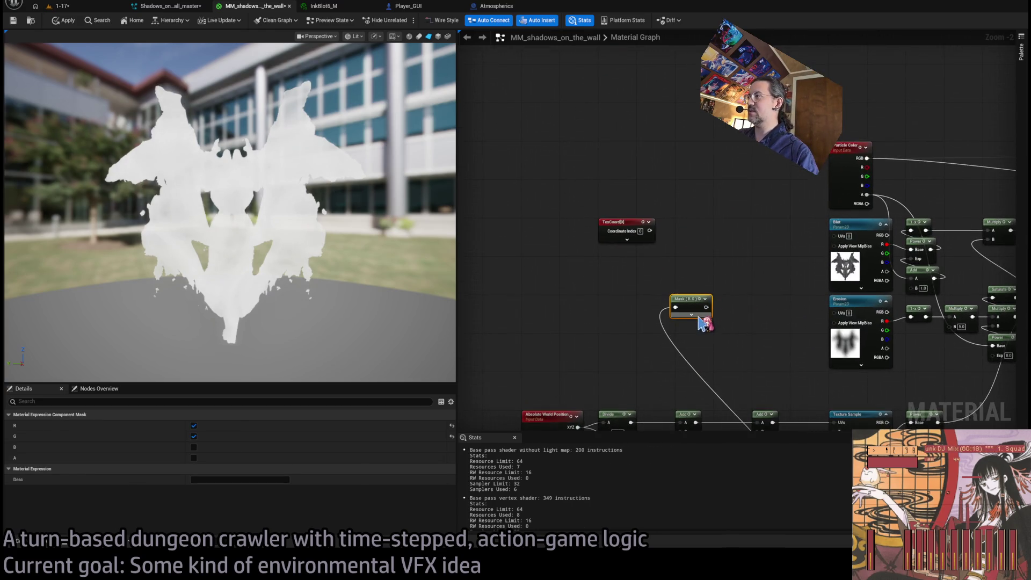
Step: Switch the Mask node's channels from R G to G B and nudge it right
click(692, 314)
click(685, 337)
click(686, 317)
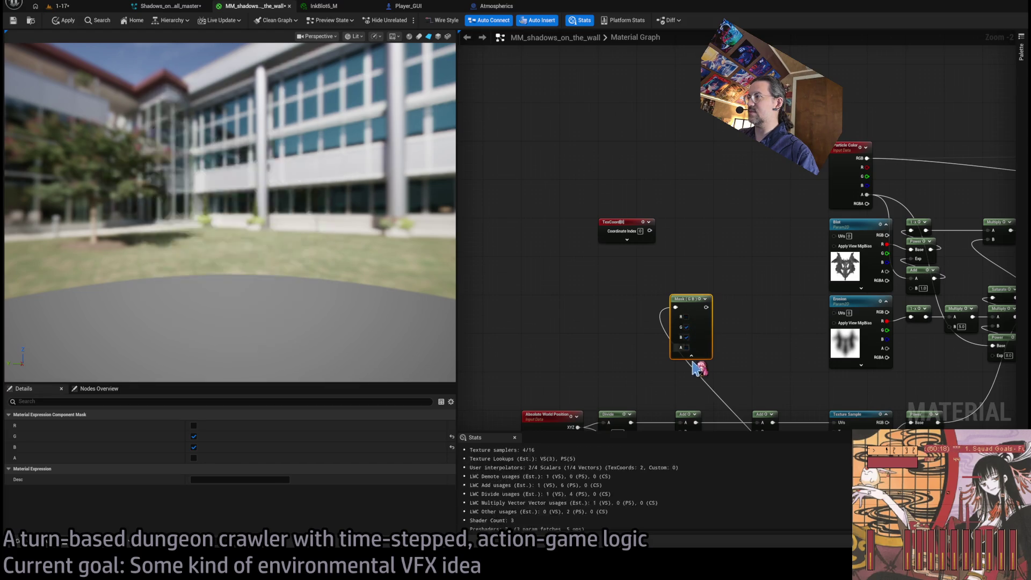
click(691, 355)
drag(689, 302, 693, 302)
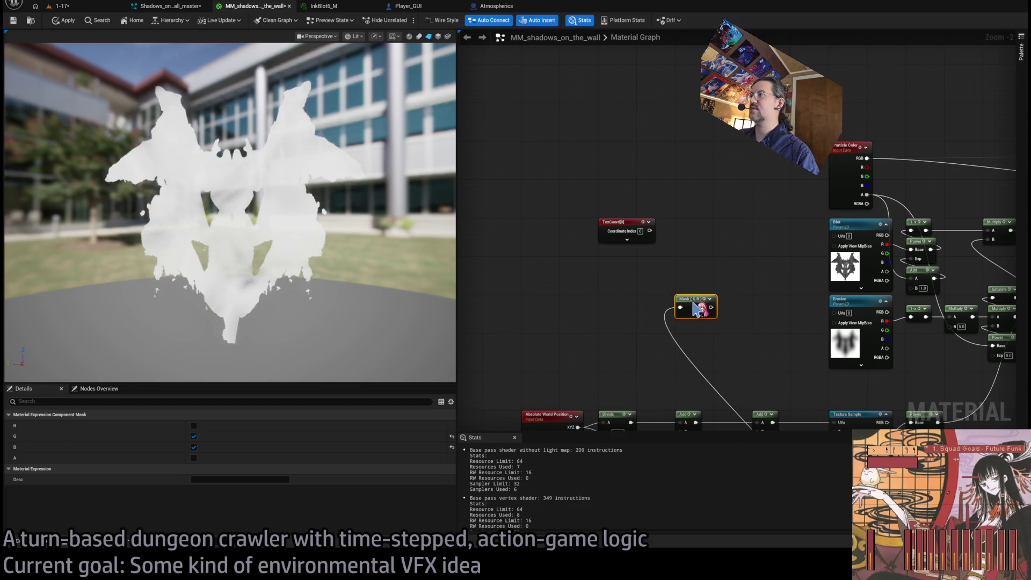
Step: Add the Mask output to TexCoord and feed the offset UVs into the Blot and Erosion textures
drag(649, 231, 691, 229)
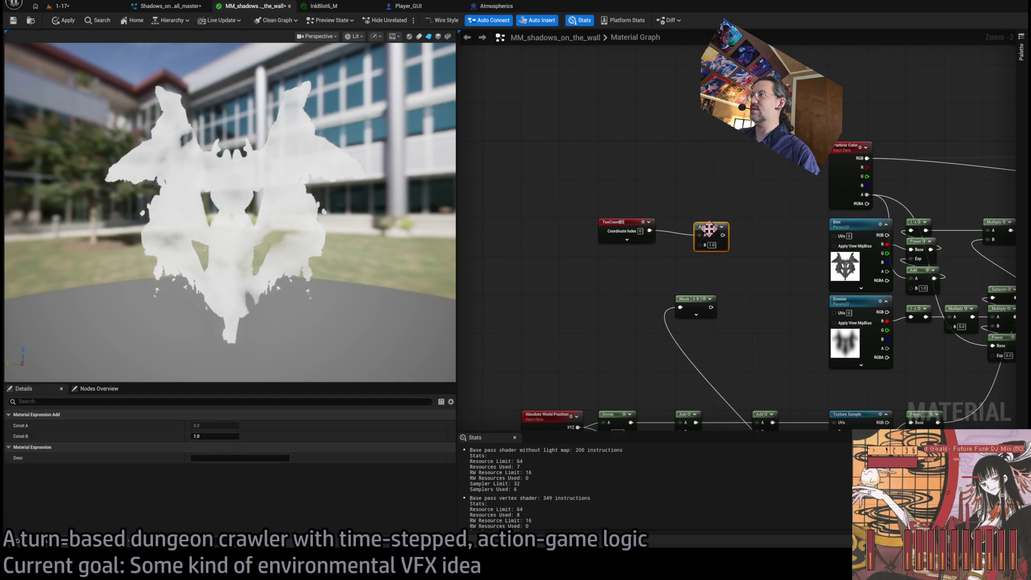
mouse_move(712, 307)
mouse_down()
mouse_move(680, 240)
mouse_move(850, 229)
mouse_up()
click(741, 282)
scroll(741, 279, up, 1)
drag(689, 223, 851, 320)
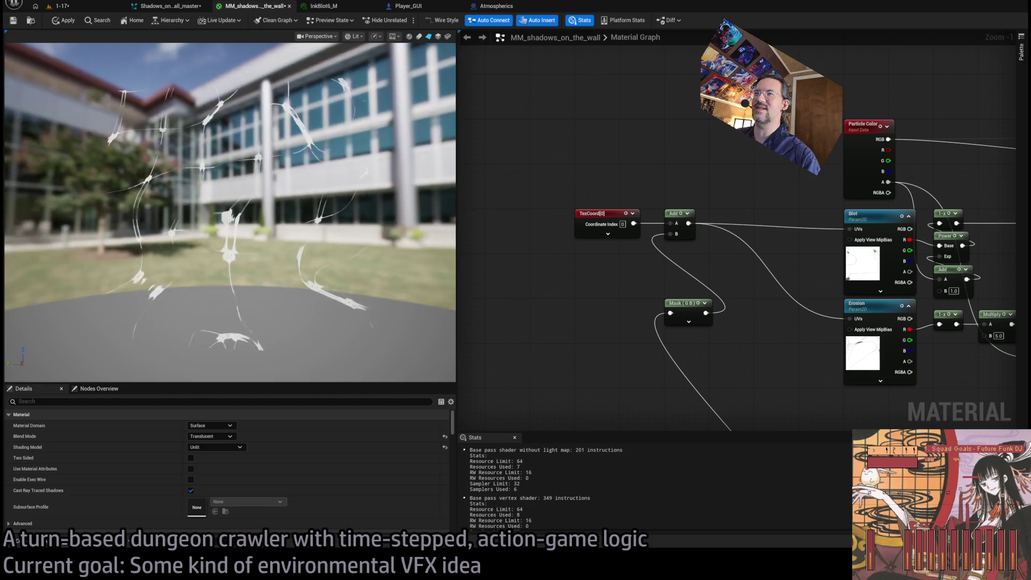
Step: Scale the mask by a 0.01 Multiply before the Add, trying 0.02 but reverting
scroll(688, 338, up, 1)
drag(710, 312, 665, 261)
key(m)
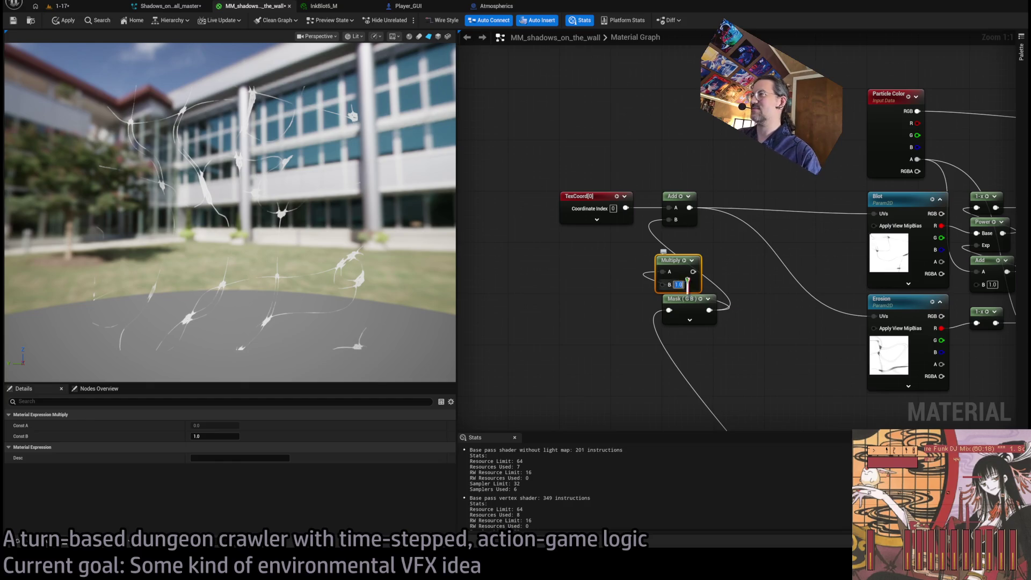
text(0.01)
key(Return)
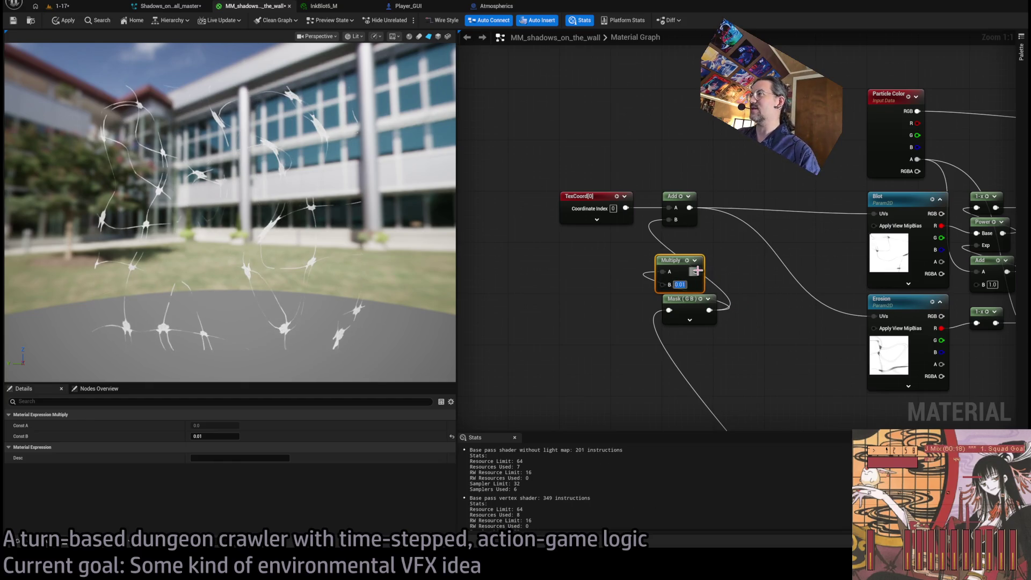
drag(697, 271, 669, 220)
drag(678, 262, 685, 262)
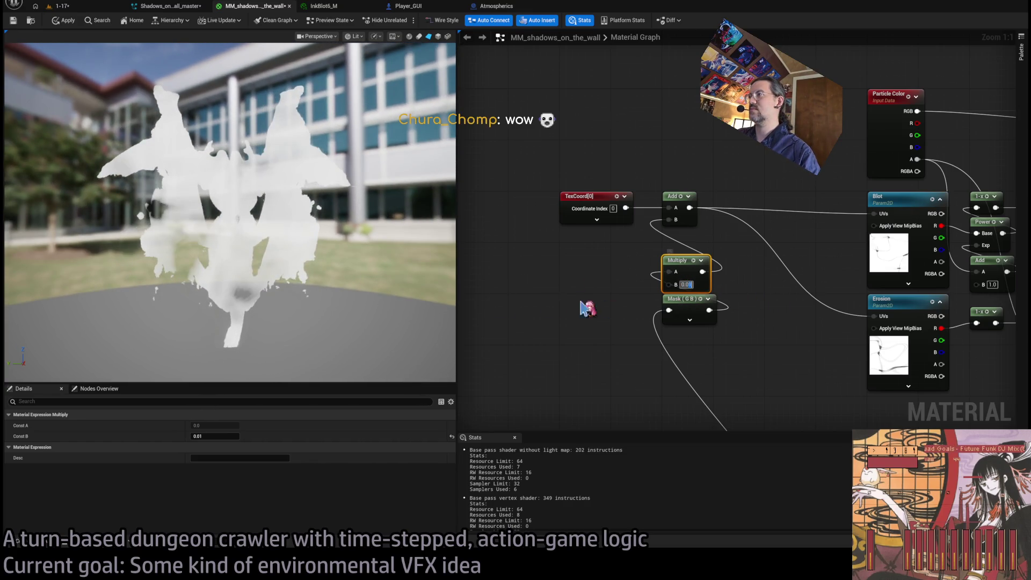
text(0.02)
key(Return)
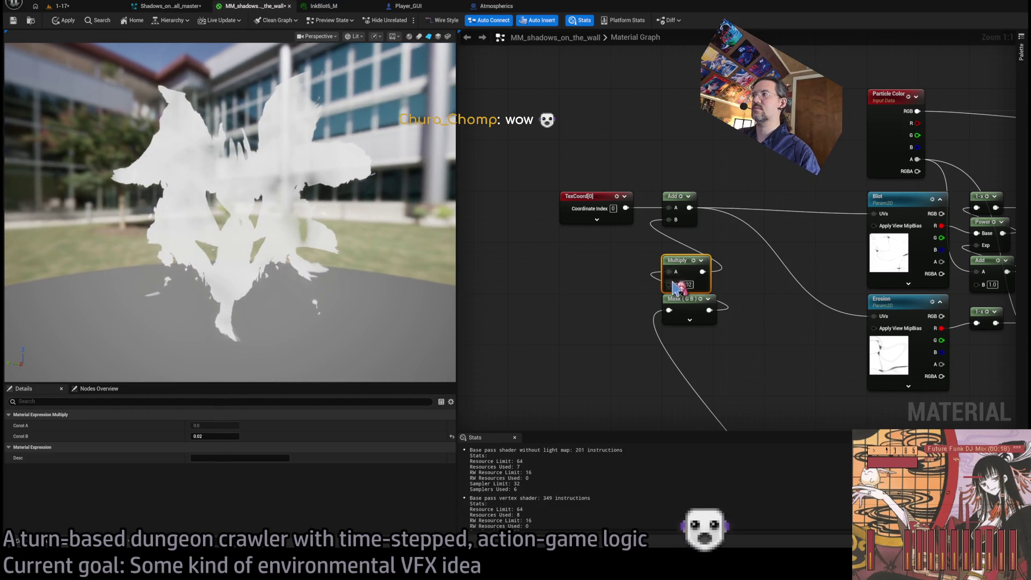
key(ctrl+z)
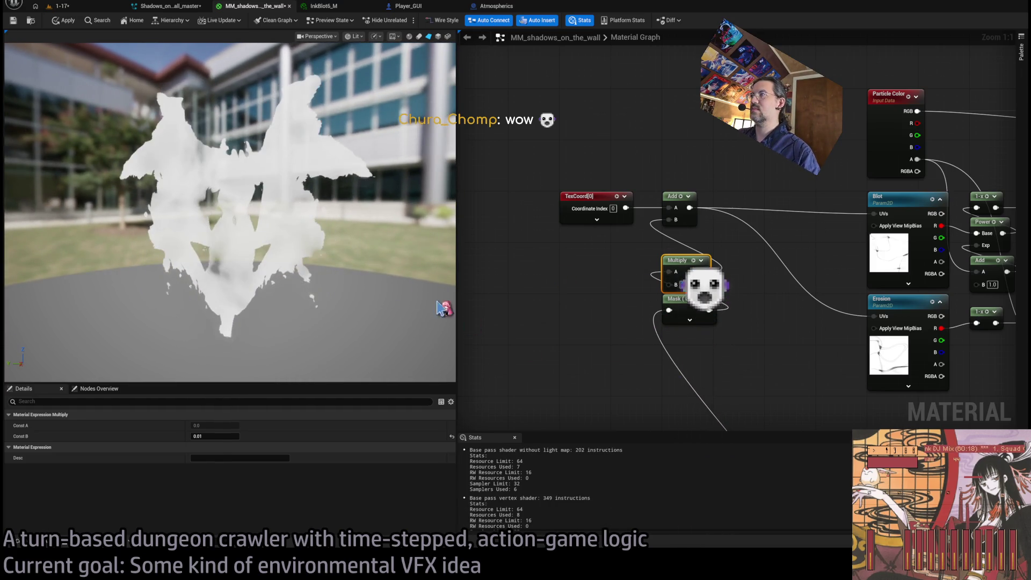
Step: Re-check the Mask node's channels in Details, settling again on G and B
mouse_move(612, 368)
mouse_down()
mouse_move(550, 233)
mouse_move(596, 310)
mouse_up()
click(667, 257)
click(194, 447)
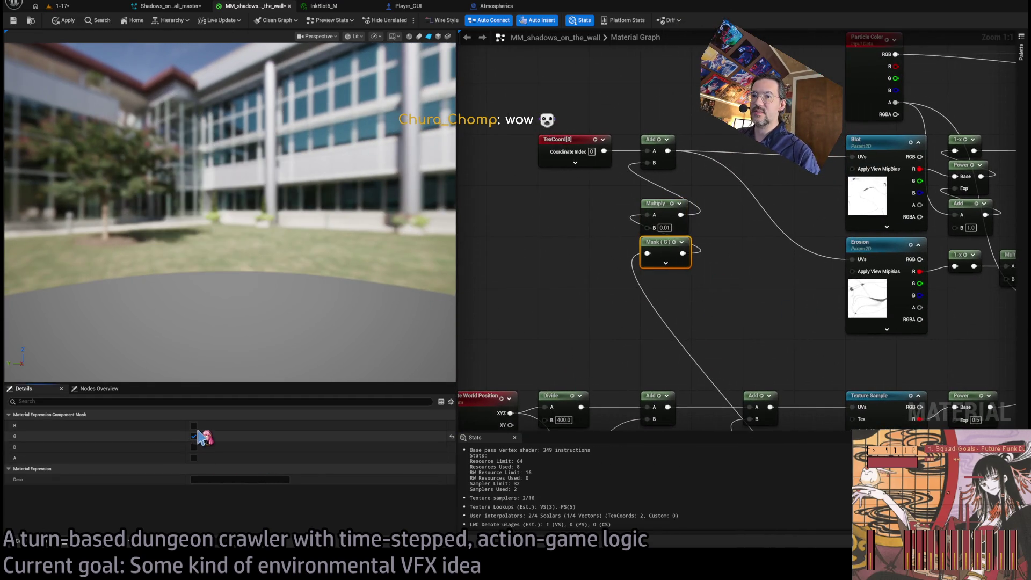
click(194, 425)
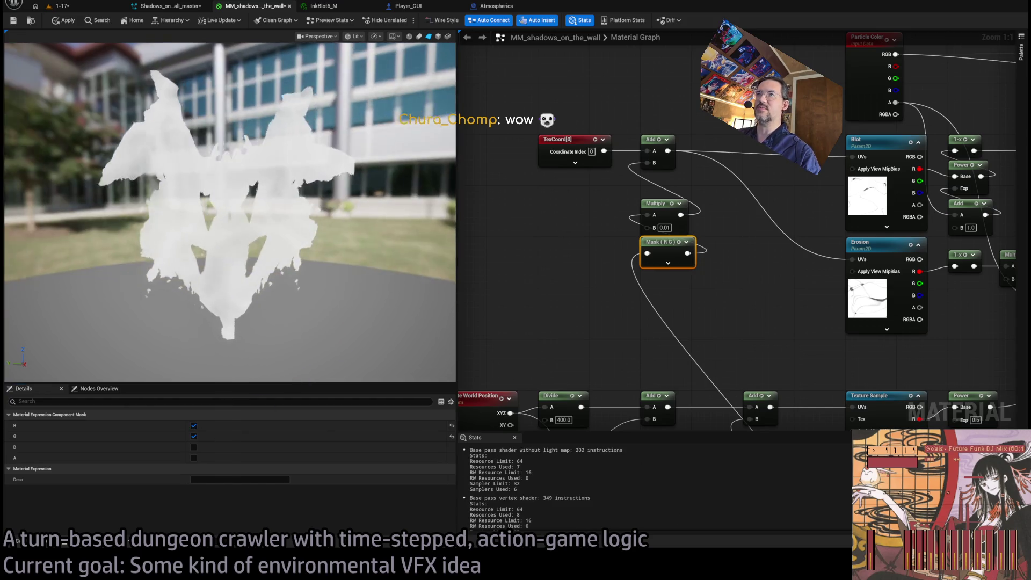
click(194, 436)
click(193, 426)
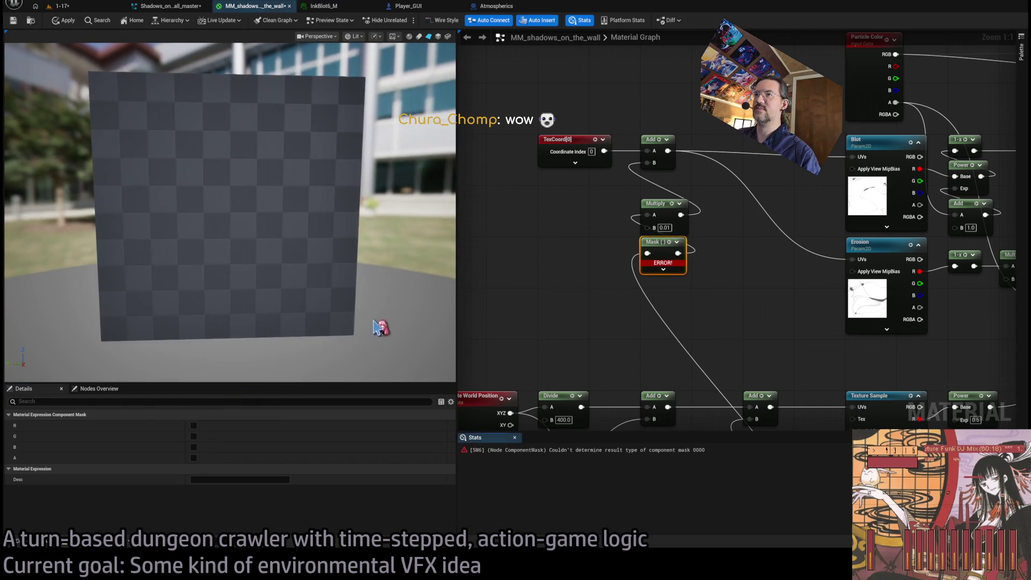
click(194, 425)
click(194, 436)
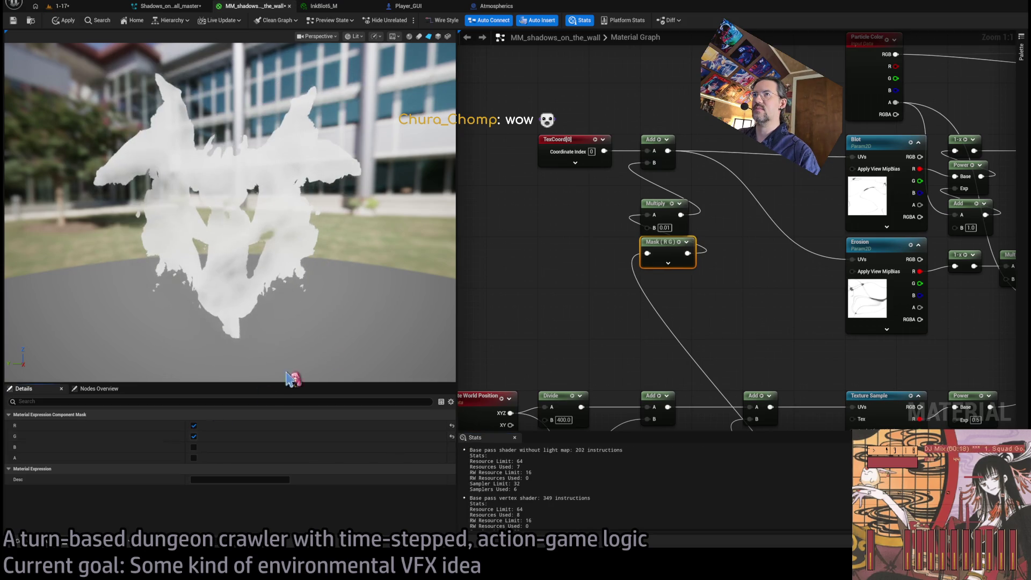
click(194, 426)
click(194, 447)
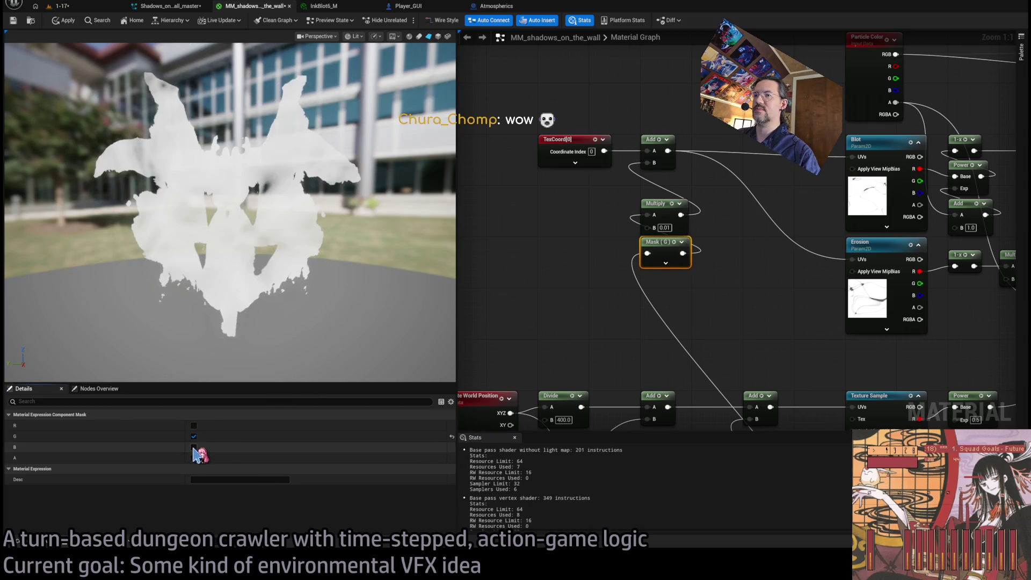
Step: Orbit and zoom the material preview to inspect the distorted ink blot
drag(344, 337, 322, 337)
scroll(515, 346, down, 5)
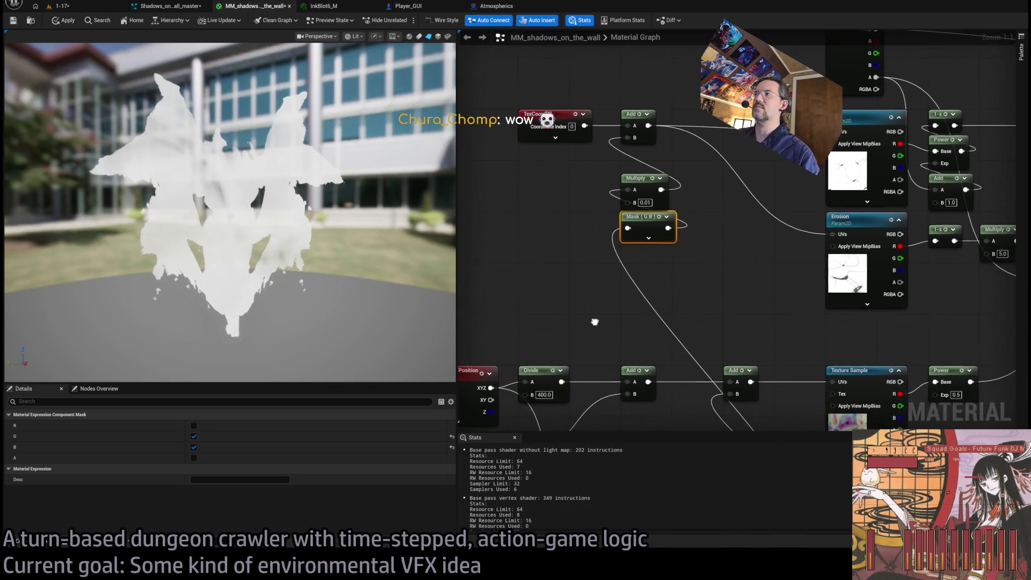
mouse_move(299, 242)
mouse_down()
mouse_move(322, 242)
mouse_move(333, 227)
mouse_up()
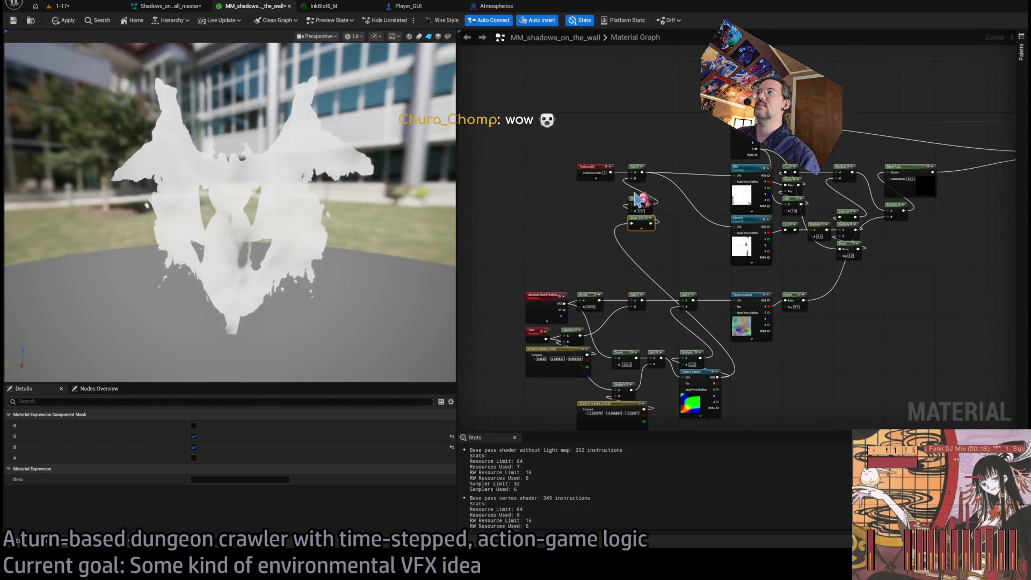
scroll(637, 193, up, 5)
scroll(729, 306, down, 1)
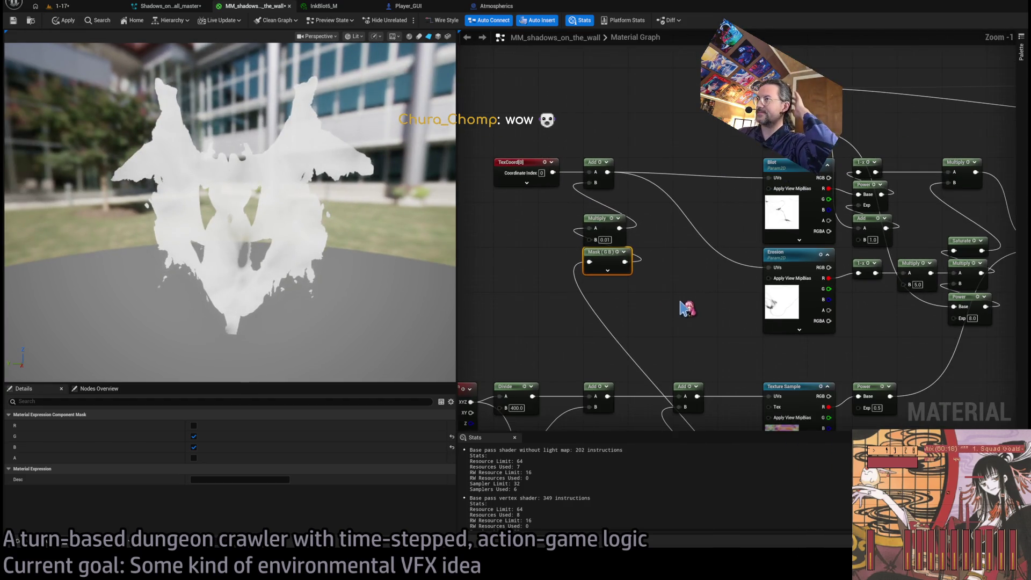
mouse_move(317, 292)
mouse_down()
mouse_move(342, 284)
mouse_move(351, 257)
mouse_move(368, 297)
mouse_up()
scroll(703, 322, up, 1)
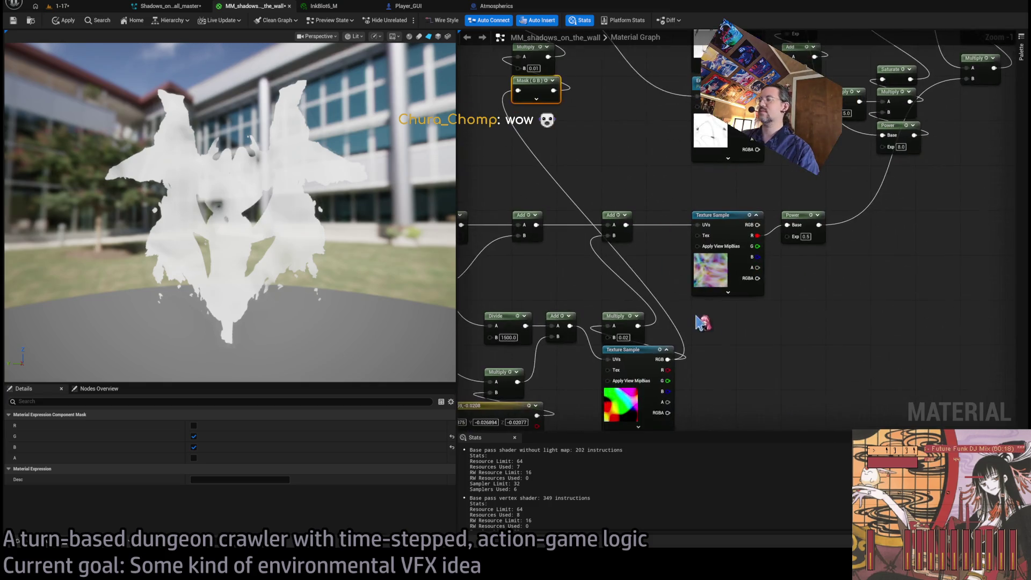
scroll(746, 299, down, 1)
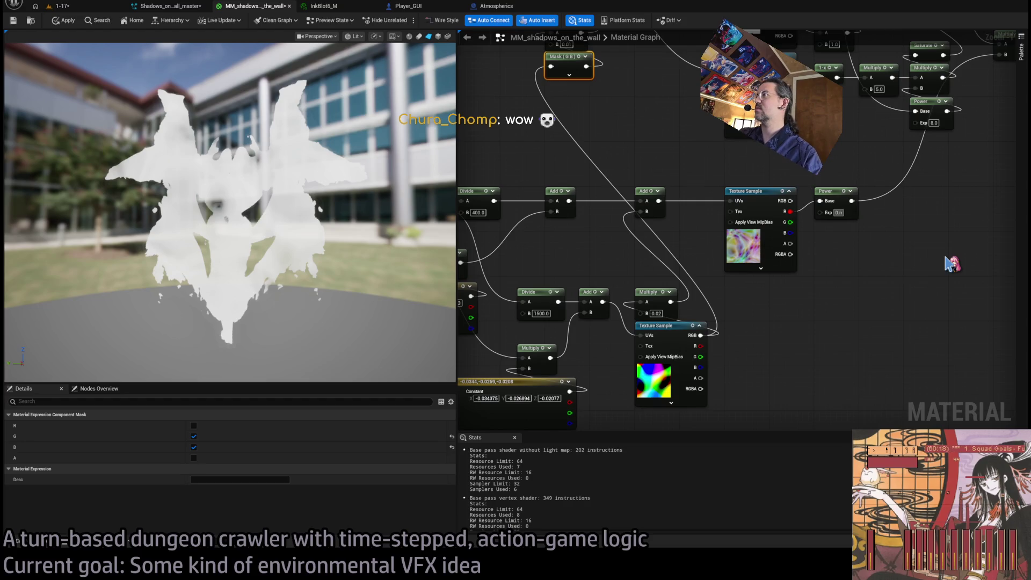
mouse_move(323, 268)
mouse_down()
mouse_move(365, 258)
mouse_move(334, 191)
mouse_up()
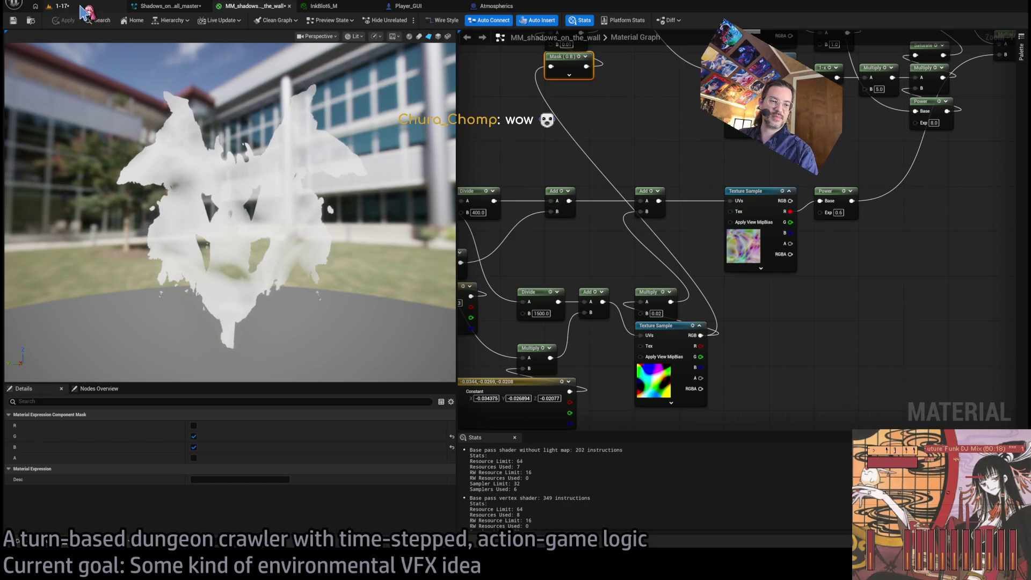
click(81, 6)
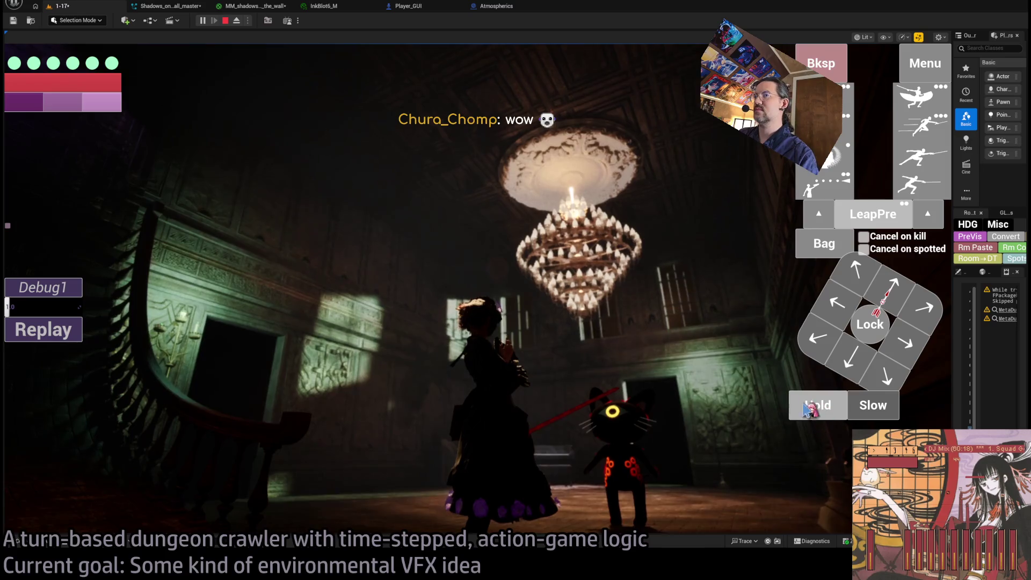
Step: Replay the turn three times in the 1-17 game viewport to check the wall effect
click(57, 329)
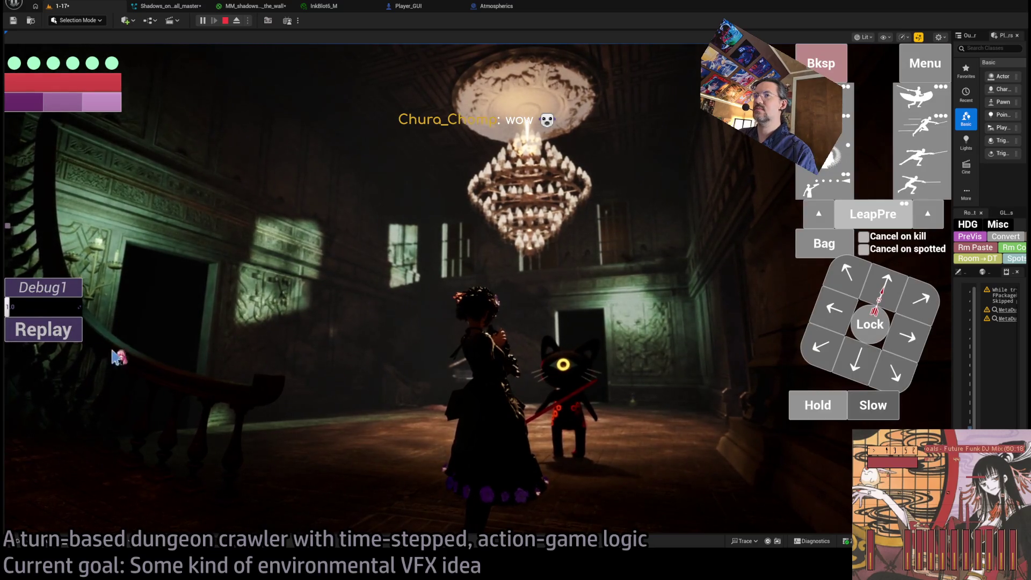
click(58, 338)
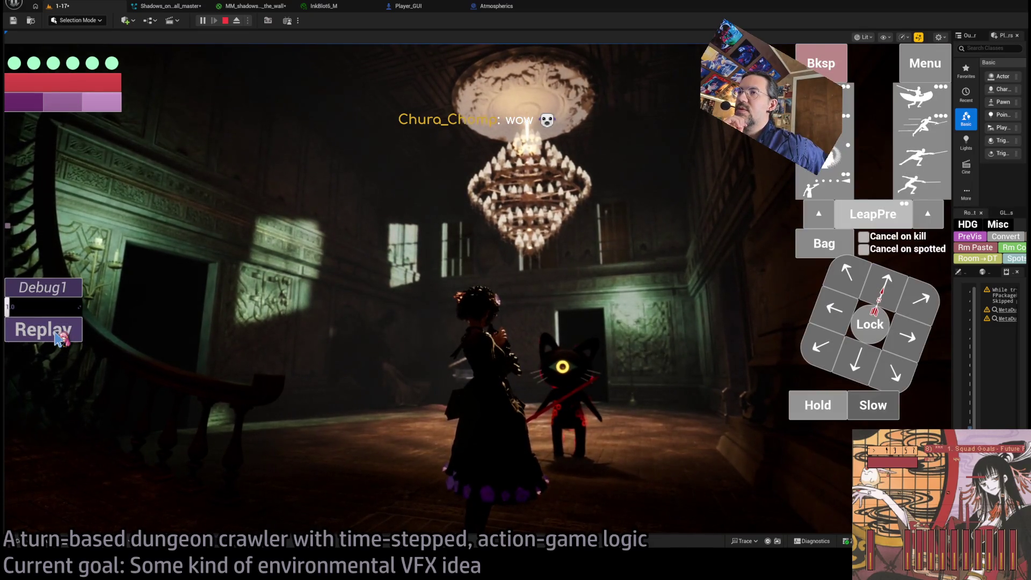
click(58, 337)
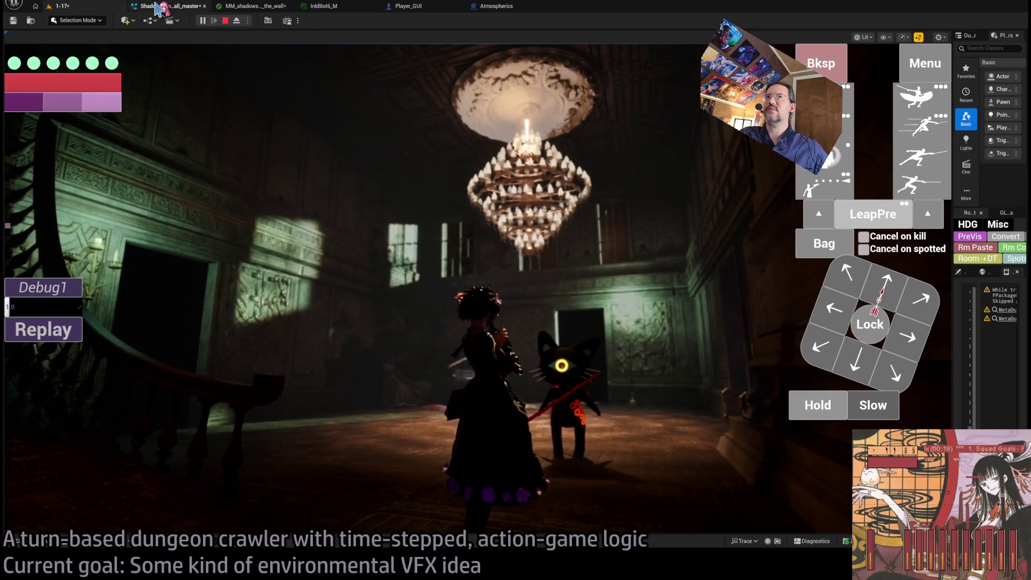
click(160, 6)
Step: Halve the first constant's X, Y and Z to (0.03125, 0.044824, 0.029671)
click(252, 6)
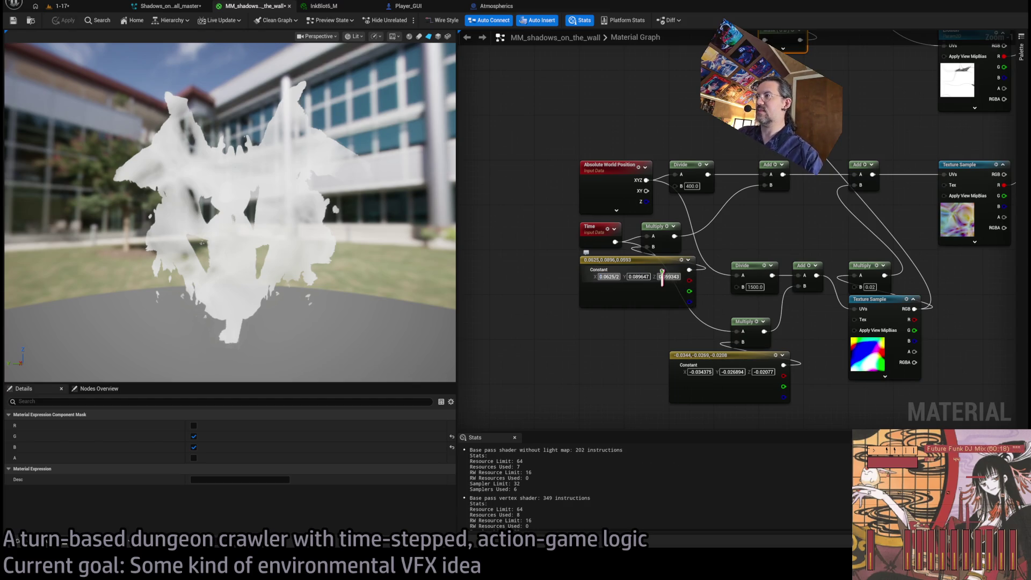
key(Tab)
key(End)
text(/2)
key(Return)
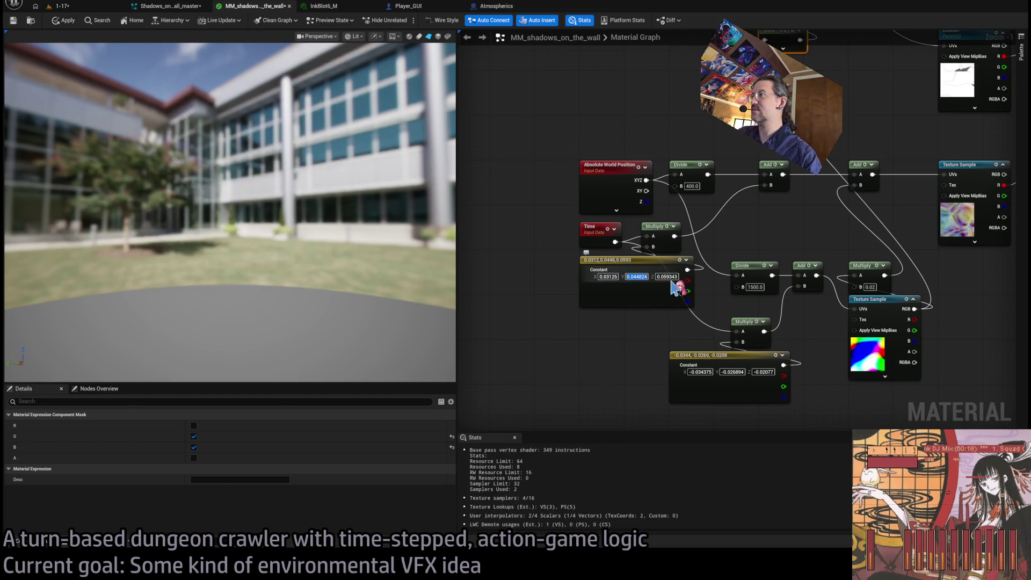
key(Tab)
key(End)
text(/2)
key(Return)
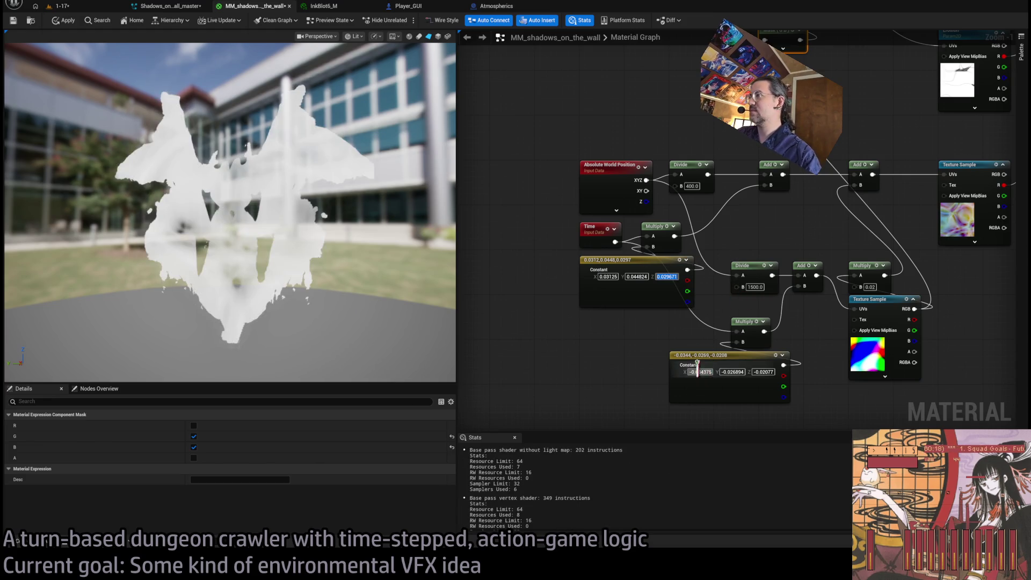
Step: Halve the second constant's X, Y and Z to (-0.017188, -0.013447, -0.010385)
click(697, 370)
key(Return)
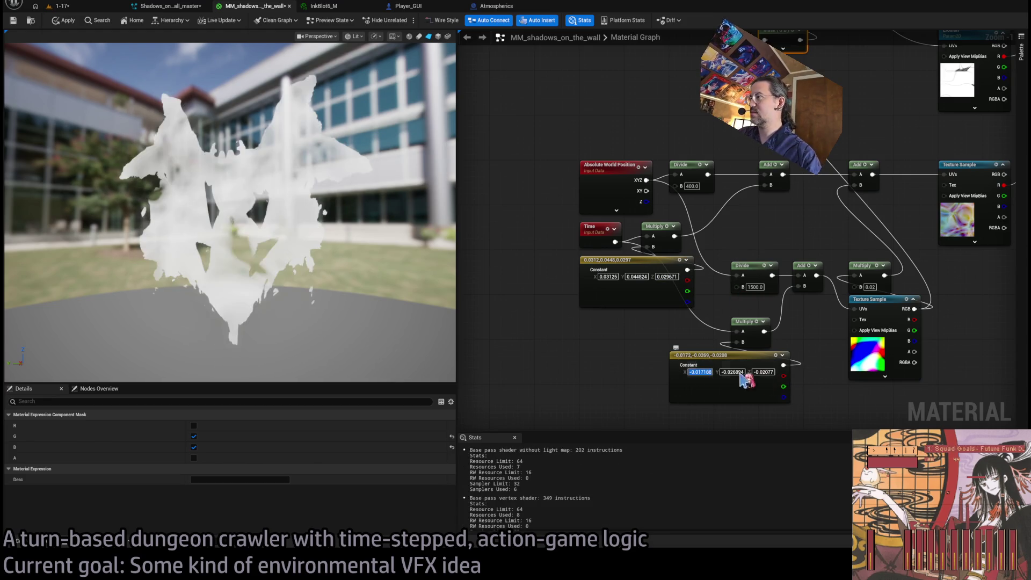
key(Tab)
key(Return)
key(Tab)
key(End)
text(/2)
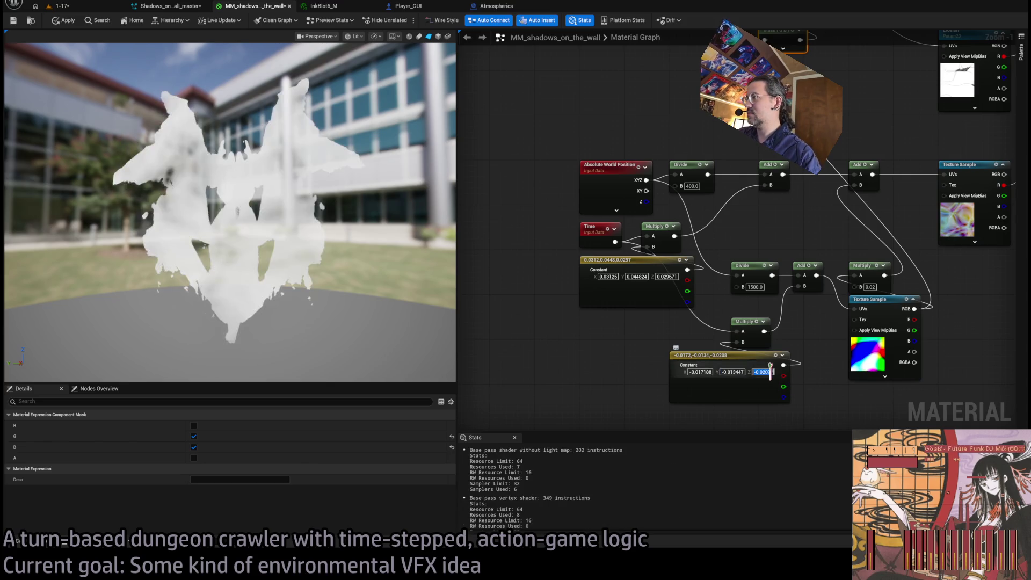
key(Return)
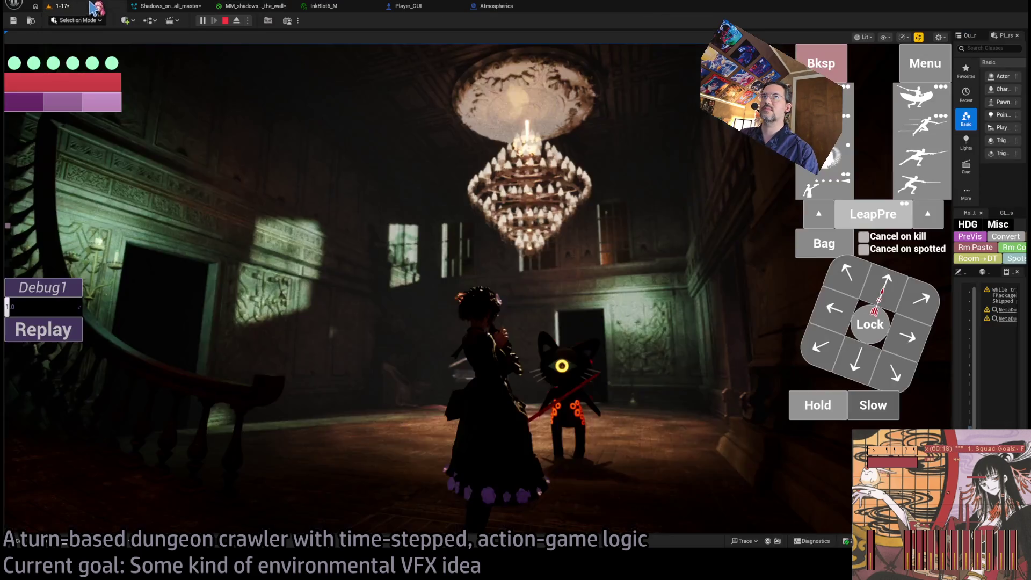
Step: Replay the turn, queue three moves, set Debug1 to 0.5 and play them out
click(59, 6)
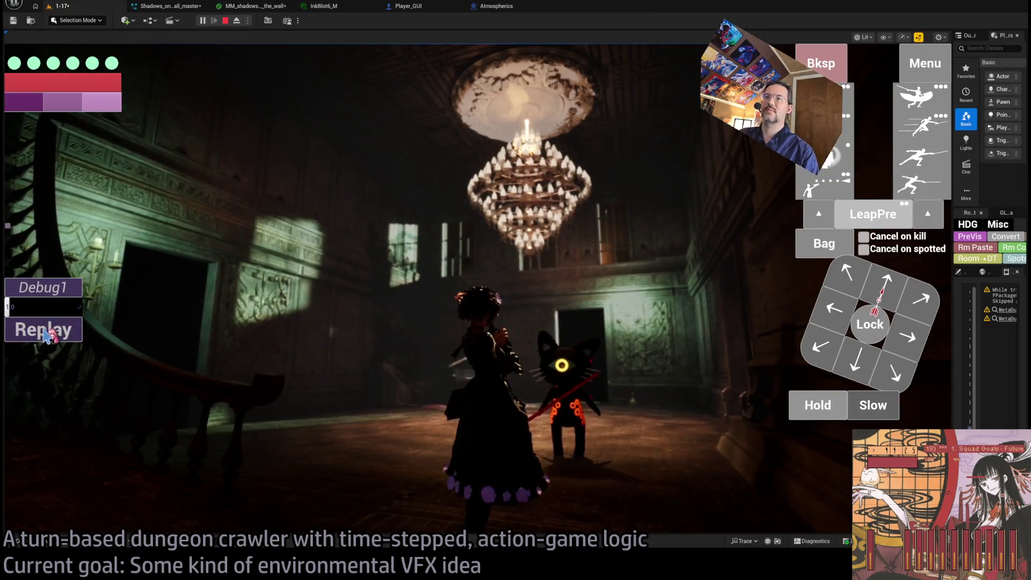
click(45, 335)
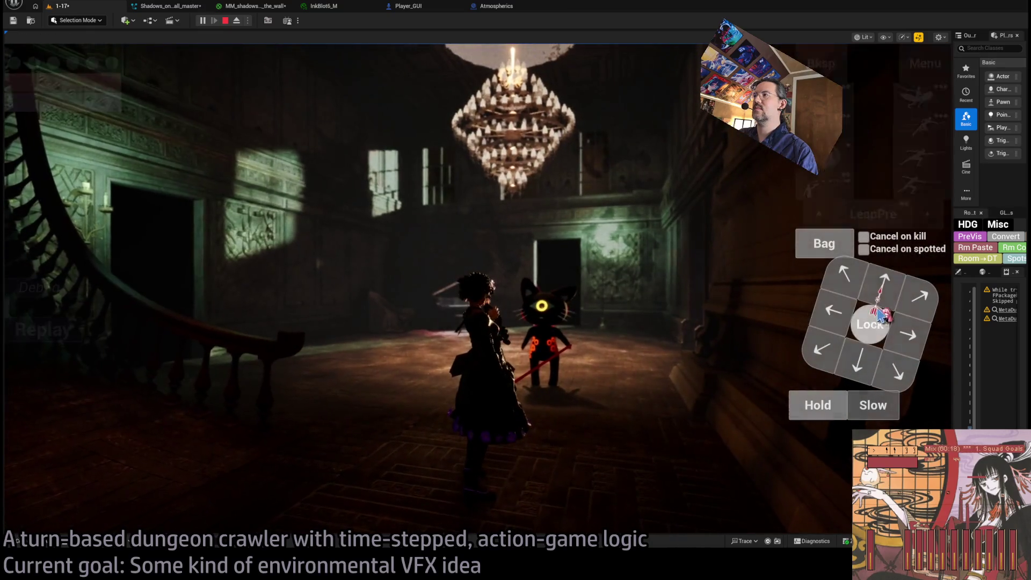
click(846, 275)
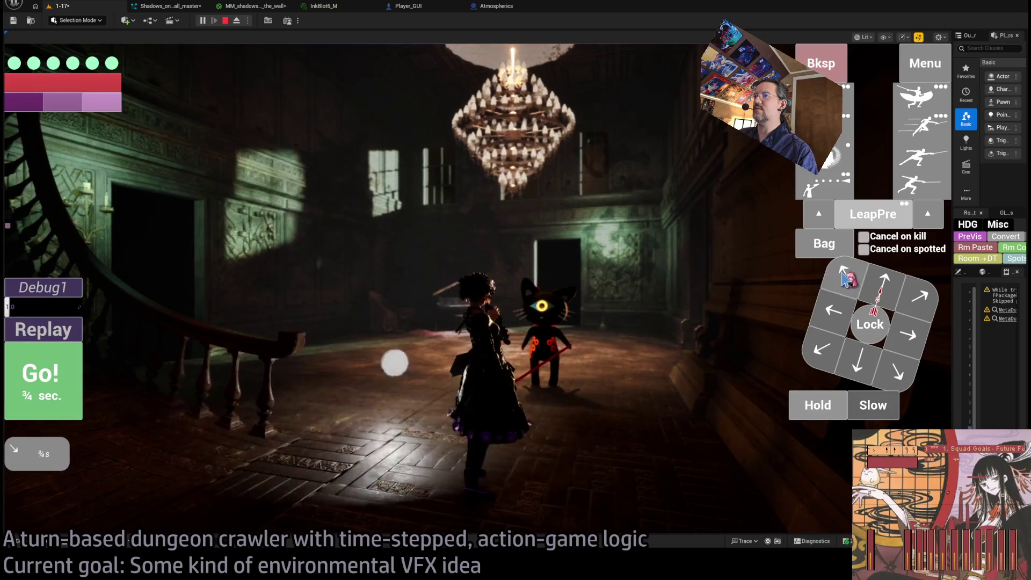
click(877, 288)
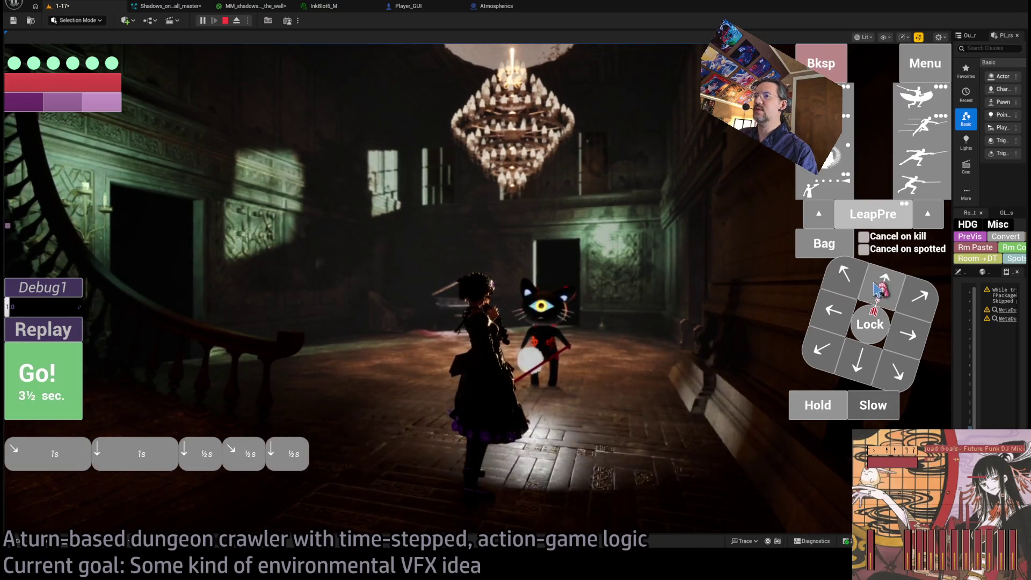
click(877, 287)
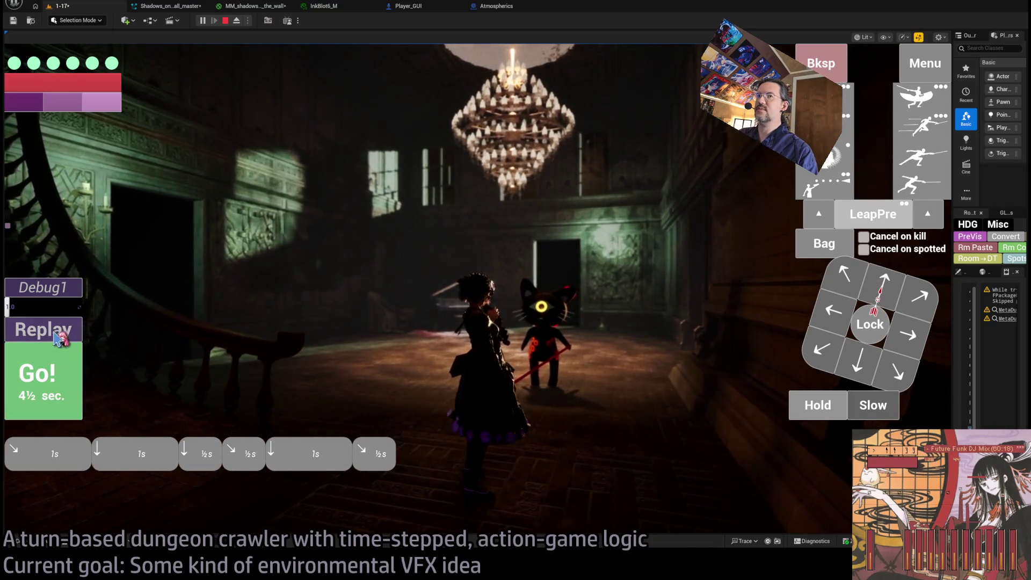
click(80, 329)
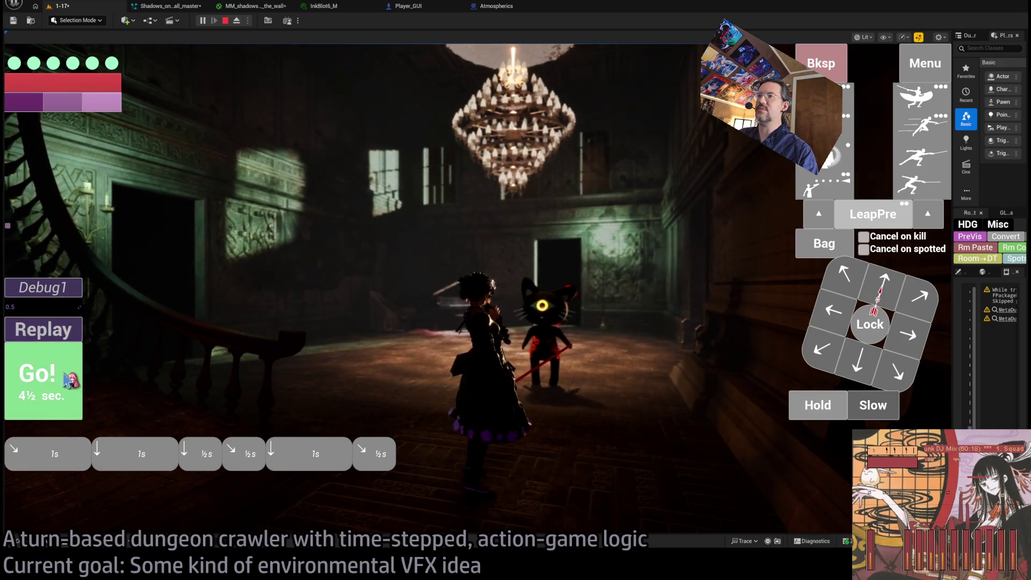
click(67, 380)
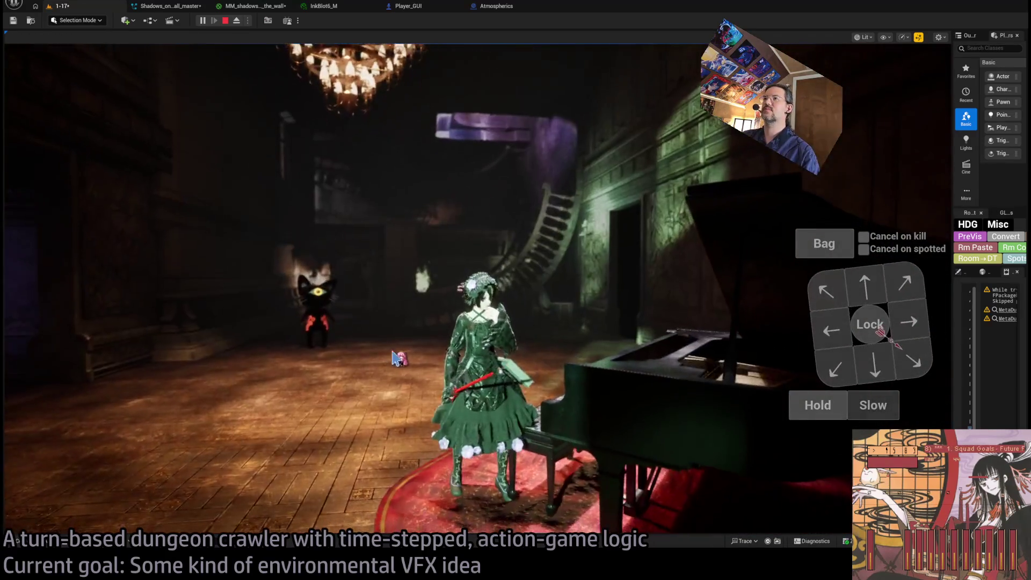
click(817, 405)
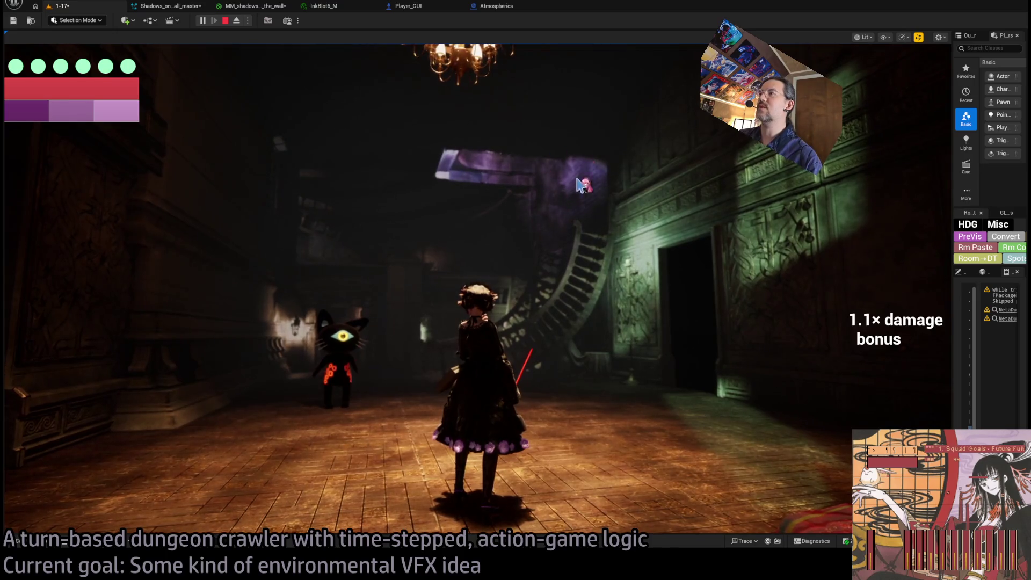
Step: Play a held turn, fire a projectile at the wall, step forward, then stop playing
click(817, 407)
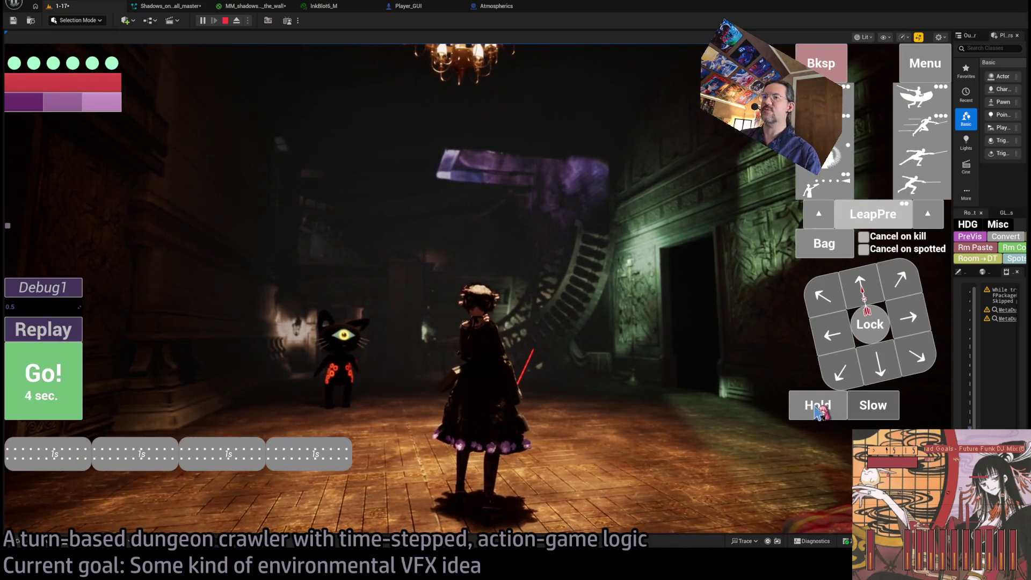
click(816, 408)
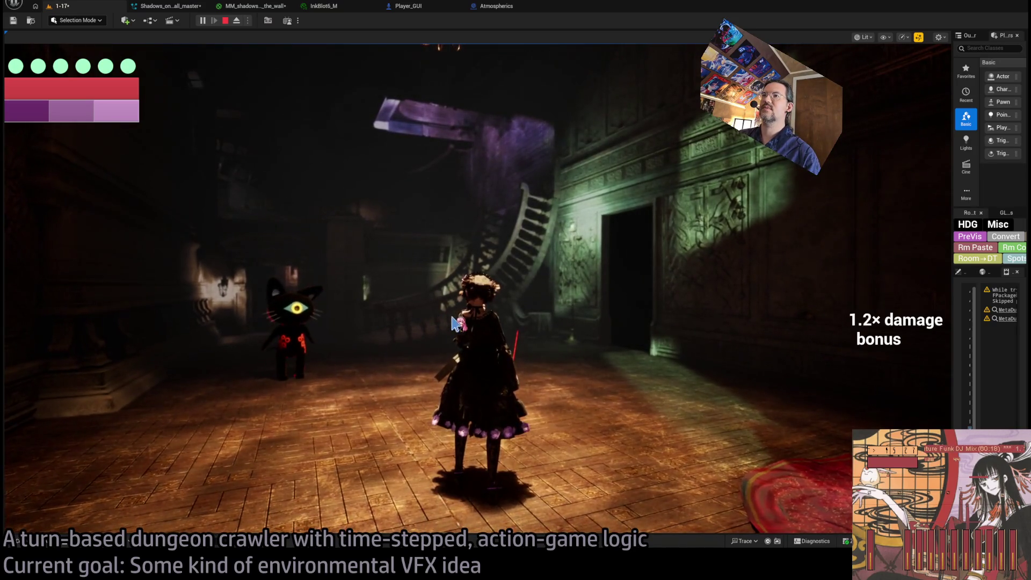
mouse_move(107, 308)
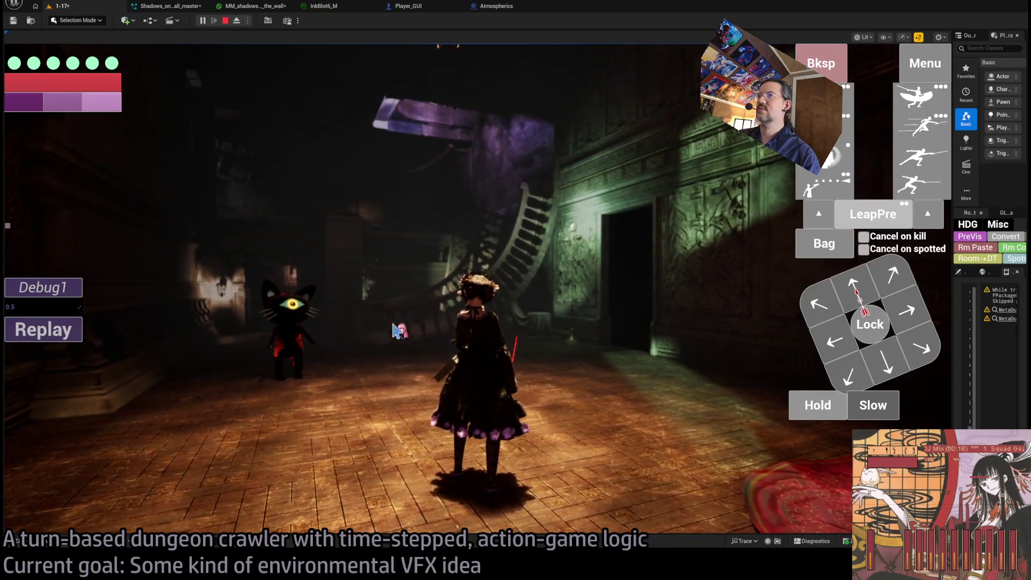
click(873, 213)
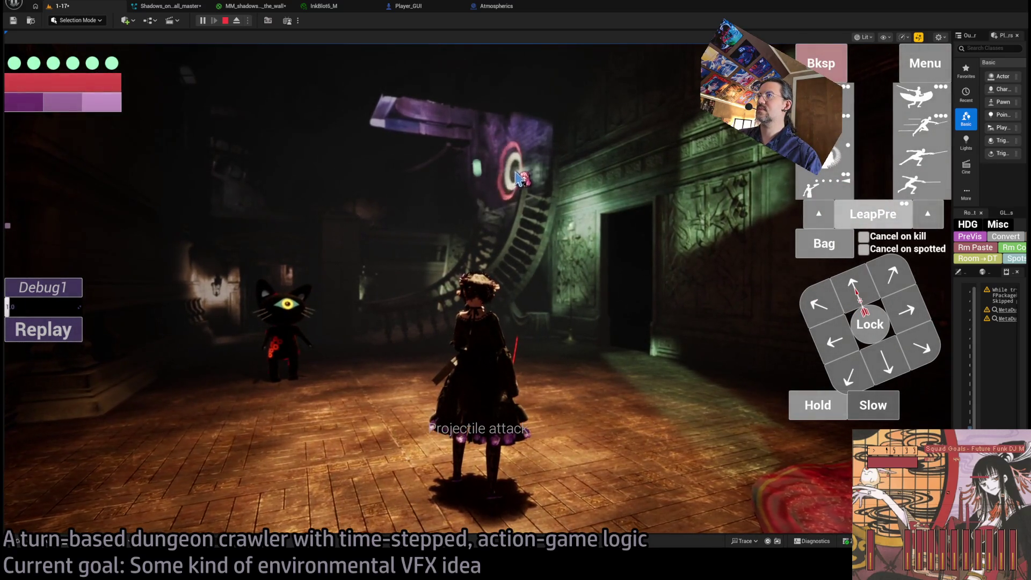
click(518, 178)
click(67, 376)
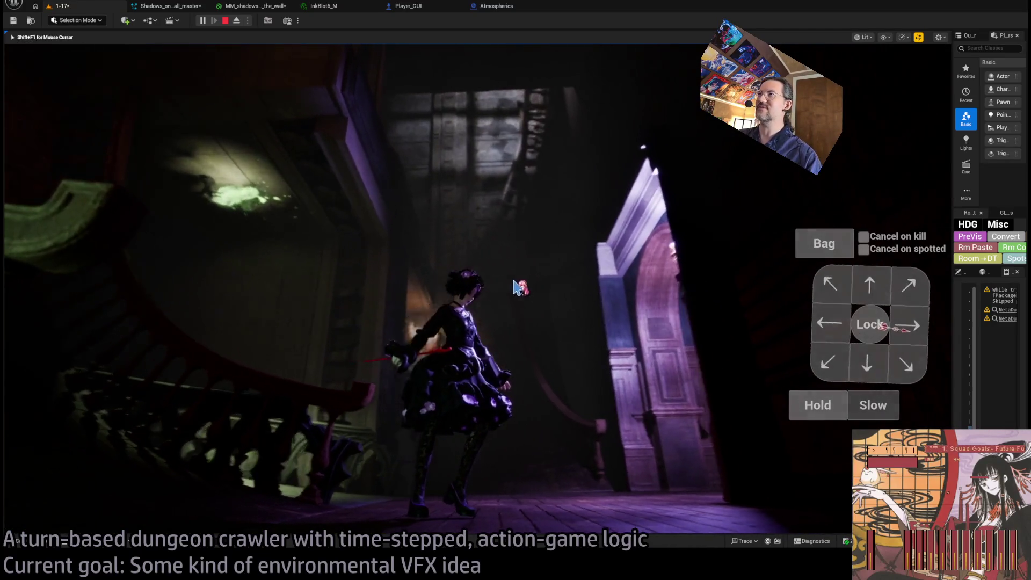
click(868, 290)
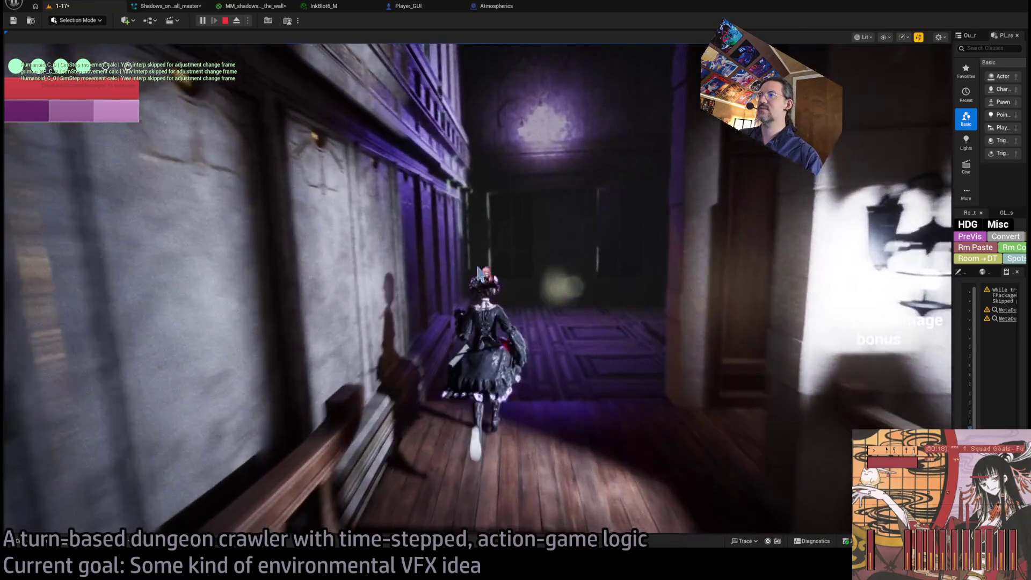
key(Escape)
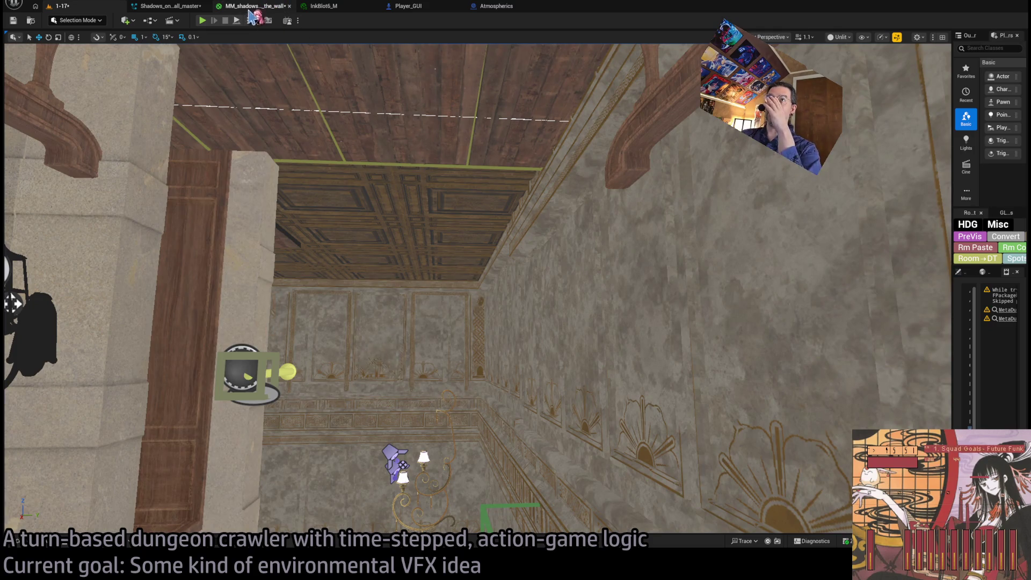
Step: Change the Player_GUI distance compare value from 1000 to 700 and save the blueprint
click(253, 7)
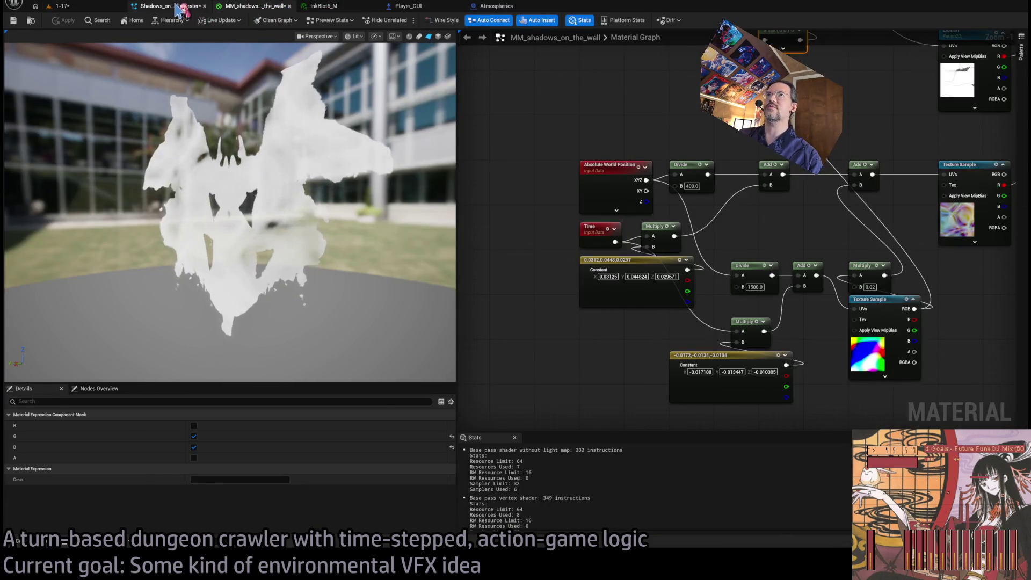
click(179, 7)
click(323, 6)
click(409, 6)
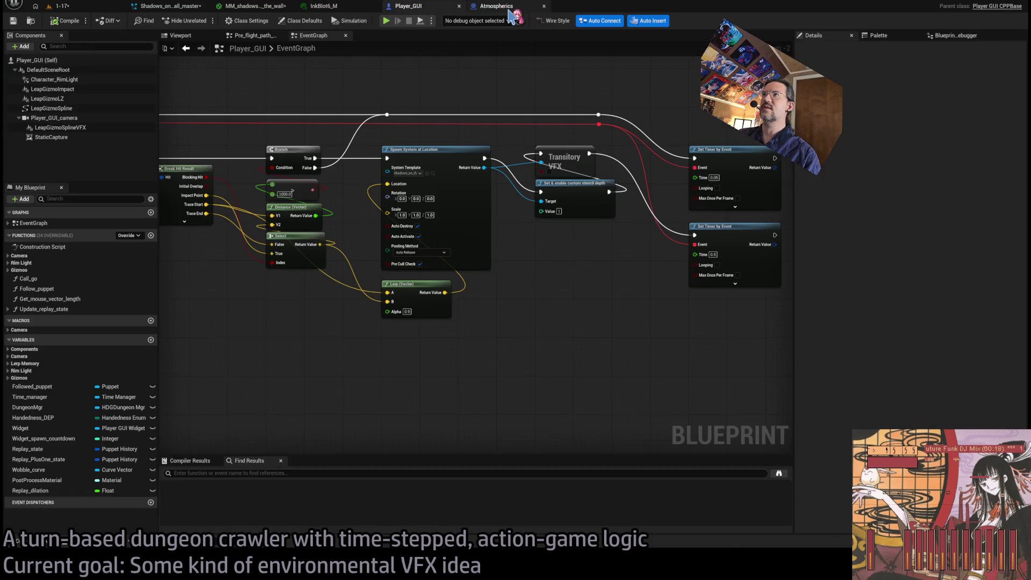
scroll(472, 246, down, 3)
scroll(534, 285, up, 4)
drag(534, 285, 377, 270)
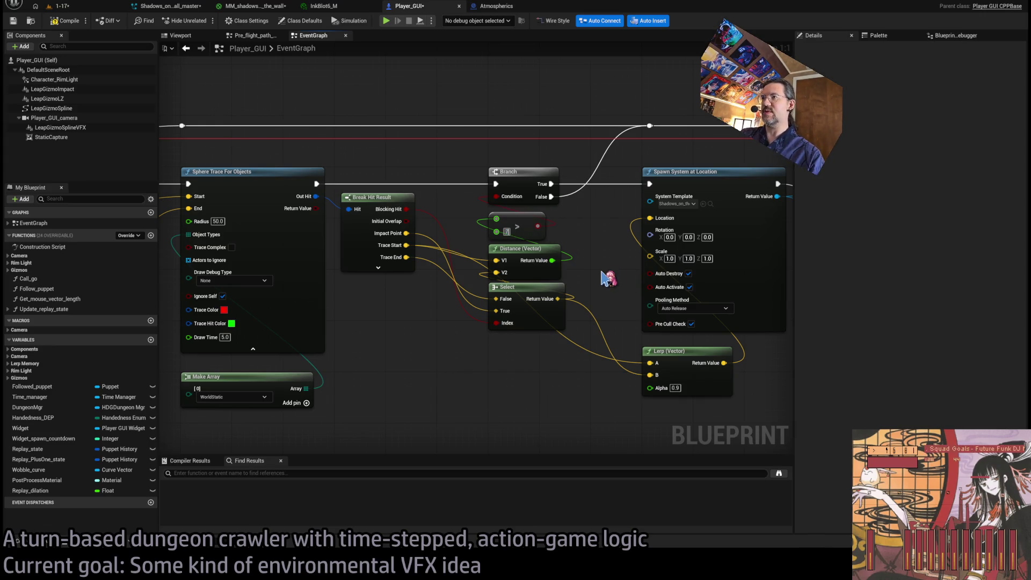
text(700)
key(ctrl+s)
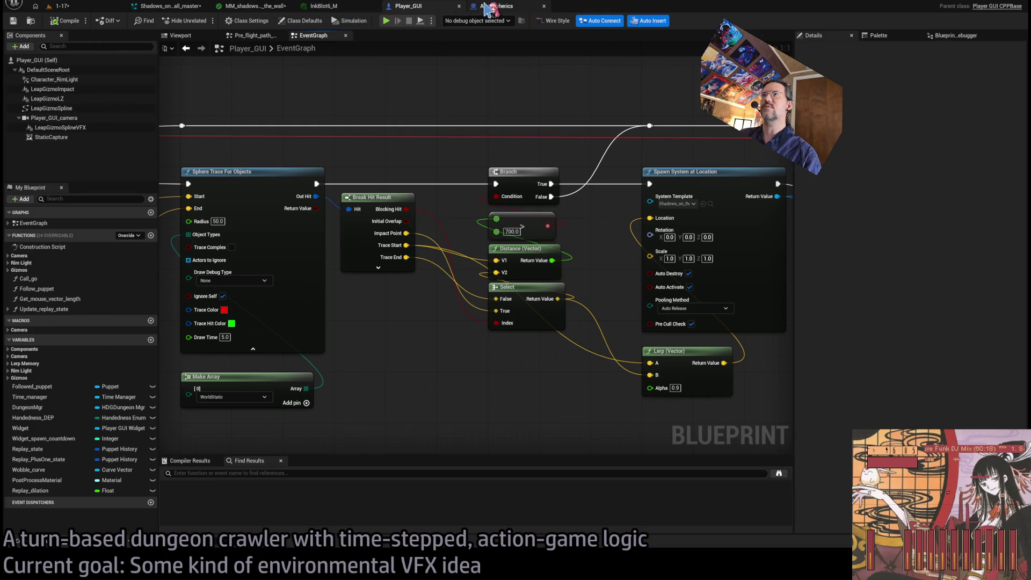
click(258, 7)
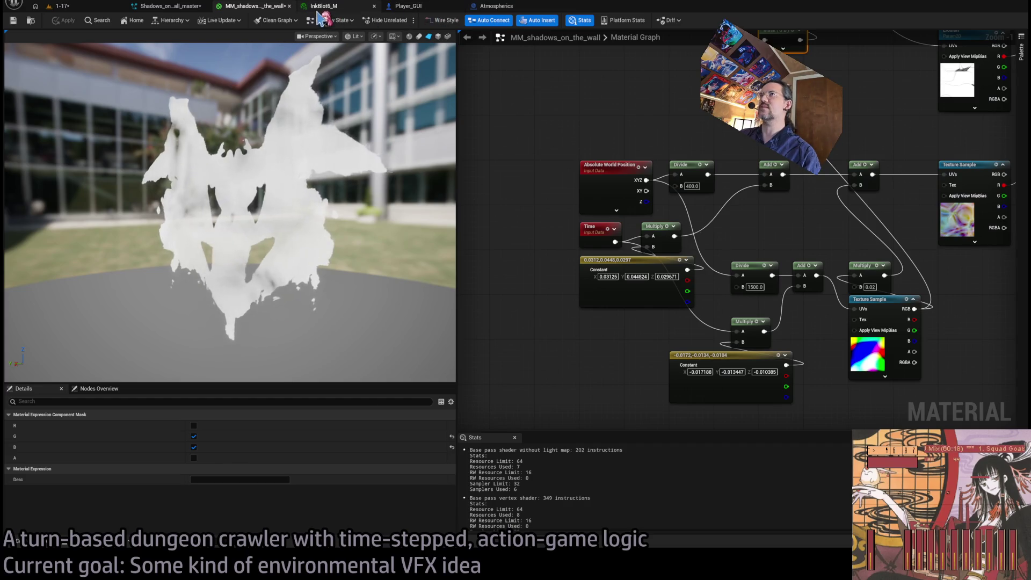
click(324, 6)
Step: Lower the InkBlotSelector Nscript Force Bubble value from 750 to 650, then open InkBlot6_M
click(186, 6)
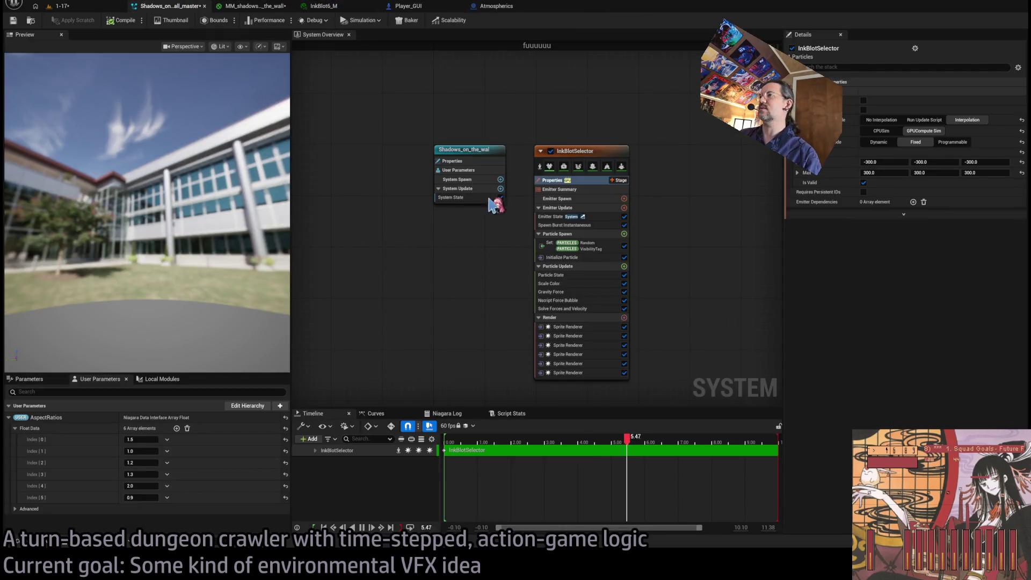
click(569, 300)
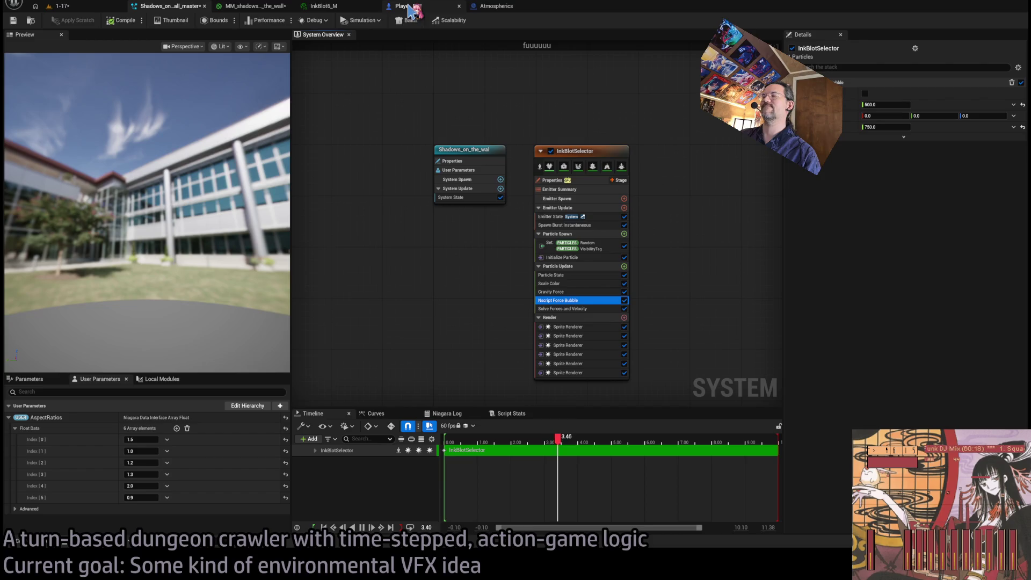
click(886, 127)
text(650)
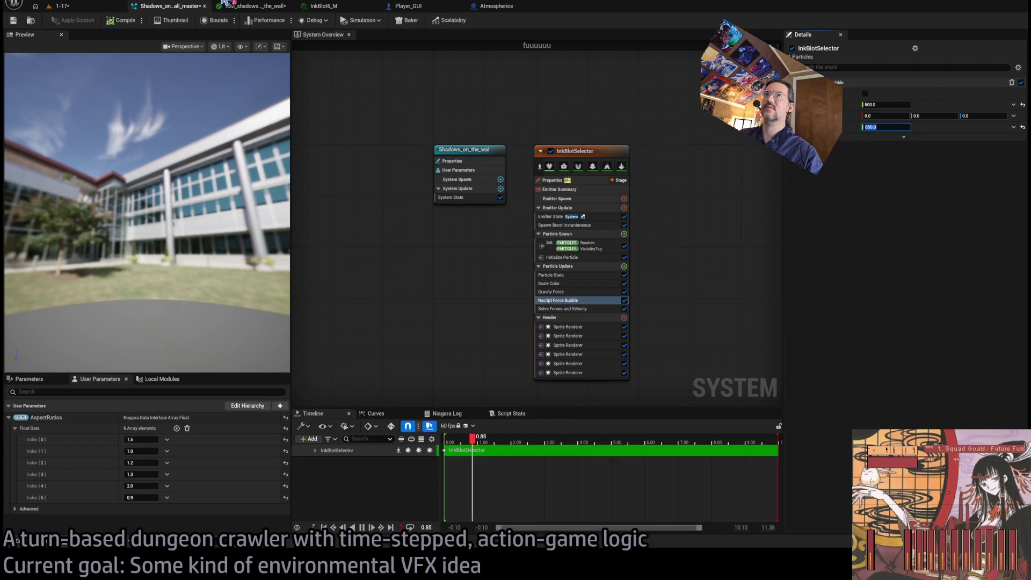
key(Return)
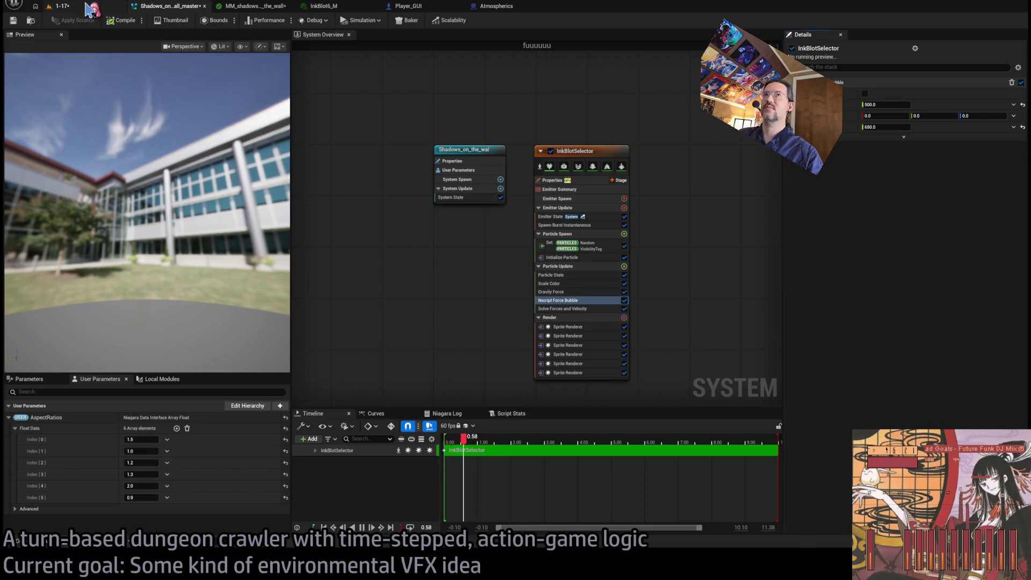
click(244, 6)
click(333, 6)
click(171, 6)
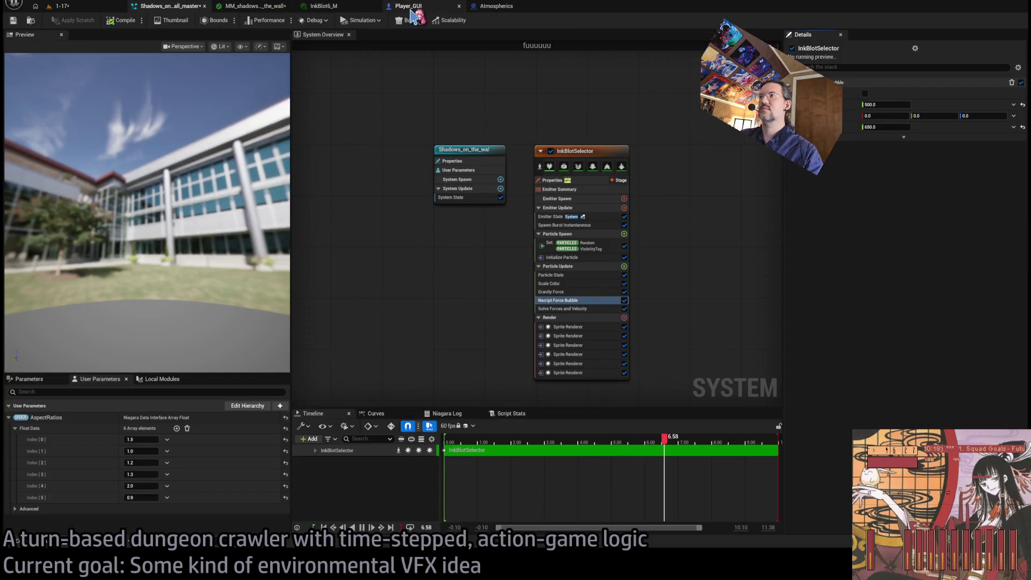
click(346, 10)
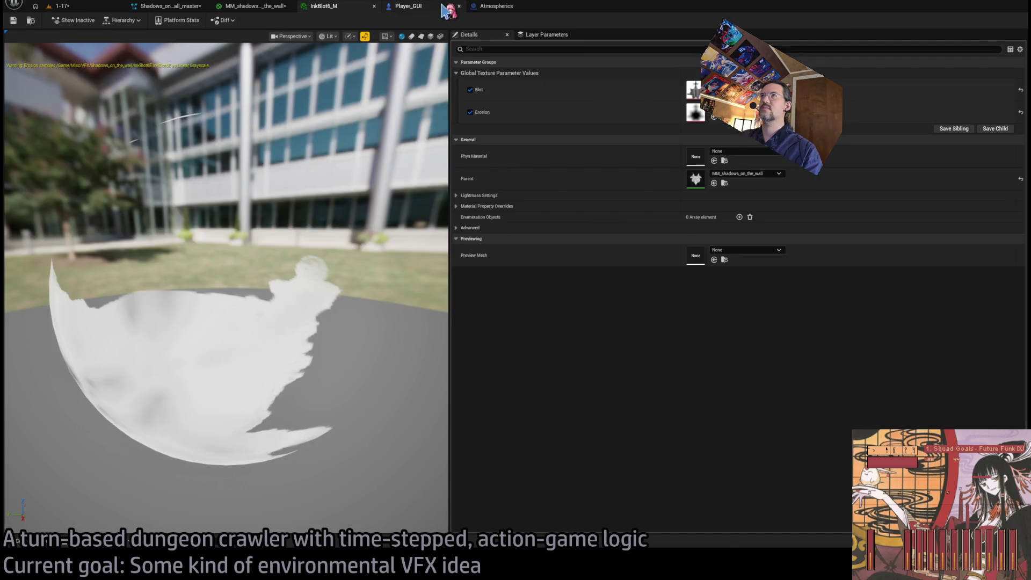
Step: Start Play-In-Editor on the 1-17 level with Alt+P and play a held turn
click(443, 10)
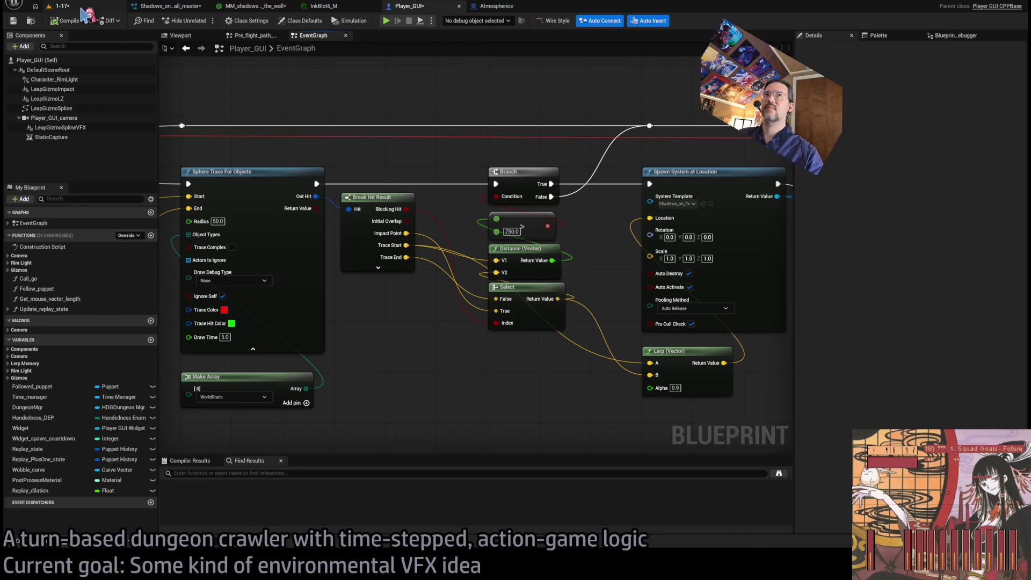
click(60, 6)
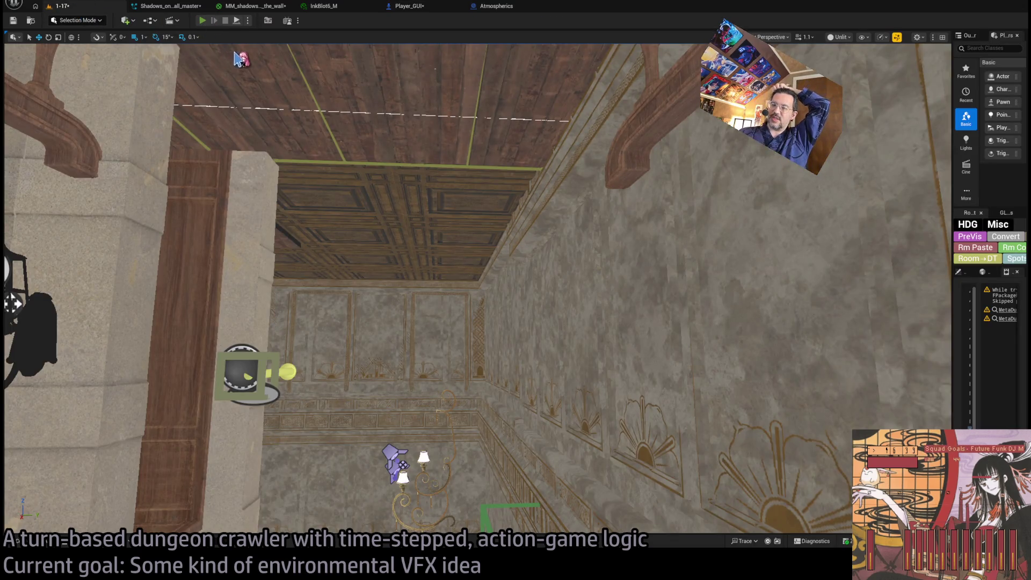
key(alt+p)
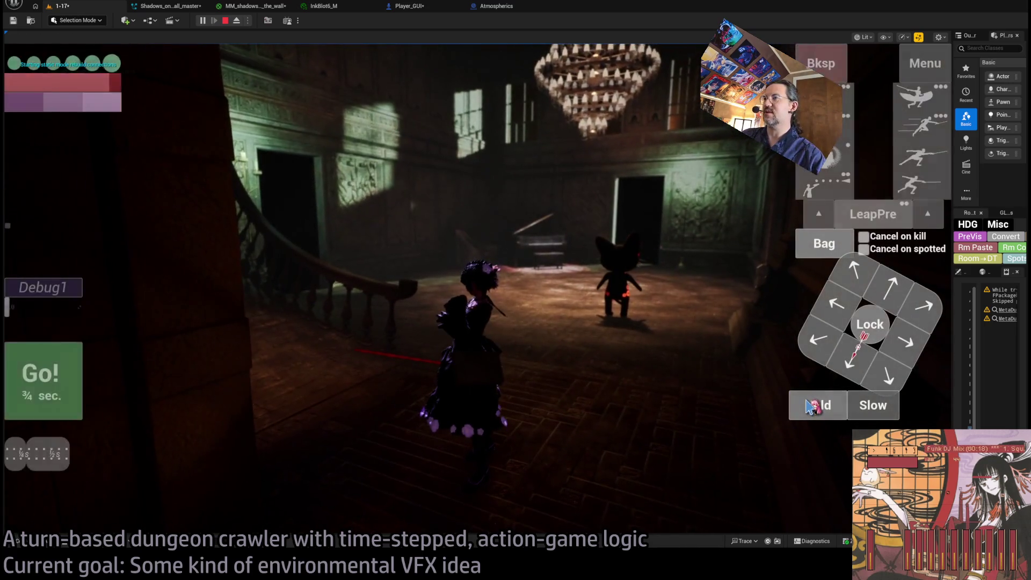
click(810, 407)
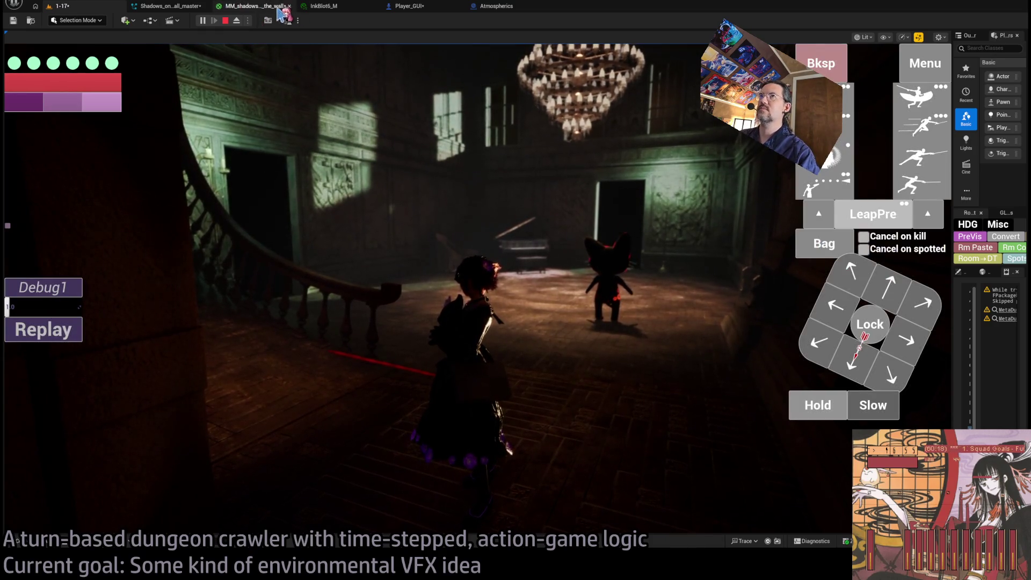
Step: Stop the 1-17 play session and pan to the top of the Player_GUI event graph
click(179, 6)
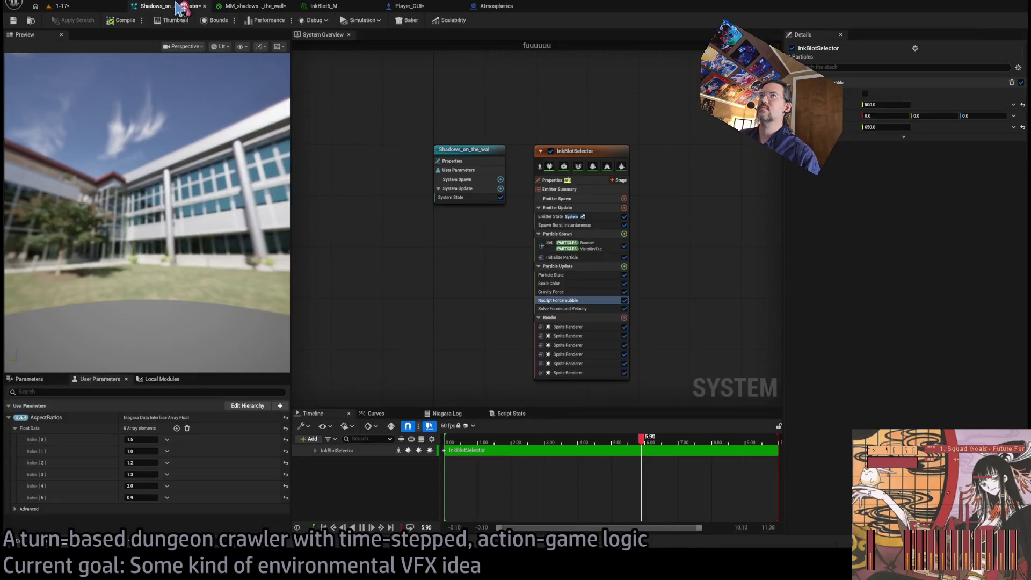
click(253, 5)
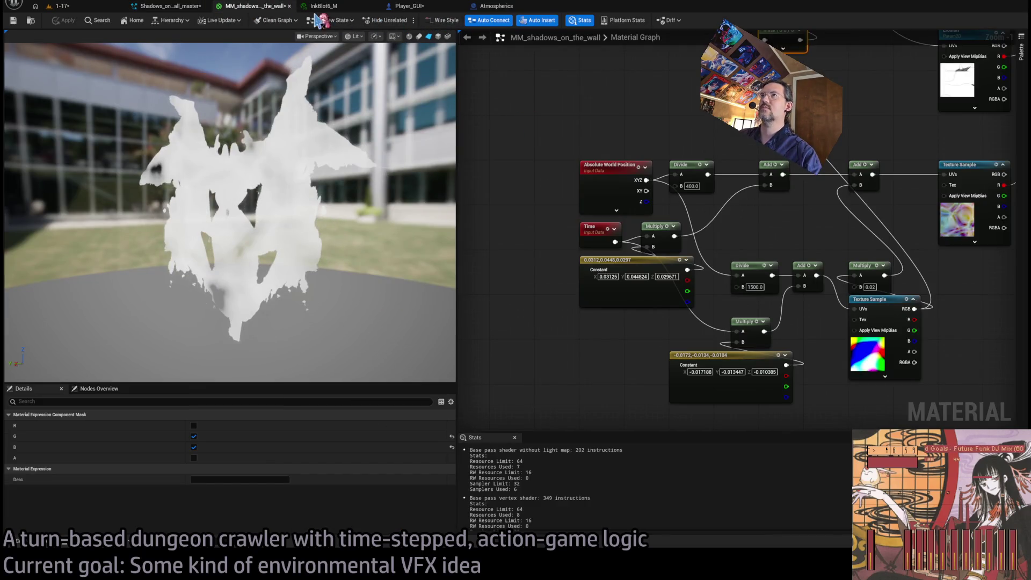
key(ctrl+Tab)
click(225, 20)
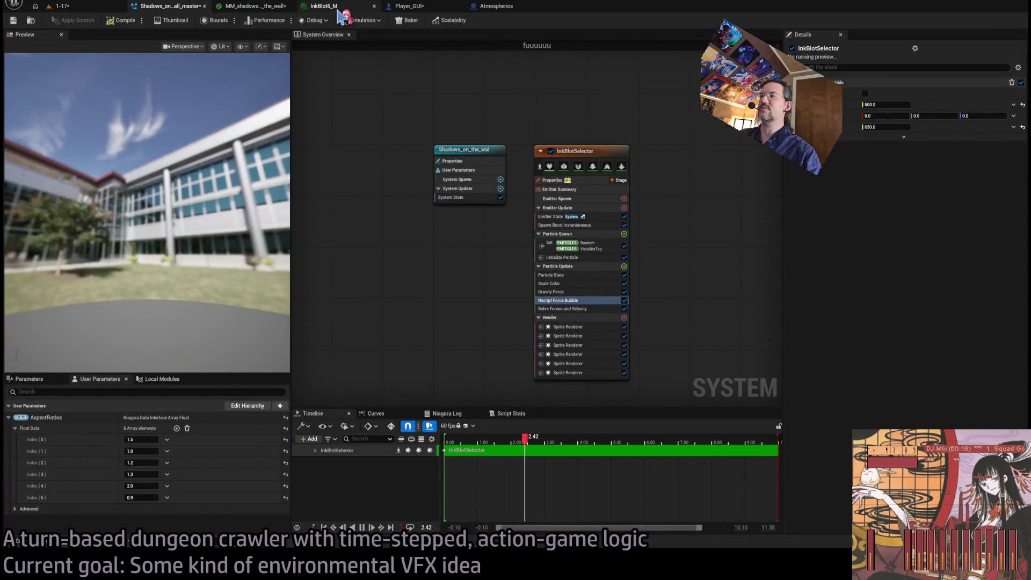
key(ctrl+Tab)
key(ctrl+Tab)
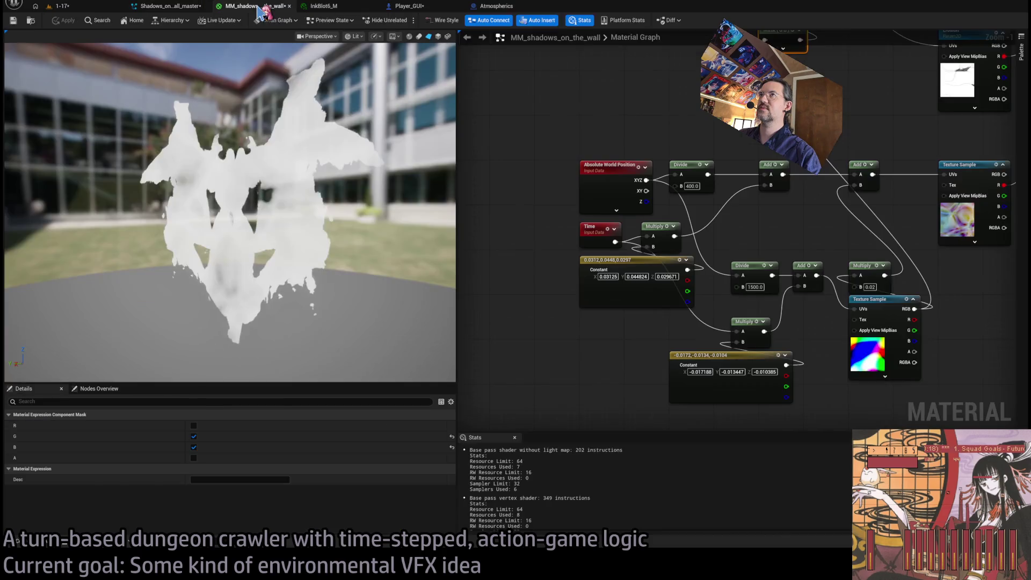
drag(454, 236, 542, 269)
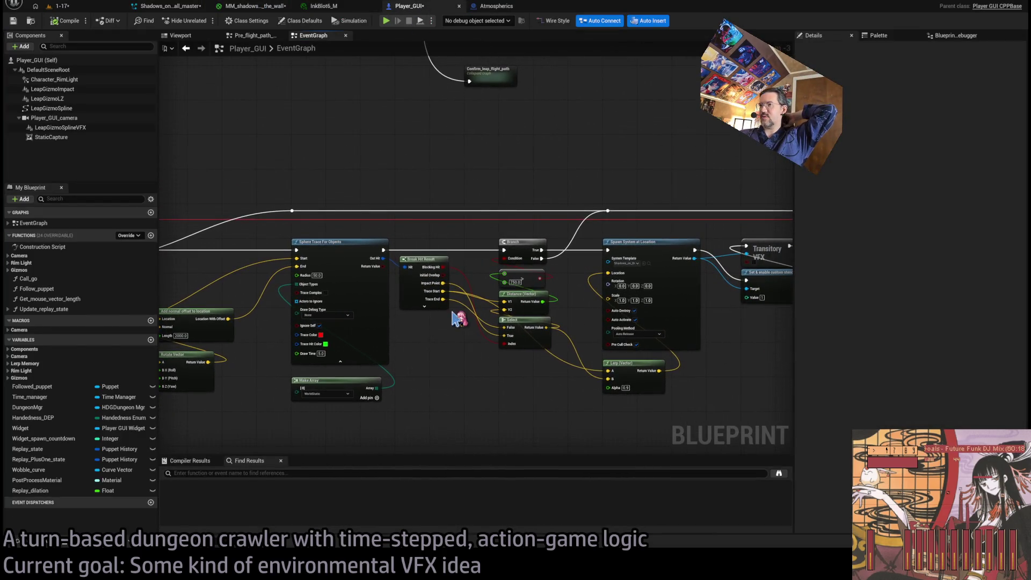
Step: Drop a Followed Puppet getter beside the Spawn_InkBlots event and its sphere trace nodes
drag(460, 316, 616, 307)
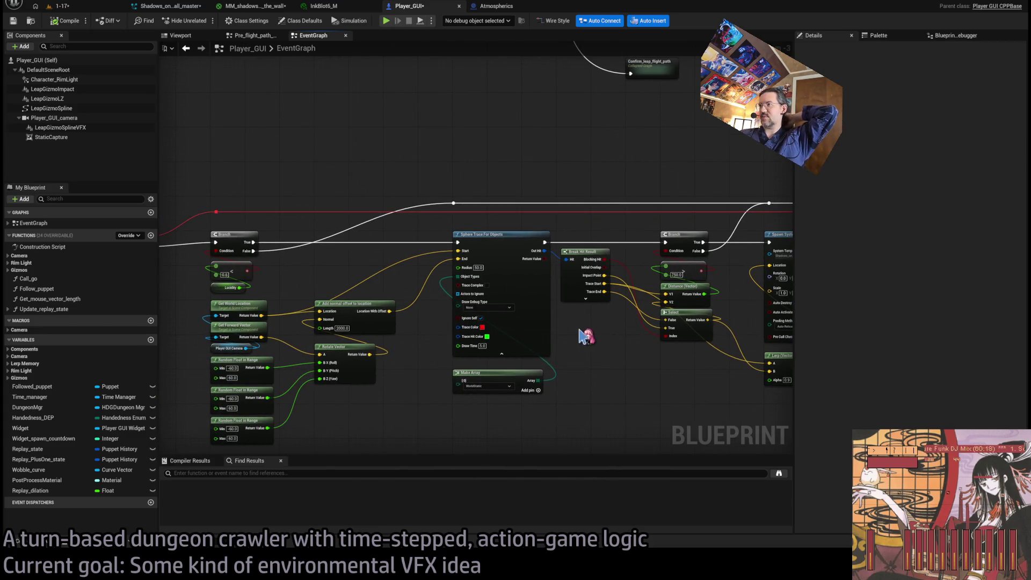
scroll(386, 258, up, 3)
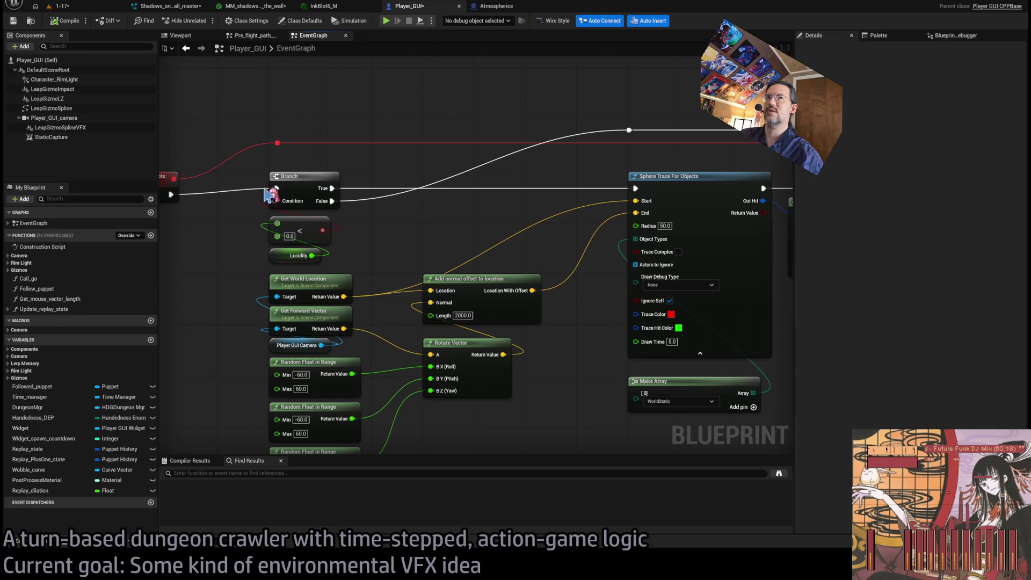
scroll(410, 242, down, 1)
drag(412, 240, 417, 219)
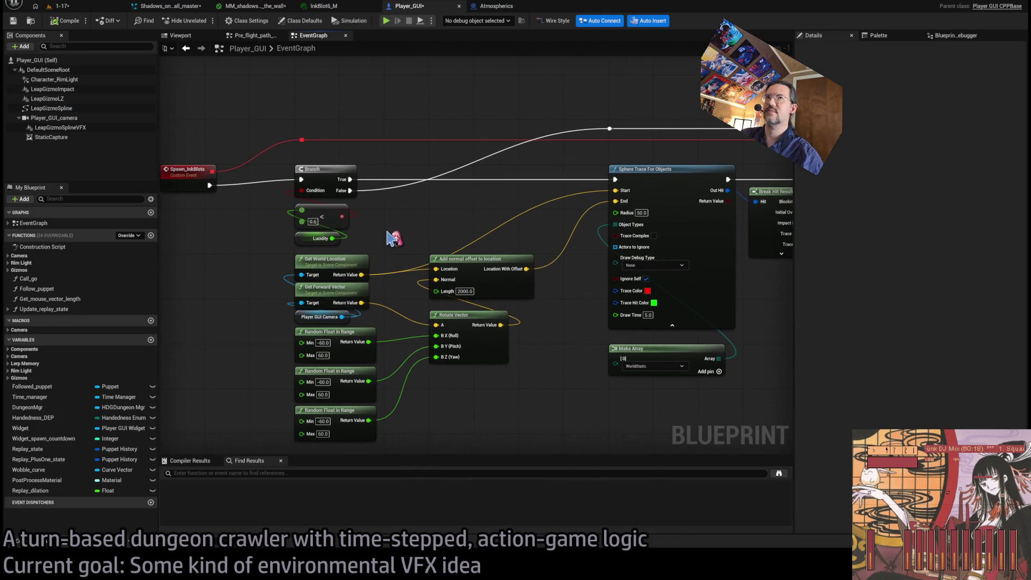
drag(235, 317, 371, 286)
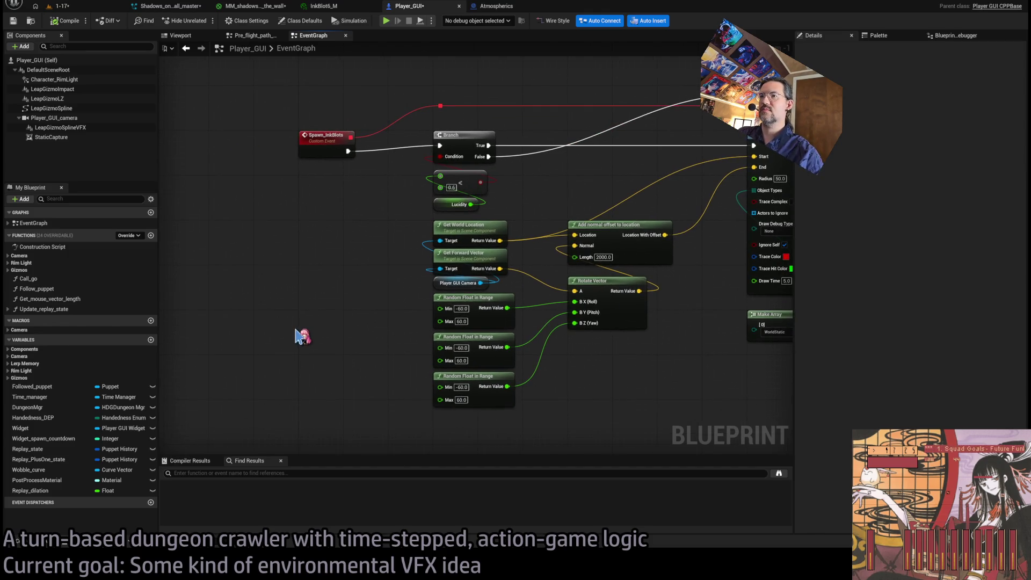
mouse_move(303, 336)
mouse_down()
mouse_move(295, 328)
mouse_move(382, 267)
mouse_move(382, 318)
mouse_move(337, 333)
mouse_move(325, 316)
mouse_up()
scroll(382, 266, up, 1)
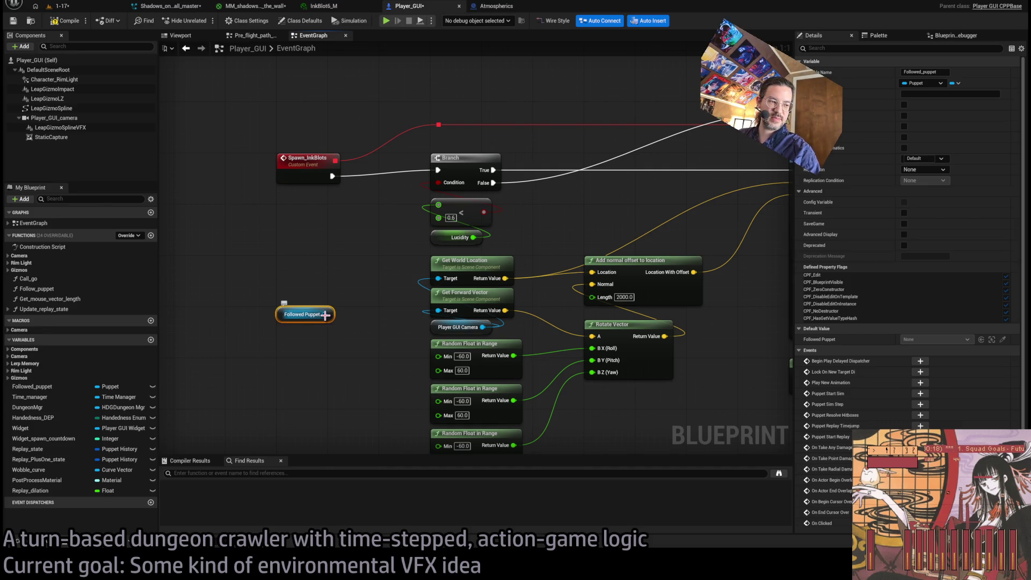
mouse_move(325, 315)
mouse_down()
mouse_move(287, 286)
mouse_move(254, 299)
mouse_up()
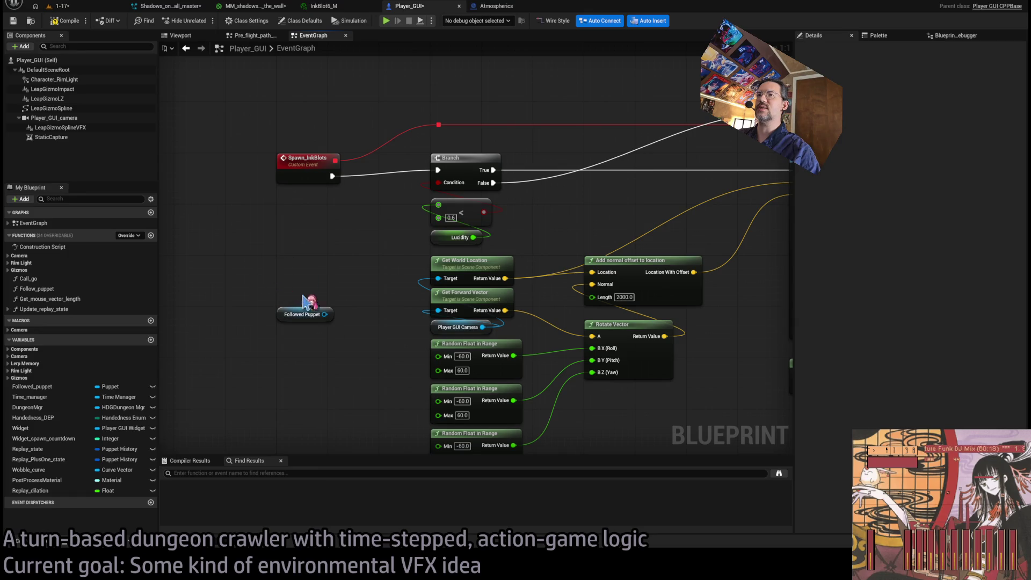
scroll(306, 304, down, 3)
scroll(308, 246, down, 1)
scroll(368, 428, up, 3)
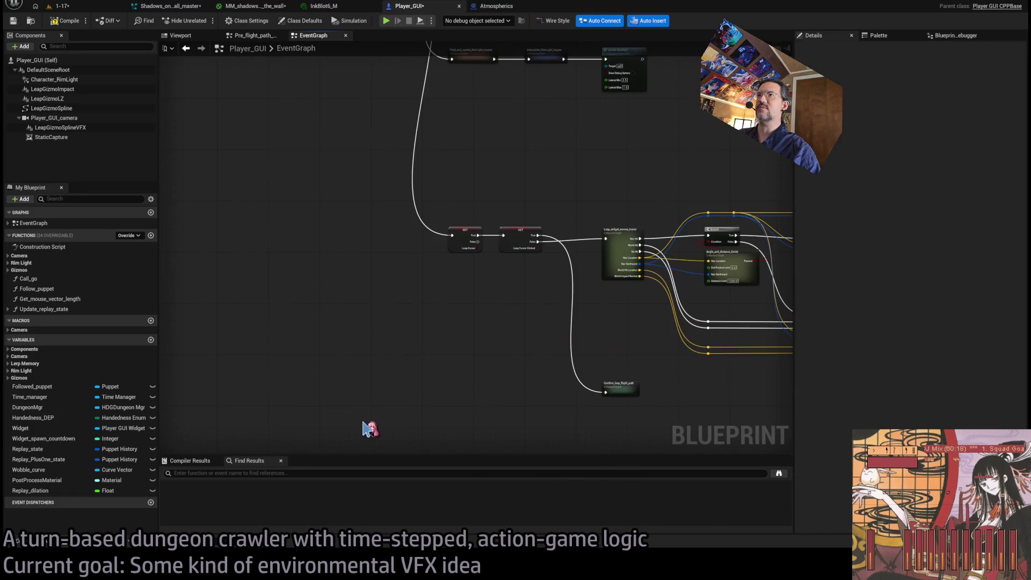
Step: Add a Camera_orbit_center getter from the Camera variables to the Player_GUI graph
scroll(521, 265, down, 3)
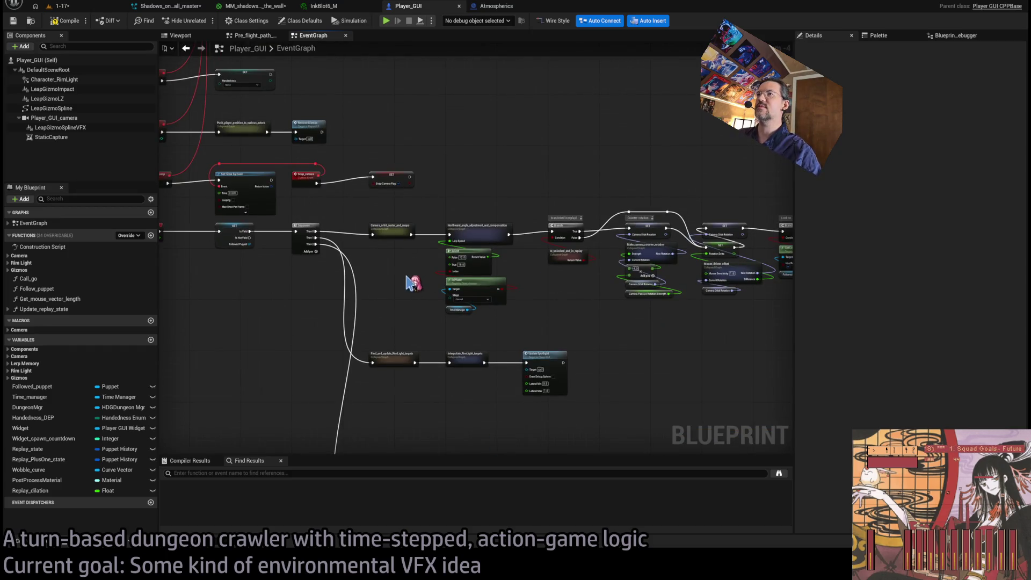
scroll(409, 281, up, 5)
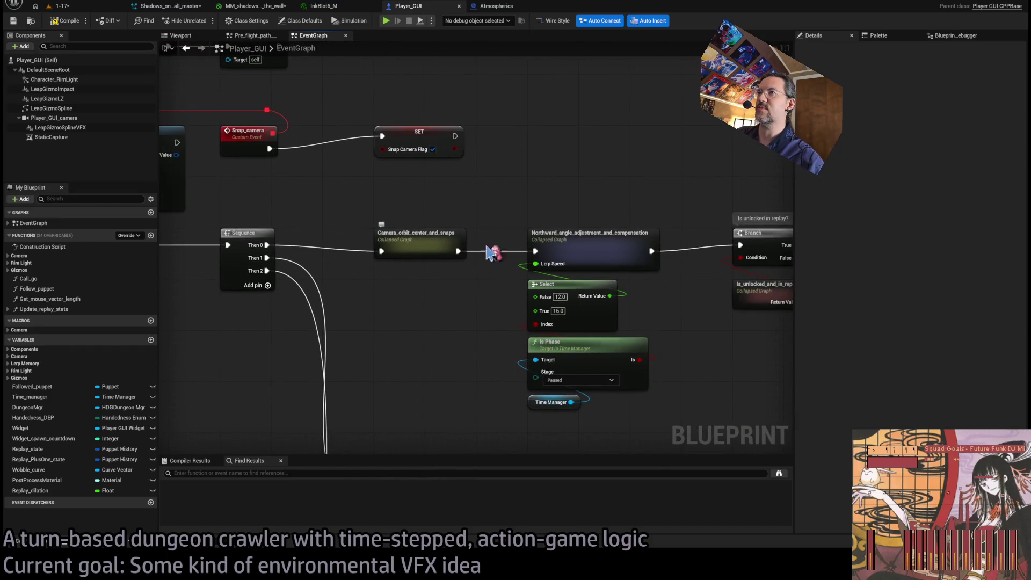
scroll(483, 277, up, 2)
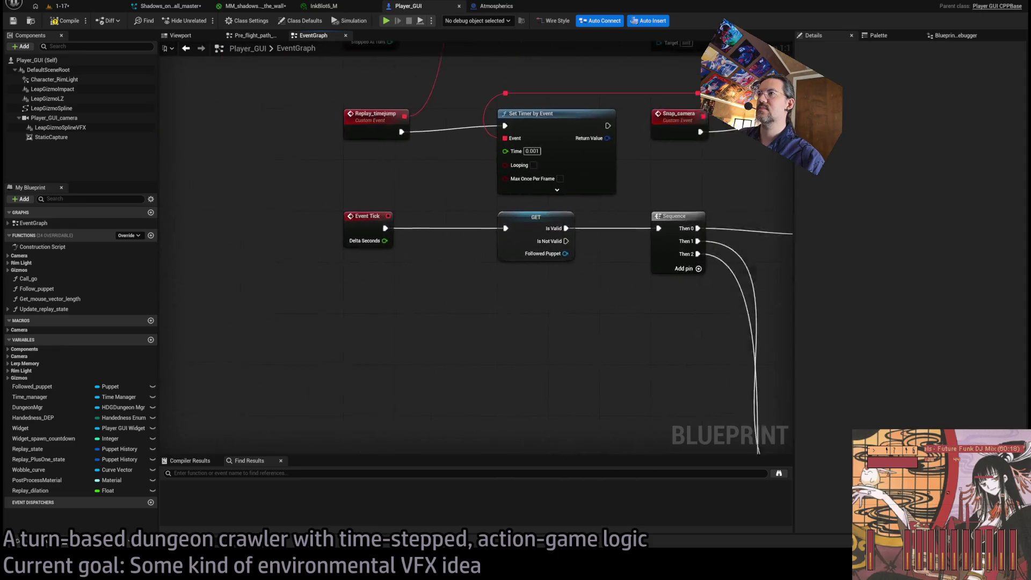
scroll(479, 240, down, 2)
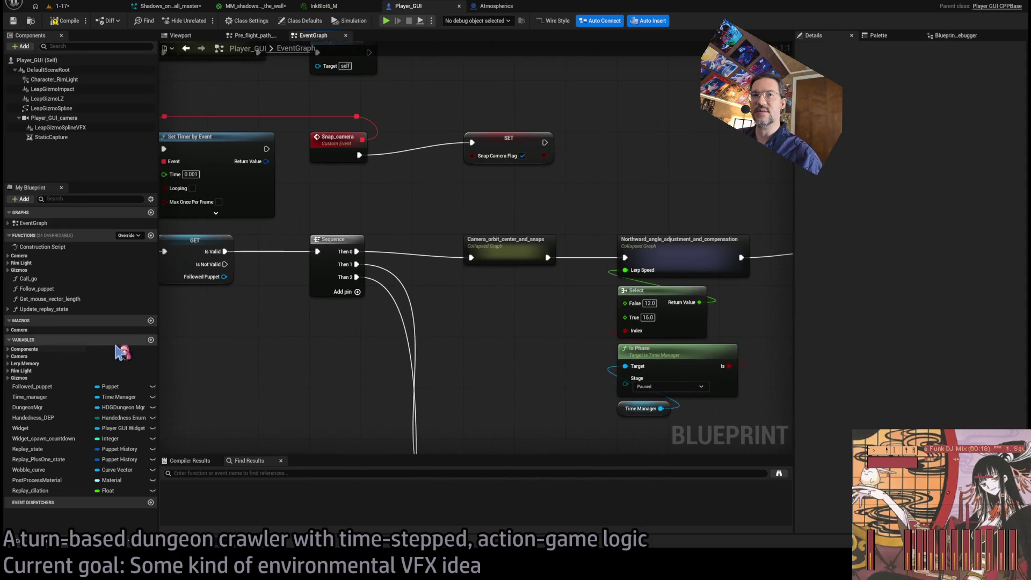
click(19, 356)
scroll(99, 371, down, 2)
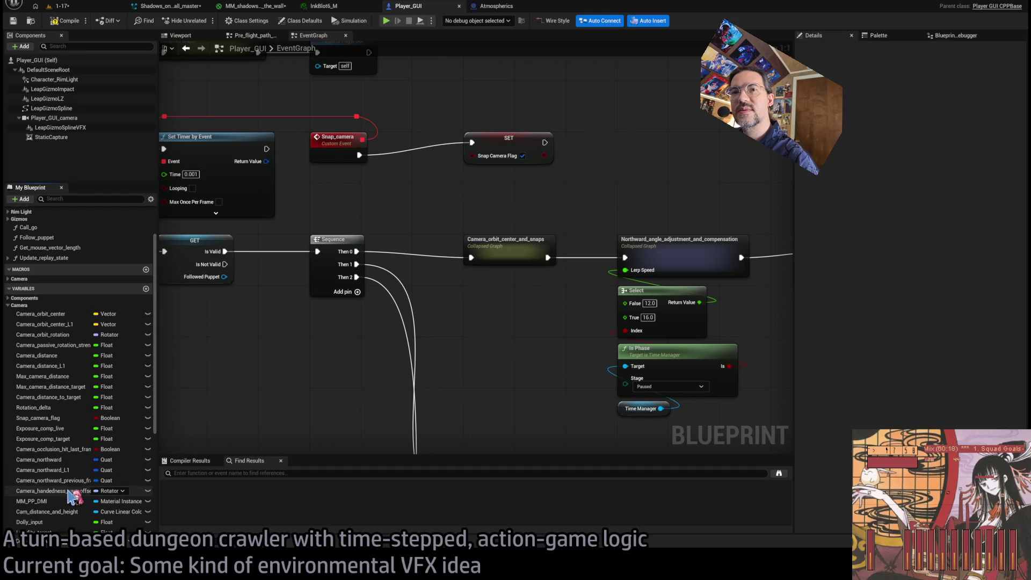
scroll(92, 403, down, 2)
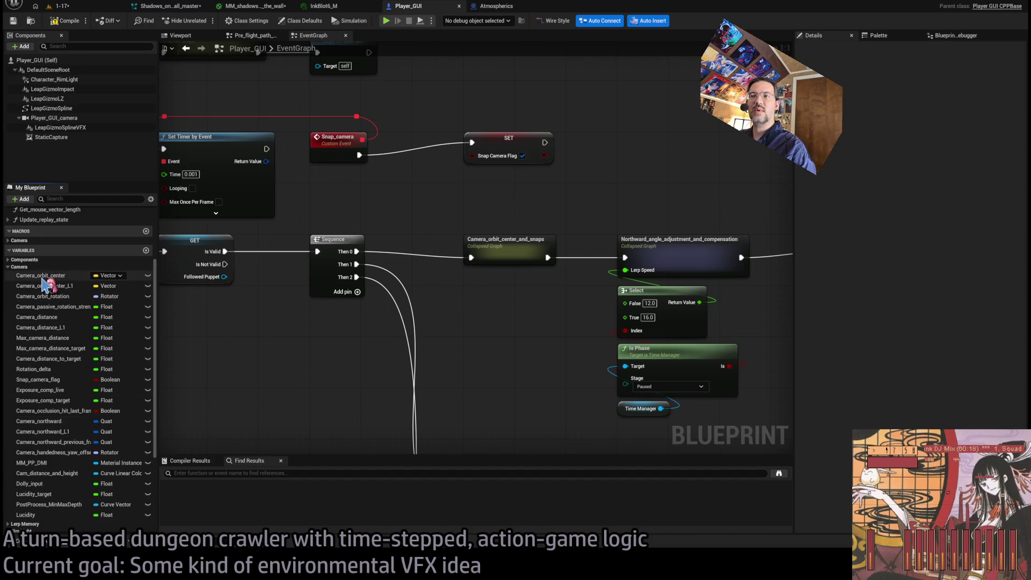
mouse_move(46, 285)
mouse_down()
mouse_move(299, 372)
mouse_move(324, 392)
mouse_up()
scroll(324, 391, down, 3)
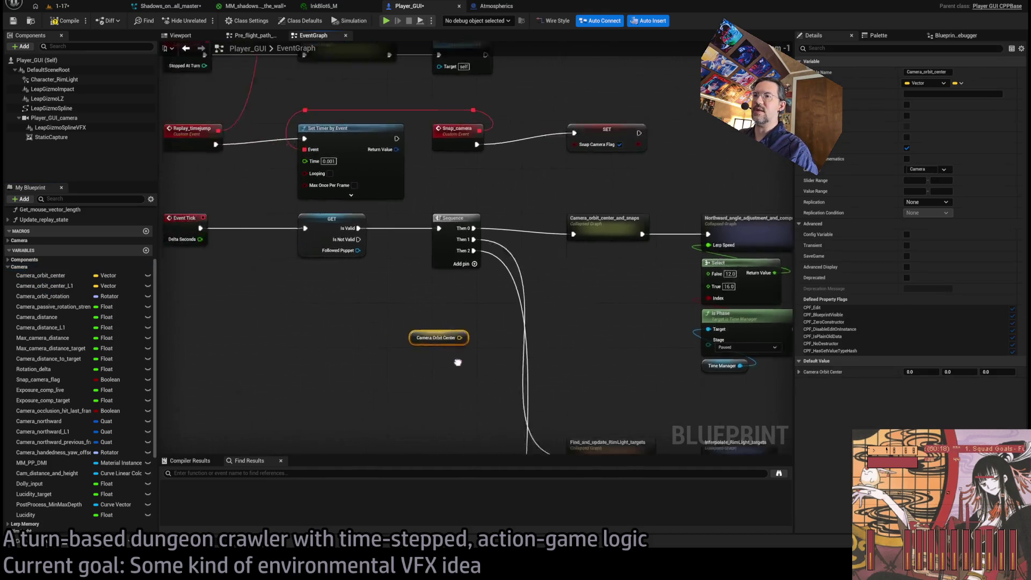
Step: Feed Camera Orbit Center into Add normal offset's Location, remove Get World Location, and return to level 1-17
drag(507, 354, 489, 166)
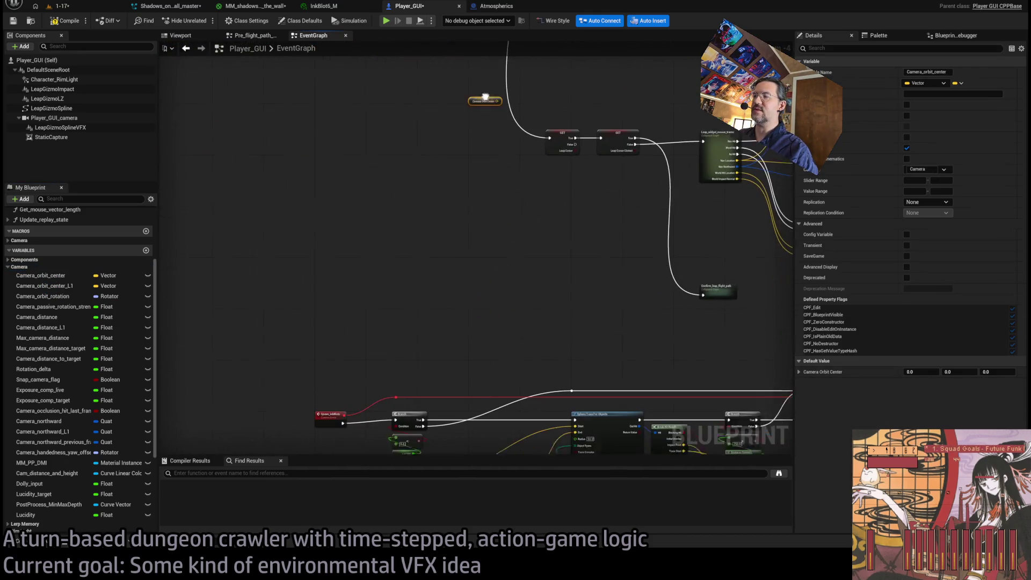
mouse_move(488, 322)
mouse_down()
mouse_move(472, 96)
mouse_move(472, 334)
mouse_move(369, 335)
mouse_move(387, 324)
mouse_move(345, 307)
mouse_up()
scroll(368, 335, up, 3)
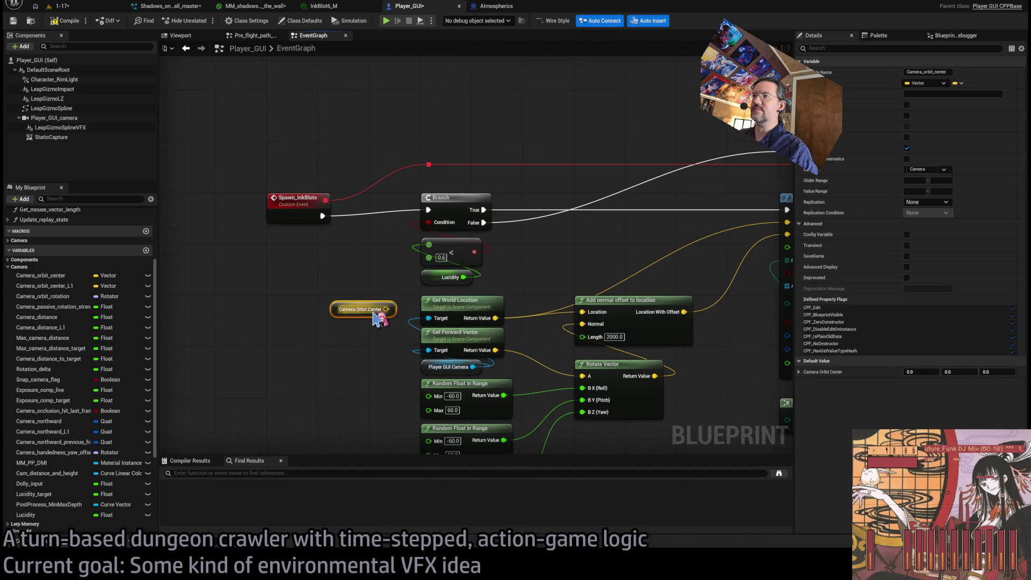
mouse_move(495, 318)
mouse_down()
mouse_move(386, 308)
mouse_move(434, 315)
mouse_up()
click(440, 315)
key(Delete)
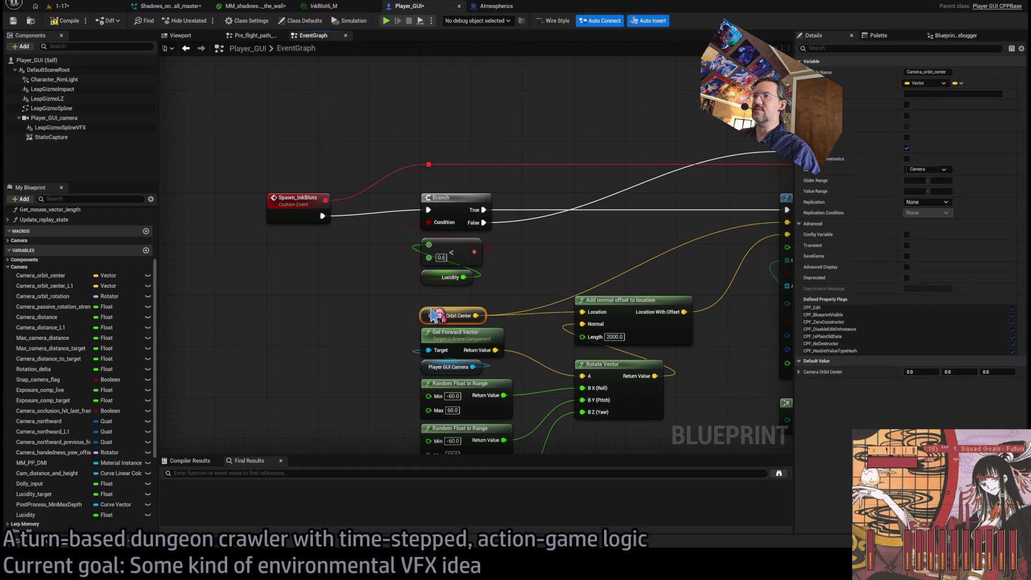
click(533, 280)
scroll(543, 263, down, 2)
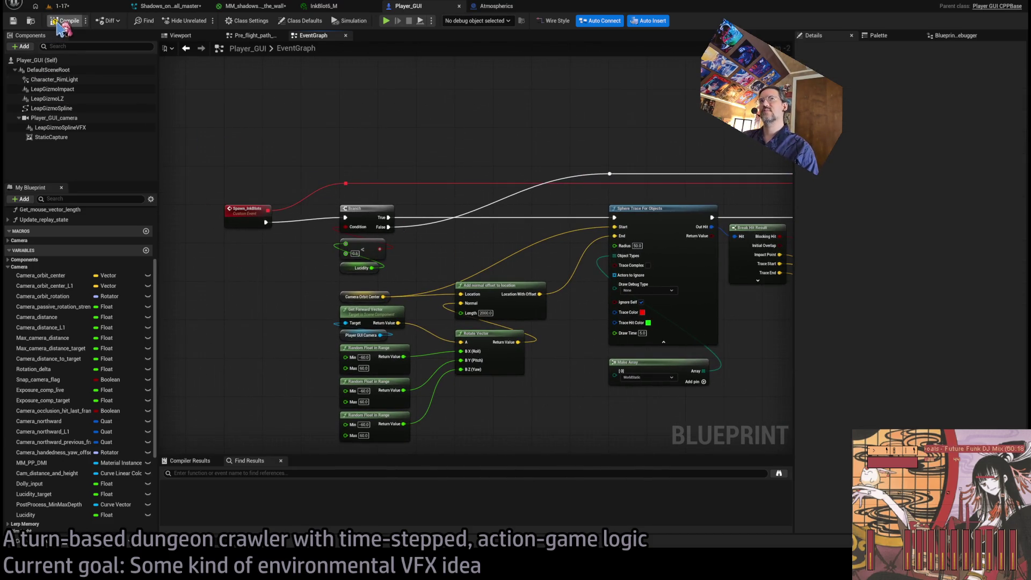
click(82, 10)
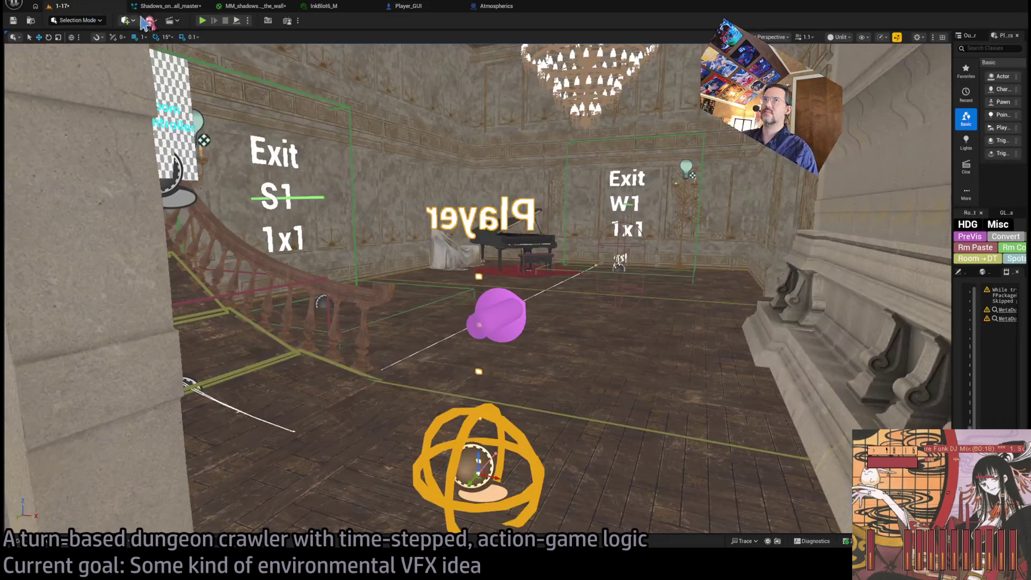
Step: Set the Sphere Trace For Objects radius to 10 after checking the ink-blot assets
click(172, 6)
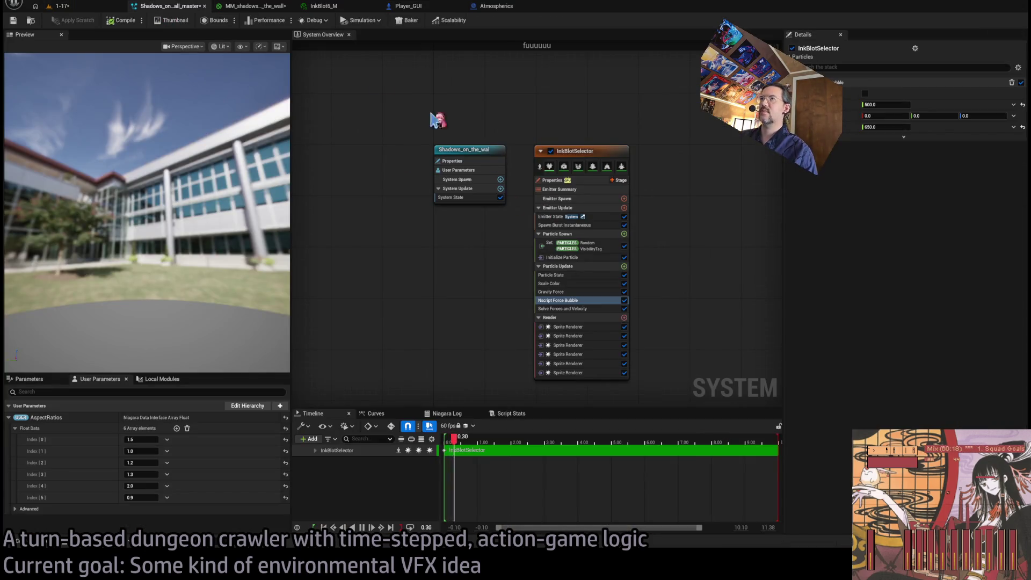
click(328, 8)
click(272, 12)
click(434, 9)
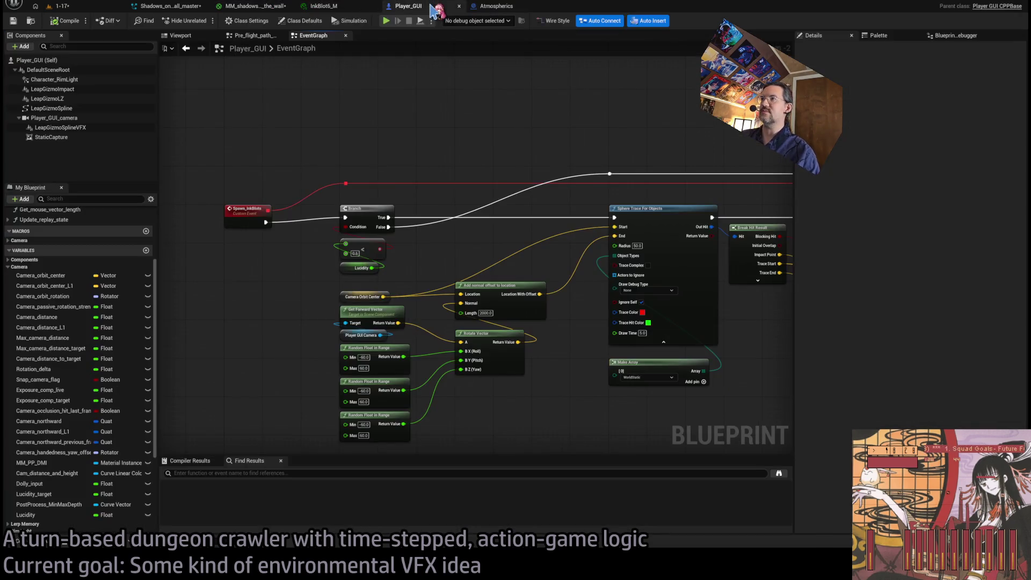
click(637, 245)
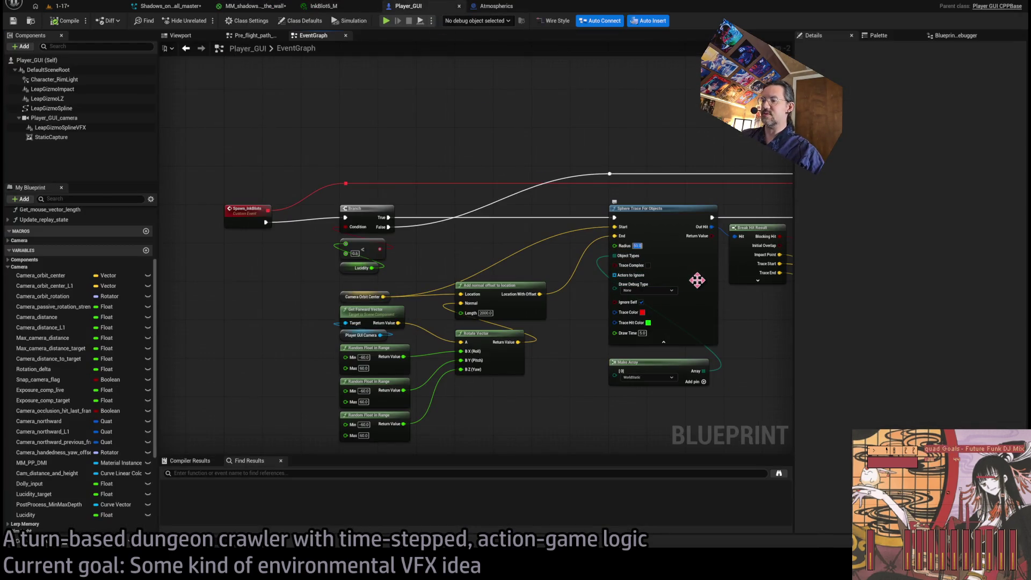
key(Return)
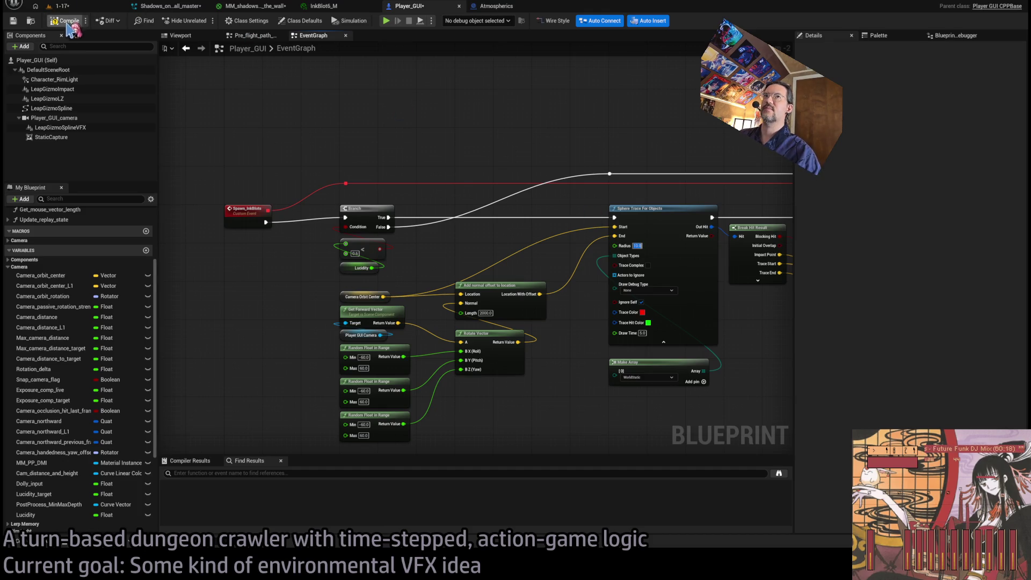
Step: Play-test the 1-17 level with the smaller trace radius
click(76, 5)
click(203, 20)
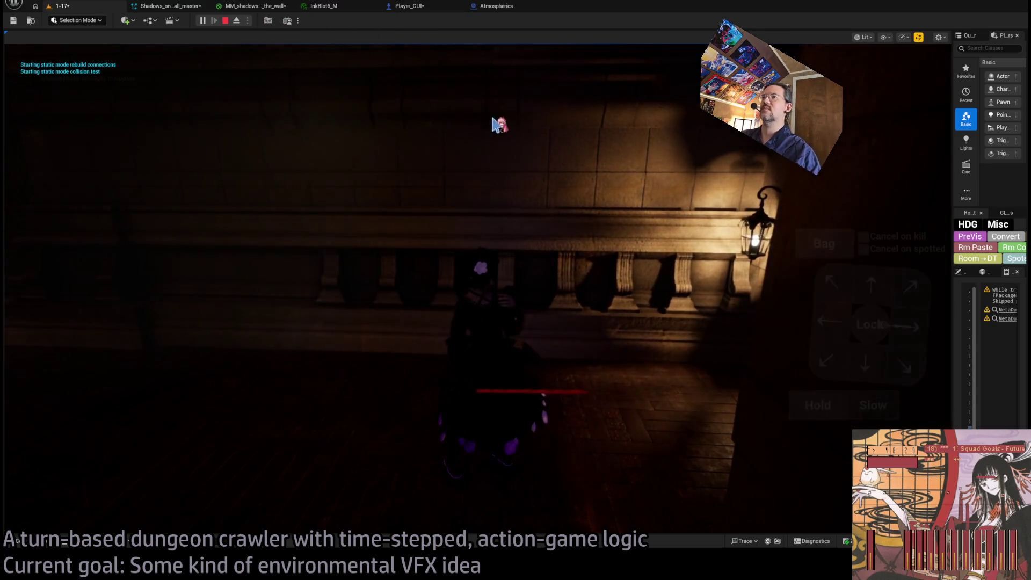
key(Escape)
Step: Set the sphere trace's Draw Debug Type to For Duration
click(410, 6)
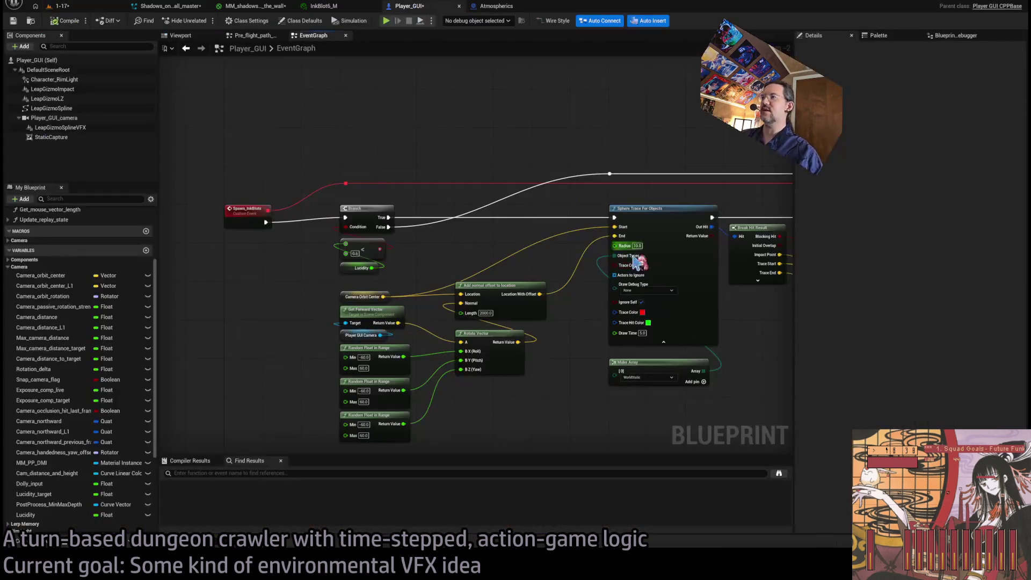
click(646, 291)
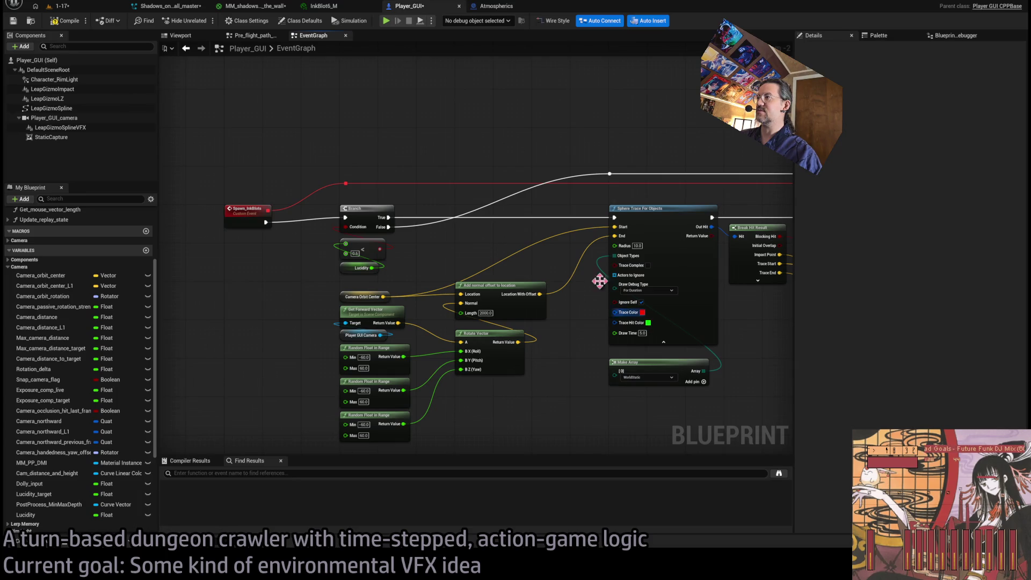
click(639, 313)
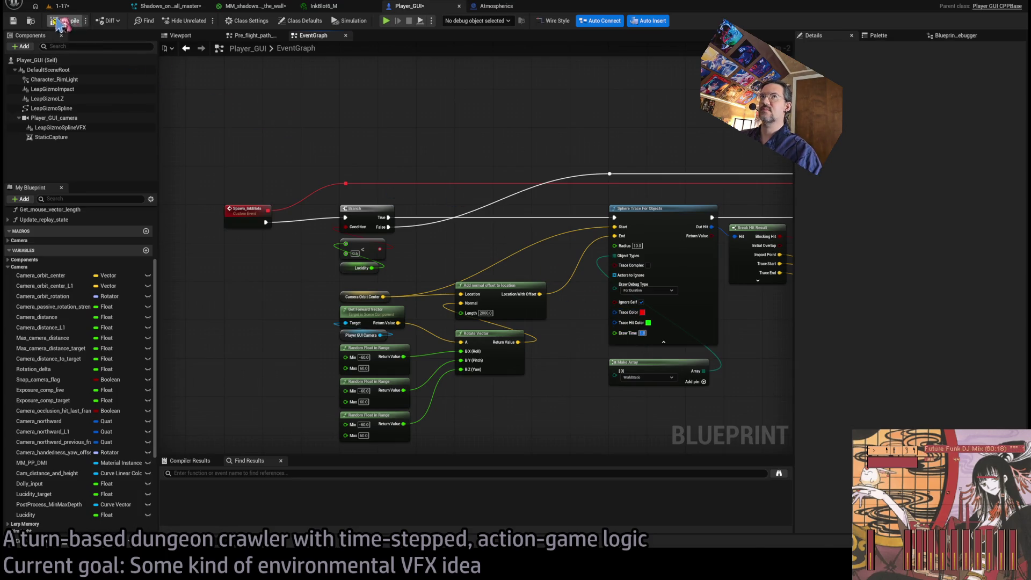
click(62, 6)
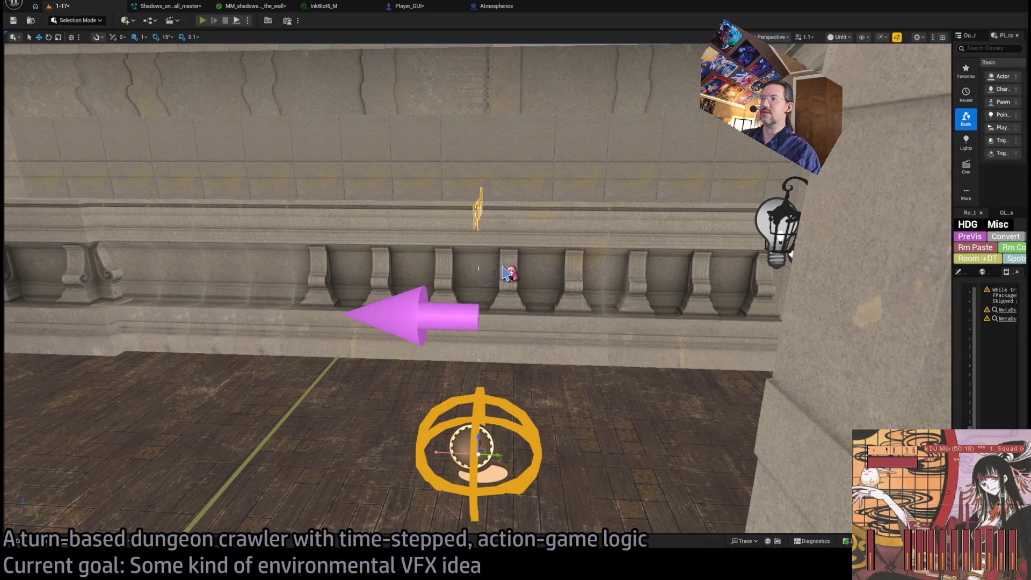
Step: Play the 1-17 level, click Go! to fire the traces, then review the Niagara and Player_GUI tabs
key(alt+p)
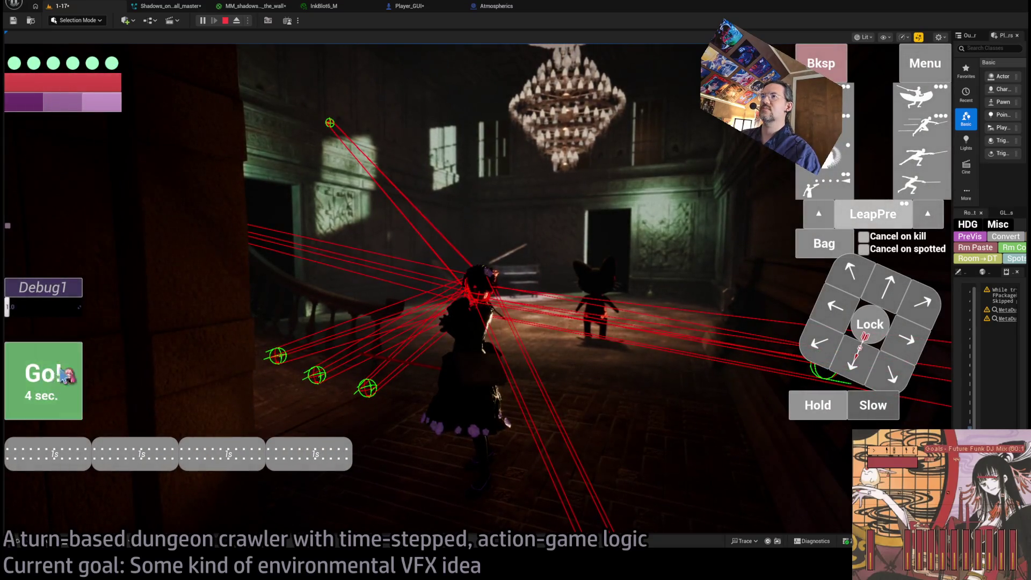
click(64, 375)
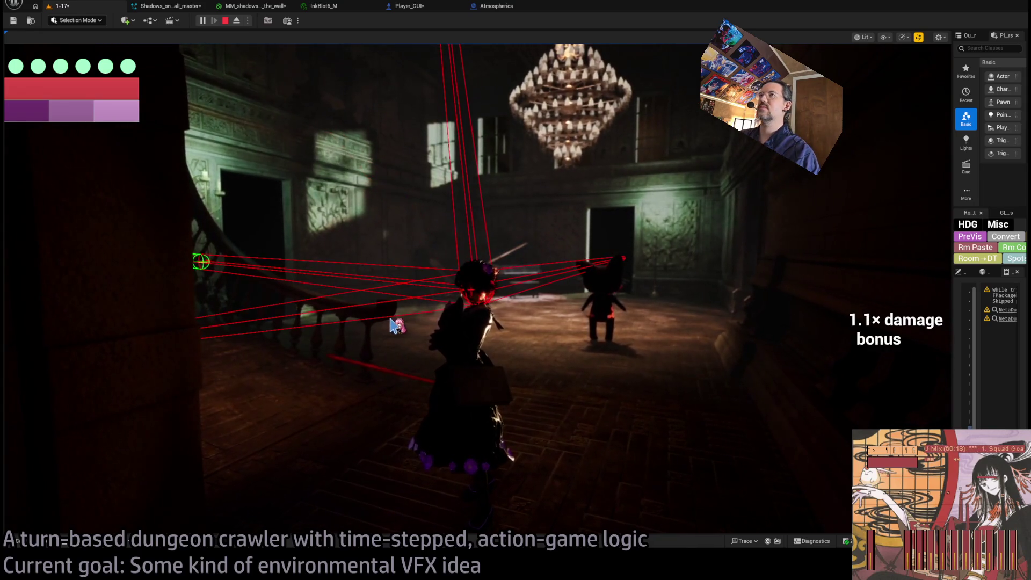
click(185, 6)
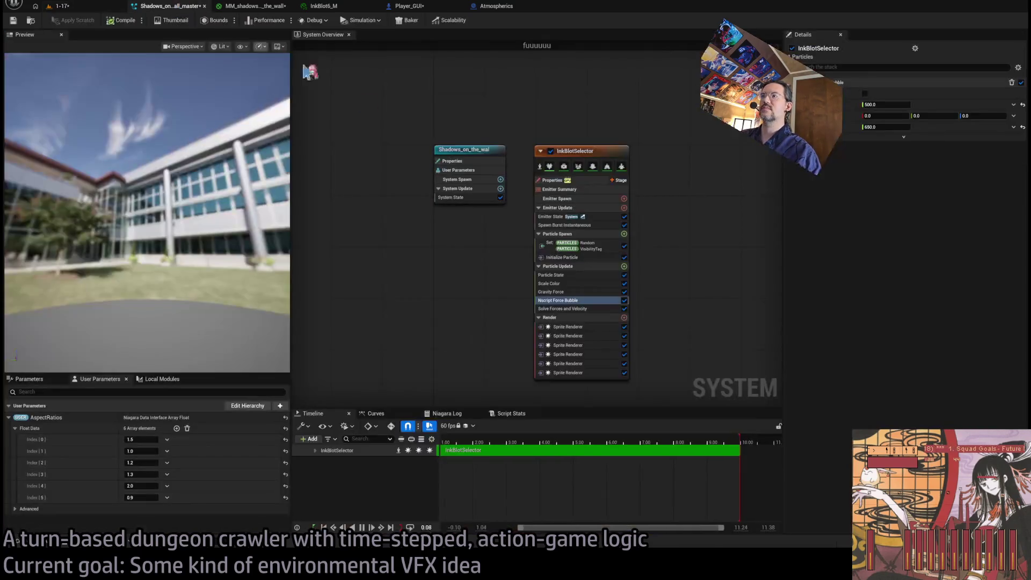
click(406, 6)
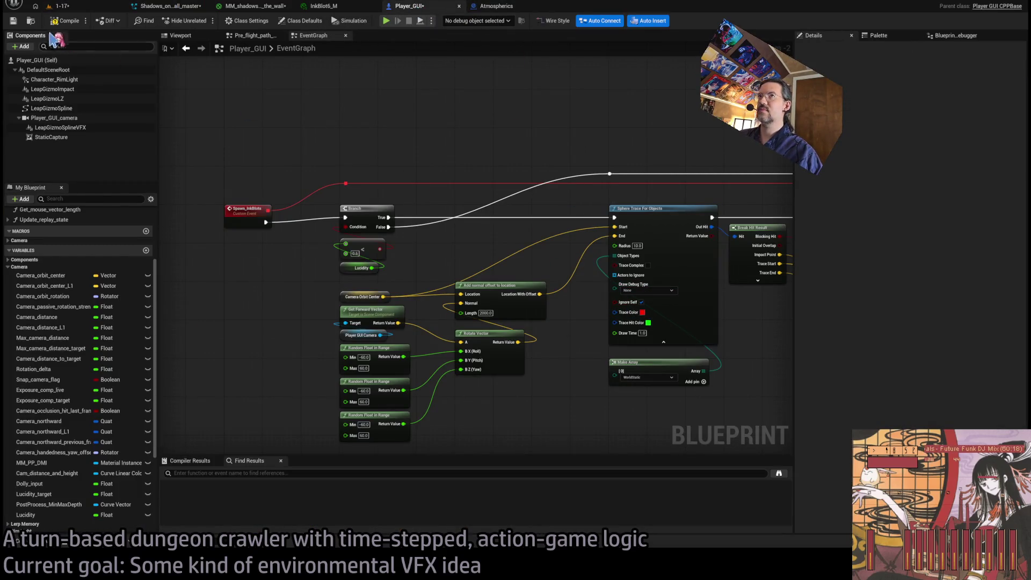
Step: Play the 1-17 level again and click Go! to watch the traces fan out
click(59, 6)
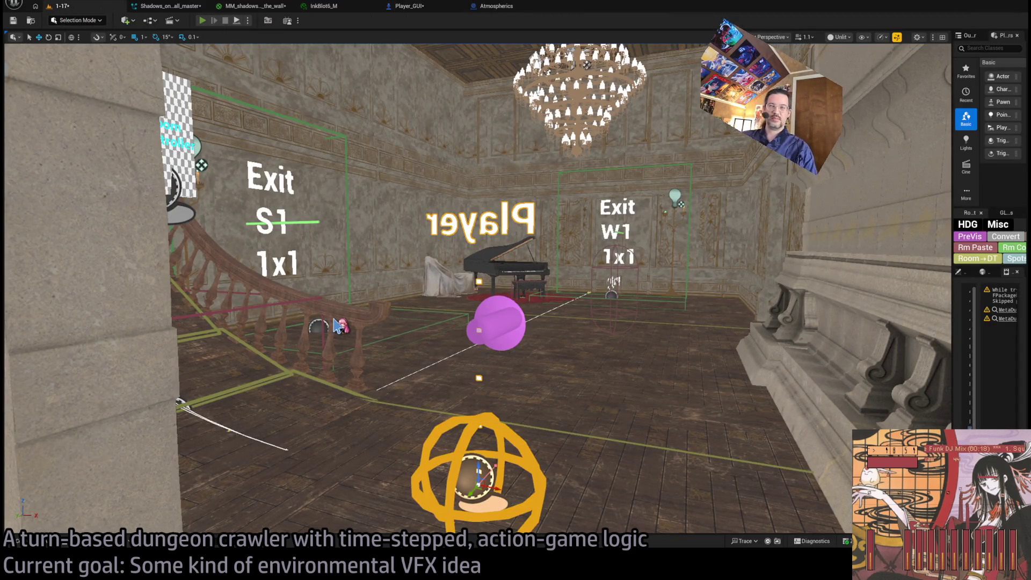
key(alt+p)
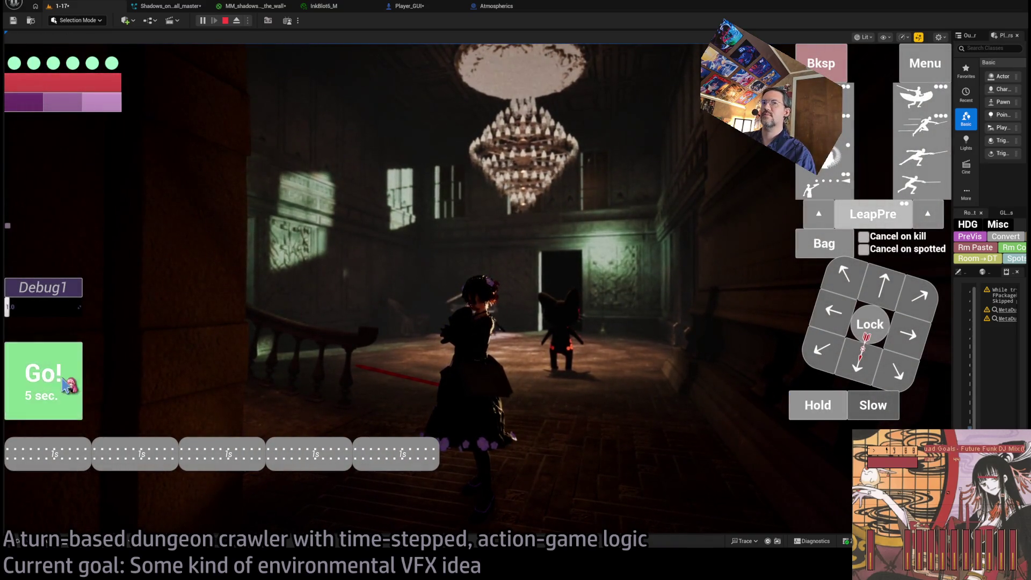
click(67, 385)
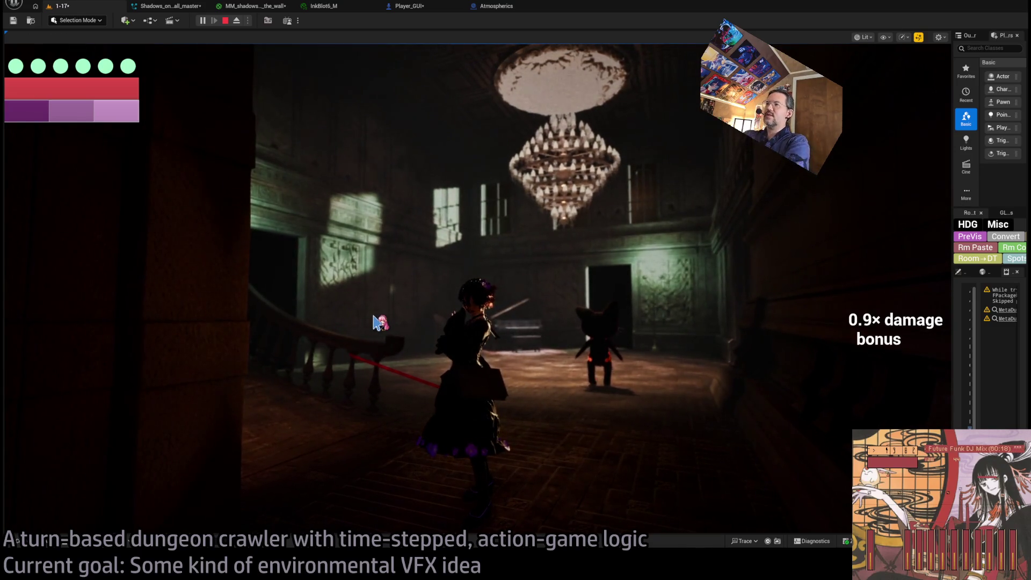
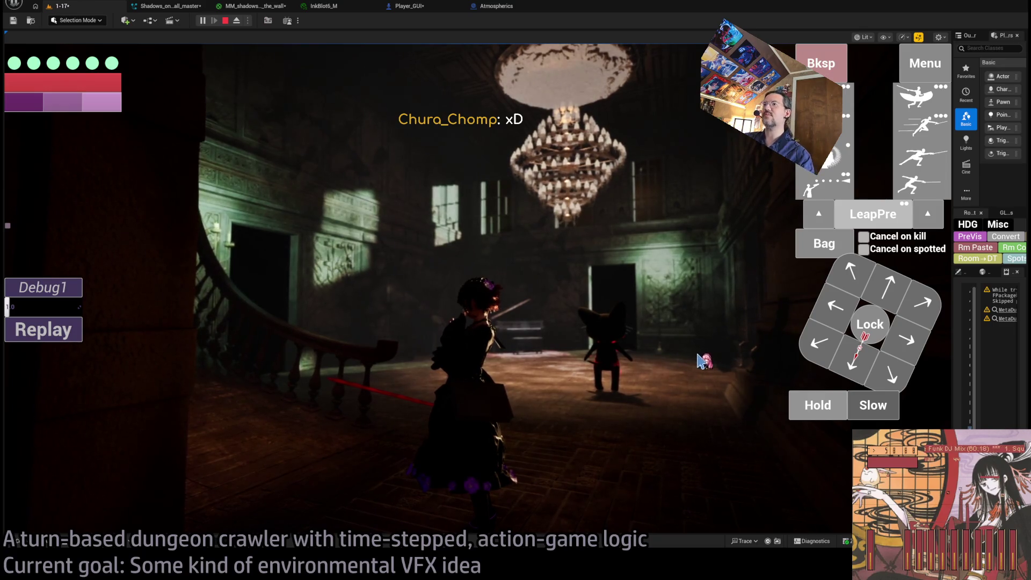
Step: Queue several moves on the arrow pad, run the turns with Go!, then end the play session
click(607, 314)
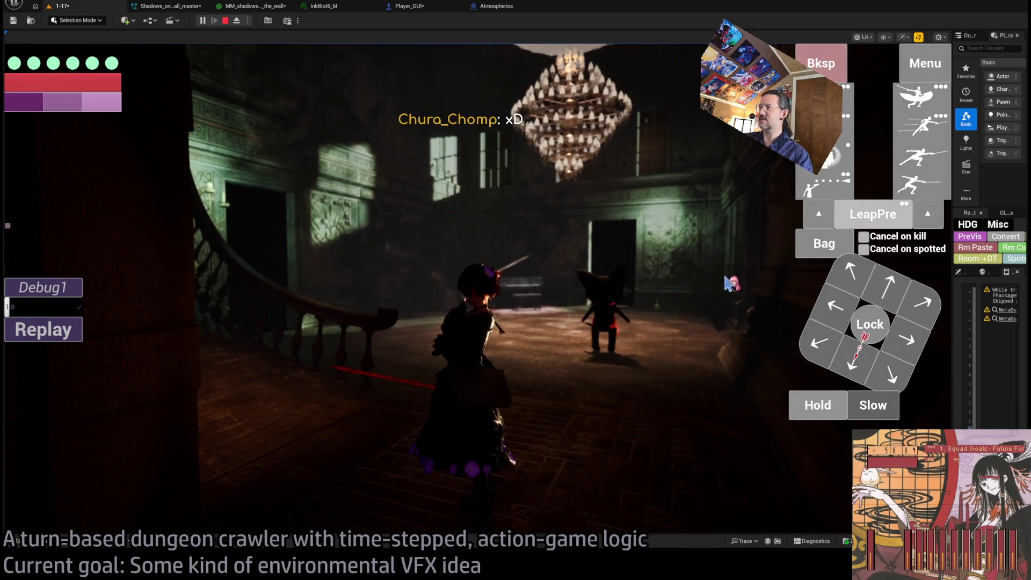
mouse_move(731, 283)
mouse_down()
mouse_move(552, 356)
mouse_move(405, 352)
mouse_move(472, 328)
mouse_move(475, 371)
mouse_up()
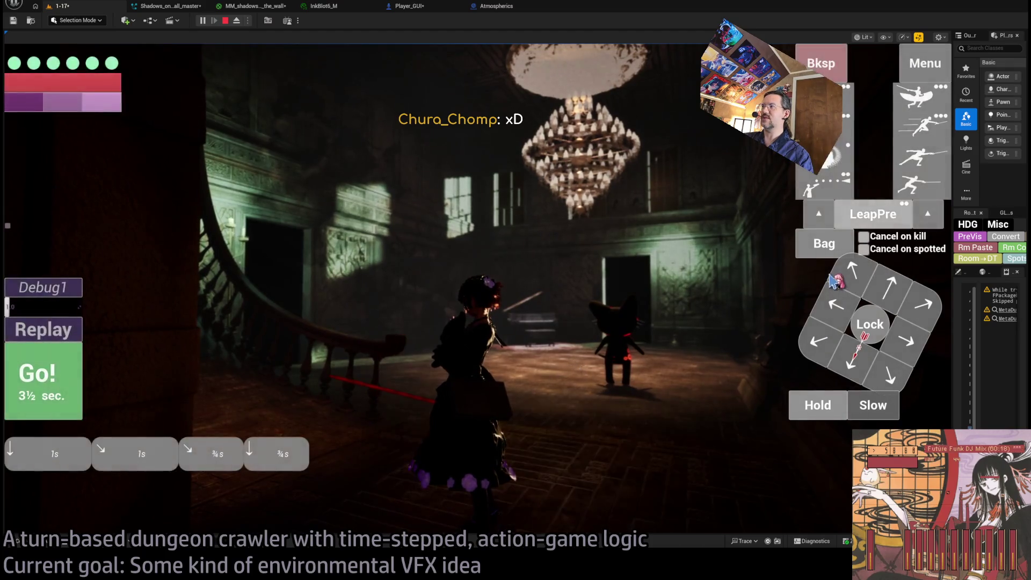
click(834, 280)
click(78, 373)
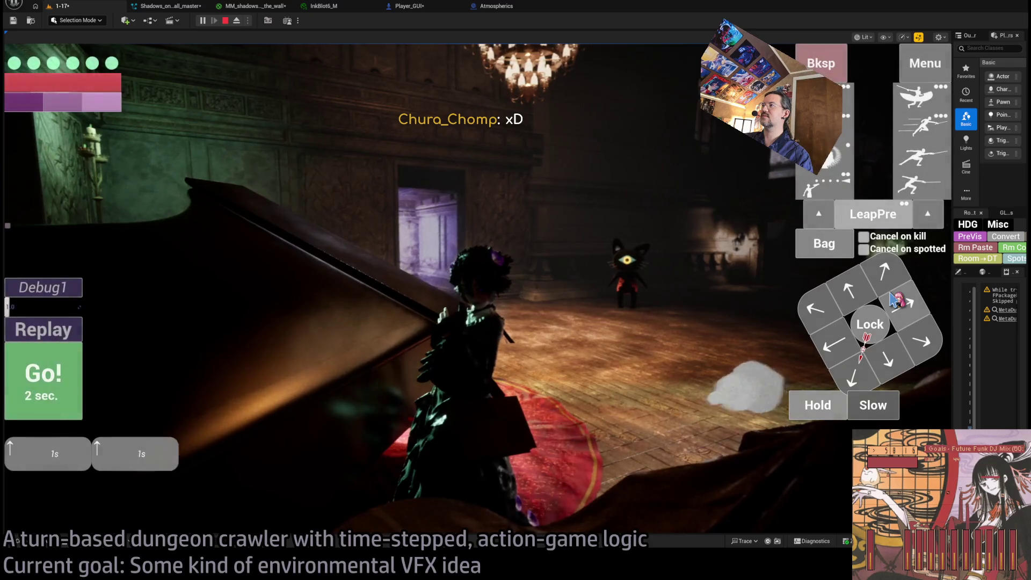
click(318, 357)
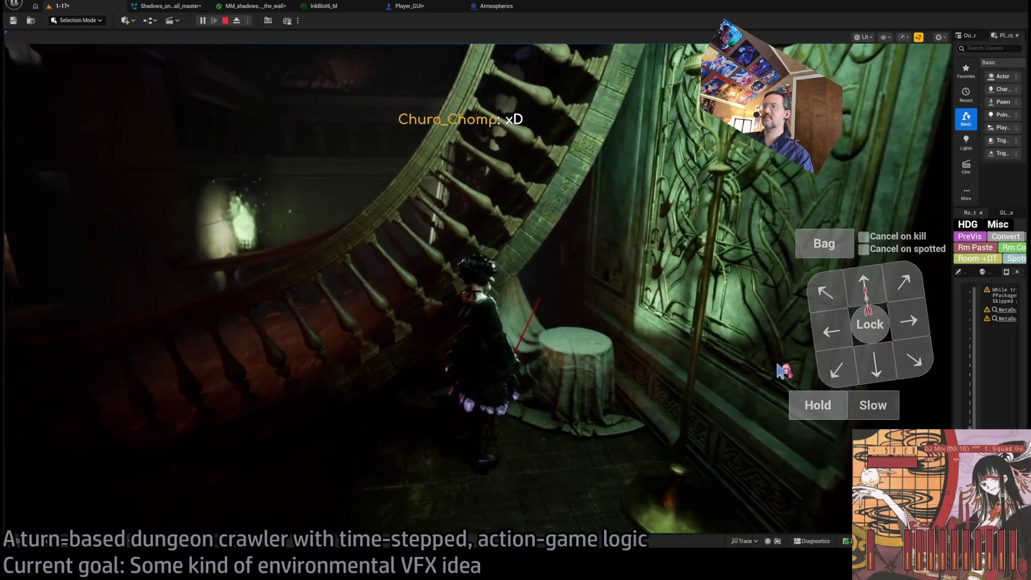
key(Escape)
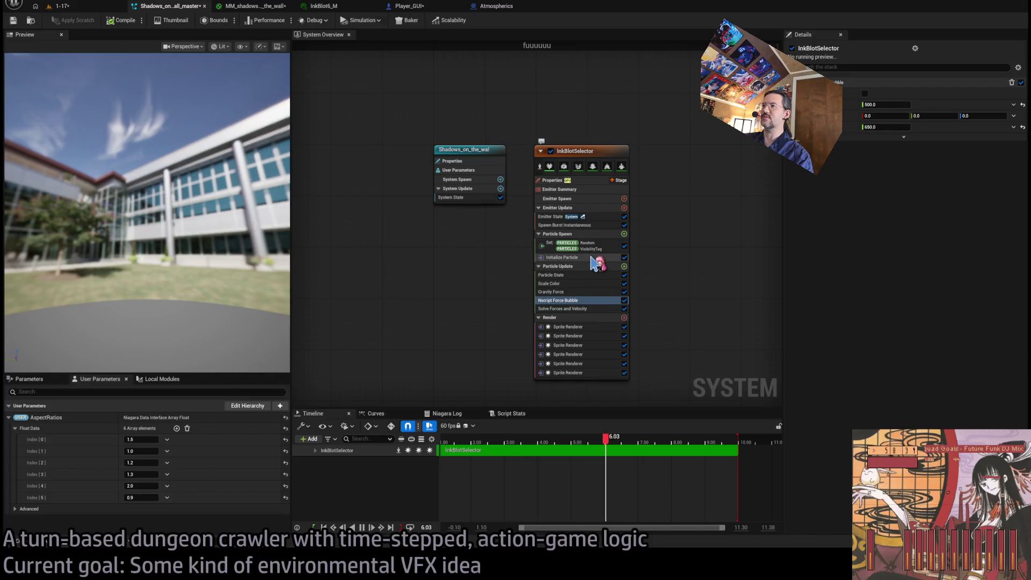
Step: Change the Nscript Force Bubble values to 100 and 450, recompile, and switch to InkBlot6_M
click(595, 262)
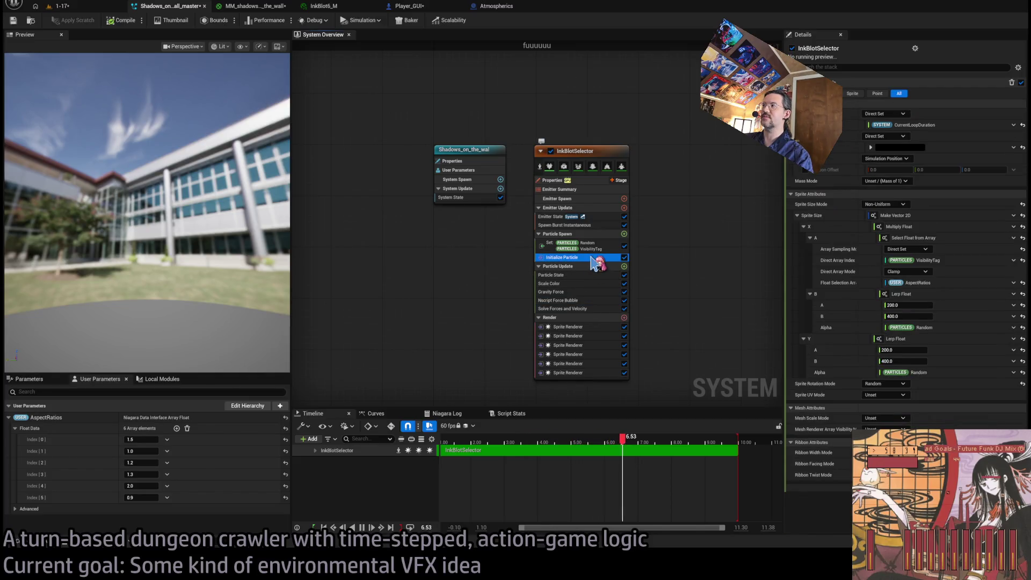
click(580, 300)
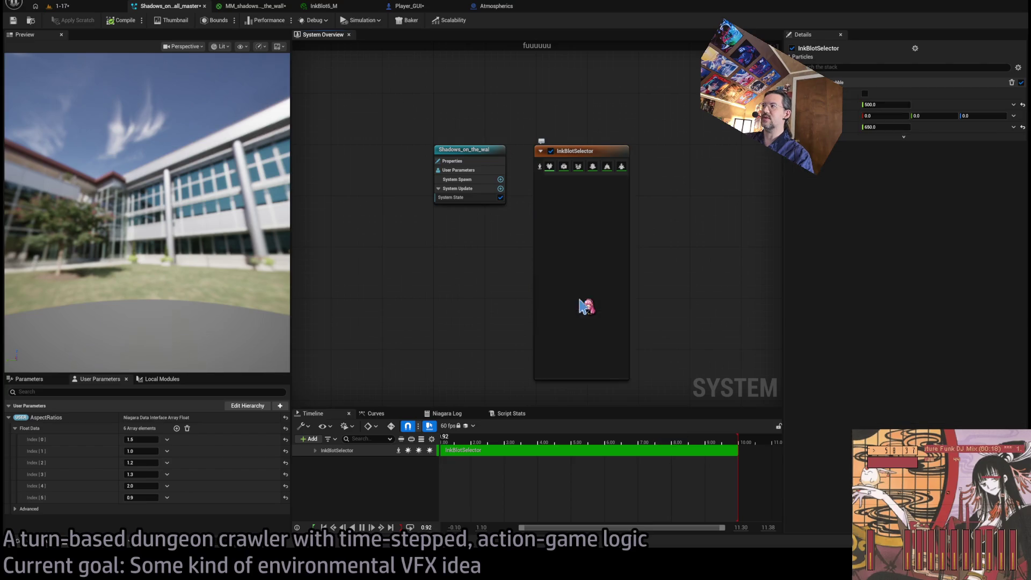
click(886, 127)
text(350)
key(Return)
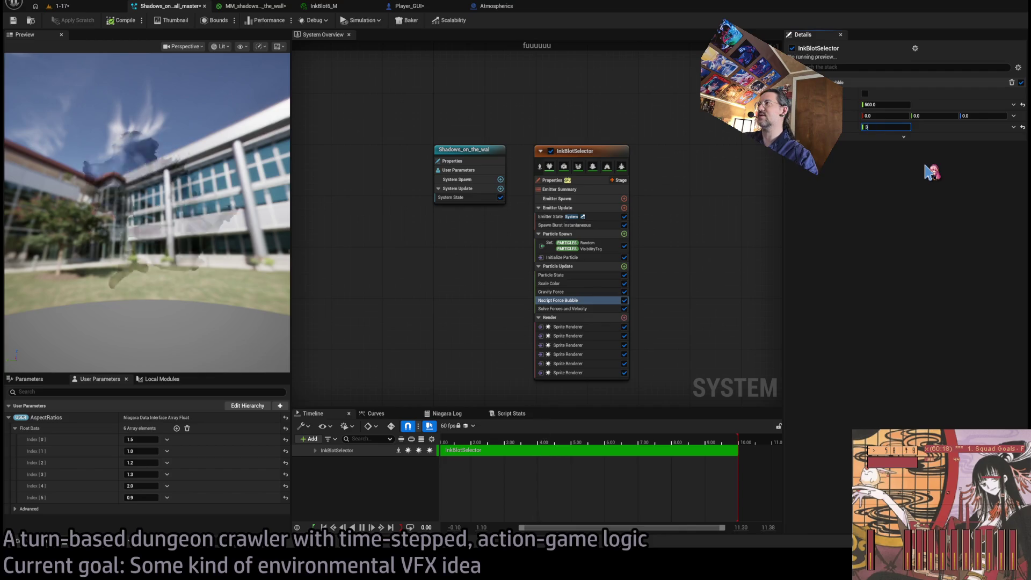
click(123, 23)
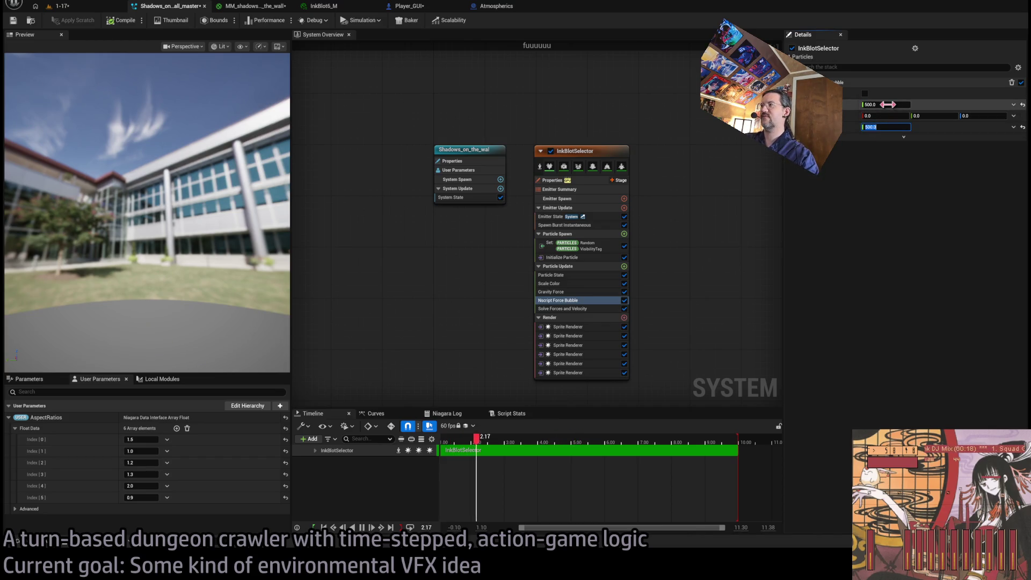
click(887, 105)
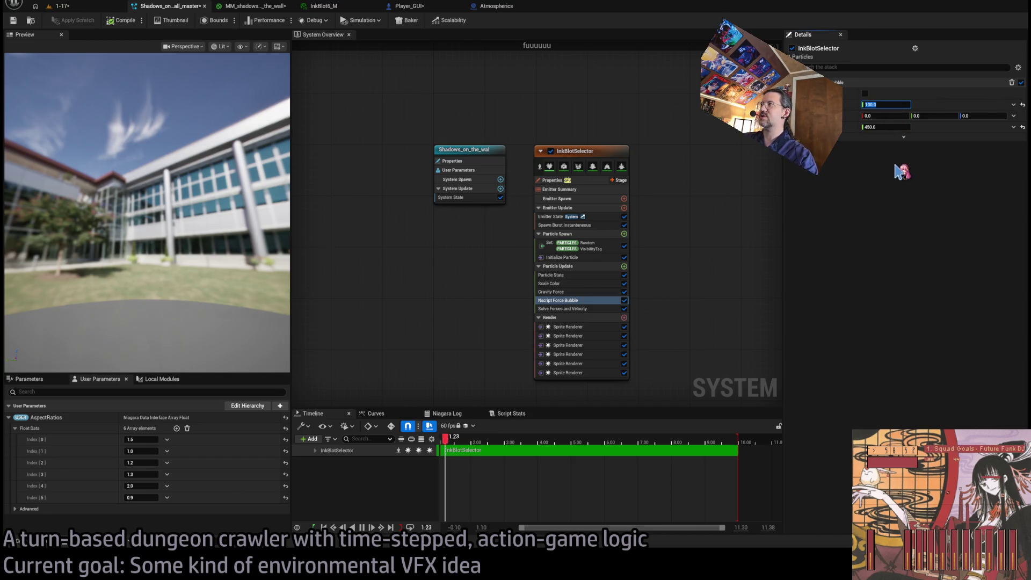
key(Return)
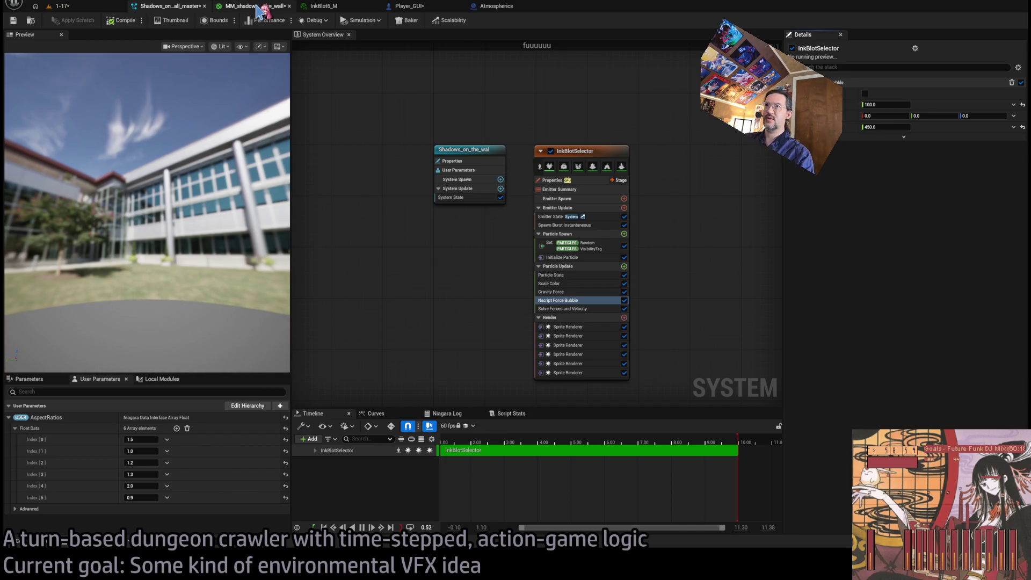
click(257, 7)
click(342, 6)
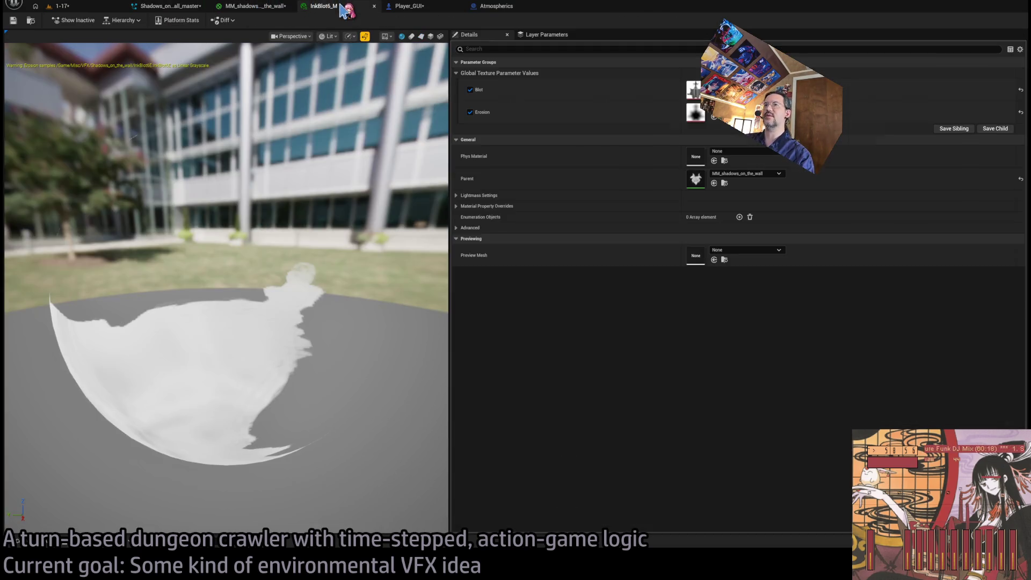
Step: Pan the Player_GUI event graph to the Sphere Trace and Spawn System nodes, then return to 1-17
click(409, 6)
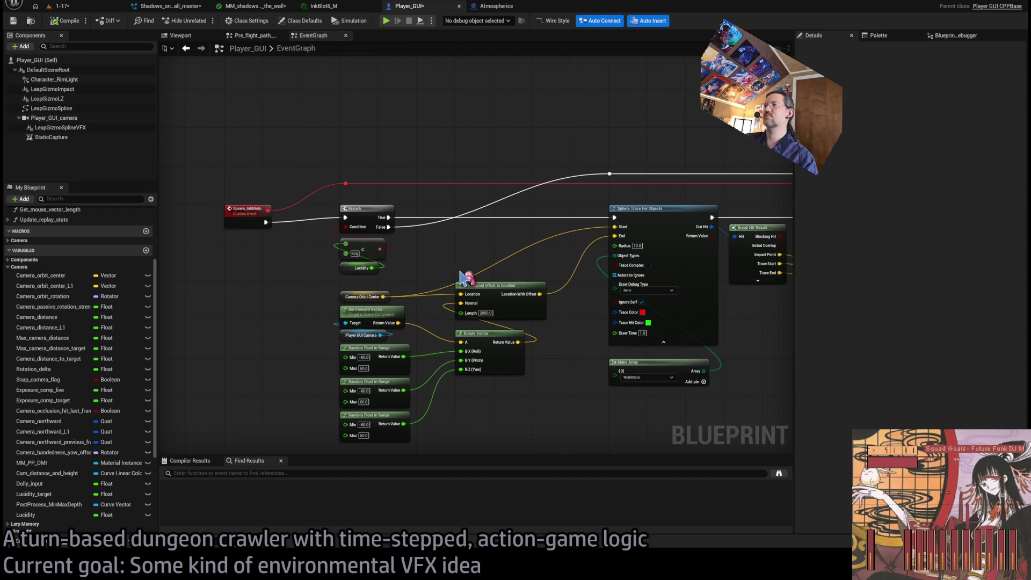
drag(532, 326, 229, 350)
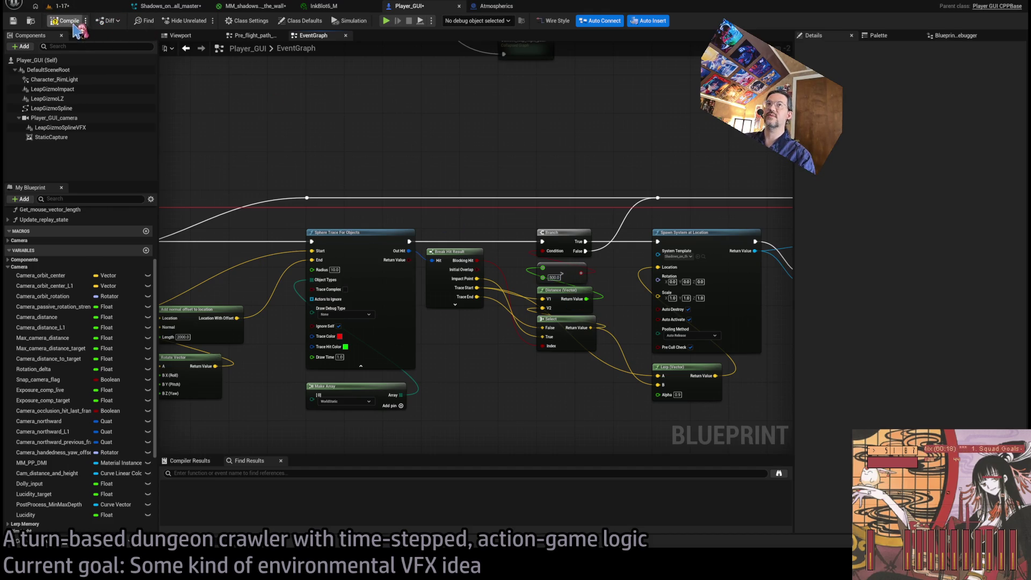
click(61, 6)
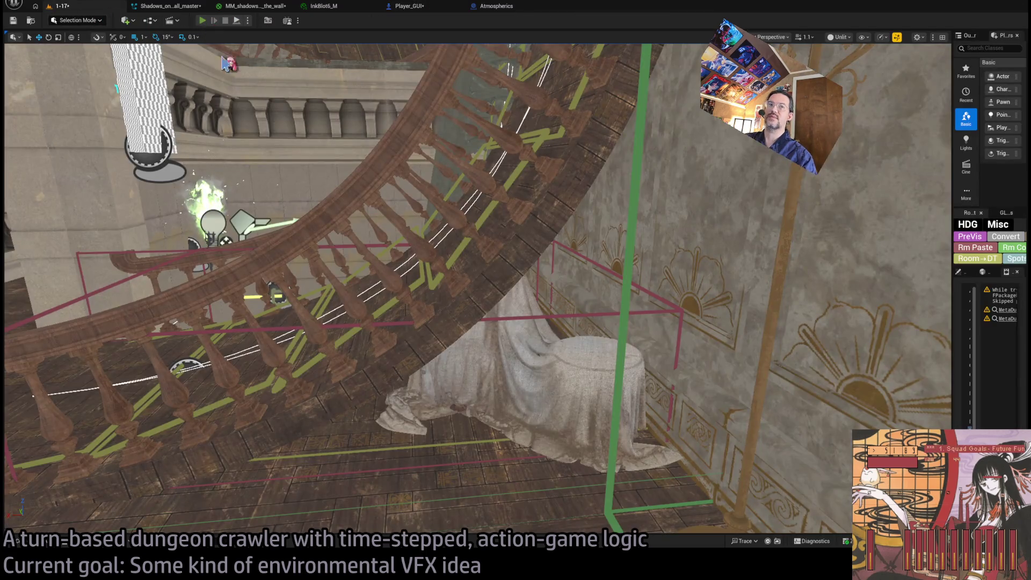
Step: Play-test 1-17 with an extended, held and replayed turn, then stop and reopen Player_GUI
key(alt+p)
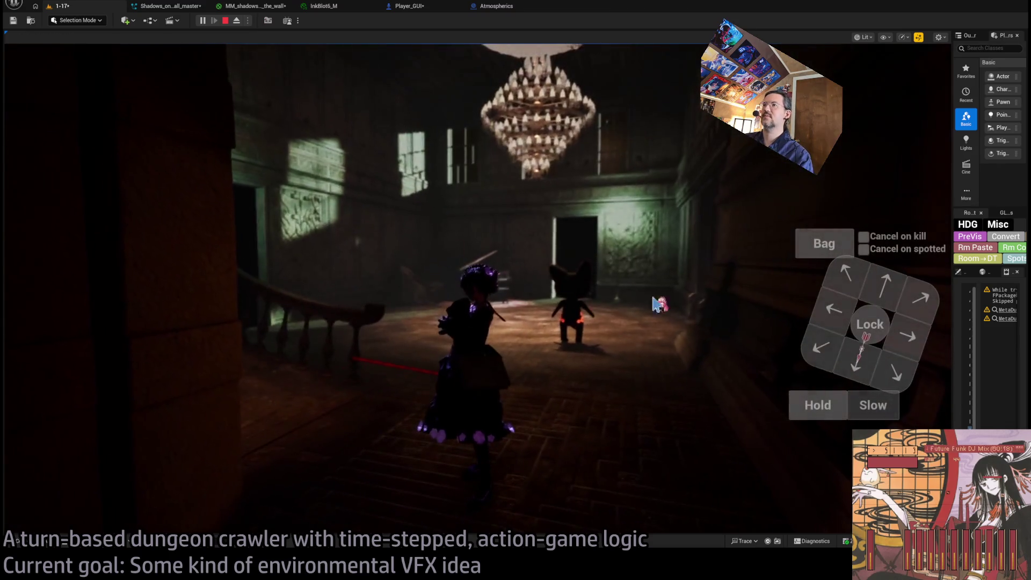
drag(814, 411, 815, 407)
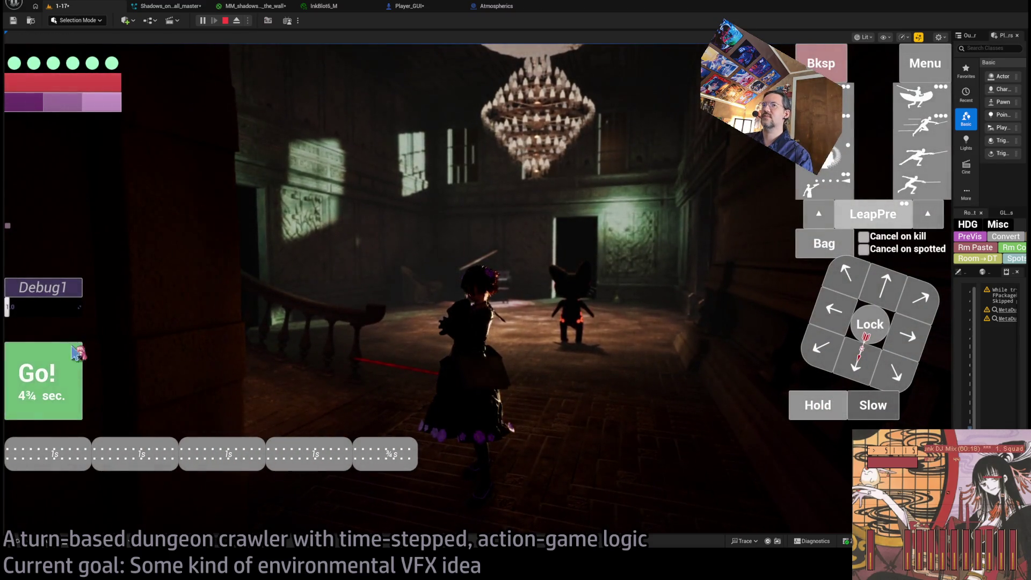
click(76, 352)
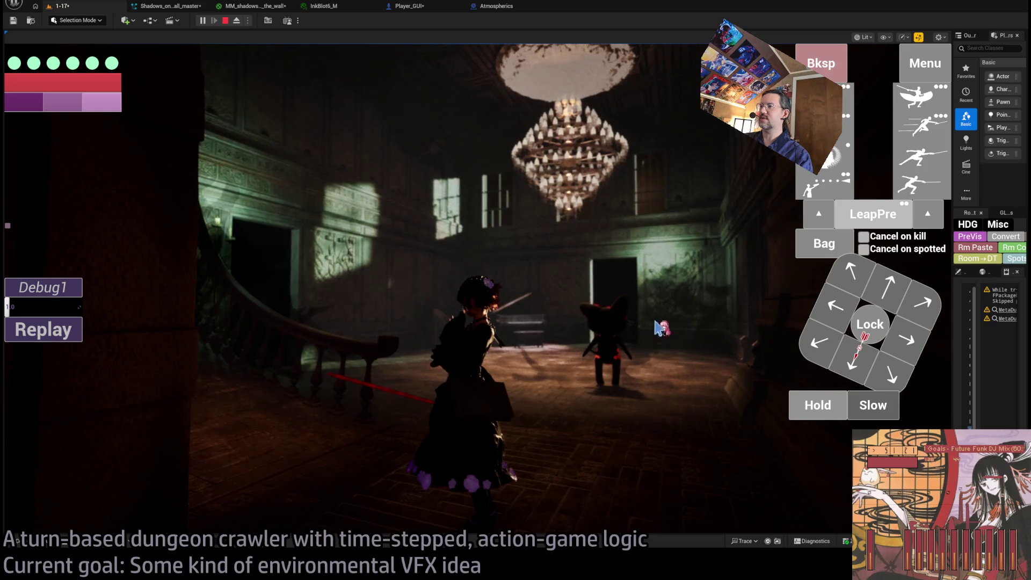
click(825, 408)
click(818, 405)
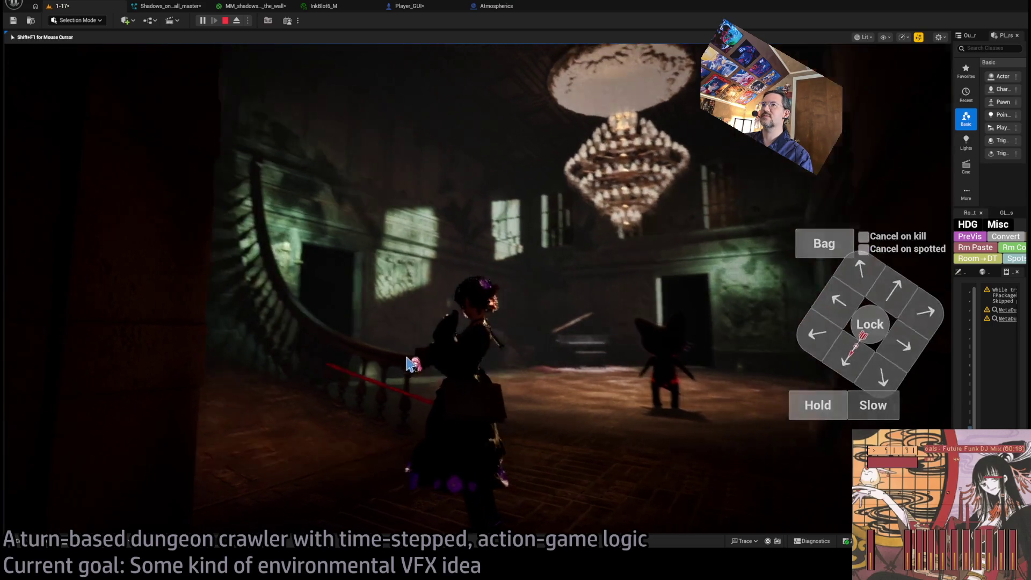
click(182, 341)
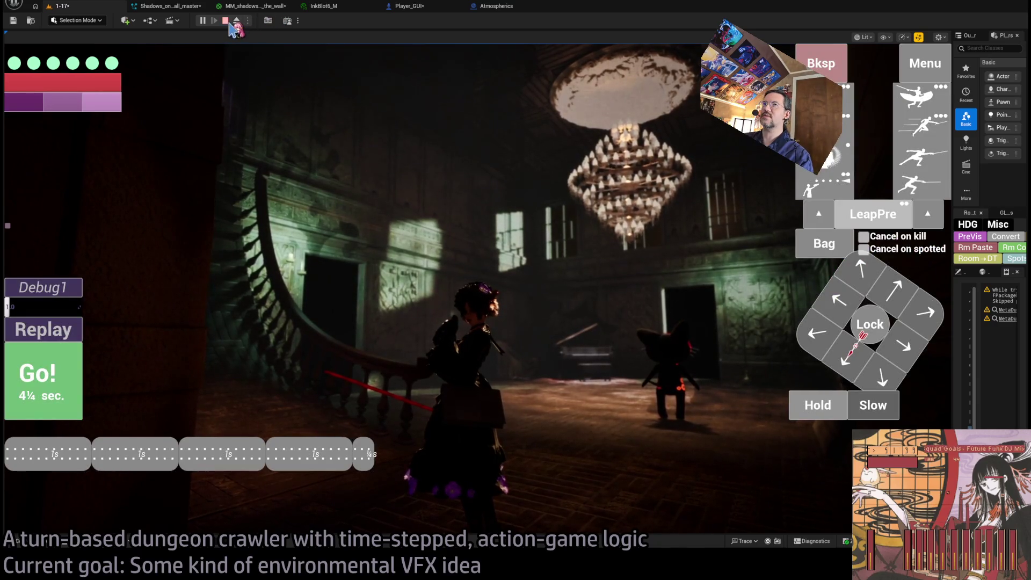
key(Escape)
click(340, 9)
click(438, 10)
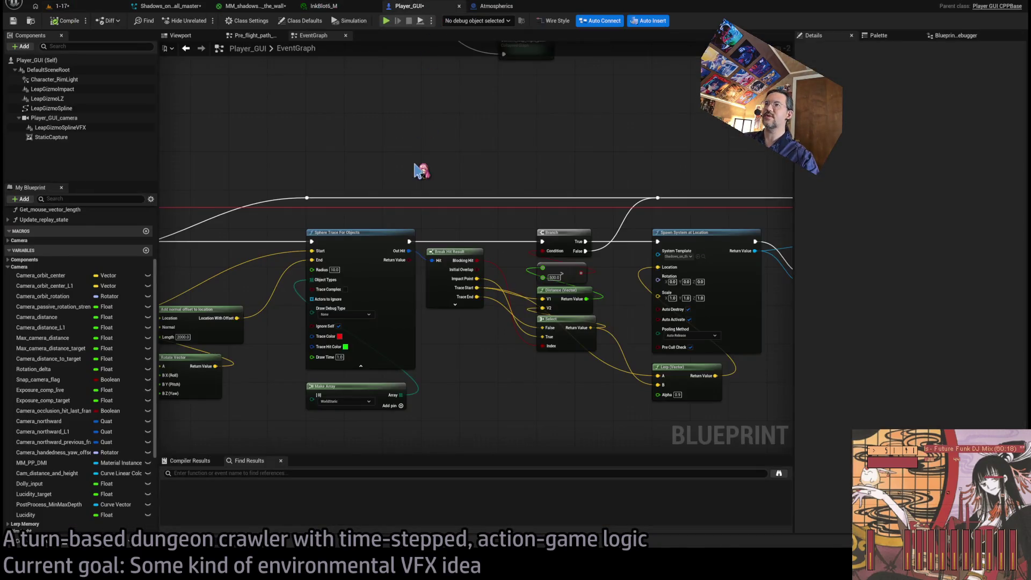
Step: Set MM_shadows_on_the_wall's Multiply B to 0.005, apply it, and go back to the 1-17 level
click(477, 10)
click(324, 6)
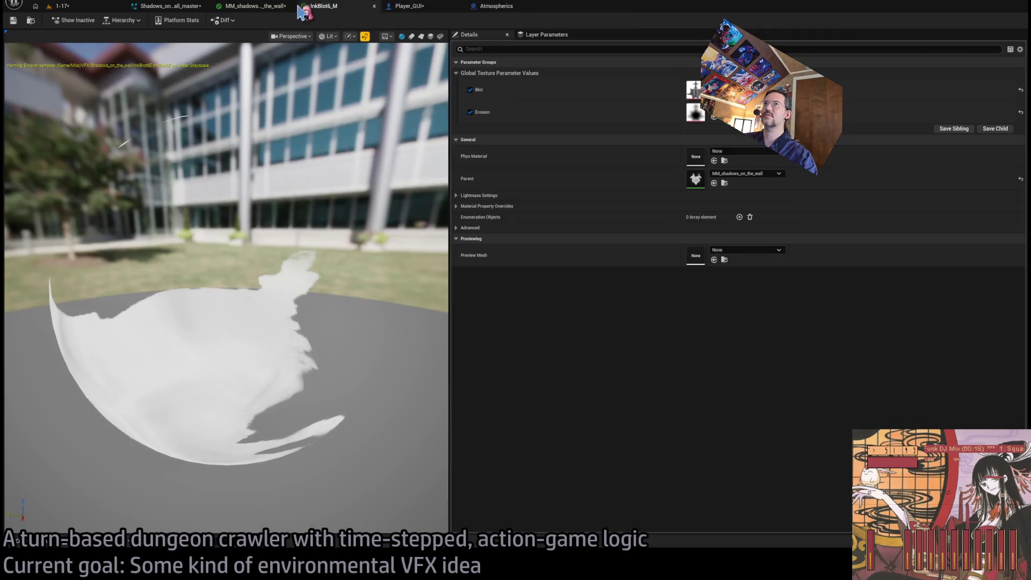
click(255, 6)
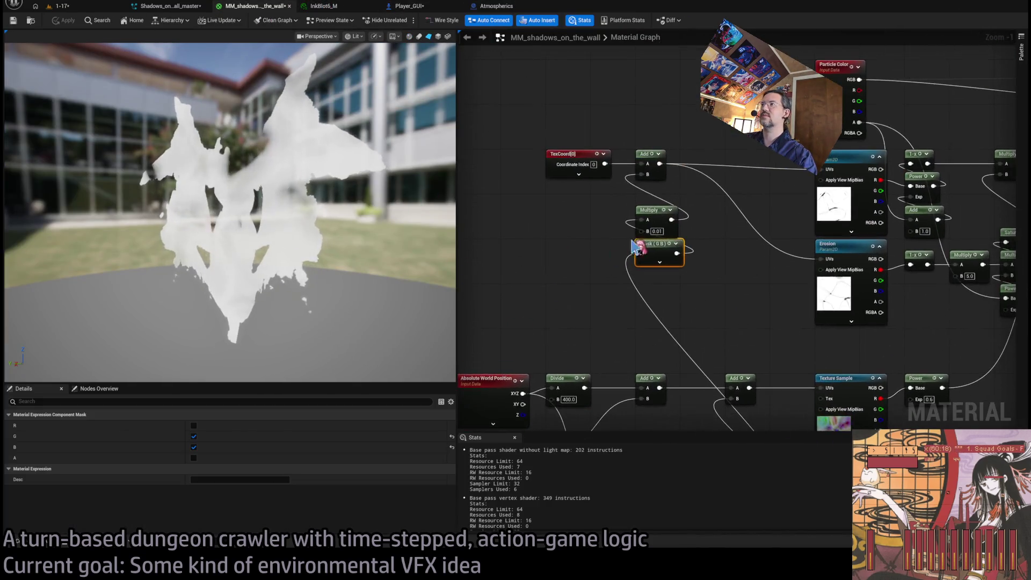
key(ctrl+z)
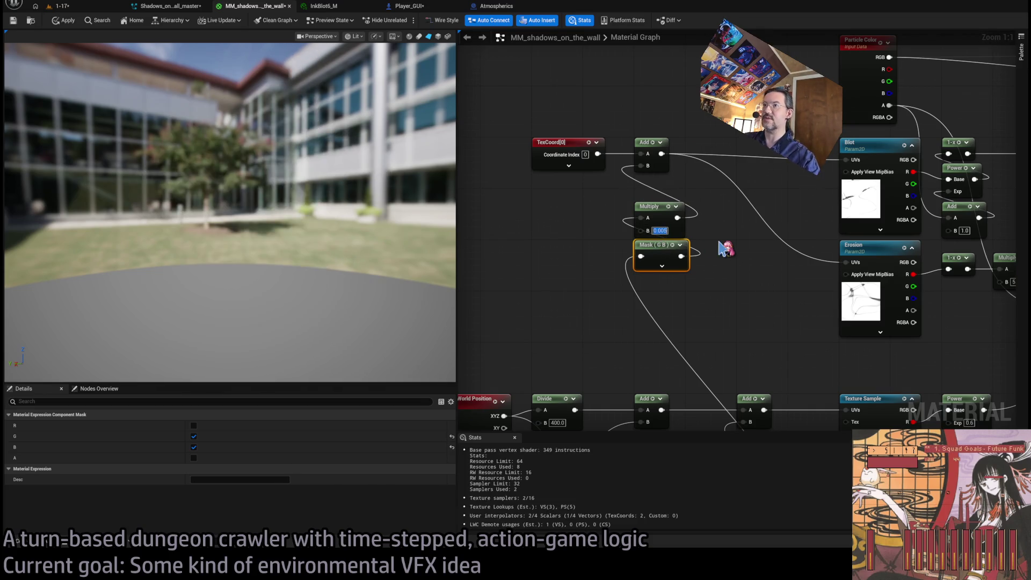
click(70, 21)
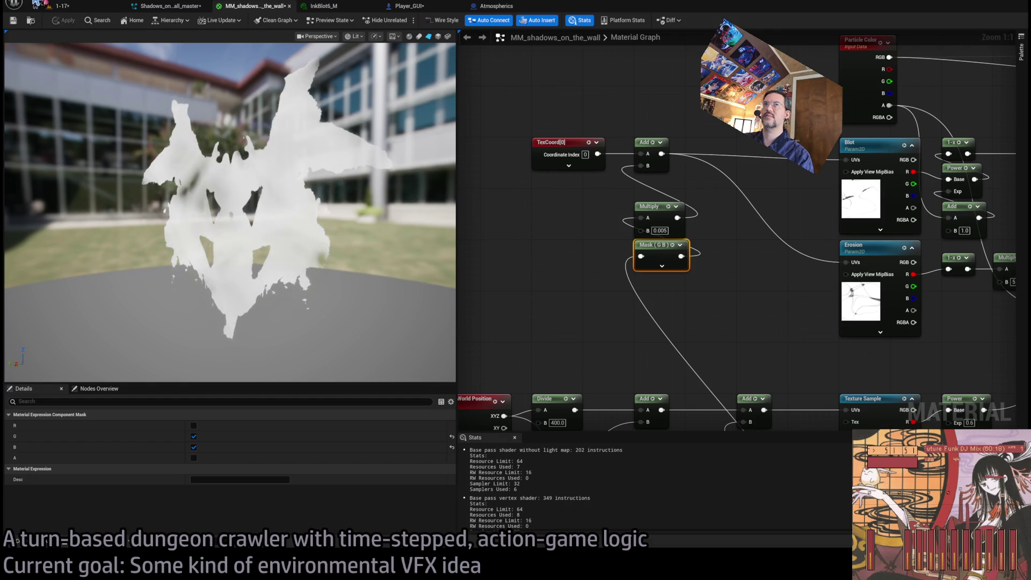
click(69, 8)
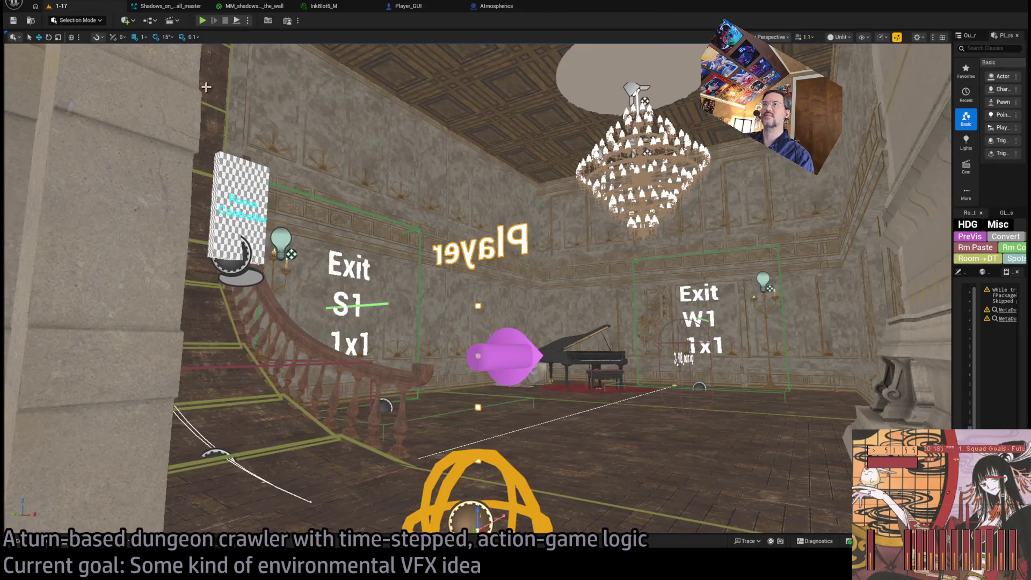
Step: Start Play In Editor, replay the last turn twice, then queue four move steps and run them
key(alt+p)
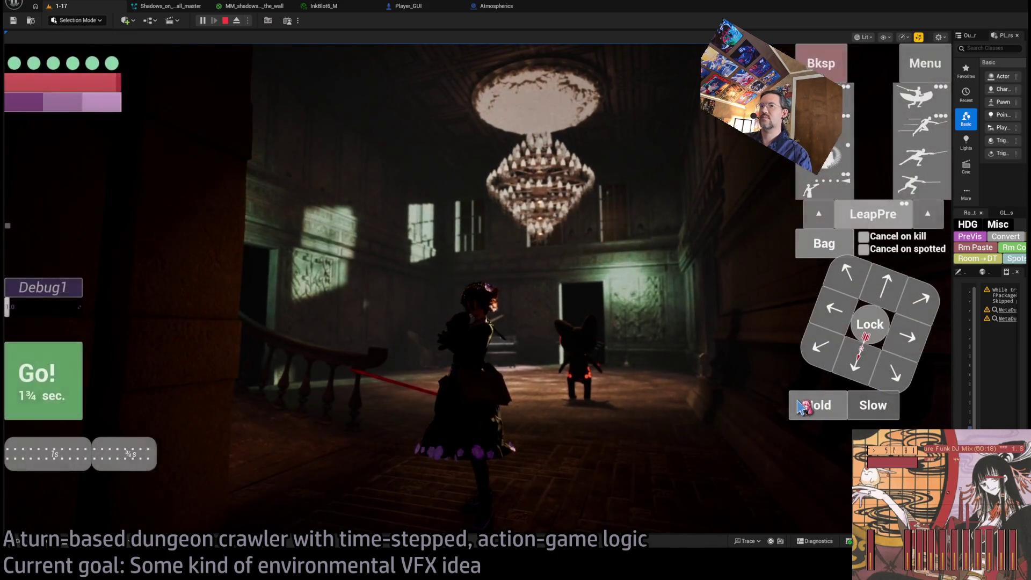
click(798, 404)
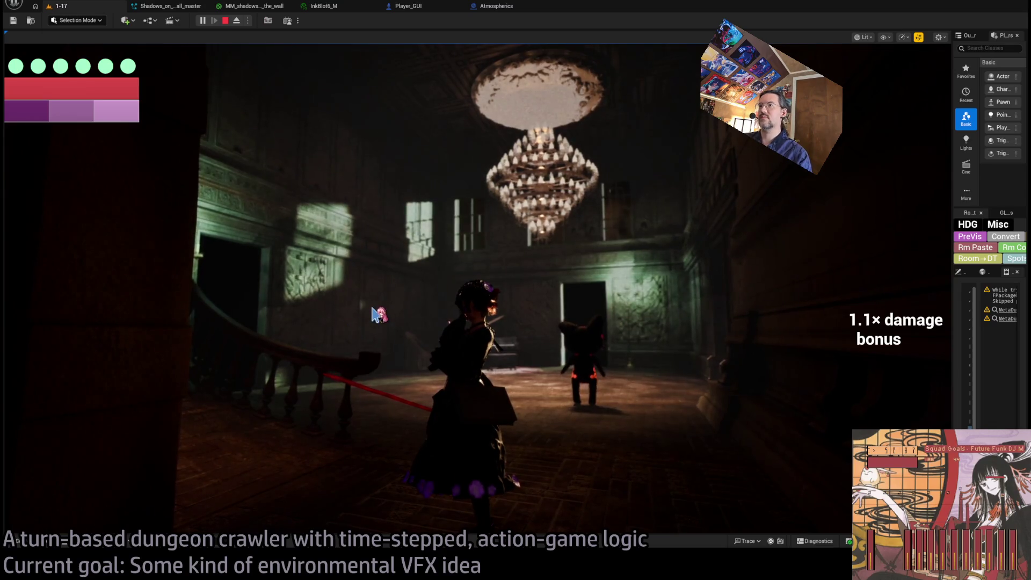
click(70, 334)
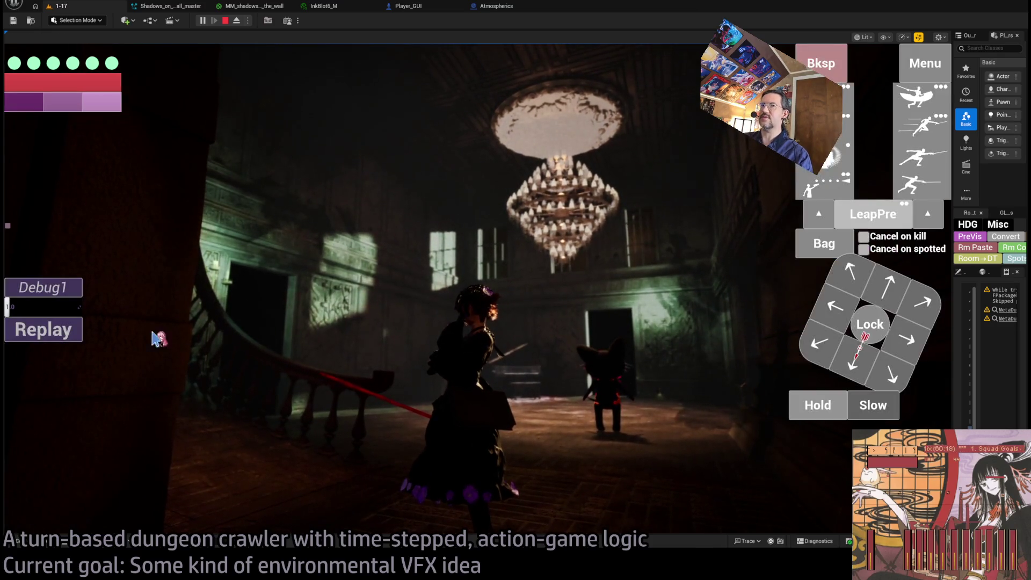
click(55, 331)
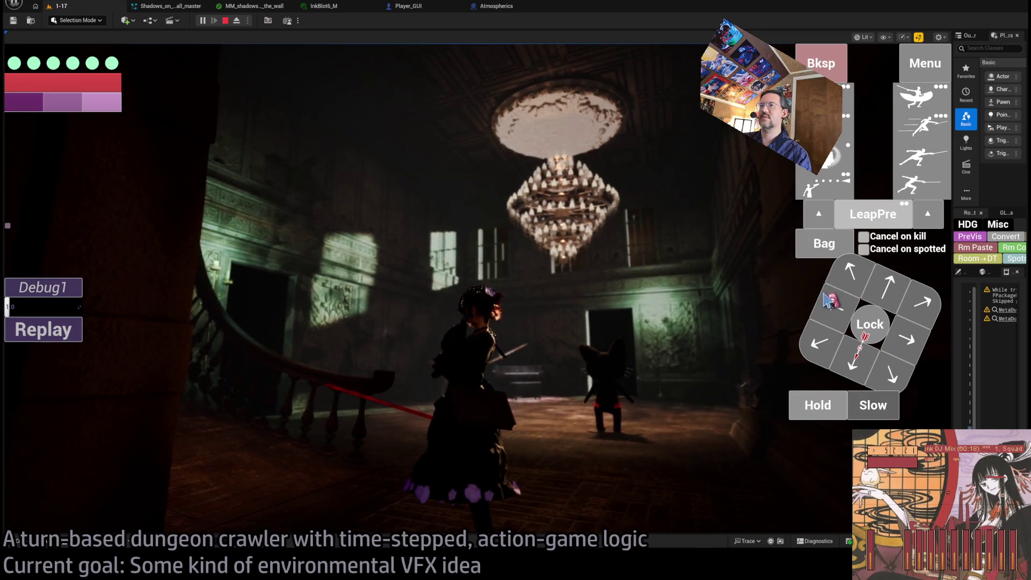
click(887, 287)
click(887, 287)
click(887, 287)
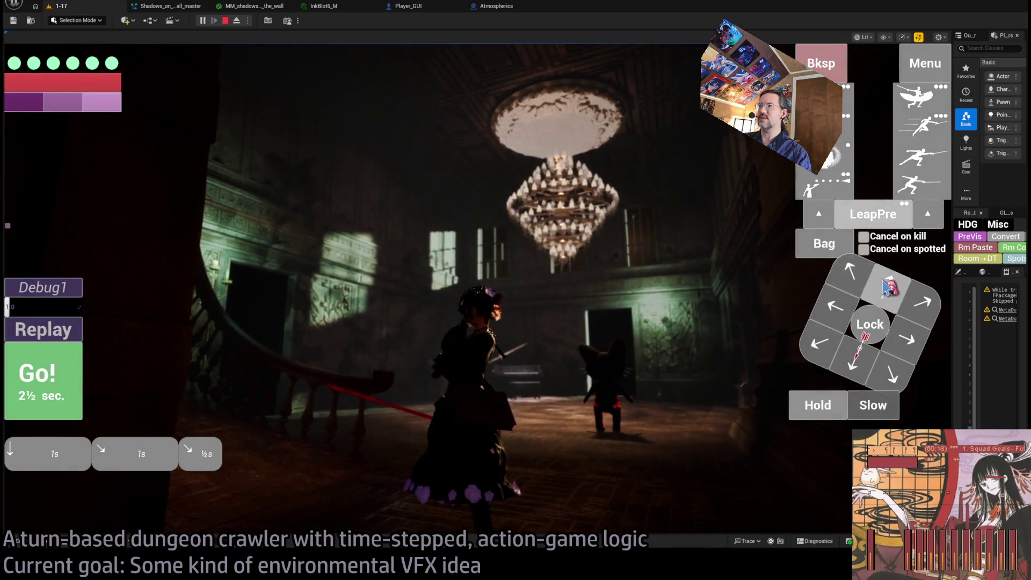
click(887, 287)
key(space)
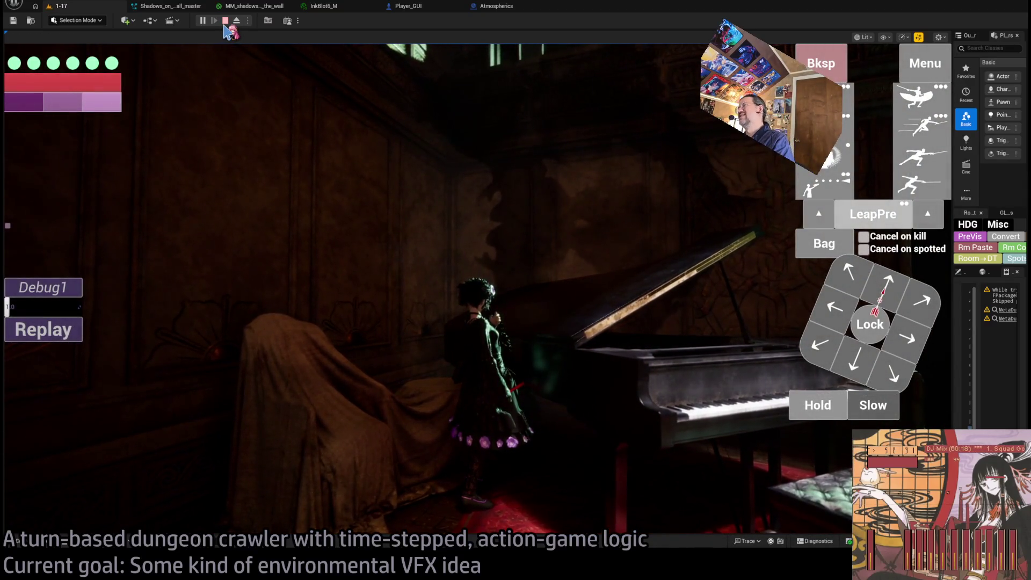
Step: Queue backward, diagonal and three forward moves toward the cat, run them, then switch to Chrome's address bar
click(639, 337)
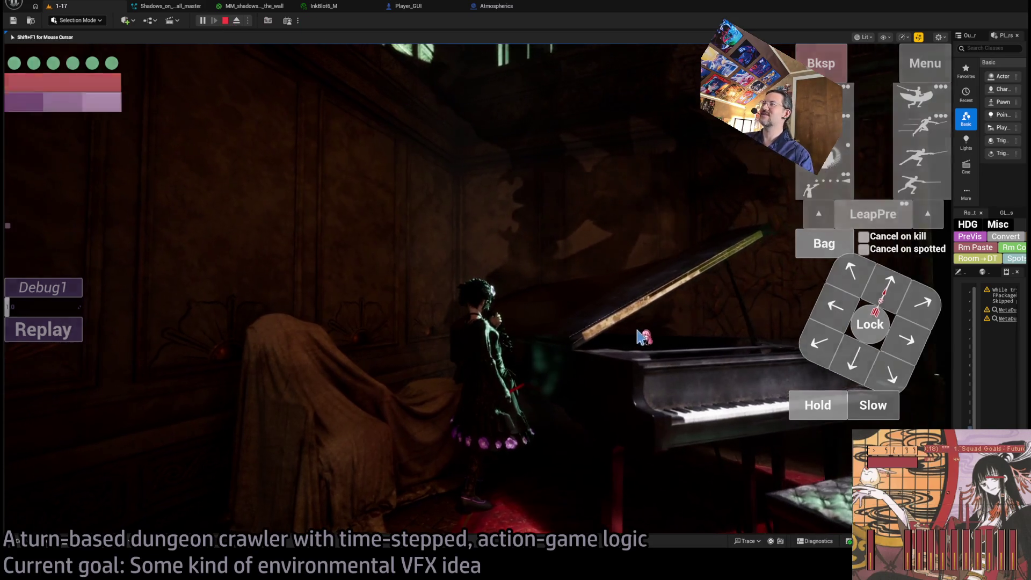
click(862, 369)
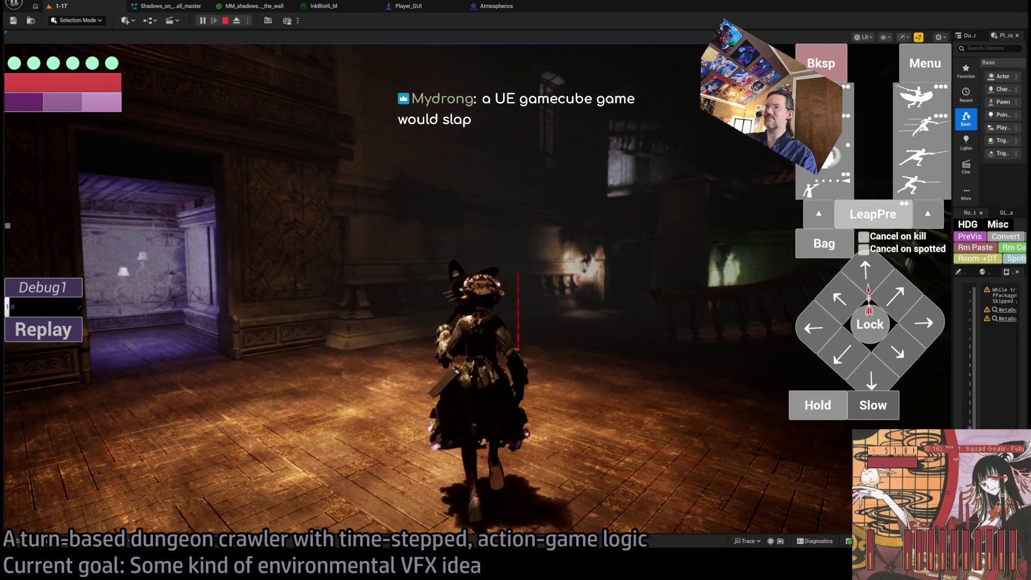
click(865, 269)
click(907, 294)
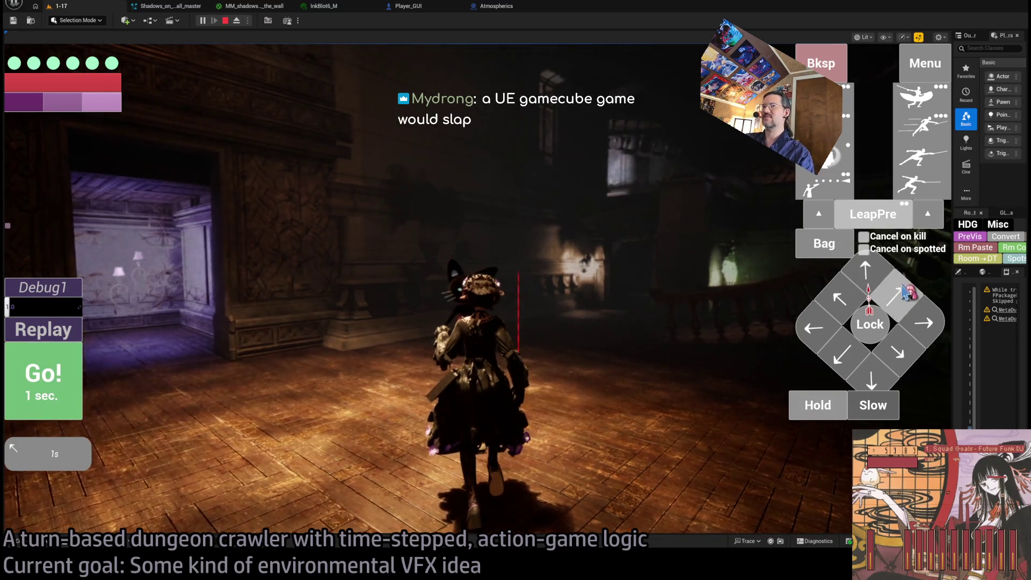
click(907, 294)
click(907, 294)
click(33, 371)
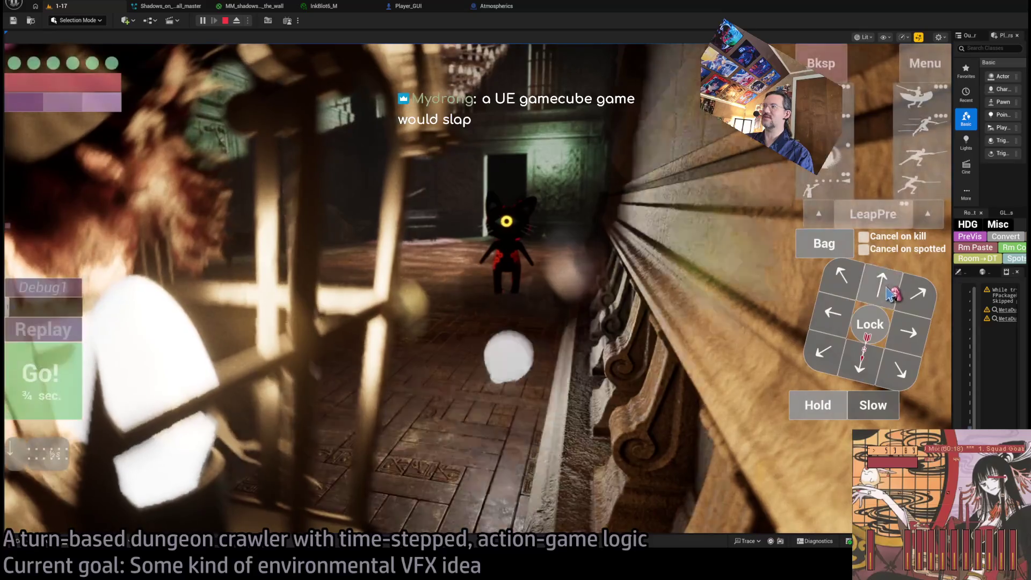
click(69, 373)
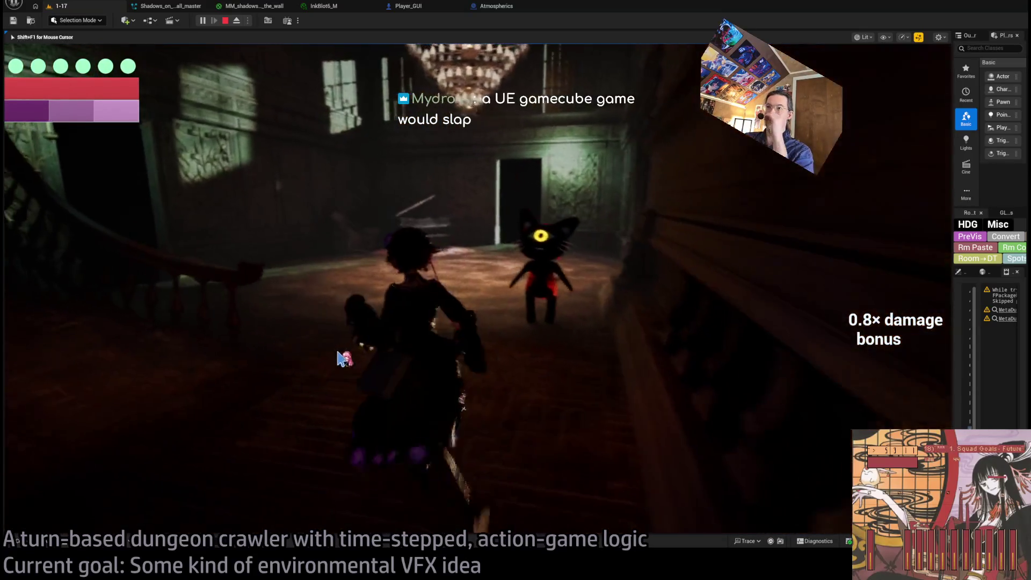
click(546, 375)
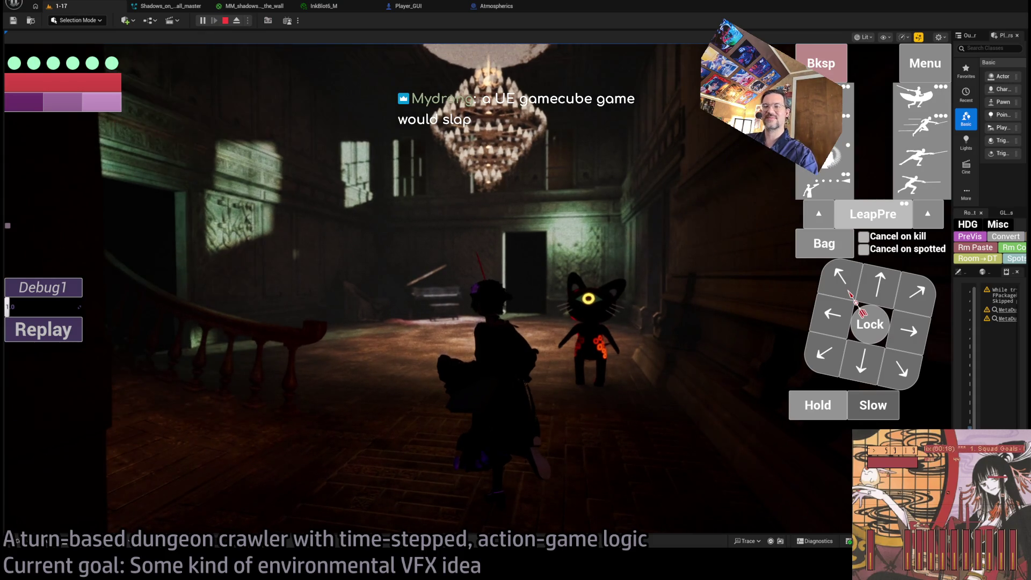
key(alt+Tab)
key(ctrl+l)
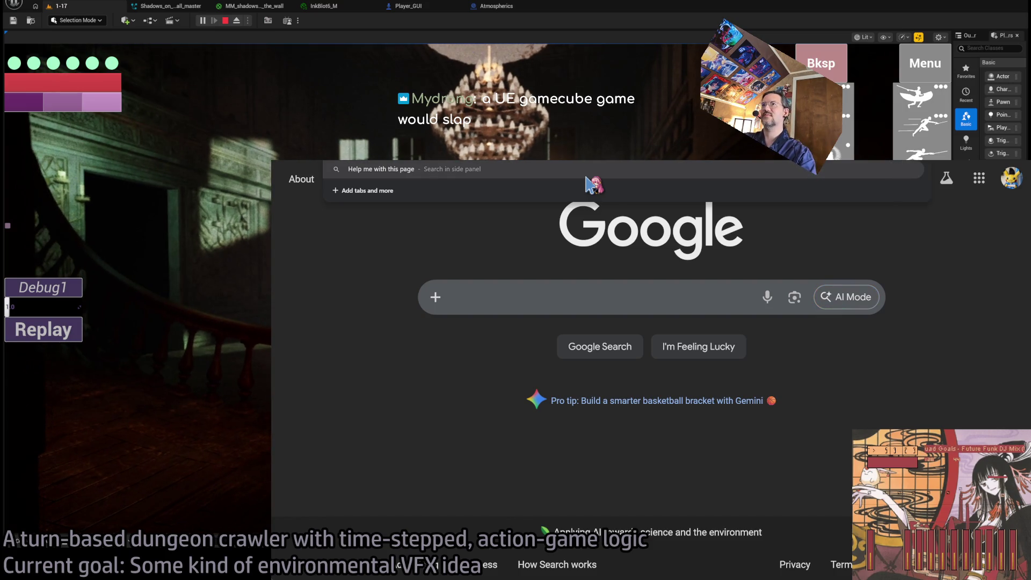
Step: Search Google for 'thief deadly shadows', replacing an initial 'tom clancy's splinter cell' query
text(tom clancy)
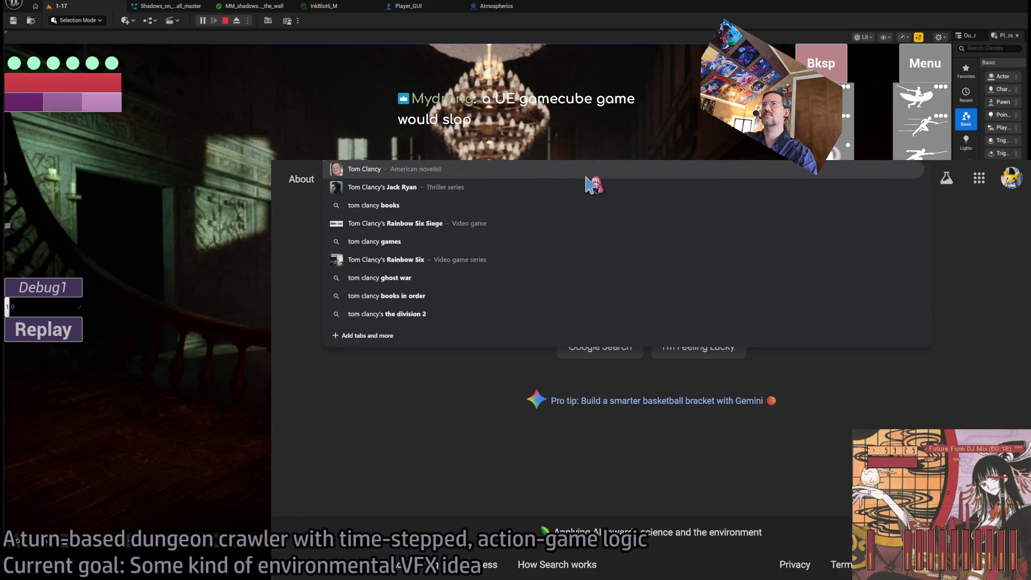
text('s splinter cell)
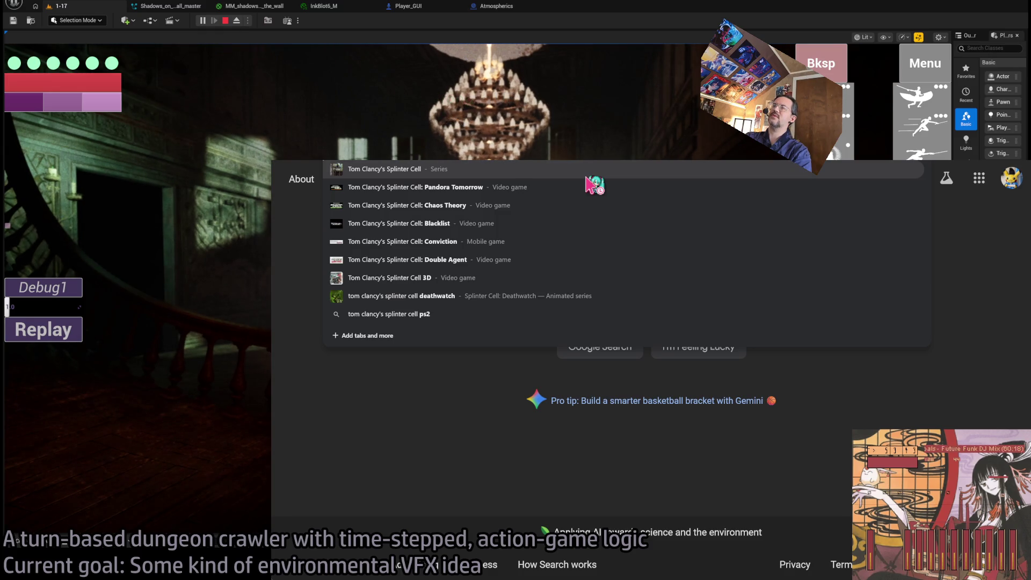
key(ctrl+a)
key(BackSpace)
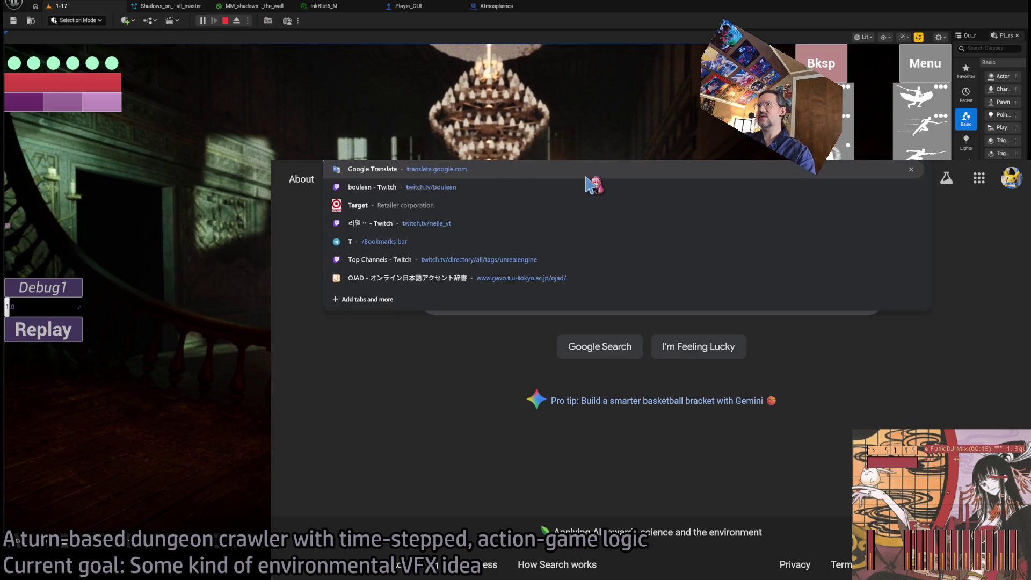
text(thief de)
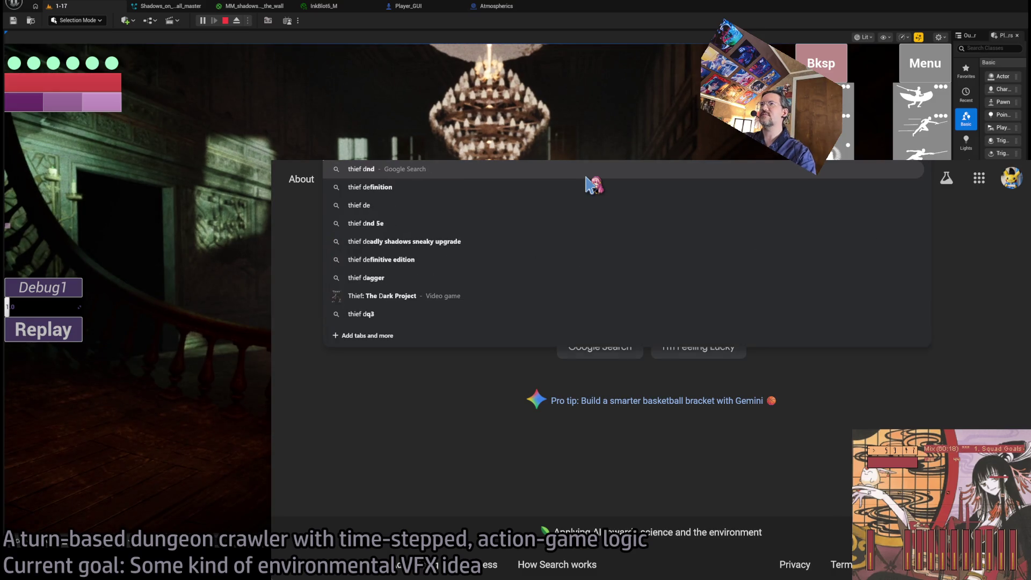
text(adly shadows)
key(Return)
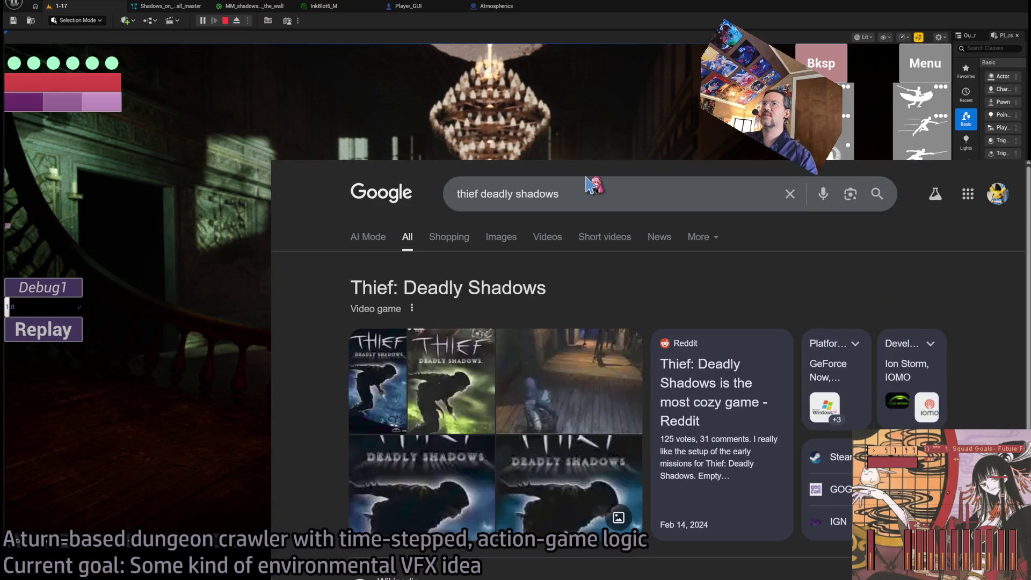
Step: Open the Thief: Deadly Shadows Wikipedia article and view its Garrett gameplay screenshot enlarged
scroll(343, 327, down, 5)
click(398, 318)
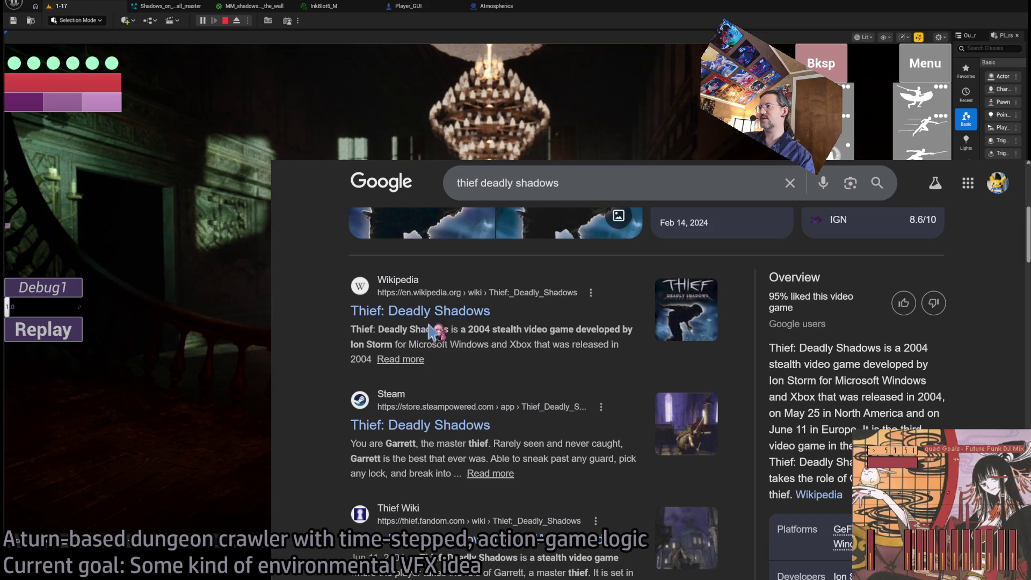
scroll(505, 400, down, 5)
scroll(505, 400, down, 4)
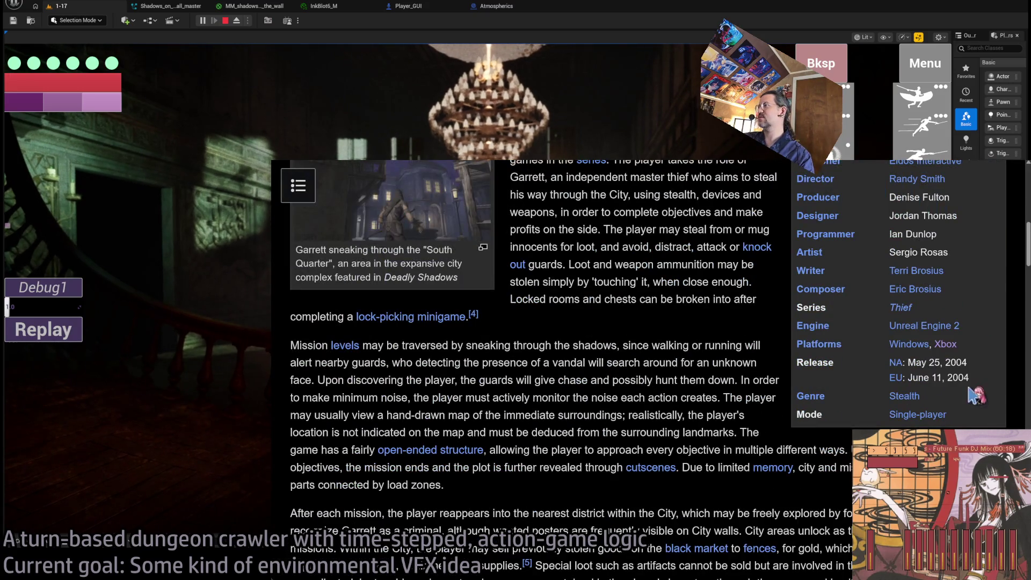
scroll(591, 333, up, 2)
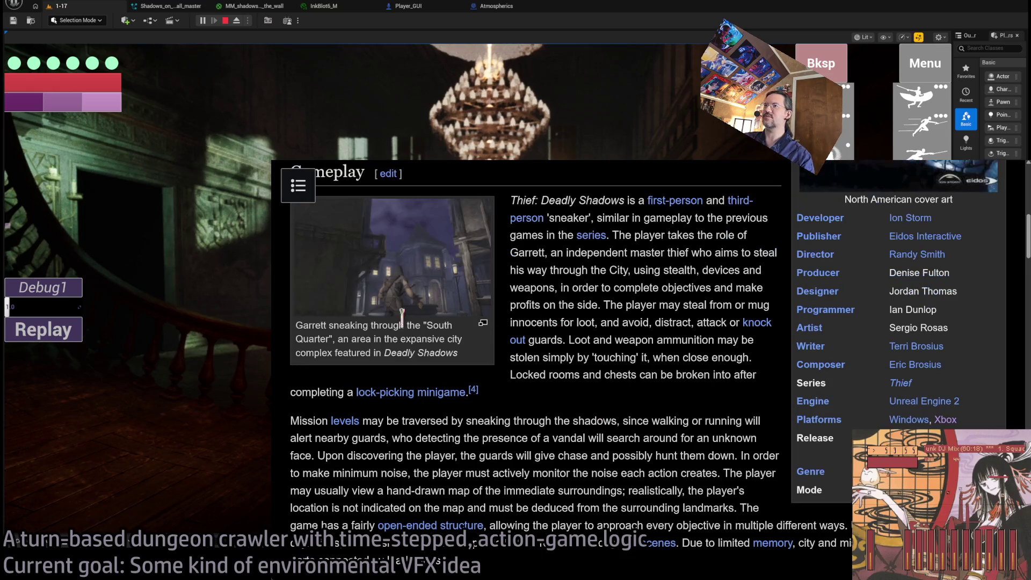
click(353, 295)
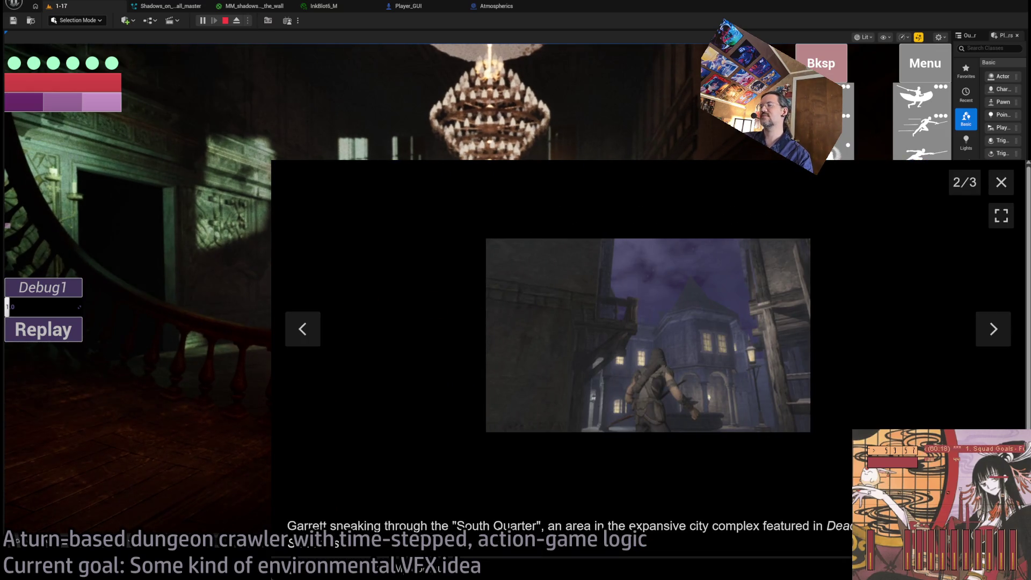
click(1002, 184)
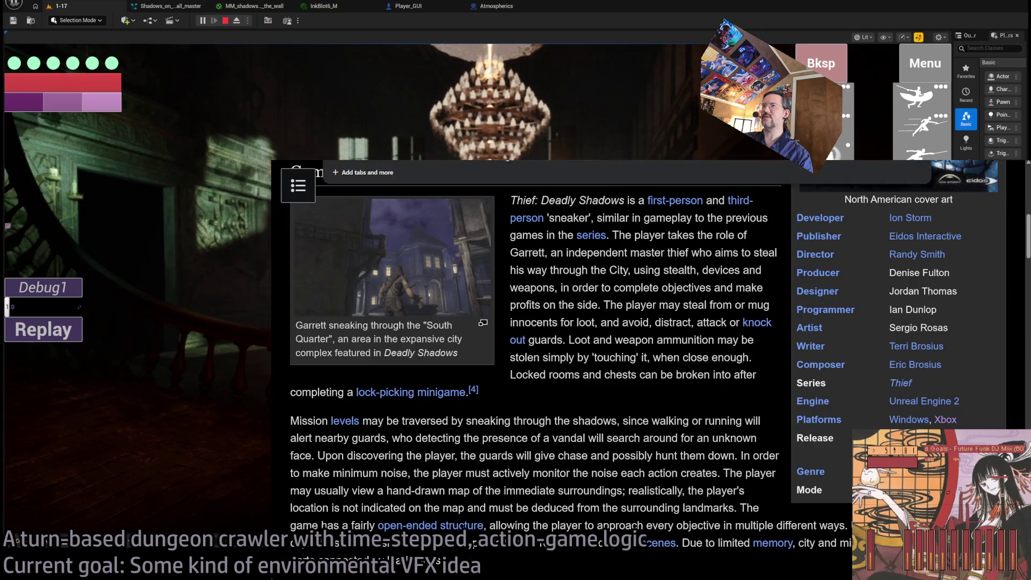
click(637, 177)
Step: Search 'were there any unreal engine 5 game', expand the AI overview, and open Oldunreal-Wiki's Unreal Engine games list
text(w)
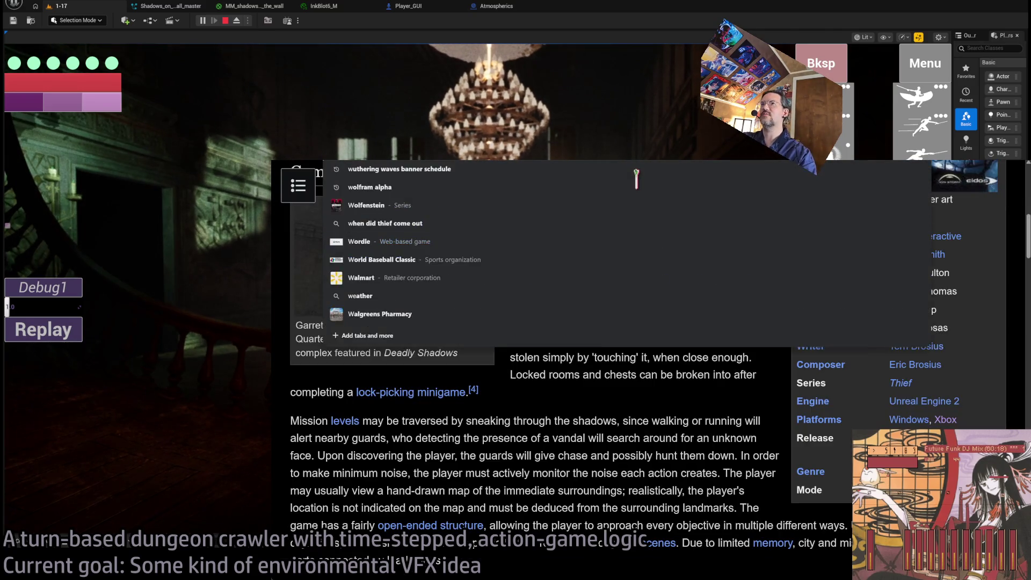
text(ere there any unreal)
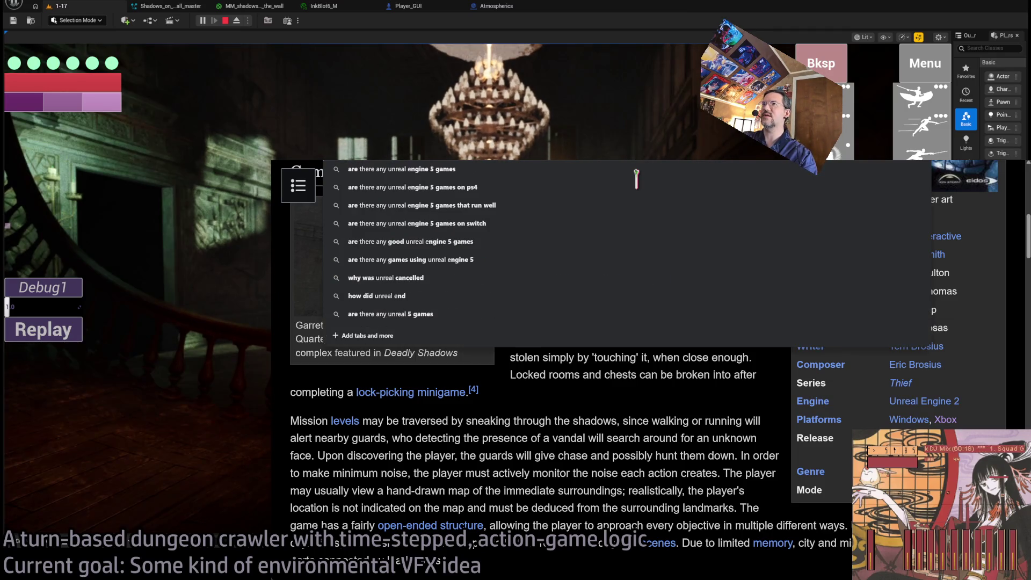
text( engine 5 game)
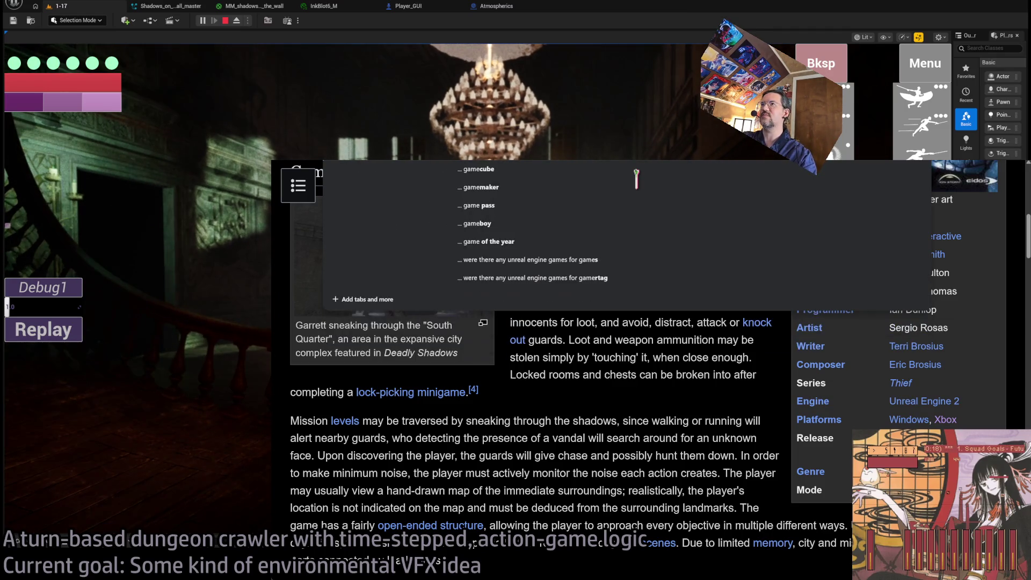
key(Return)
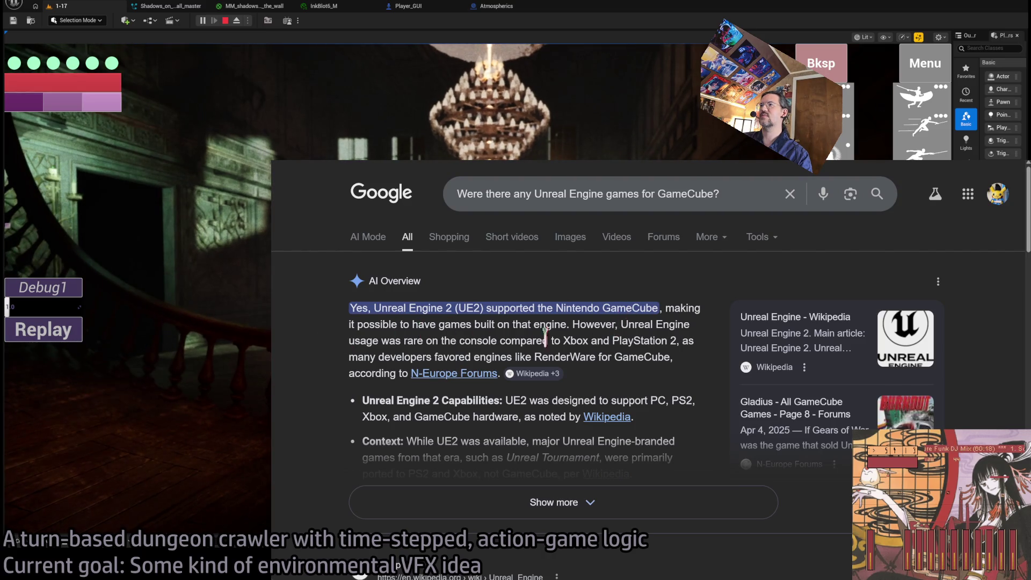
click(527, 504)
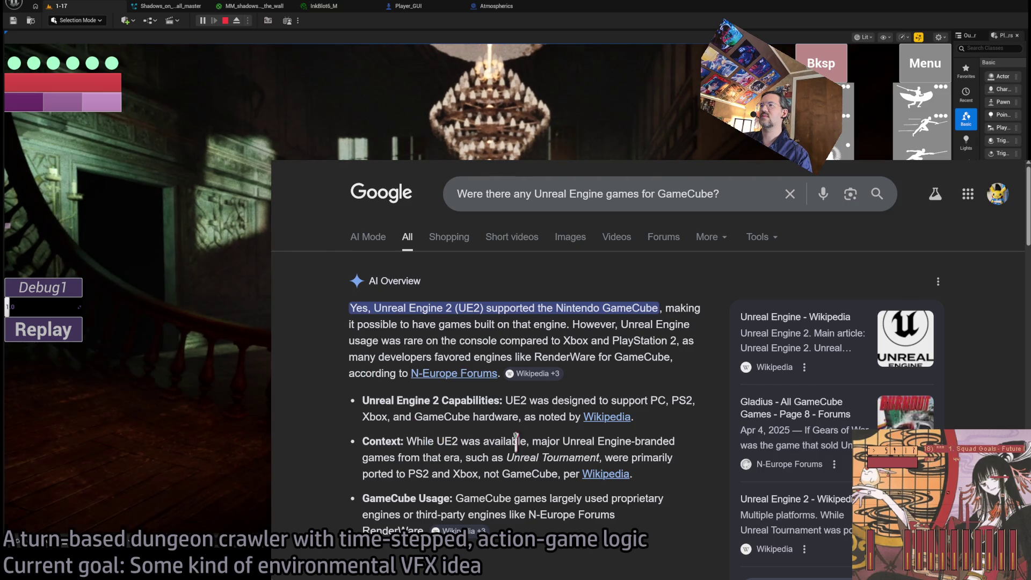
scroll(517, 471, down, 2)
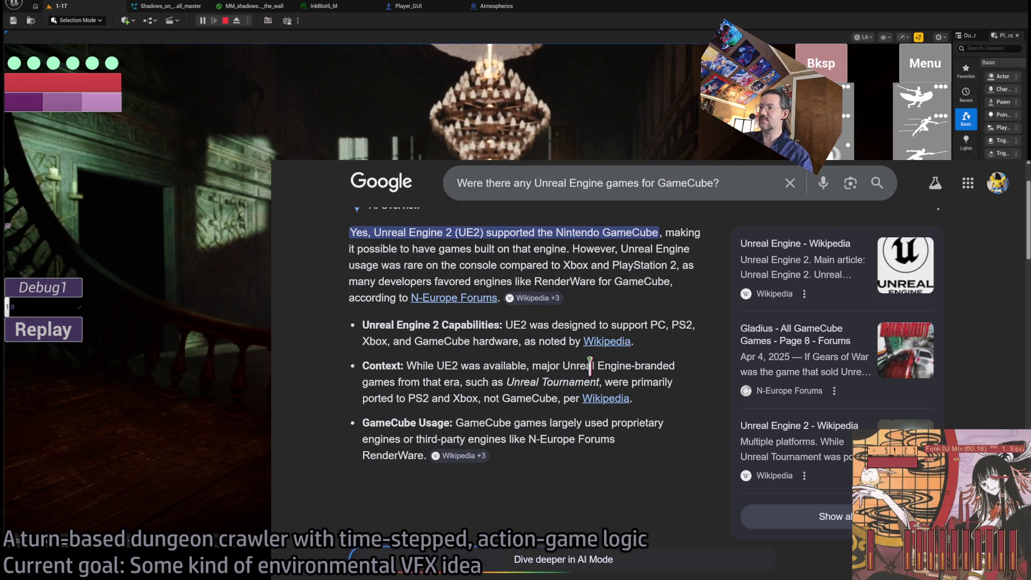
scroll(590, 365, down, 5)
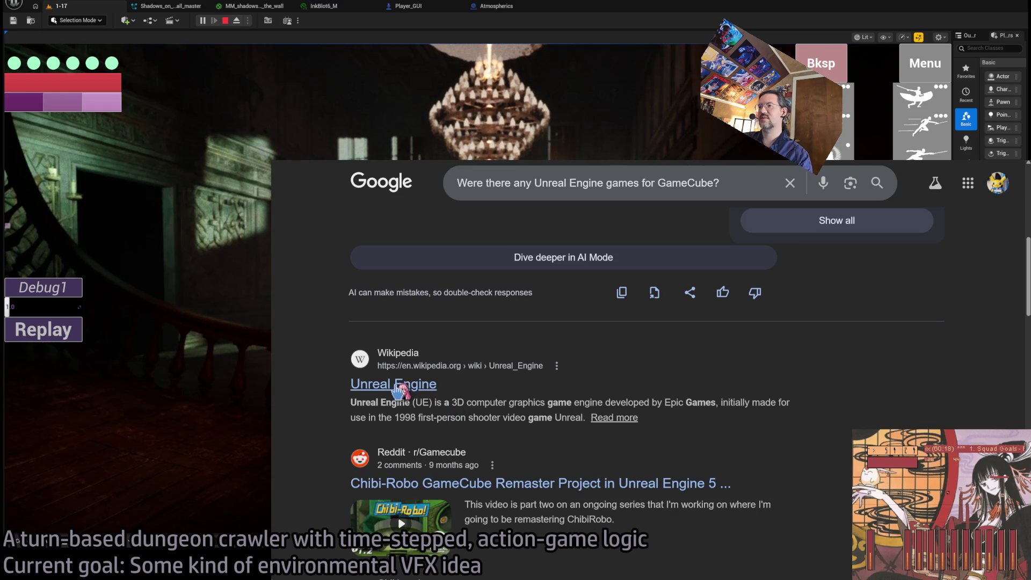
scroll(537, 376, down, 3)
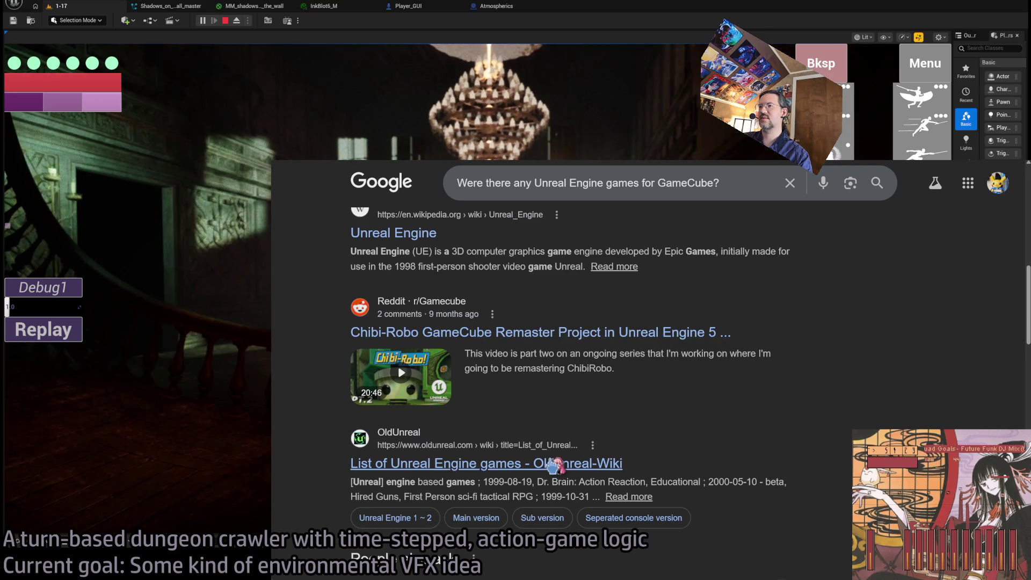
scroll(568, 466, down, 2)
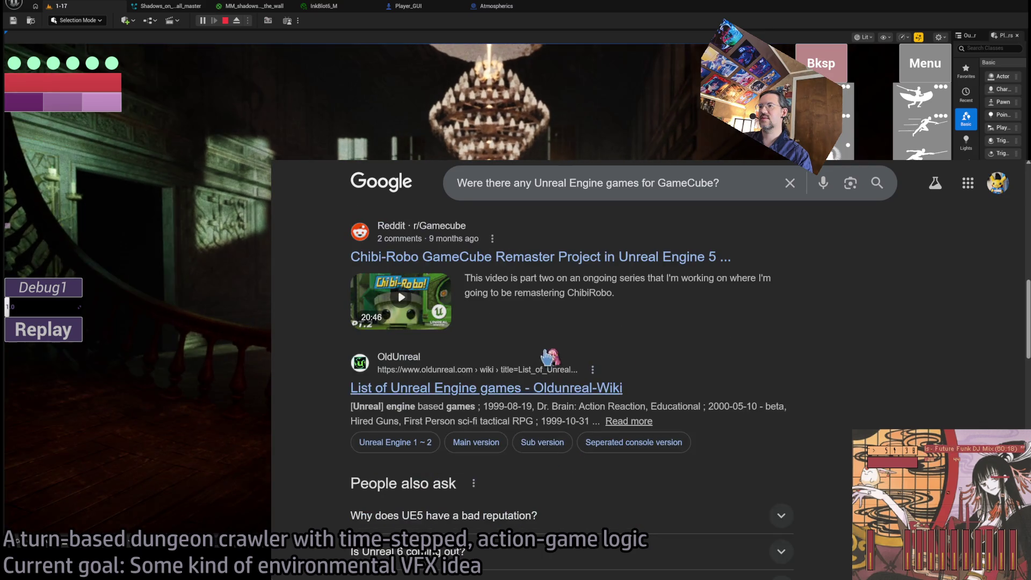
click(571, 392)
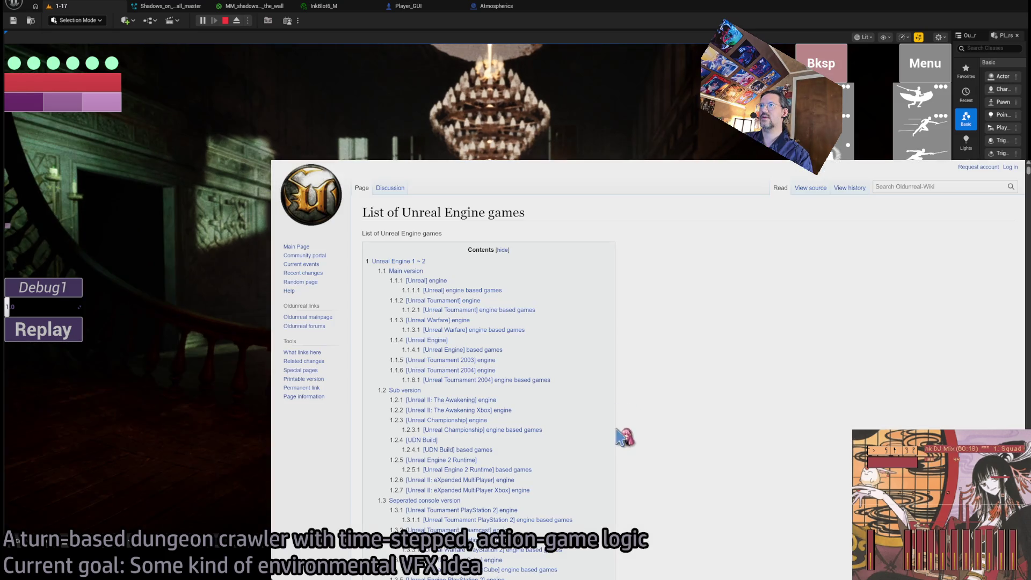
Step: Find 'cube' on the wiki page, jump to the Unreal Warfare GameCube section, and select 'Unreal Warfare [GameCube version]'
scroll(647, 423, down, 10)
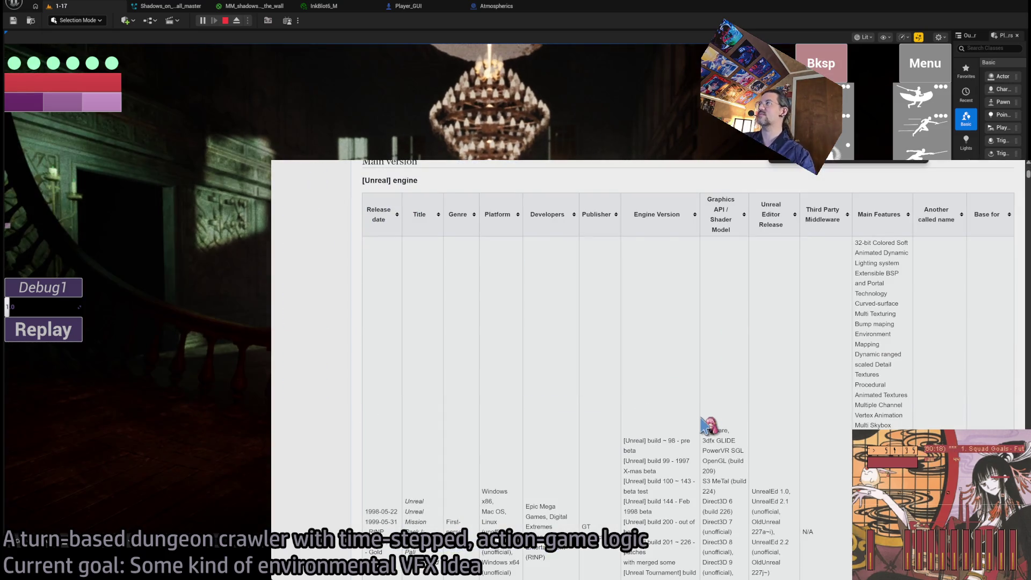
scroll(704, 425, up, 10)
key(ctrl+f)
text(xbox)
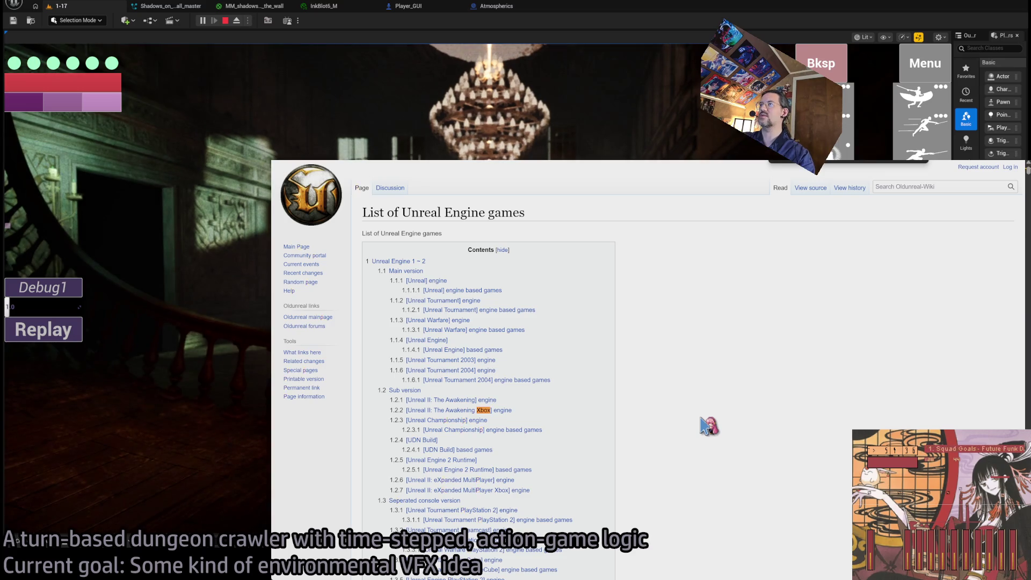
key(BackSpace)
key(BackSpace)
key(BackSpace)
text(cube)
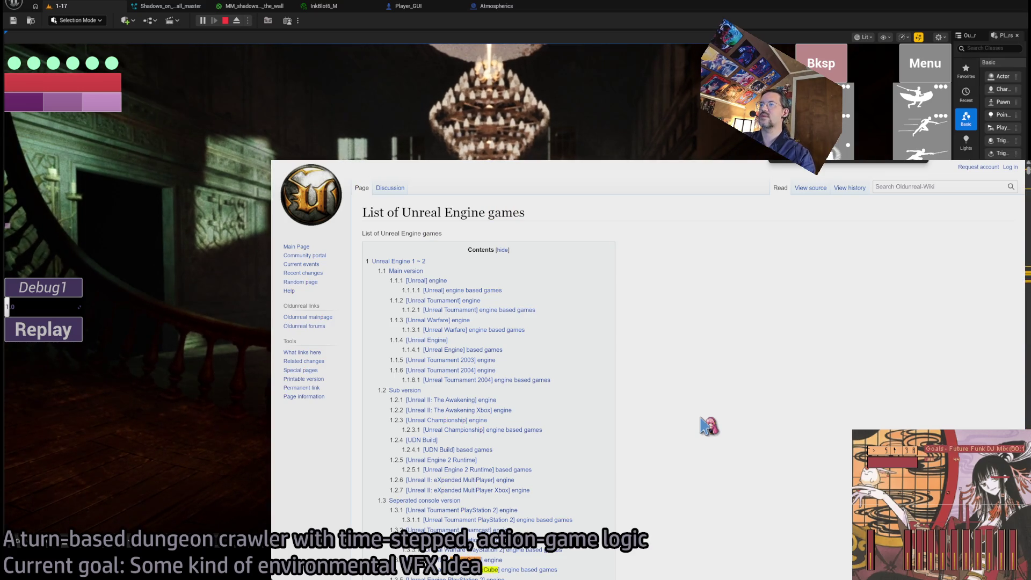
scroll(635, 481, down, 1)
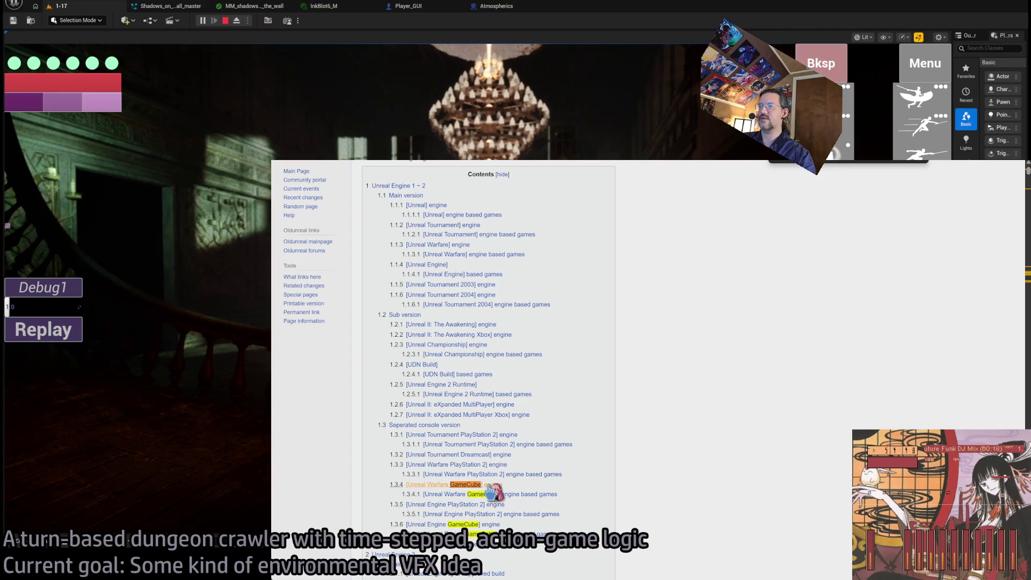
click(492, 486)
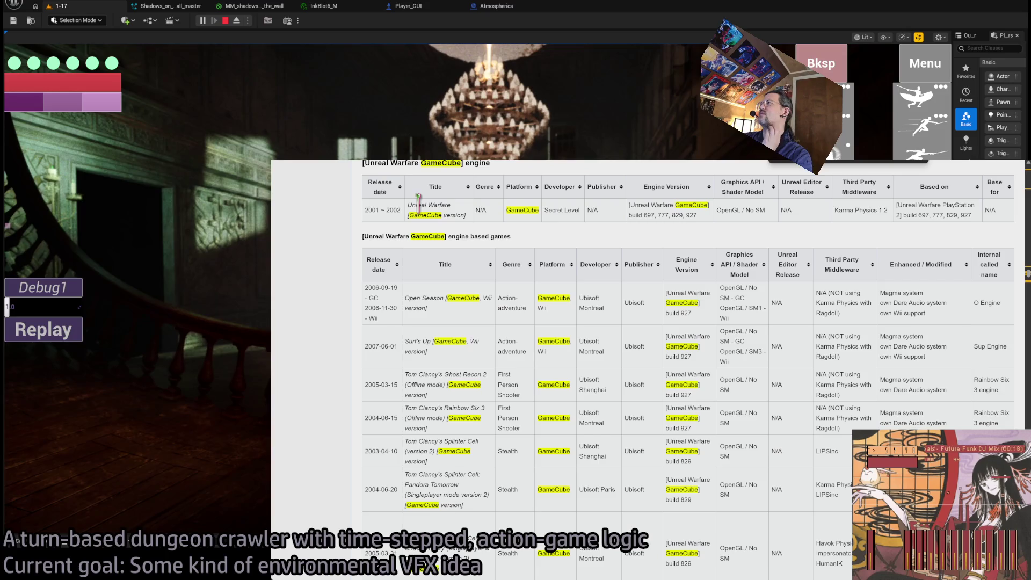
triple_click(418, 204)
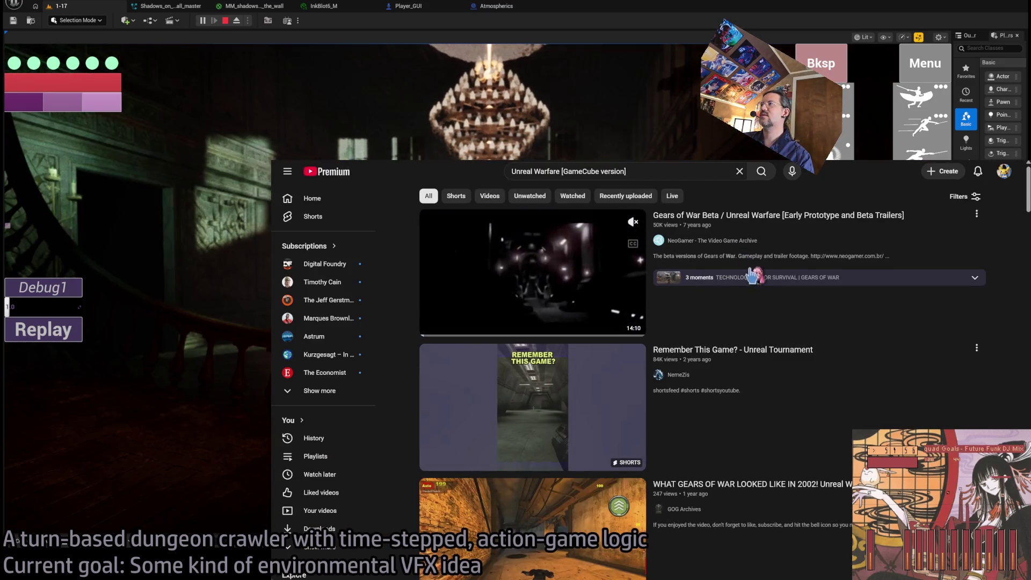
Step: Rerun the YouTube search with the closing bracket removed from the query
click(604, 170)
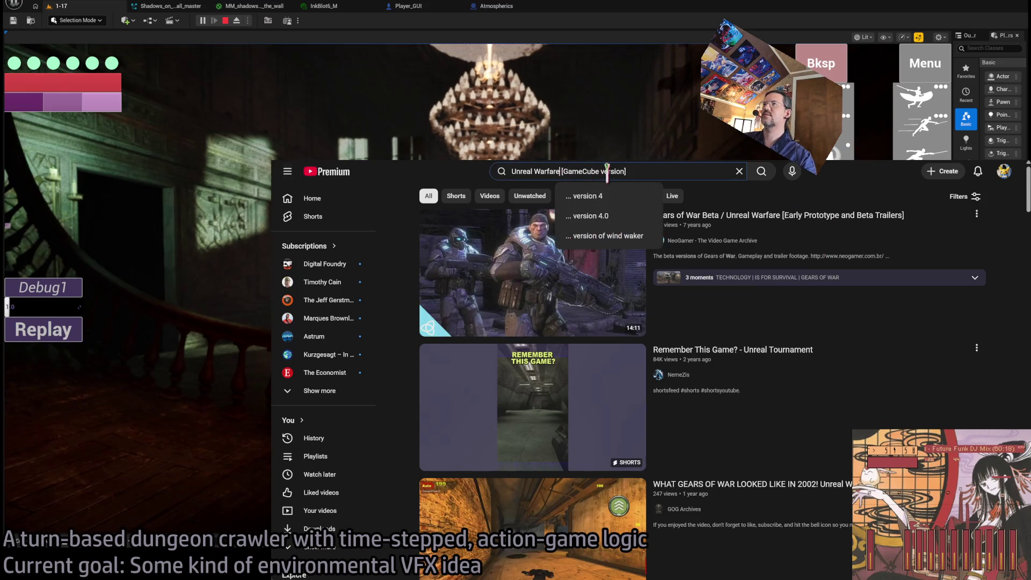
click(631, 171)
key(BackSpace)
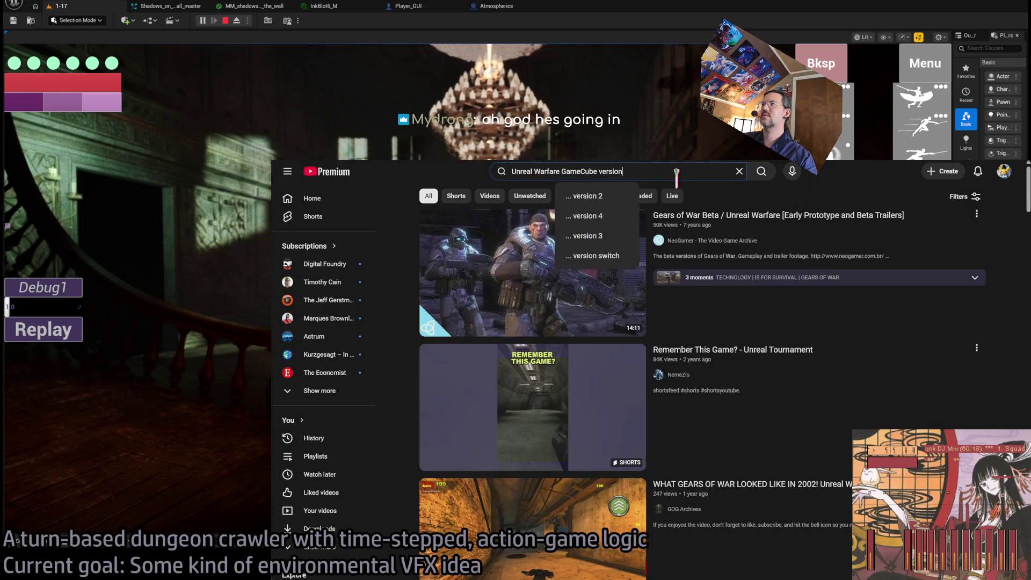
key(Return)
scroll(707, 303, down, 3)
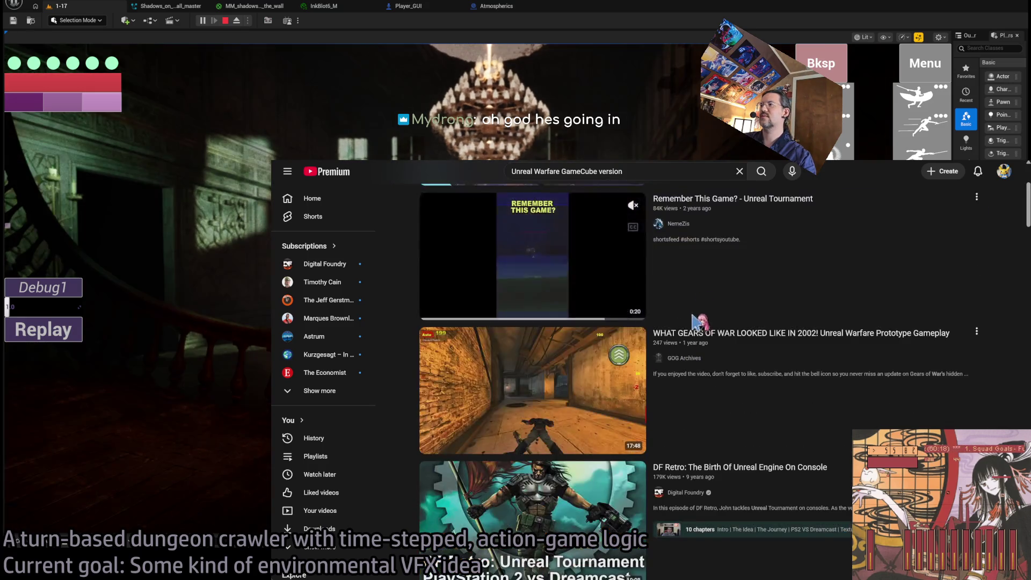
Step: Go back to the wiki's Unreal Warfare GameCube engine table and select 'Unreal Warfare' in the title cell
key(alt+Left)
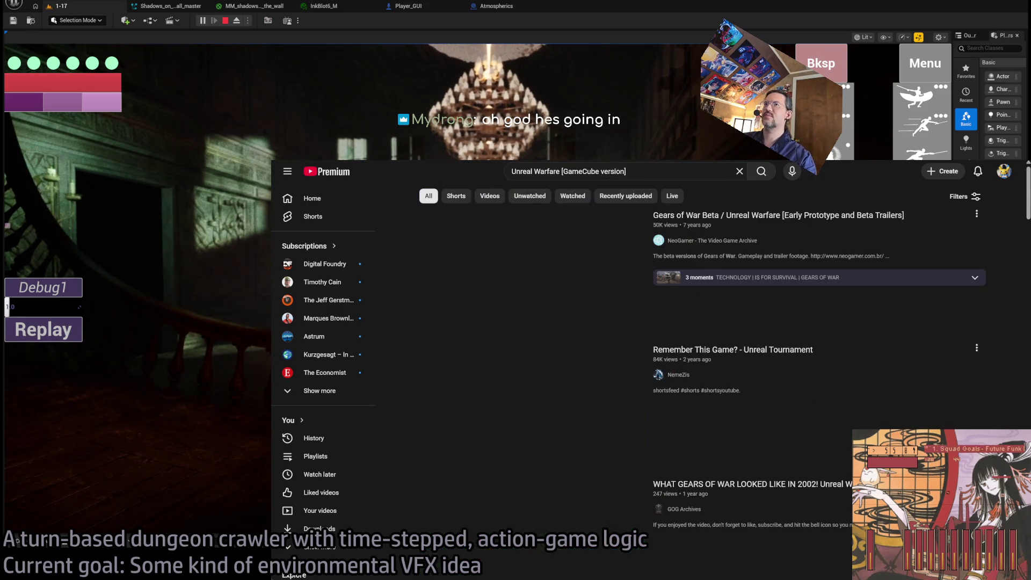
key(alt+Left)
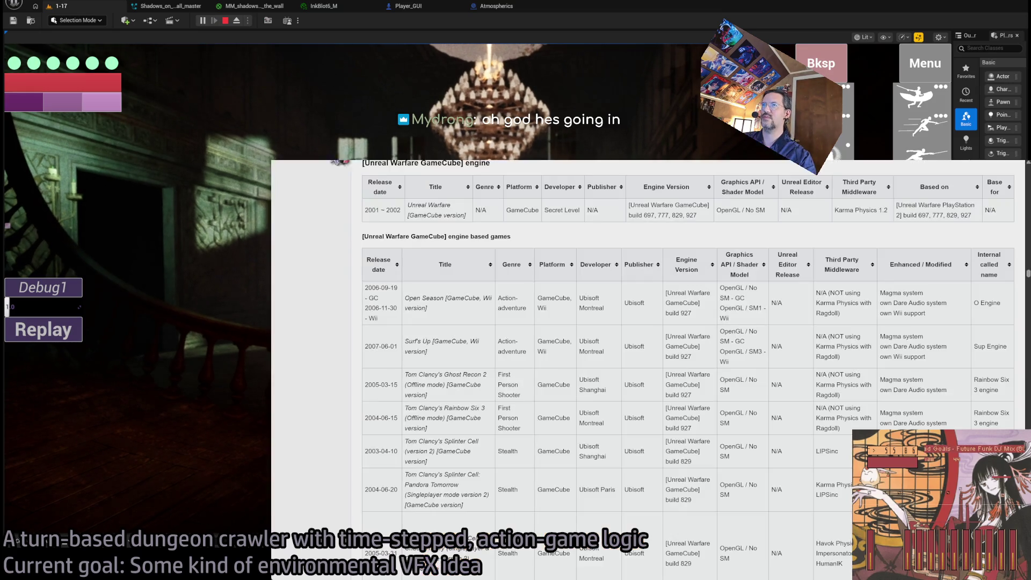
scroll(446, 285, up, 2)
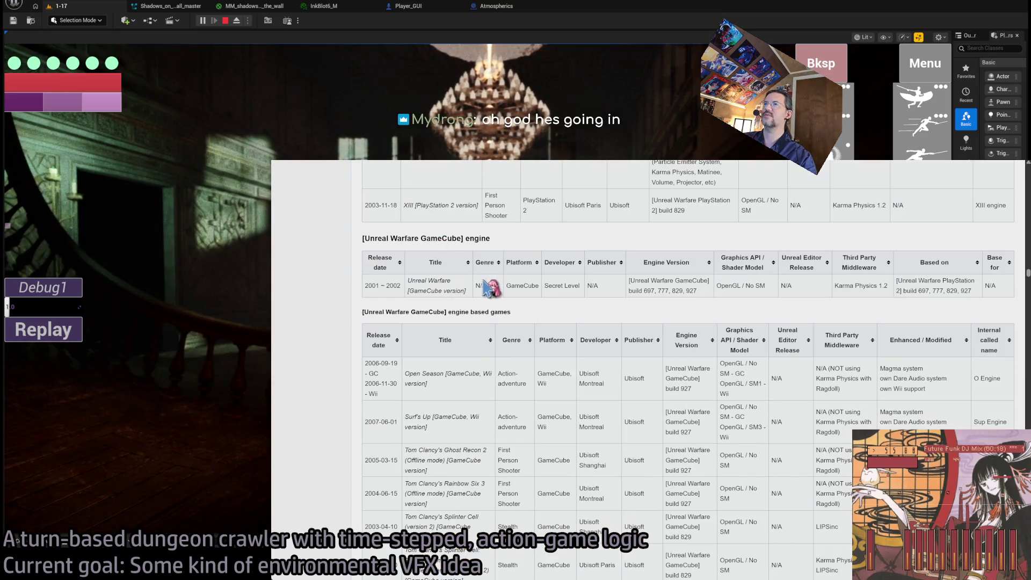
scroll(499, 269, up, 3)
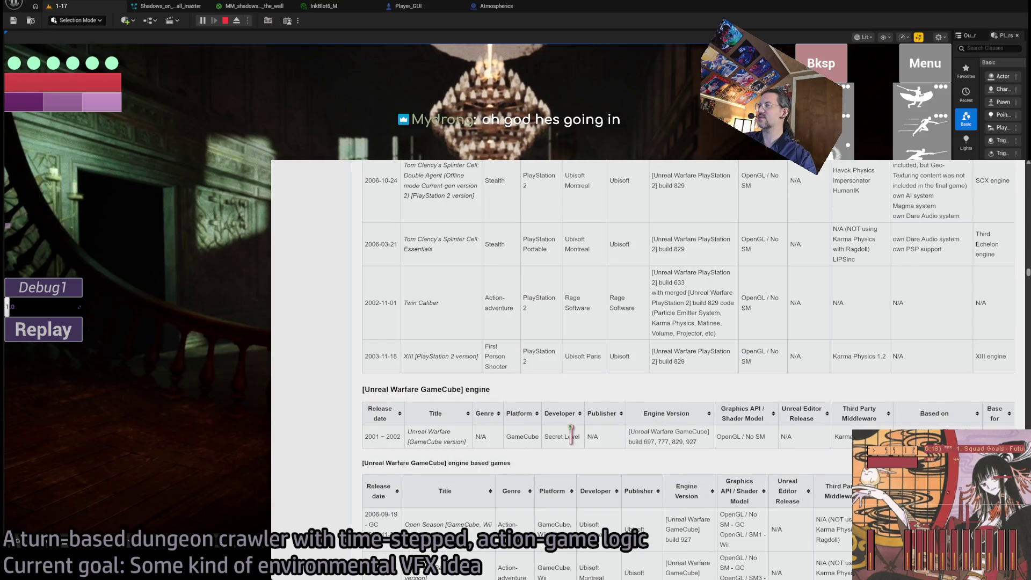
drag(407, 431, 450, 432)
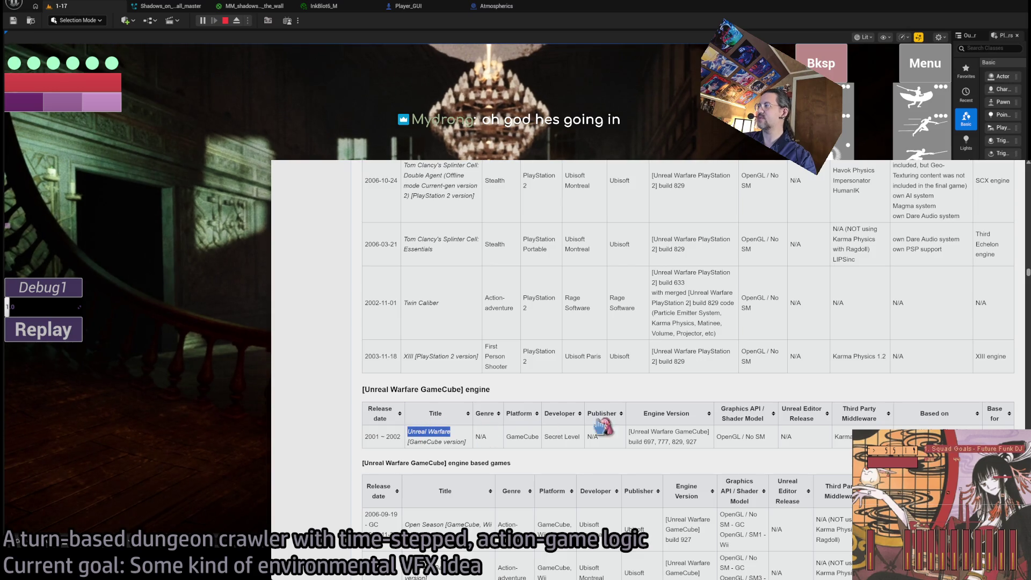
Step: In a new tab, search Google for secret level "Unreal Warfare"
key(ctrl+t)
key(ctrl+v)
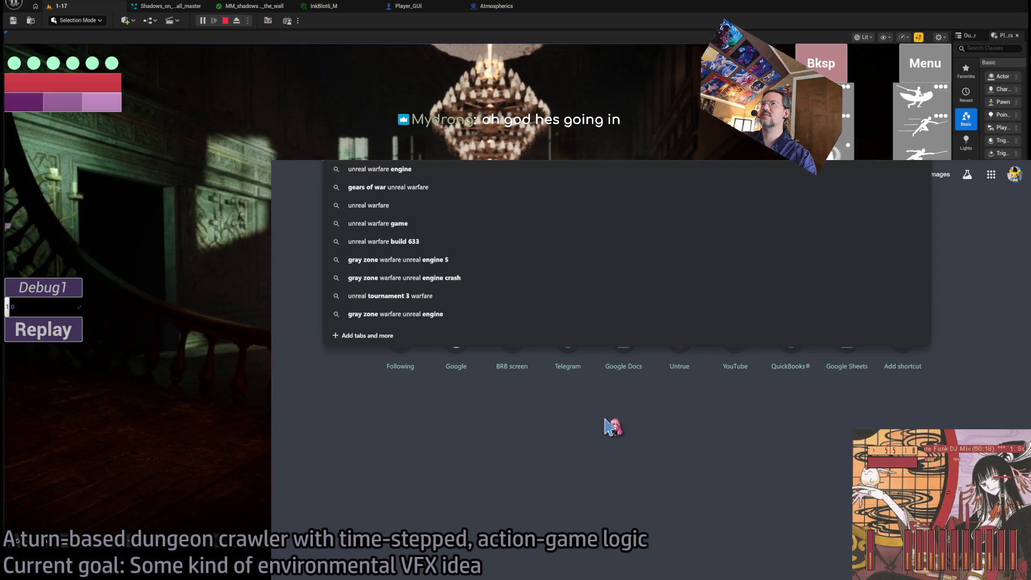
key(ctrl+BackSpace)
text(secret level)
key(Return)
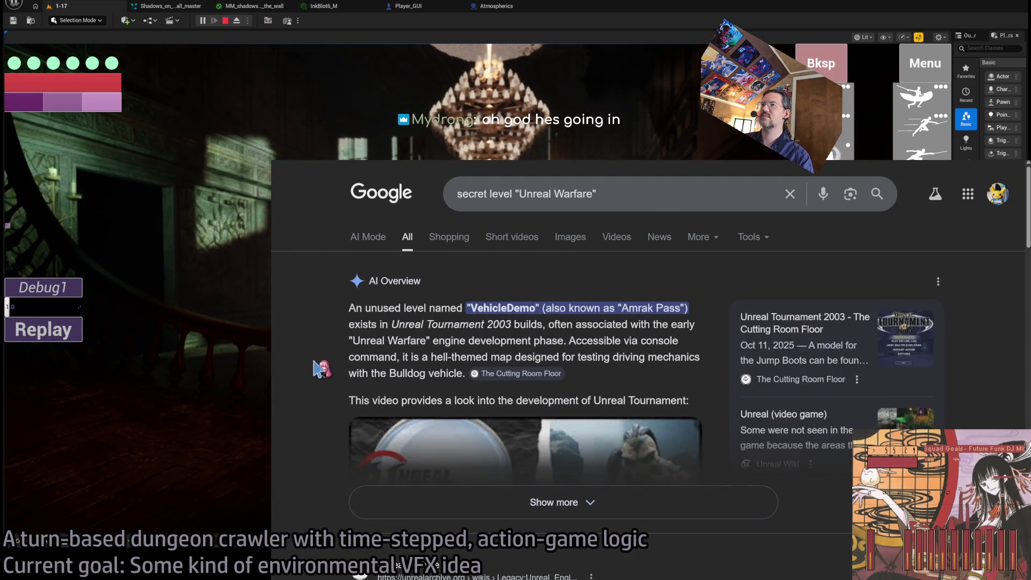
Step: Expand the AI Overview, open the Unreal Wiki biography result, and select part of the speech sentence
click(575, 509)
scroll(322, 380, down, 4)
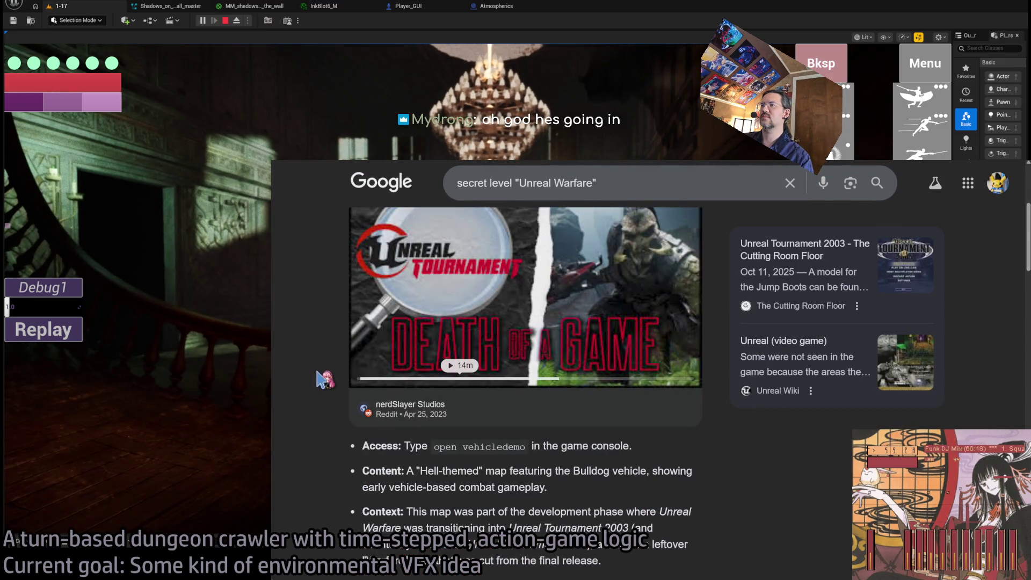
scroll(320, 380, down, 3)
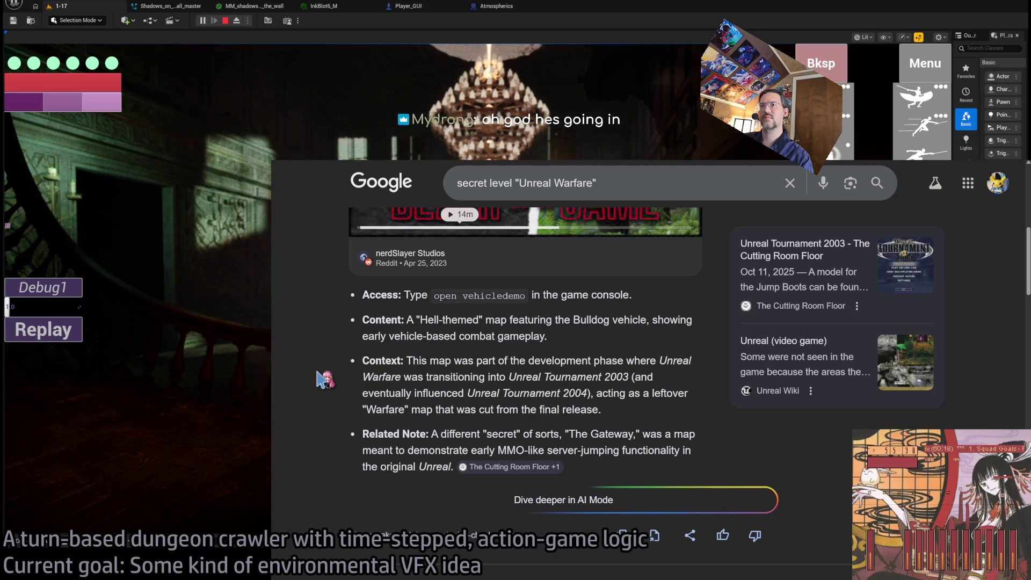
scroll(325, 379, down, 4)
scroll(325, 380, down, 7)
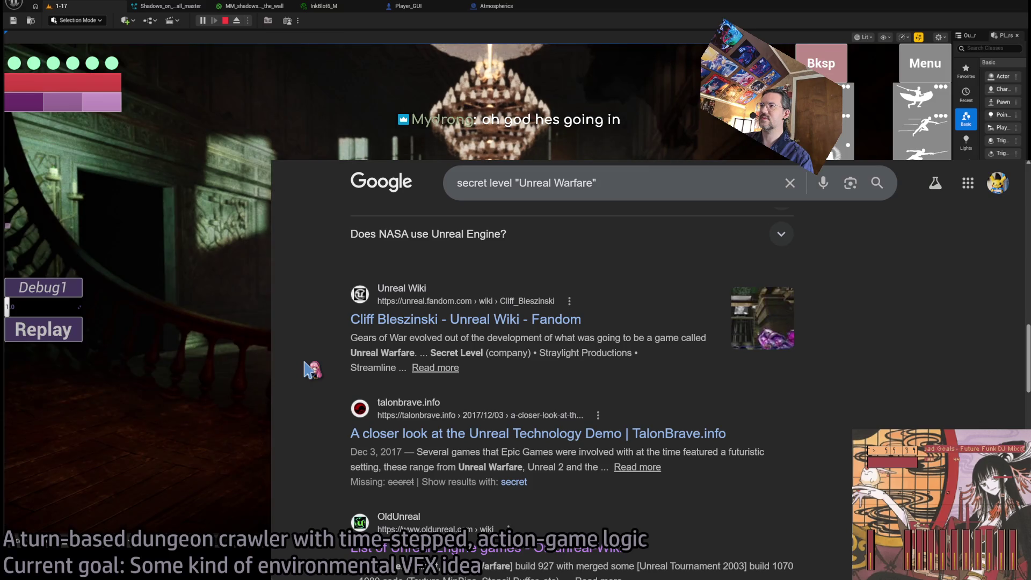
click(429, 321)
mouse_move(283, 437)
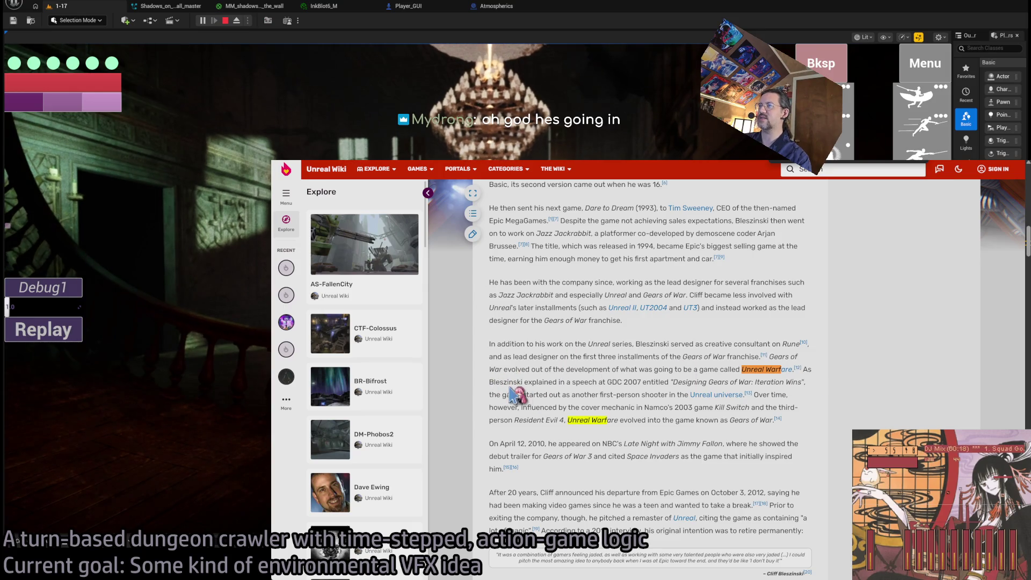
drag(498, 380, 573, 380)
Step: Highlight the game title Kill Switch in the wiki article and search YouTube for 'Kill Switch'
click(624, 382)
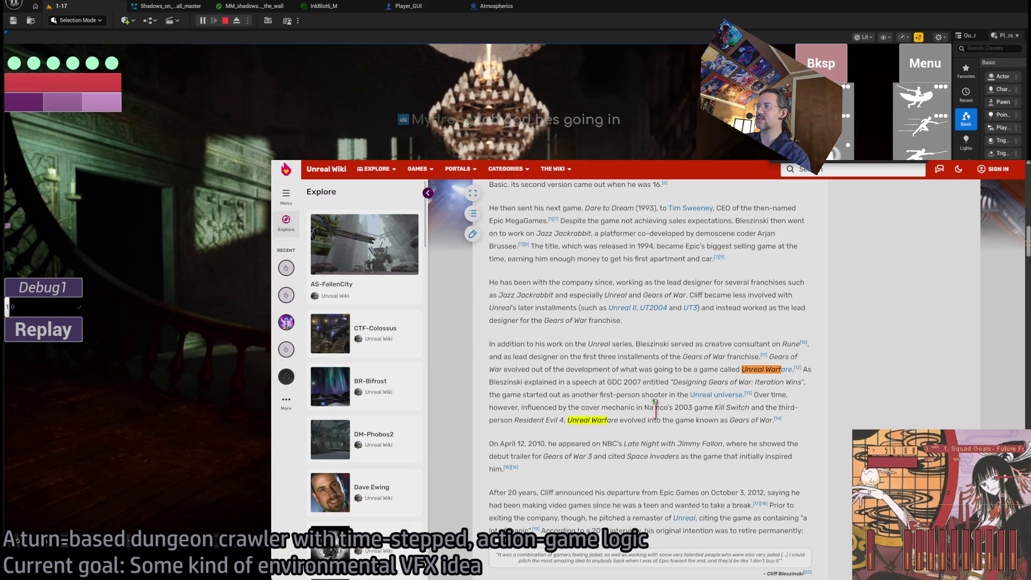
drag(750, 408, 717, 407)
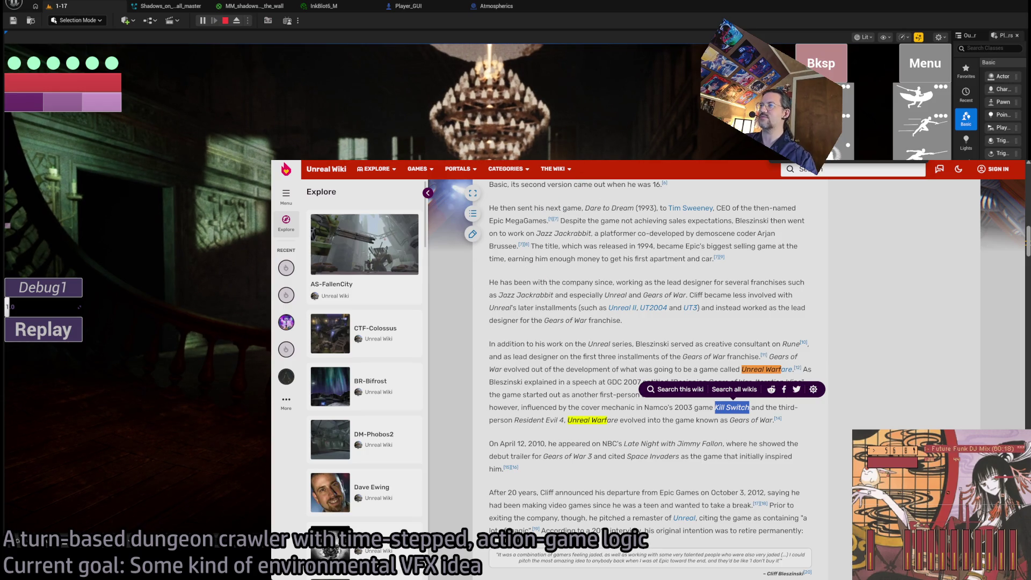
click(626, 164)
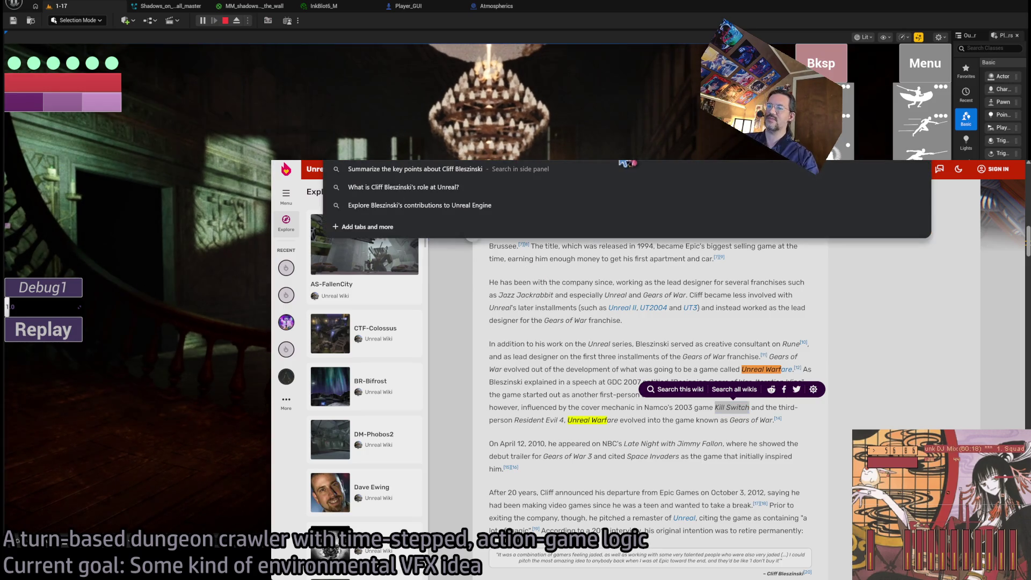
text(Kill Switch)
key(Return)
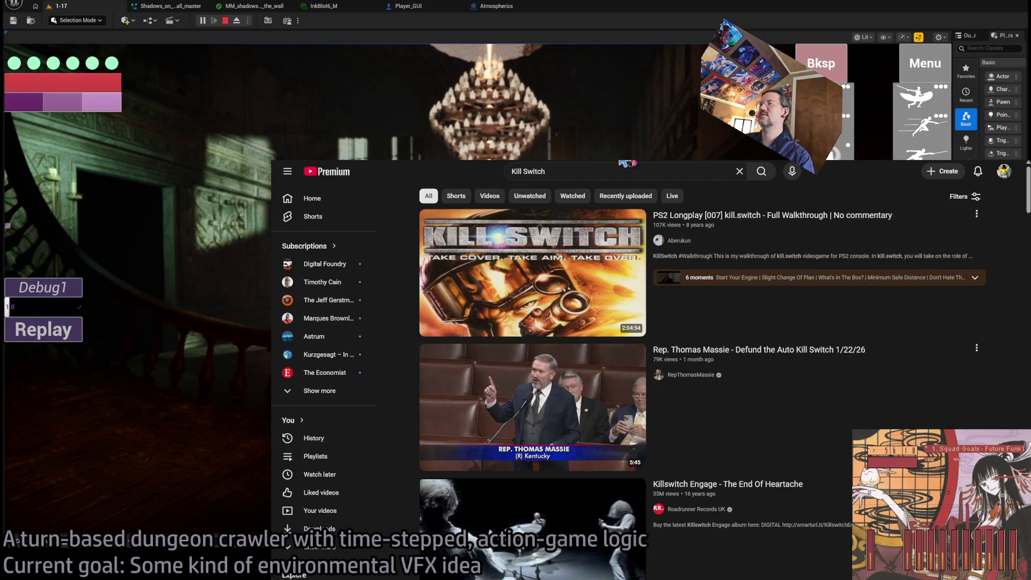
Step: Play the PS2 kill.switch longplay from about 11:11 in theater view, with the description expanded
mouse_move(752, 228)
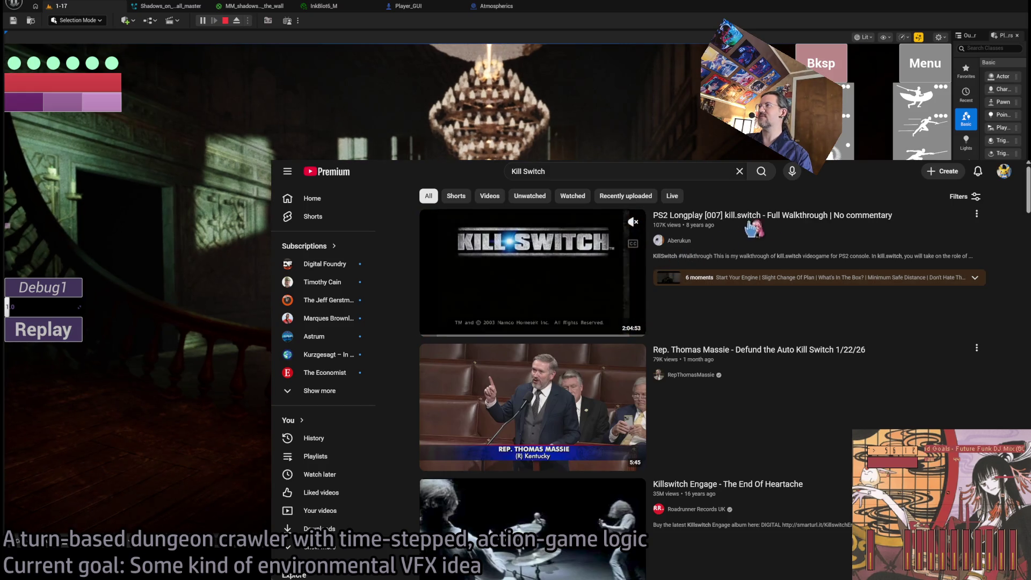
click(780, 221)
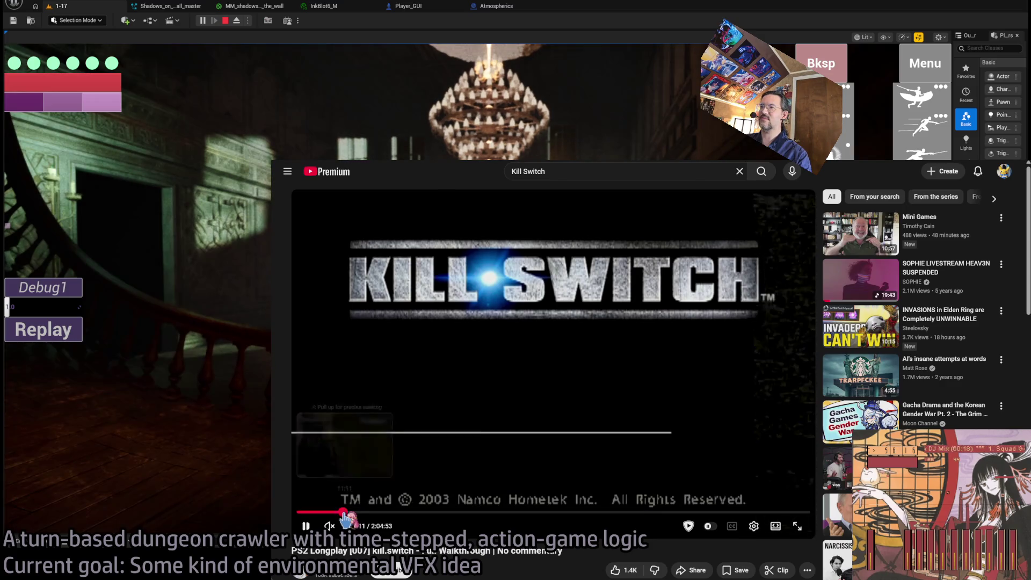
click(343, 511)
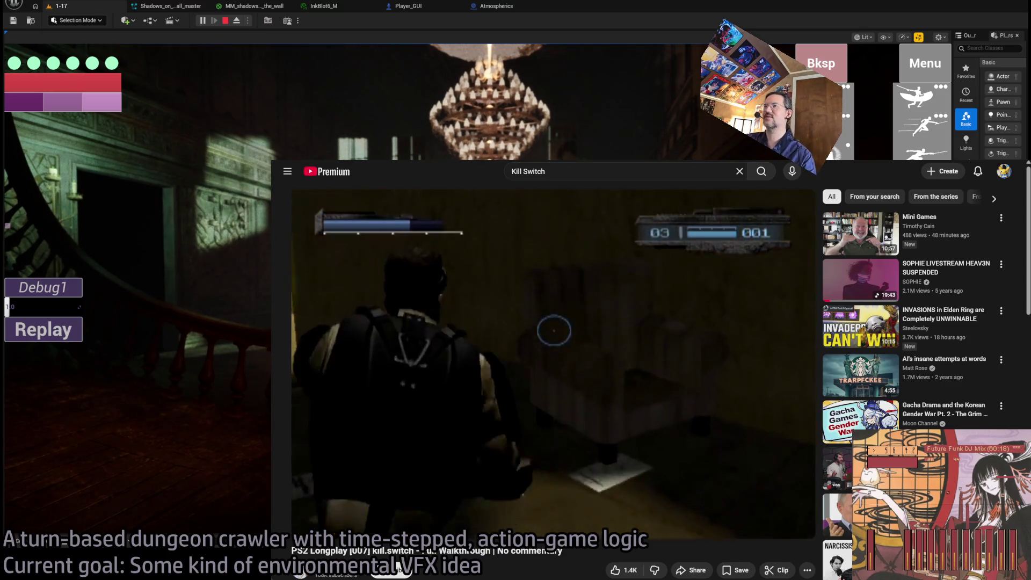
click(775, 526)
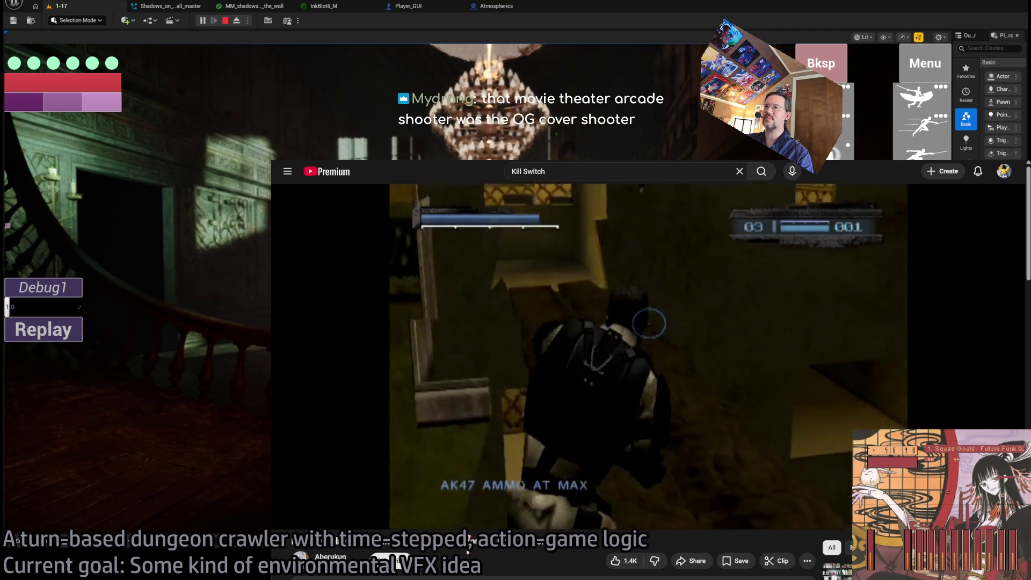
scroll(462, 483, down, 3)
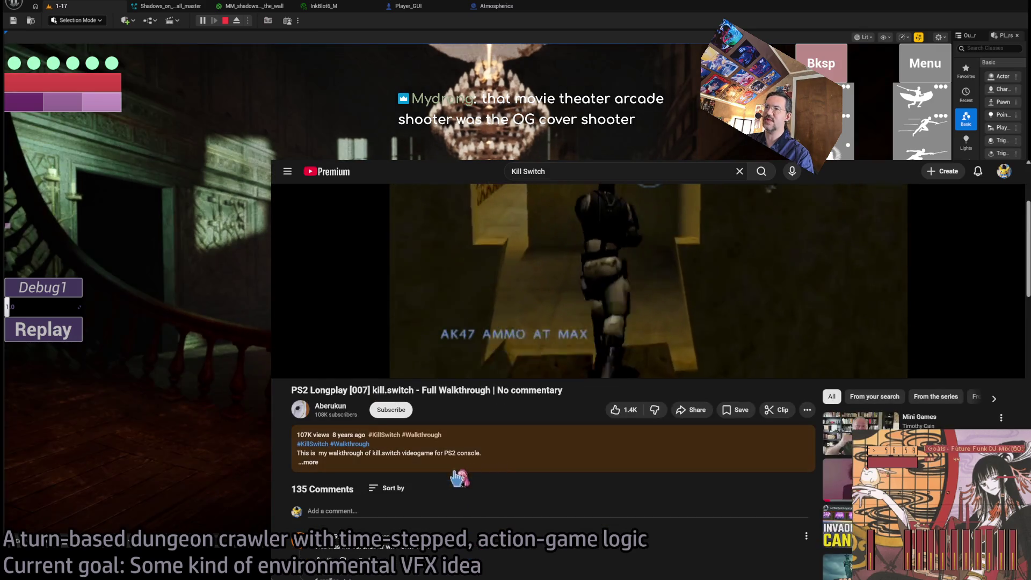
click(455, 472)
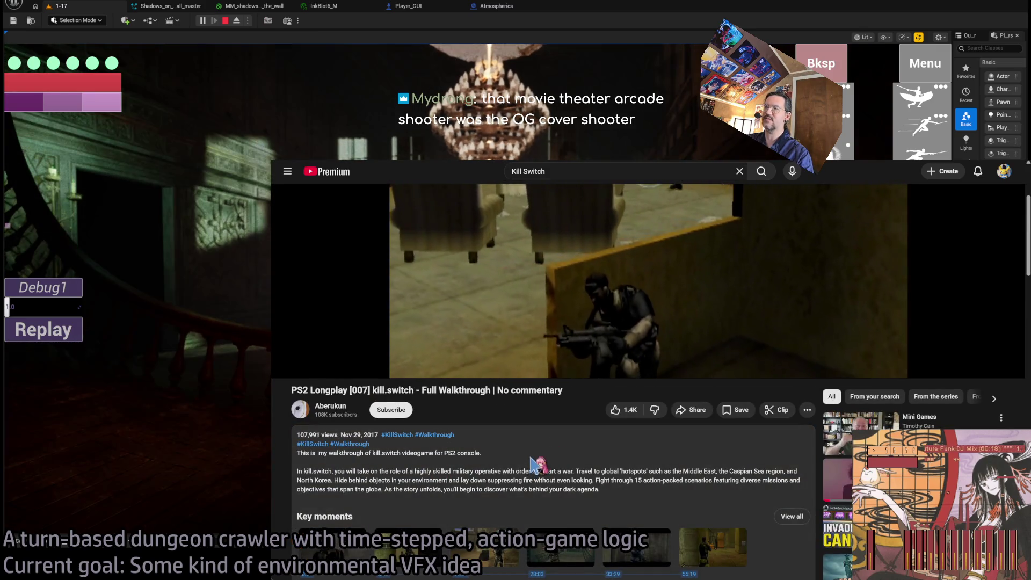
scroll(532, 463, up, 3)
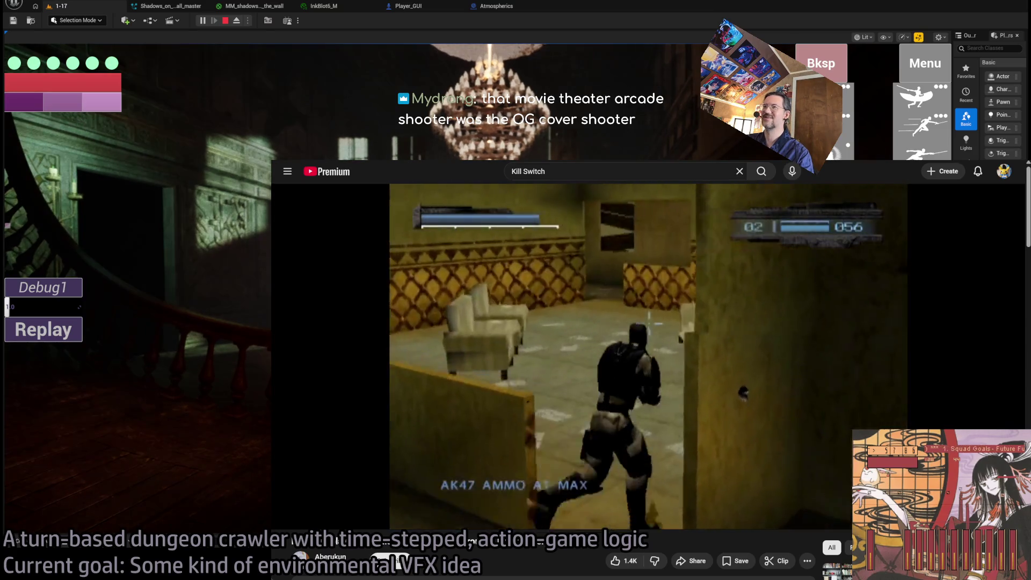
Step: Search YouTube for time crisis and play the arcade Time Crisis longplay from well into gameplay
triple_click(575, 171)
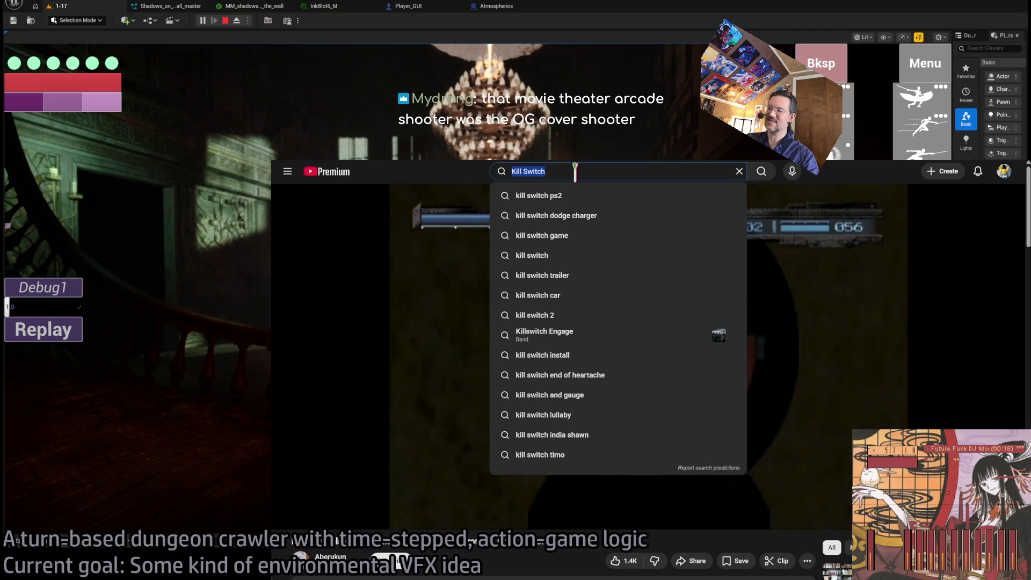
text(time crisis)
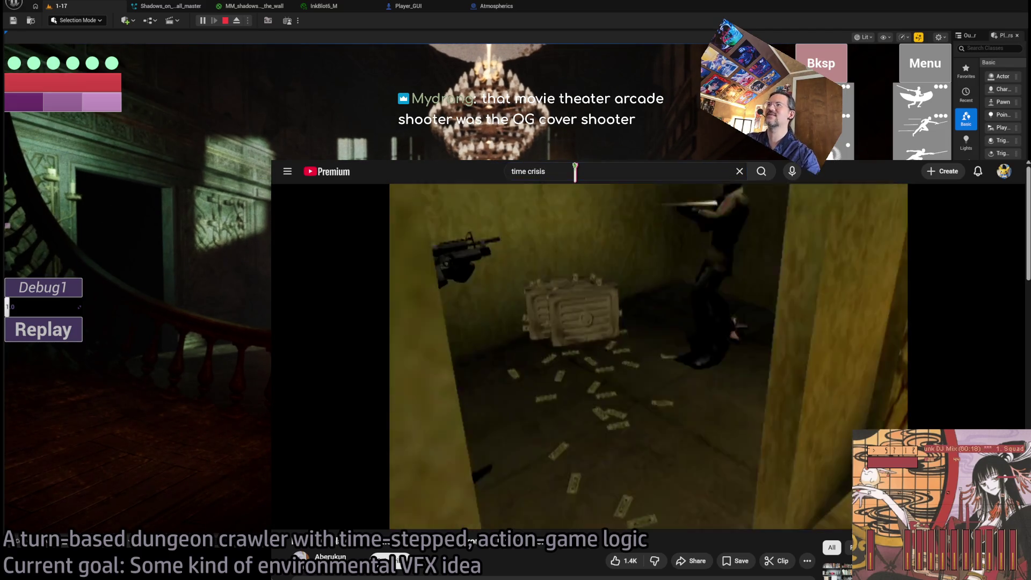
key(Return)
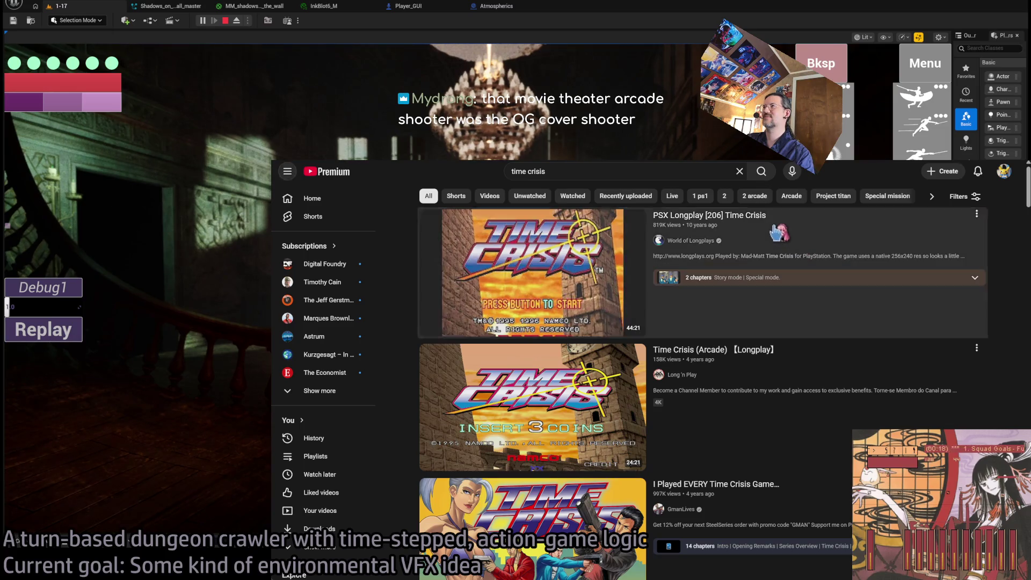
click(777, 232)
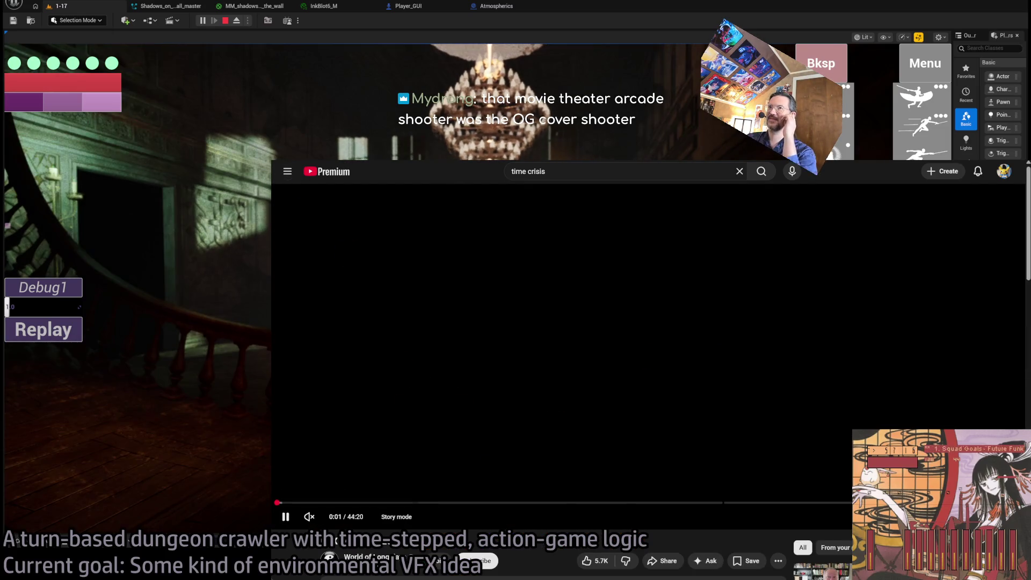
key(alt+Left)
click(422, 518)
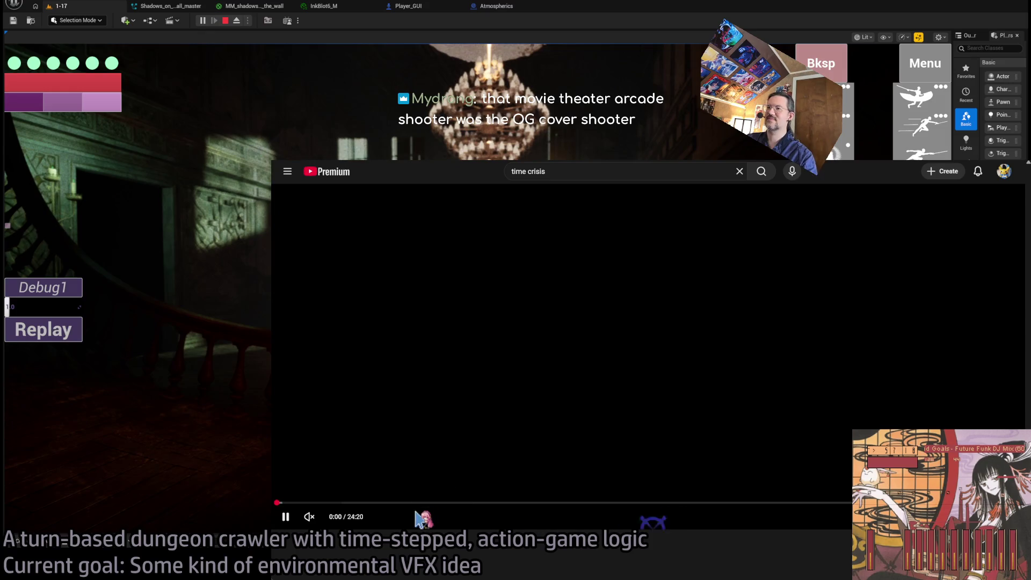
click(427, 503)
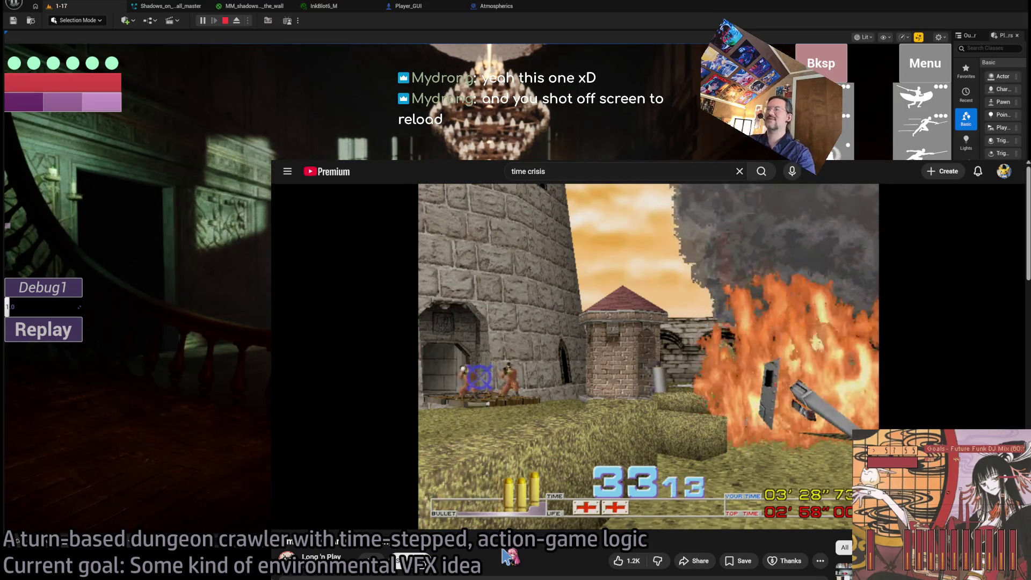
Step: Flip to the GameCube Unreal games results tab, then leave Chrome for the Unreal play session
key(ctrl+Tab)
key(ctrl+Tab)
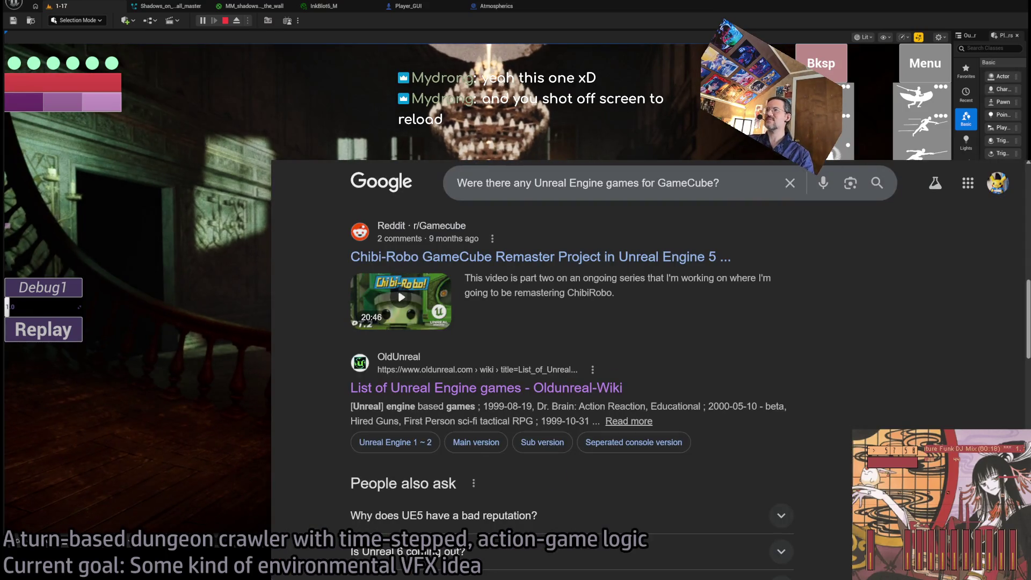
key(alt+Tab)
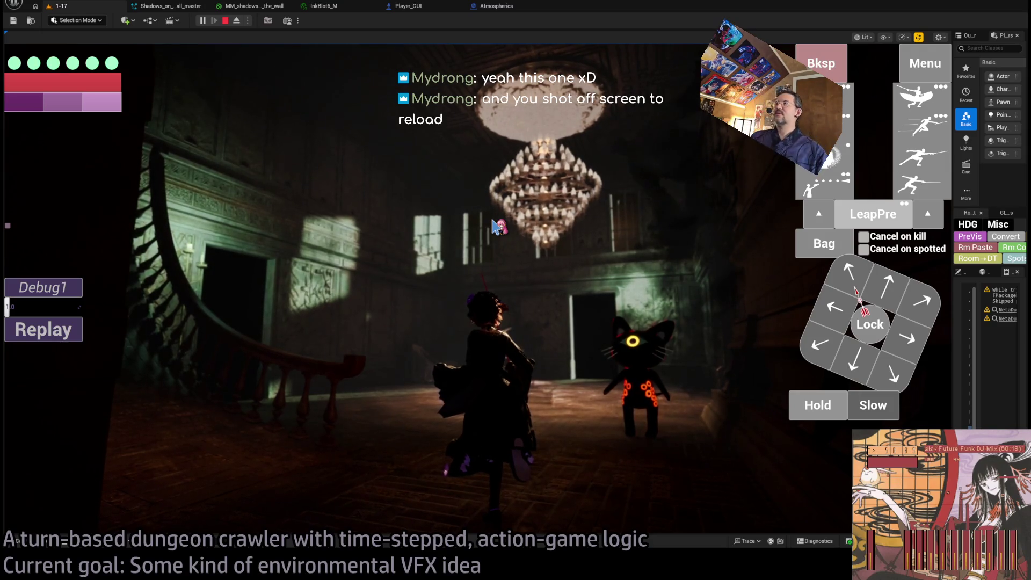
Step: Hold for one turn, let it resolve, then stop the Play In Editor session
click(808, 404)
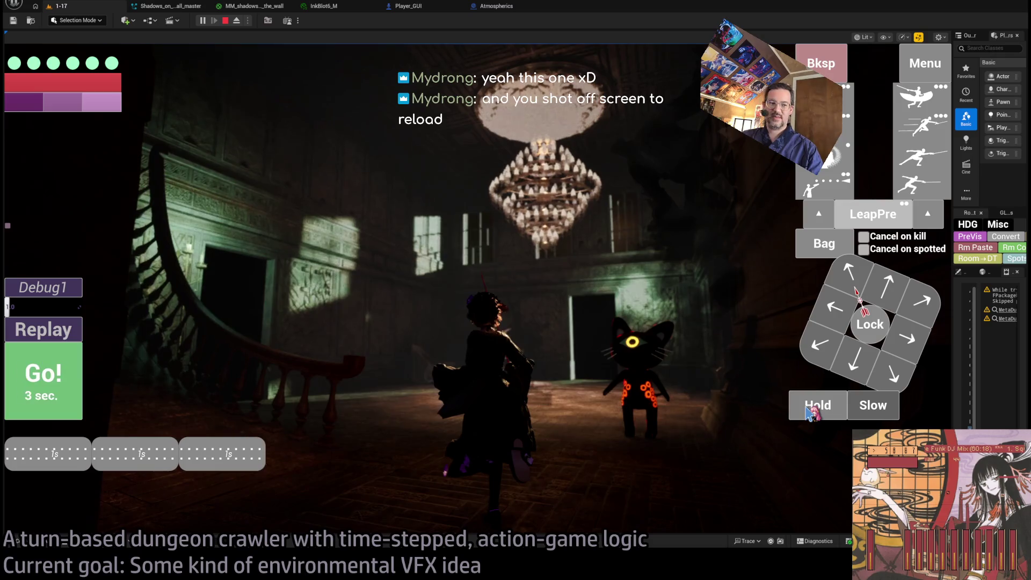
click(43, 378)
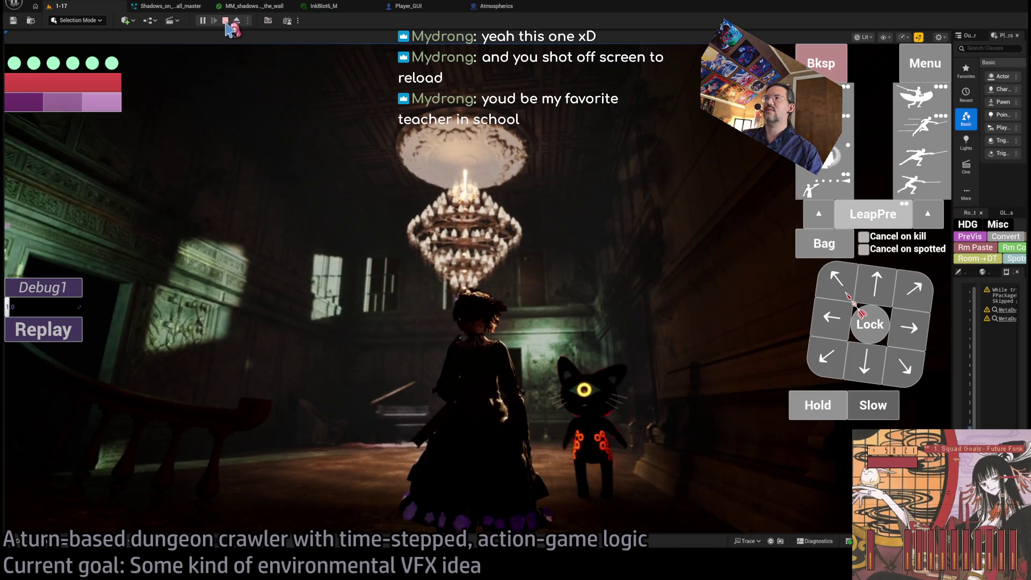
click(226, 21)
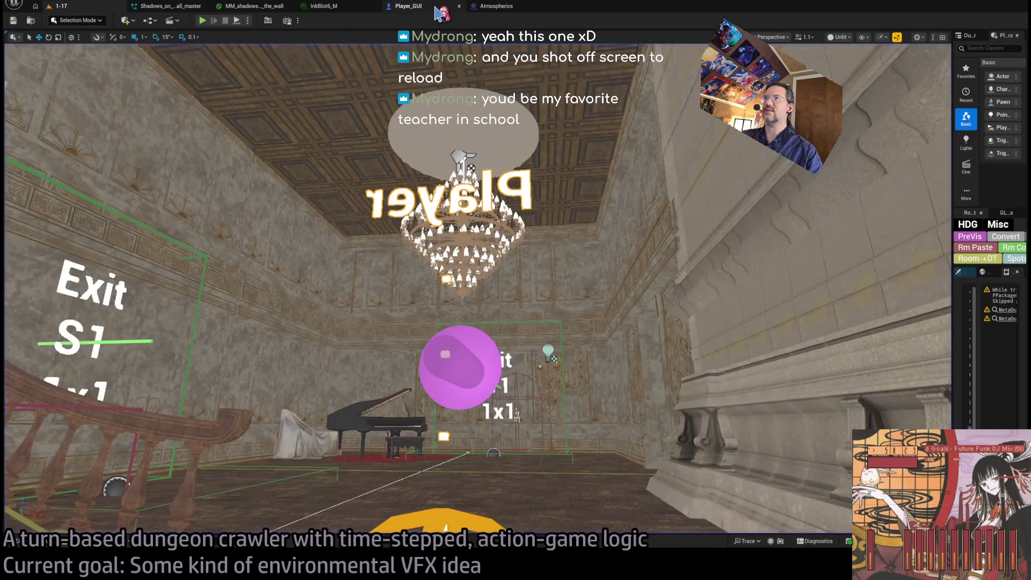
Step: Browse the Player_GUI Spawn_InkBlots logic and add a DoOnce node below Sphere Trace For Objects
click(451, 7)
scroll(601, 247, up, 5)
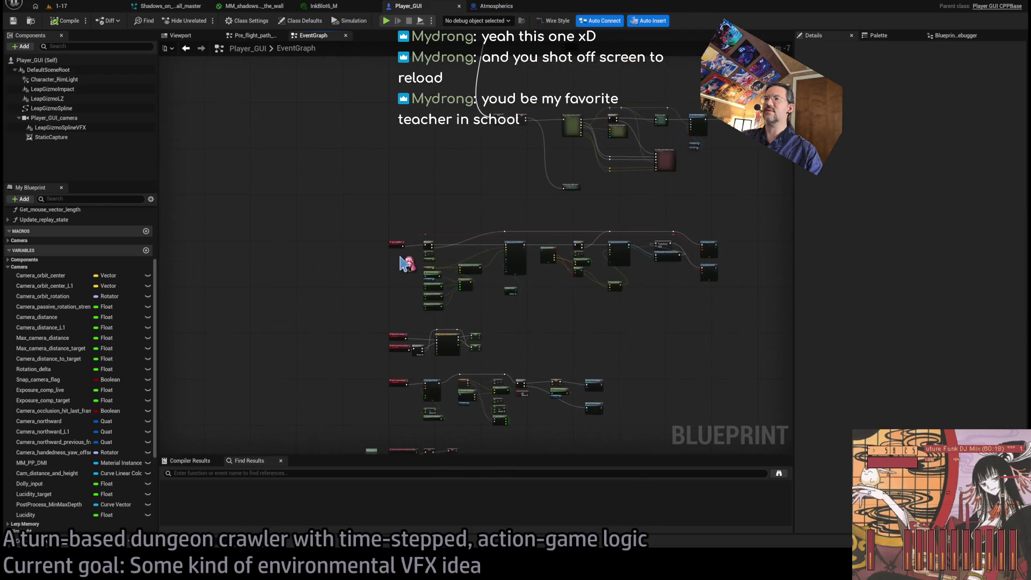
mouse_move(600, 248)
mouse_down()
mouse_move(416, 253)
mouse_move(456, 265)
mouse_move(436, 278)
mouse_up()
scroll(525, 253, down, 4)
scroll(437, 278, up, 2)
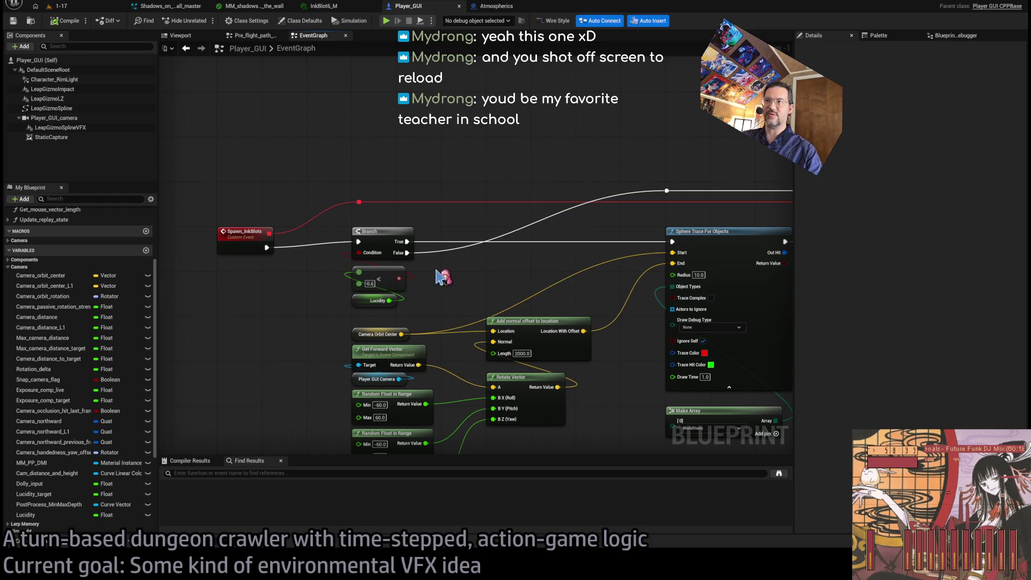
scroll(530, 277, down, 2)
drag(530, 276, 238, 271)
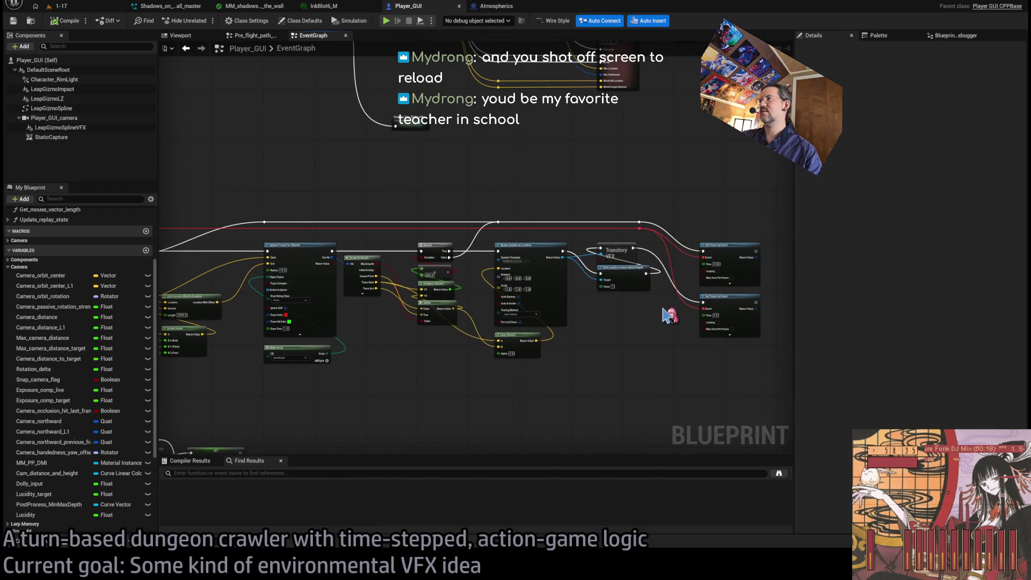
scroll(670, 315, up, 2)
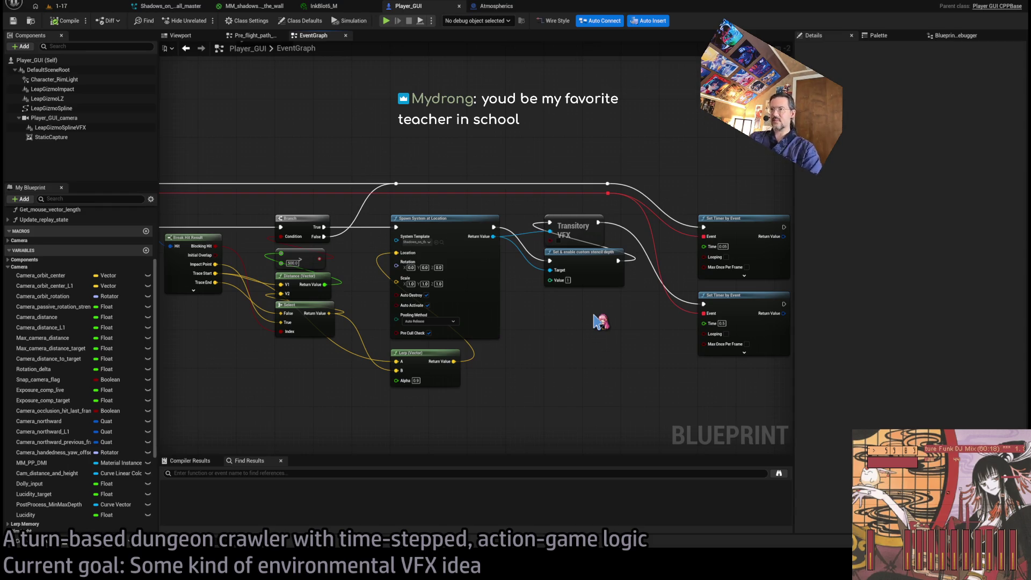
mouse_move(600, 322)
mouse_down()
mouse_move(495, 299)
mouse_move(490, 264)
mouse_move(511, 266)
mouse_move(462, 245)
mouse_up()
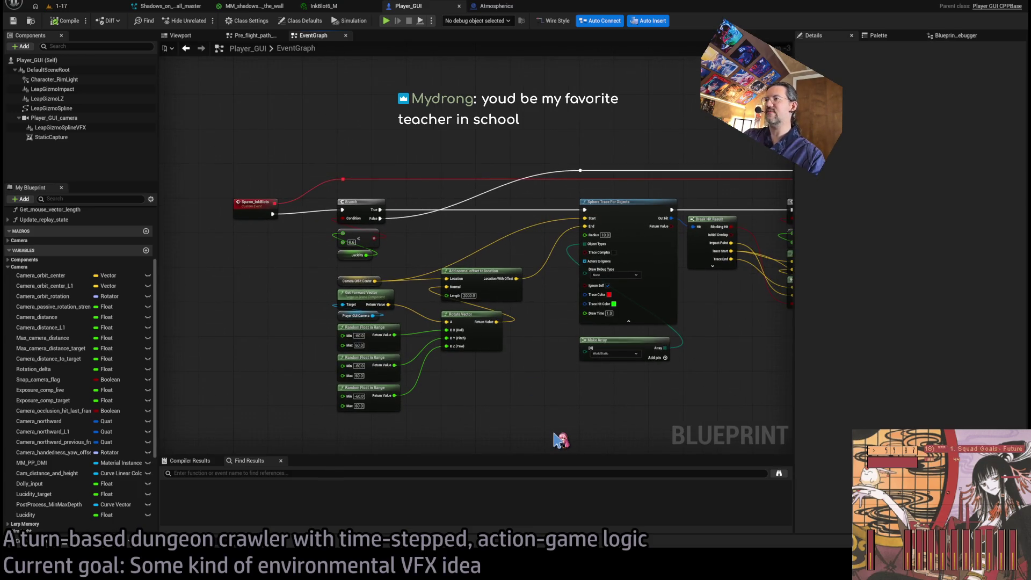
drag(559, 440, 532, 361)
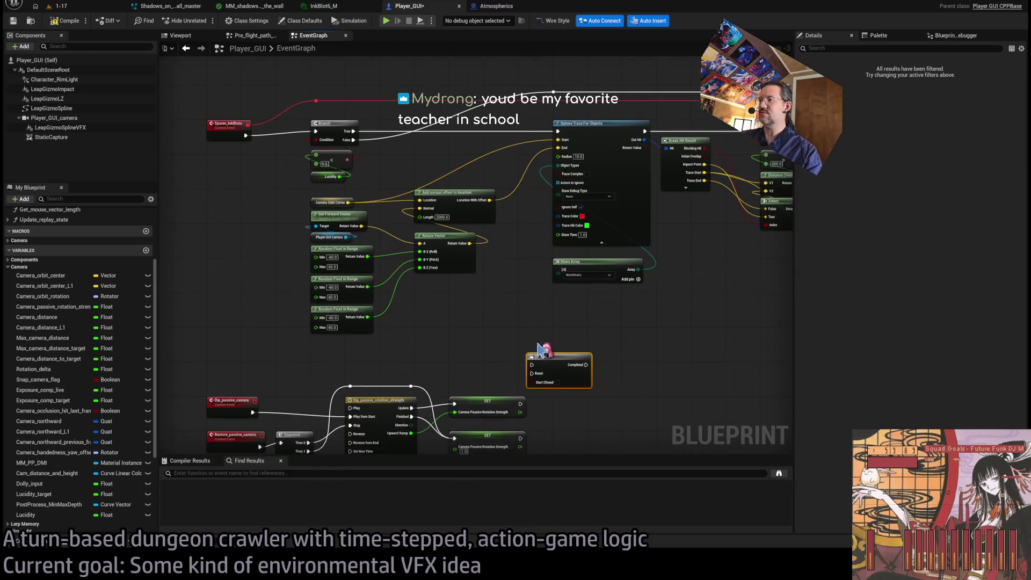
Step: Position the DoOnce node below the trace and frame the Branch area
click(556, 325)
drag(556, 325, 559, 297)
scroll(558, 300, up, 1)
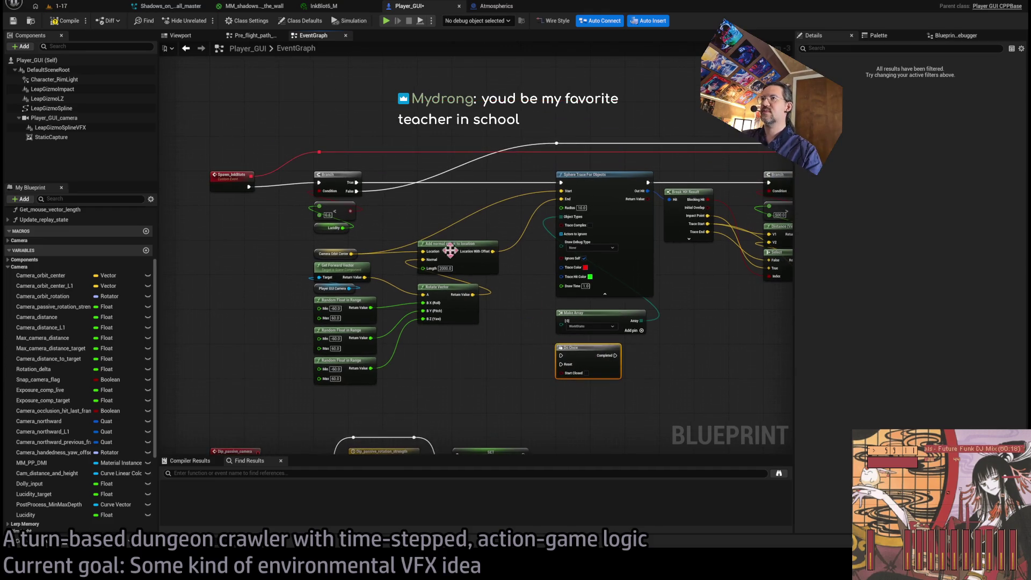
scroll(405, 217, up, 1)
mouse_move(383, 211)
mouse_down()
mouse_move(426, 239)
mouse_move(355, 220)
mouse_move(433, 226)
mouse_move(457, 201)
mouse_move(407, 205)
mouse_move(521, 352)
mouse_move(547, 429)
mouse_up()
drag(301, 224, 337, 247)
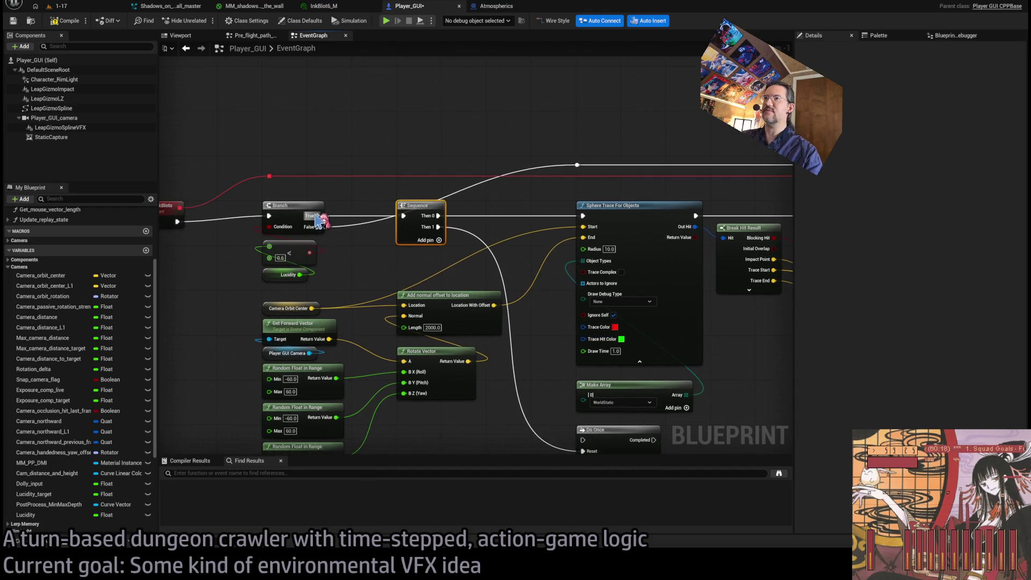
Step: Move the old Sequence right, insert a new Sequence after Branch, and wire its Then 1 to DoOnce
mouse_move(408, 206)
mouse_down()
mouse_move(471, 207)
mouse_move(453, 204)
mouse_up()
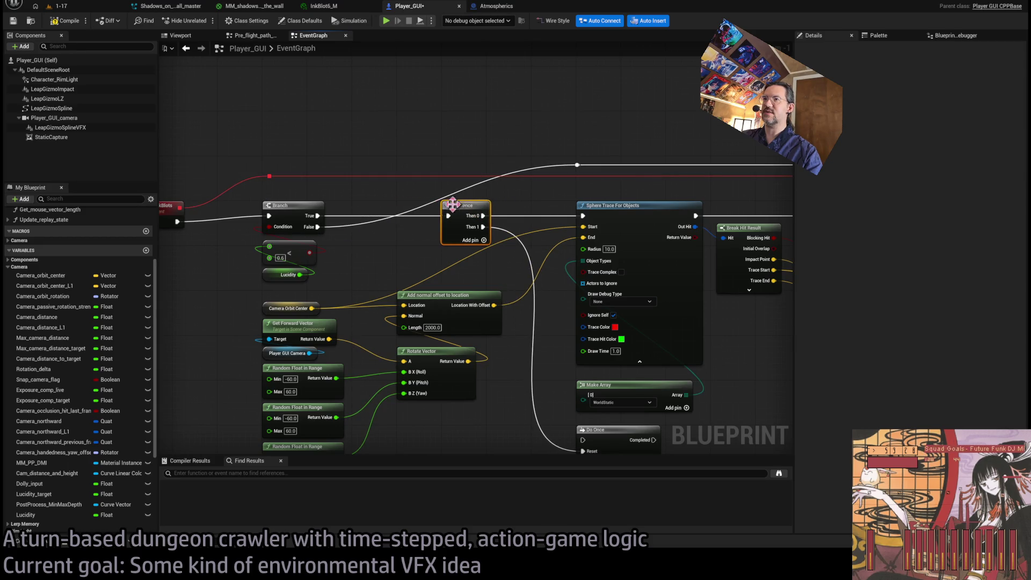
click(371, 232)
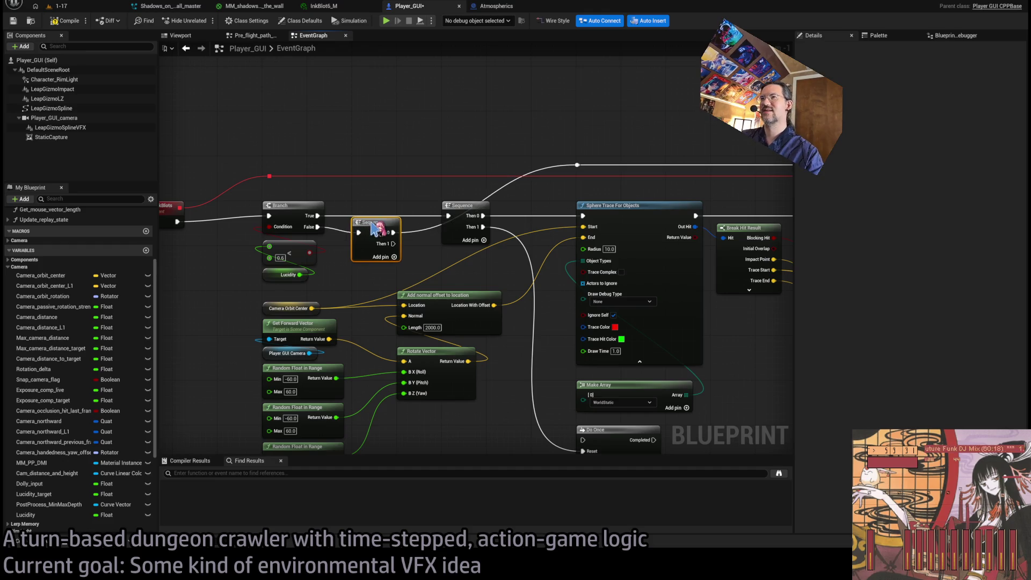
mouse_move(394, 216)
mouse_down()
mouse_move(430, 223)
mouse_move(470, 266)
mouse_move(461, 259)
mouse_up()
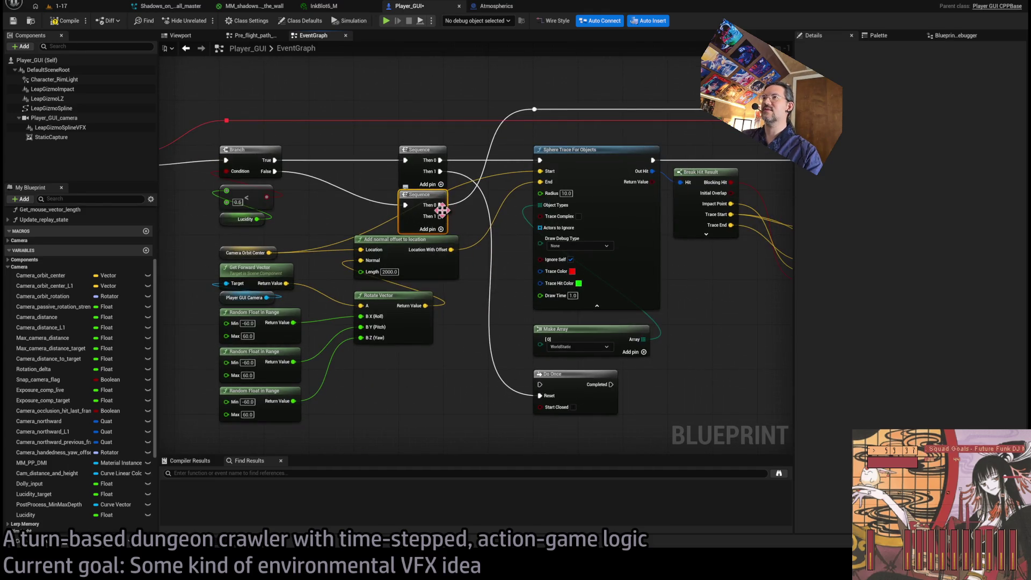
mouse_move(440, 216)
mouse_down()
mouse_move(460, 276)
mouse_move(546, 395)
mouse_move(514, 379)
mouse_up()
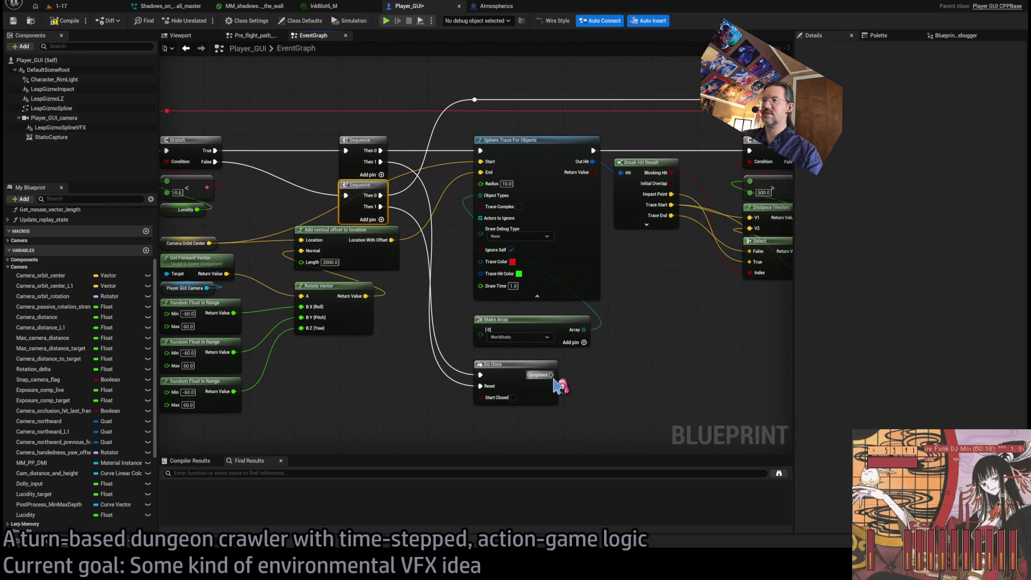
Step: Open the Tag_VFX_as_transitory function from the Transitory VFX node
mouse_move(565, 383)
mouse_down()
mouse_move(453, 382)
mouse_move(430, 344)
mouse_move(501, 229)
mouse_up()
scroll(416, 310, up, 2)
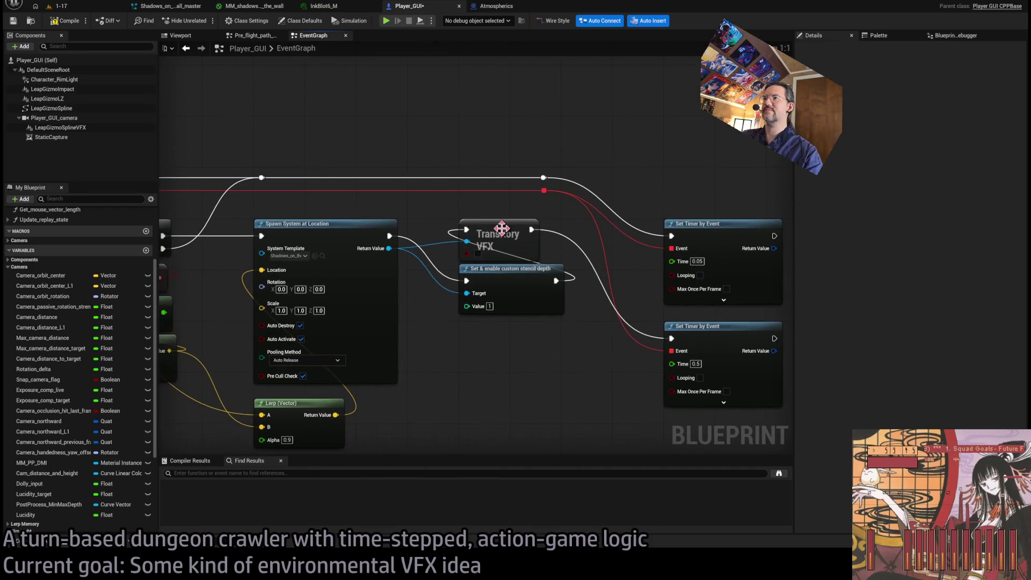
double_click(501, 229)
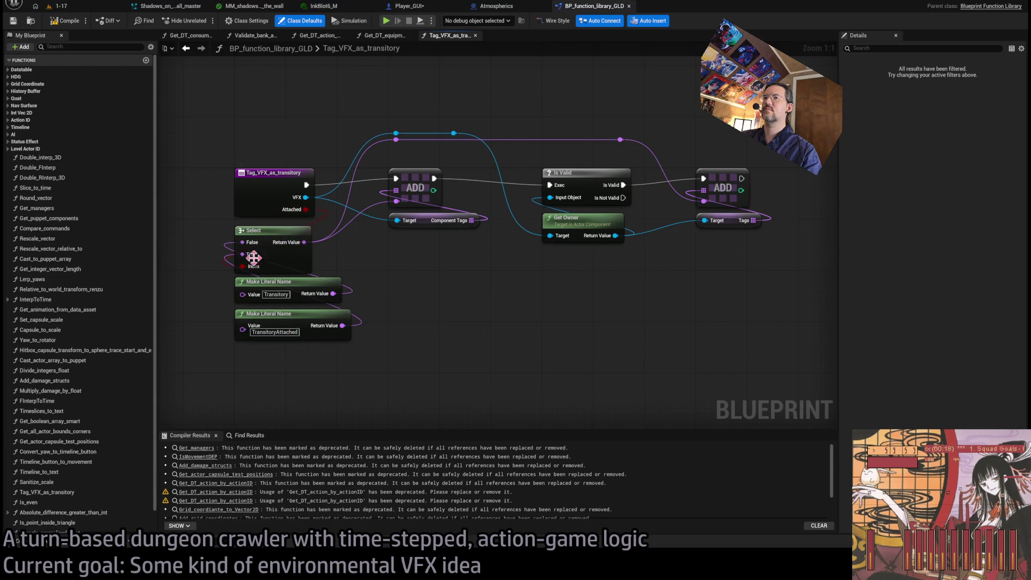
Step: Check the Transitory name literal, close BP_function_library_GLD, and return to Player_GUI's event graph
click(317, 297)
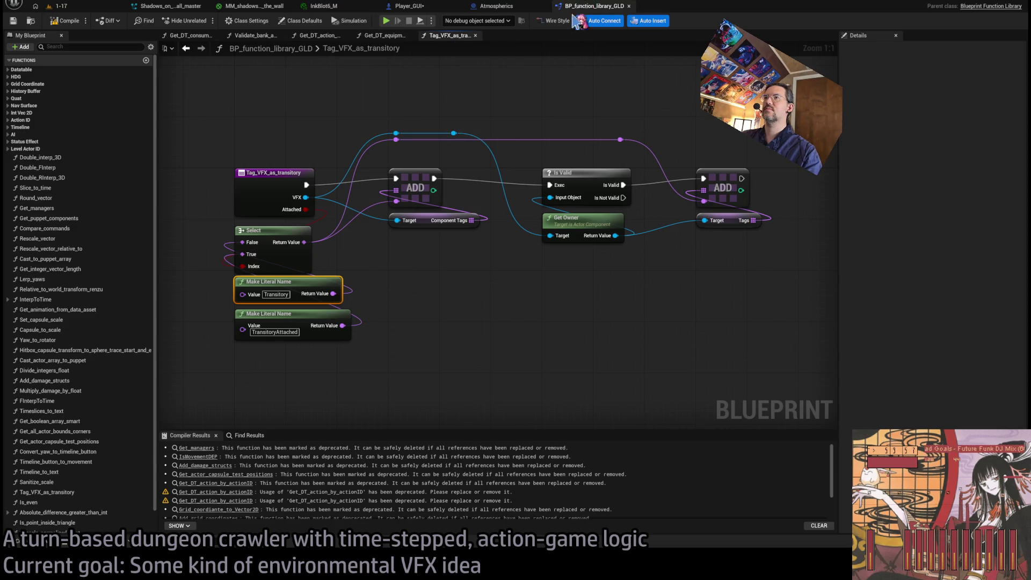
middle_click(585, 8)
click(408, 6)
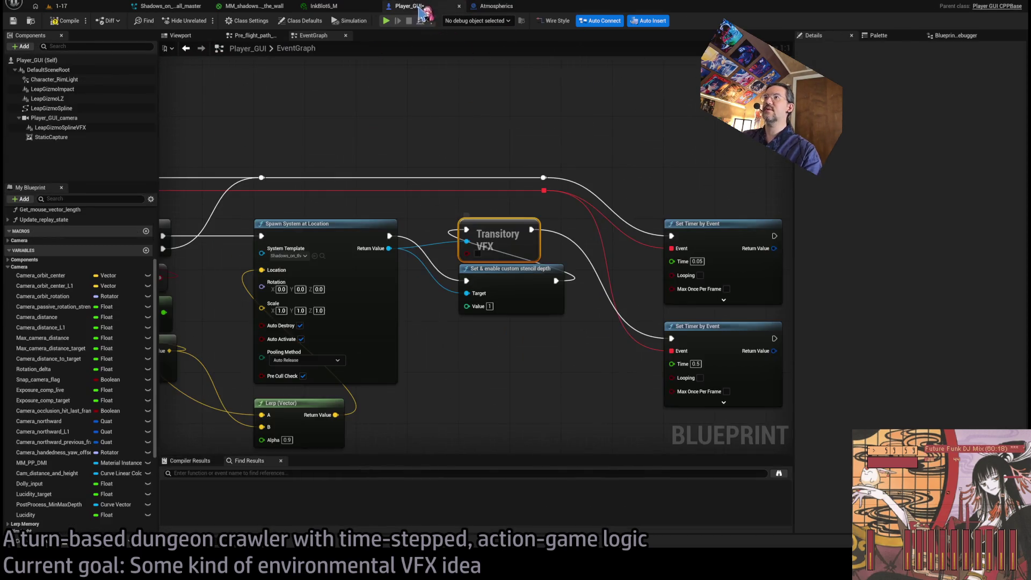
drag(451, 215, 524, 348)
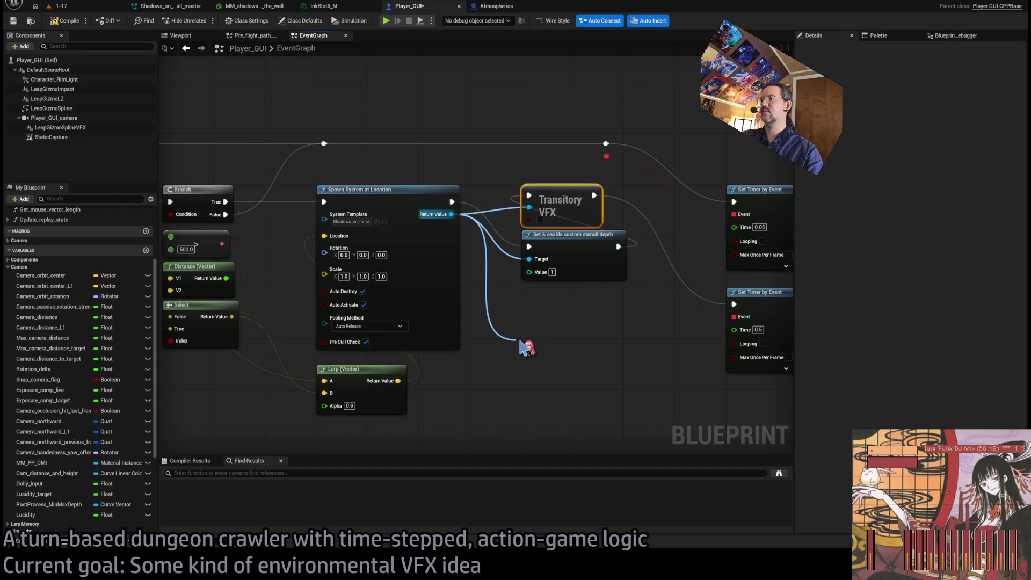
mouse_move(525, 347)
mouse_down()
mouse_move(484, 299)
mouse_move(456, 216)
mouse_up()
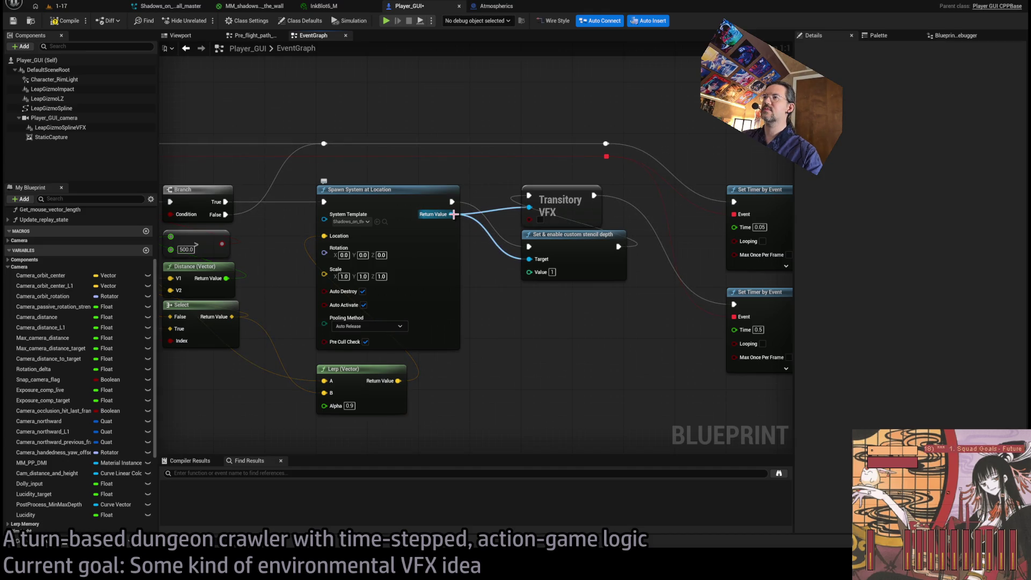
Step: Try wiring the spawned system's output, undo and redo changes, then delete the Get Owner World node
drag(454, 214, 524, 329)
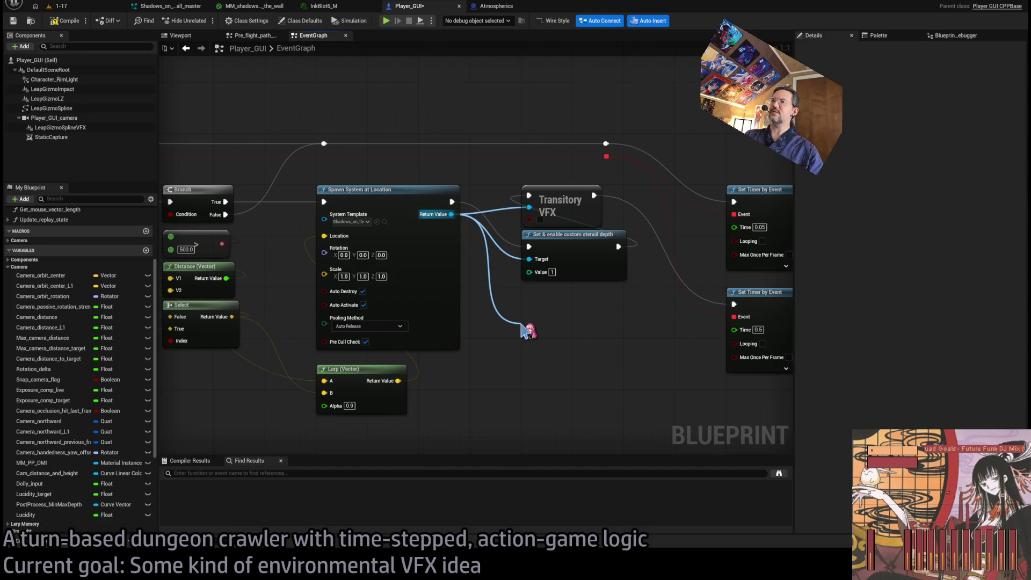
drag(525, 330, 524, 330)
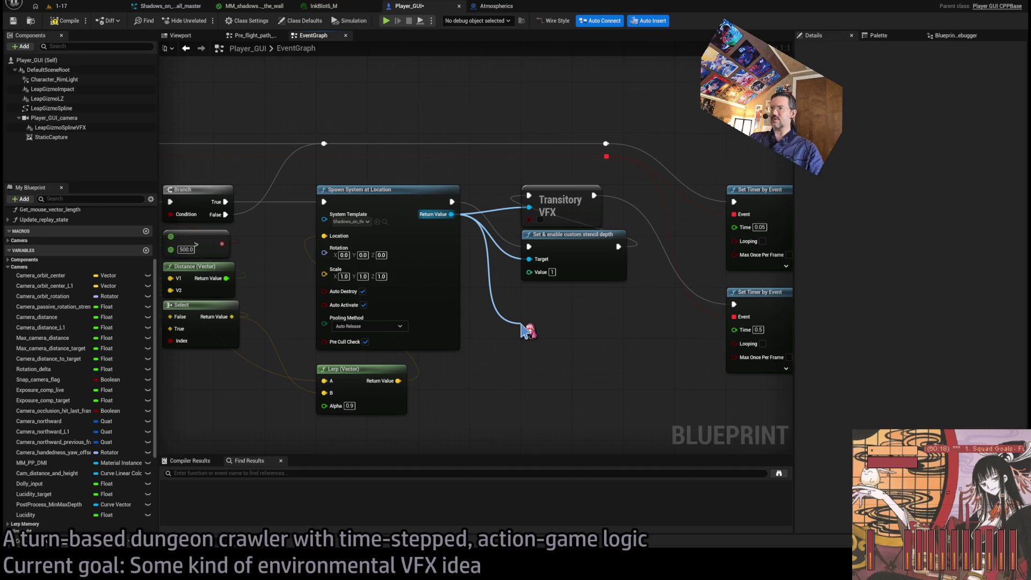
drag(524, 329, 525, 329)
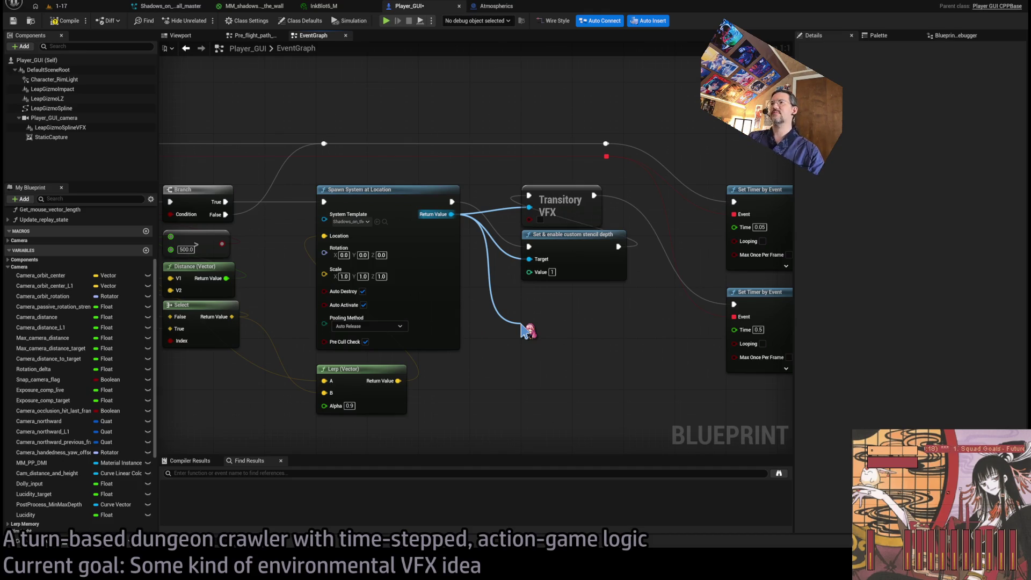
mouse_move(525, 329)
mouse_down()
mouse_move(518, 292)
mouse_move(456, 223)
mouse_move(531, 338)
mouse_up()
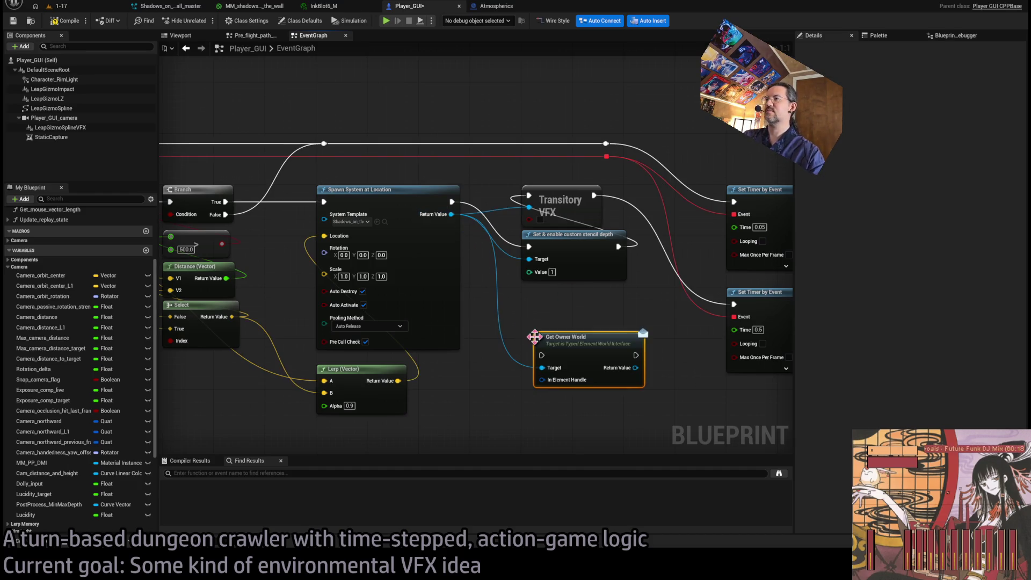
key(Escape)
drag(458, 233, 465, 252)
key(ctrl+z)
key(ctrl+z)
key(ctrl+z)
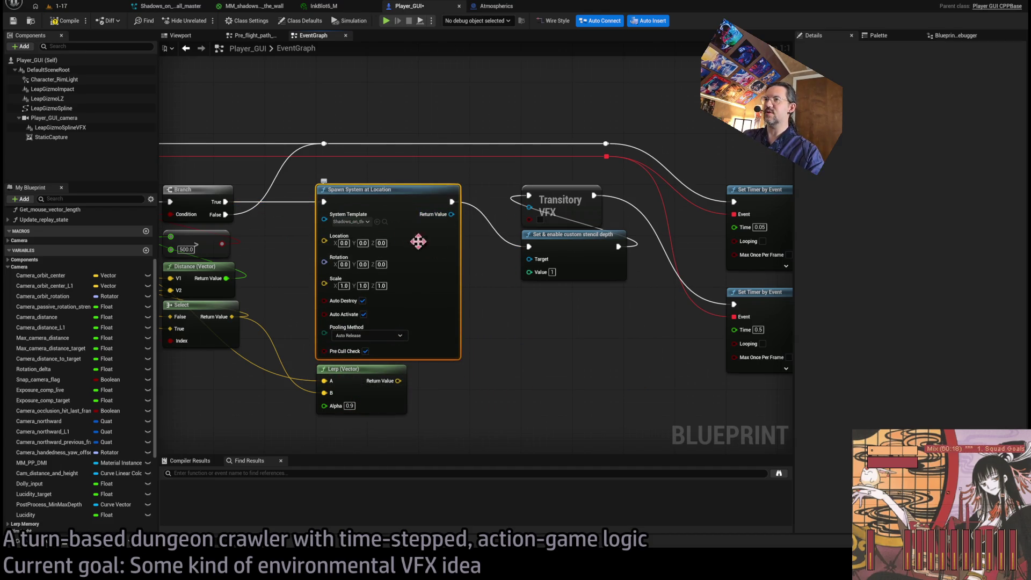
key(ctrl+y)
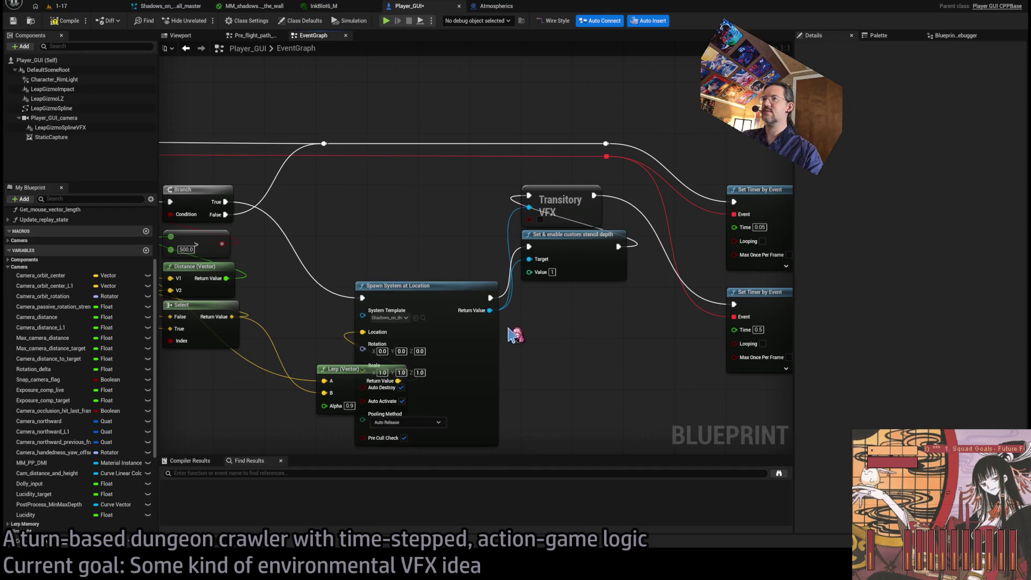
key(ctrl+y)
click(549, 331)
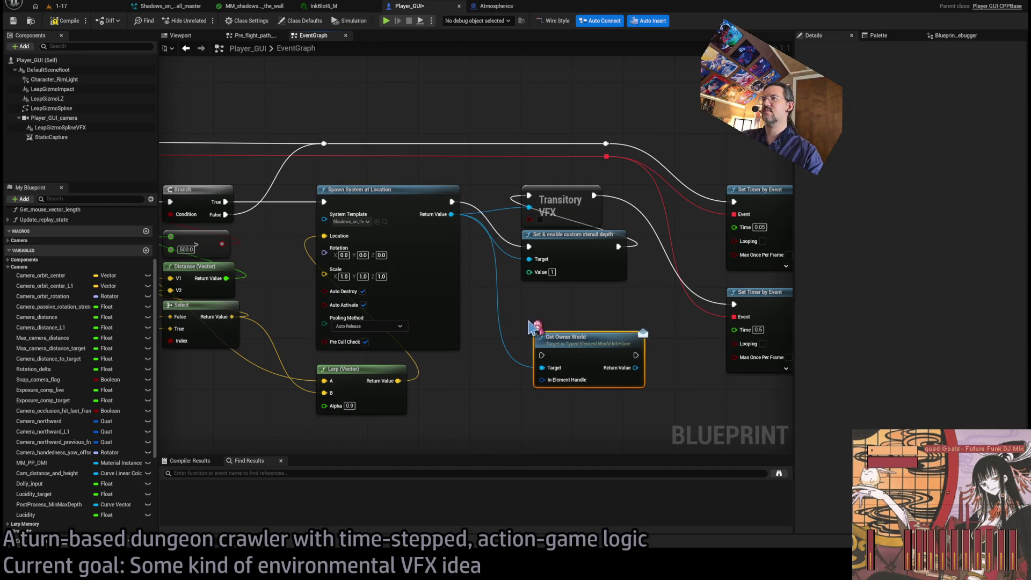
drag(606, 343, 593, 348)
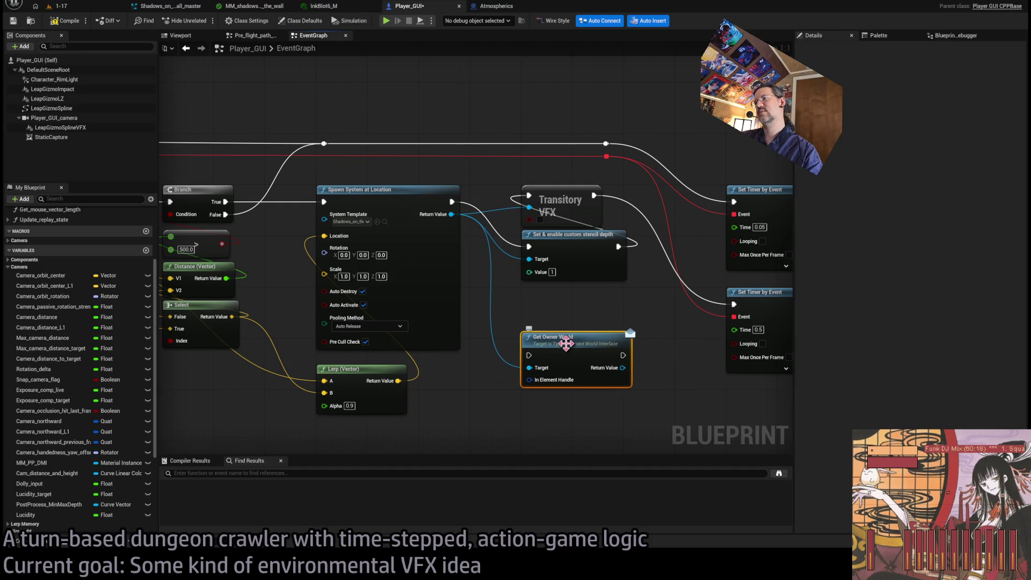
key(Delete)
Step: Add a Print String after the spawn node and begin wiring Get Owner's output into it
mouse_move(451, 214)
mouse_down()
mouse_move(553, 376)
mouse_move(580, 400)
mouse_up()
mouse_move(452, 202)
mouse_down()
mouse_move(472, 237)
mouse_move(472, 318)
mouse_move(535, 330)
mouse_up()
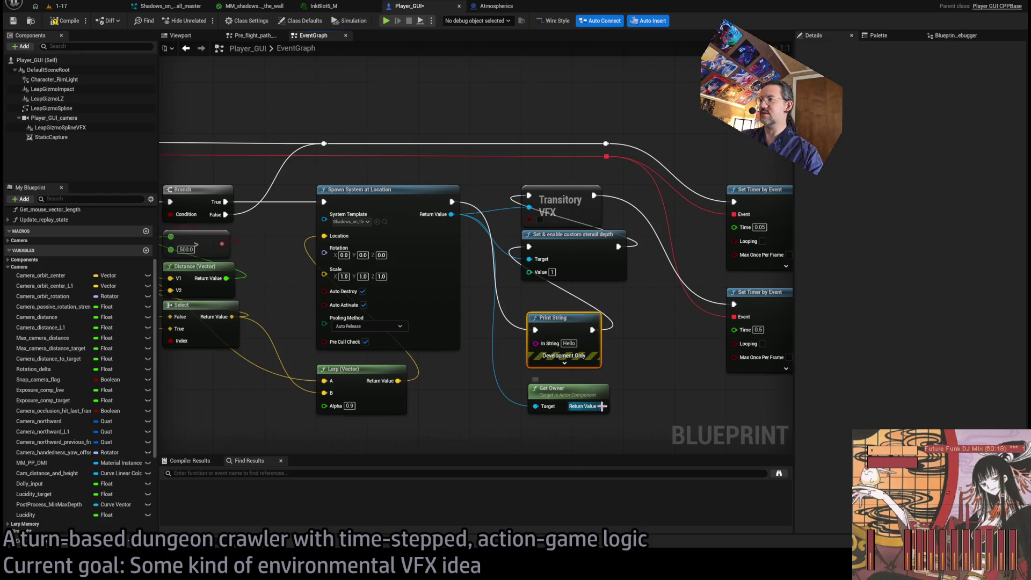
mouse_move(601, 406)
mouse_down()
mouse_move(652, 402)
mouse_move(617, 350)
mouse_up()
click(88, 10)
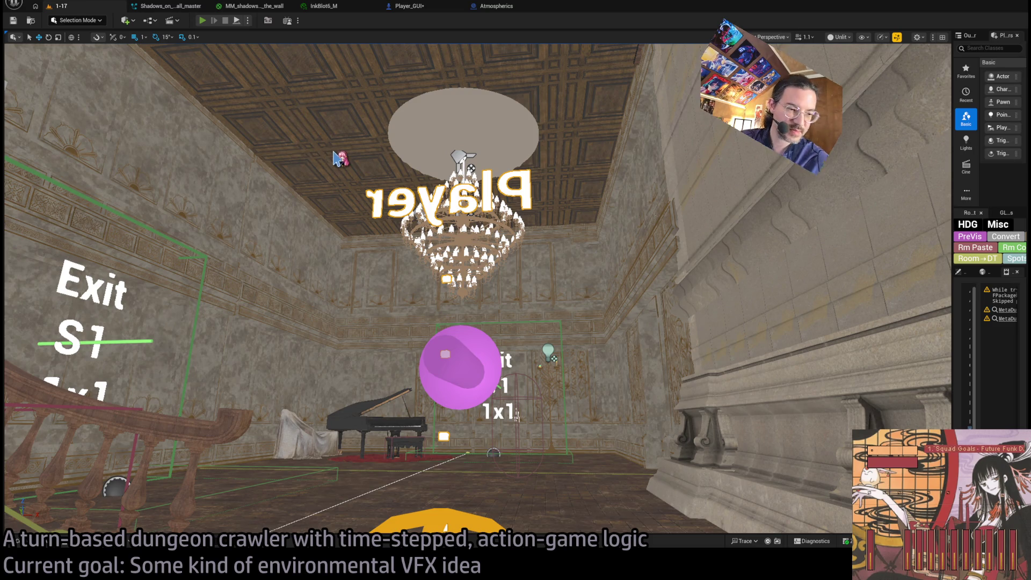
Step: Run a brief play test of the 1-17 level, stop it, and return to Player_GUI
key(alt+p)
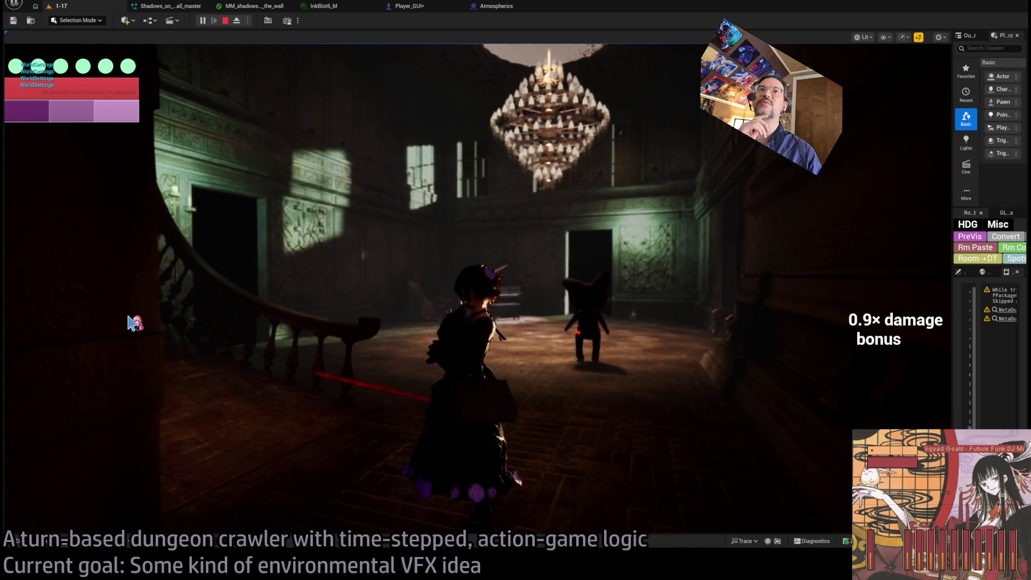
key(Escape)
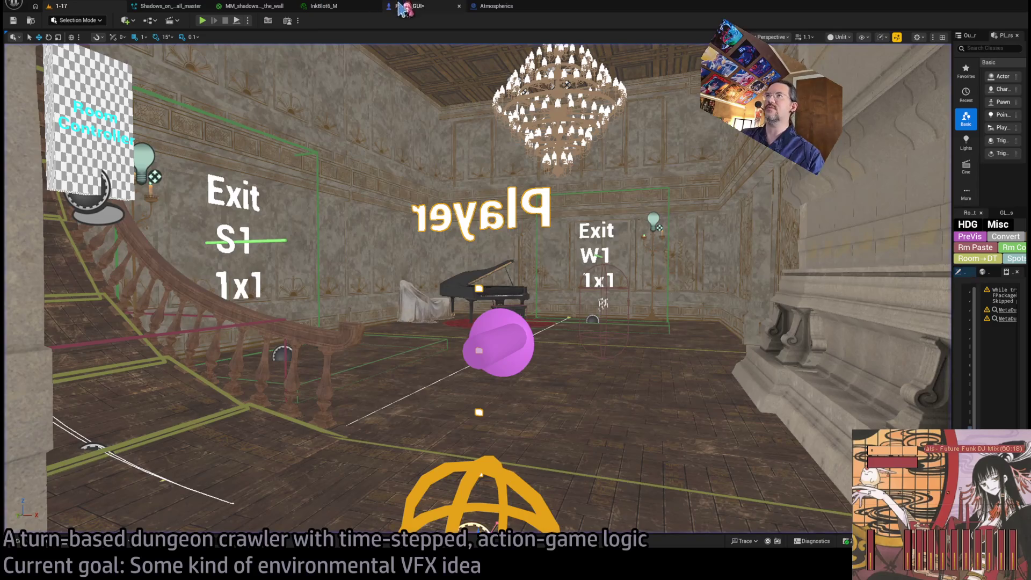
click(401, 7)
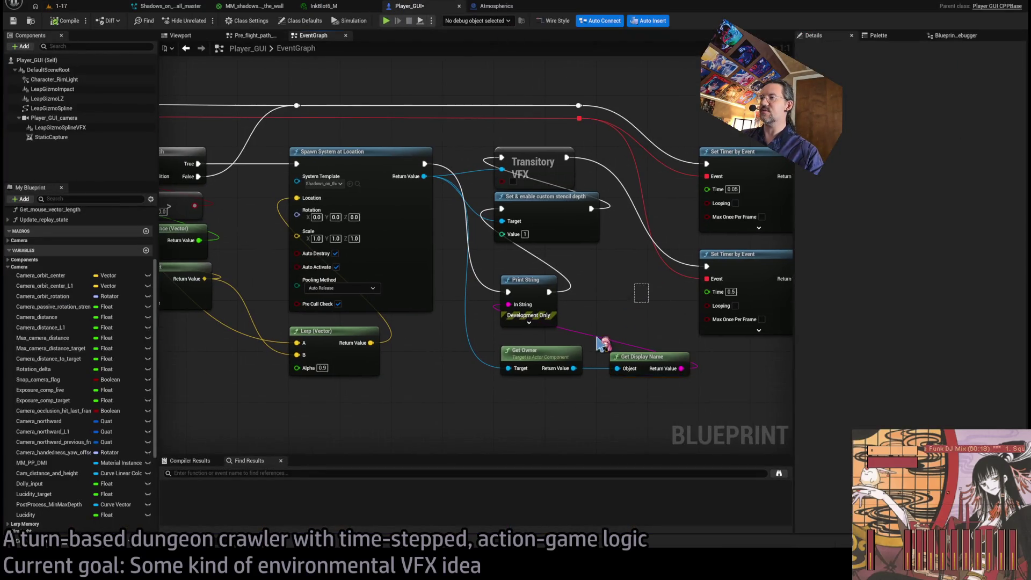
Step: Delete the Print String, Get Owner and Get Display Name nodes; add Set Component Tags on Spawn System's Return Value
drag(601, 344, 465, 229)
key(Delete)
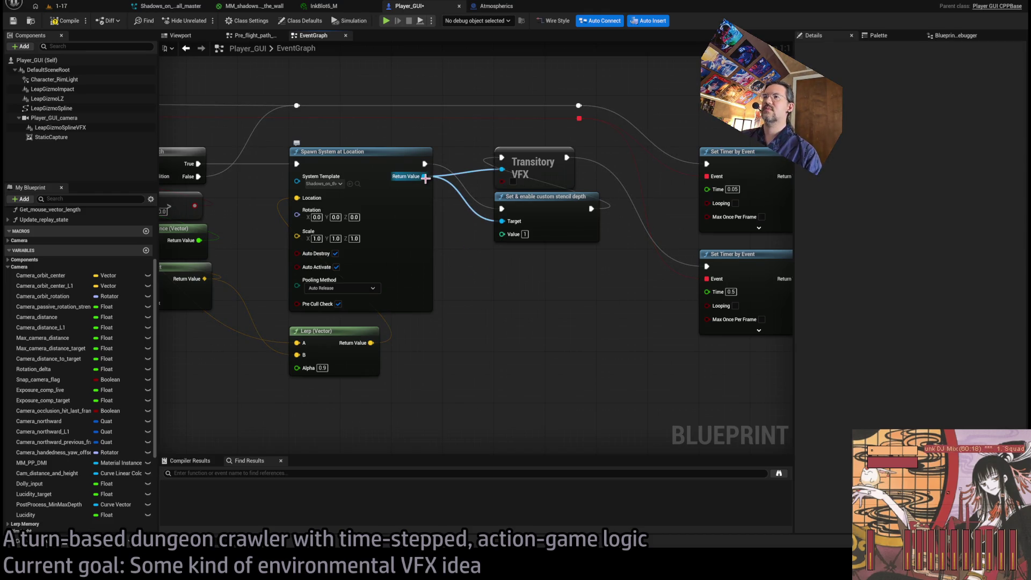
drag(425, 178, 491, 261)
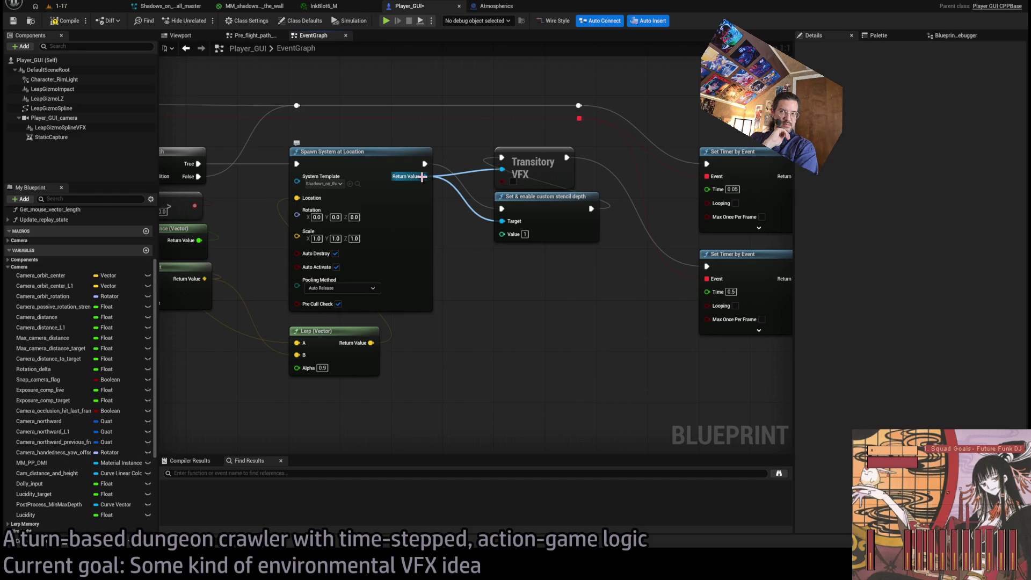
drag(423, 176, 499, 355)
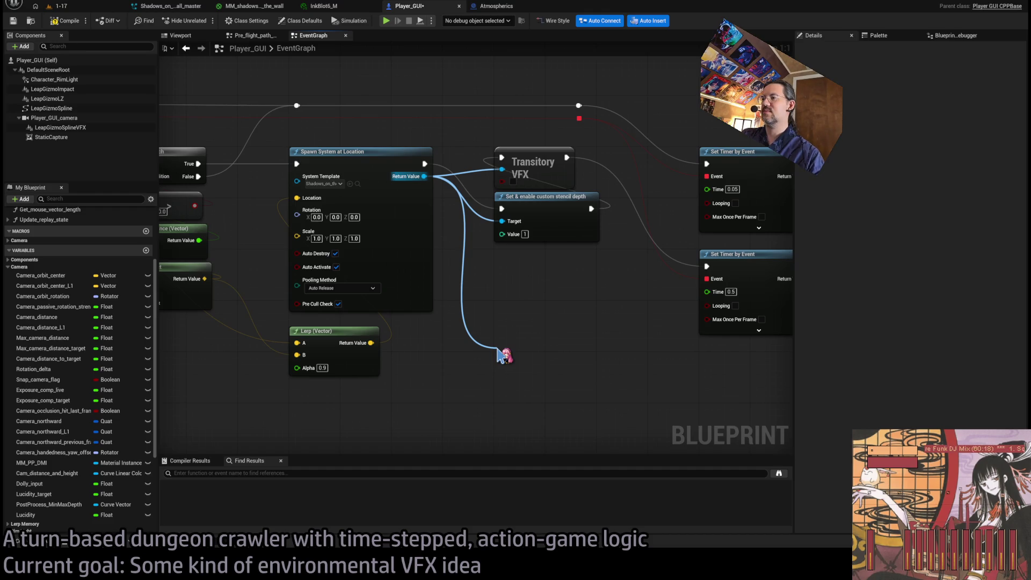
drag(499, 354, 524, 290)
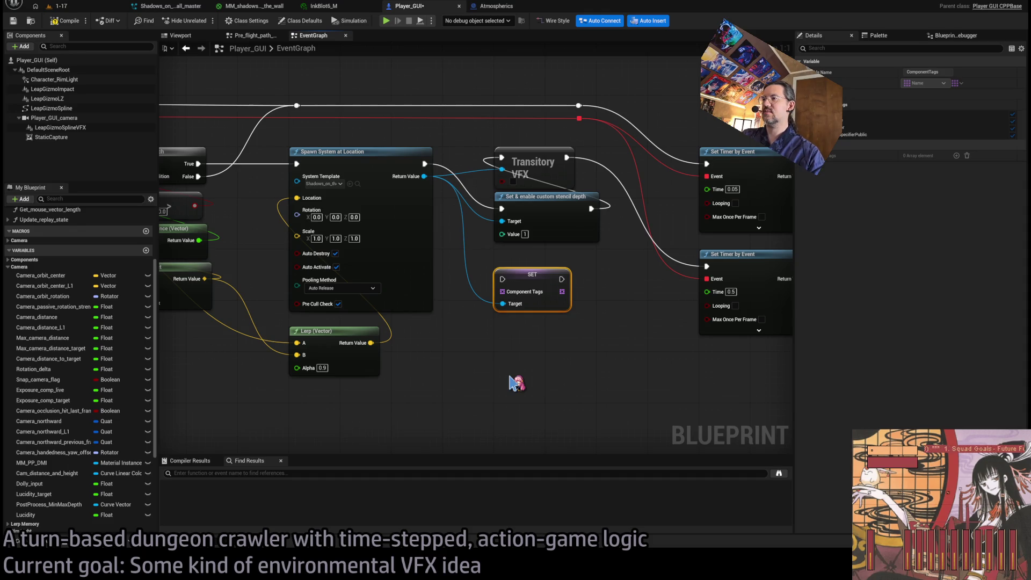
Step: Chain Spawn System into Set Component Tags, feed it a Make Array holding InkBlot, and compile Player_GUI
click(603, 307)
mouse_move(425, 164)
mouse_down()
mouse_move(503, 278)
mouse_move(536, 343)
mouse_move(534, 369)
mouse_up()
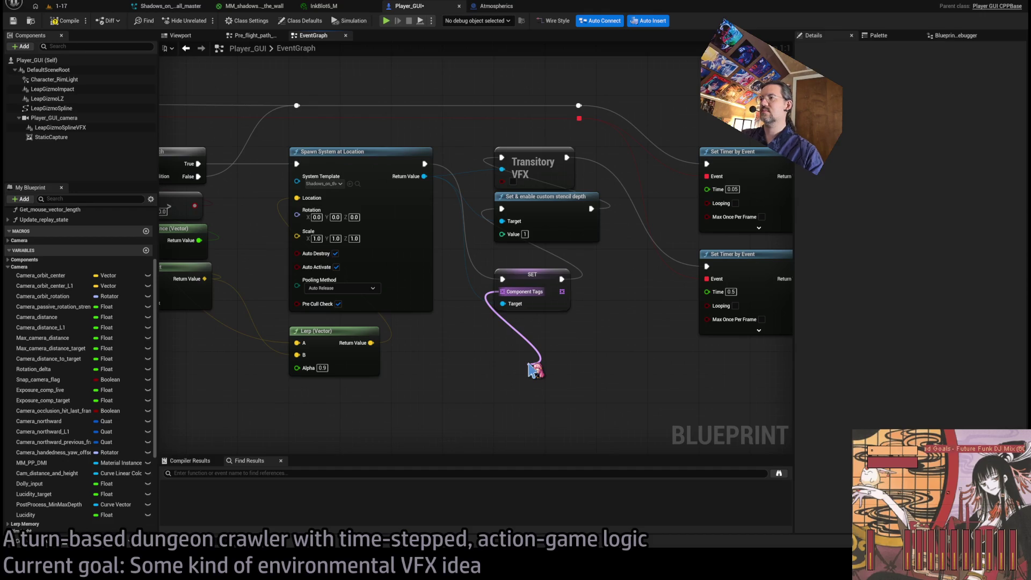
drag(534, 370, 532, 328)
click(537, 365)
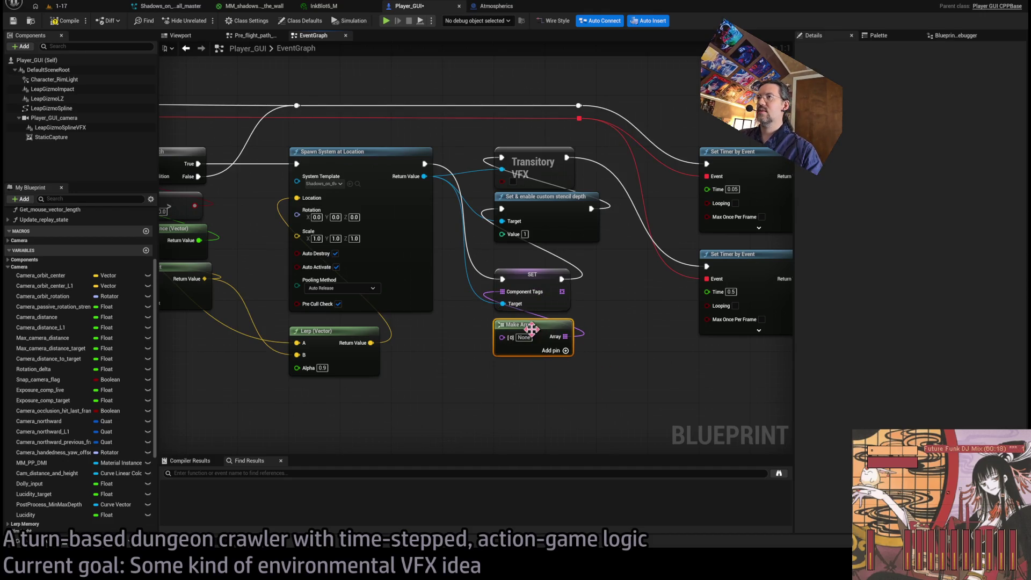
mouse_move(615, 399)
mouse_down()
mouse_move(511, 269)
mouse_move(529, 256)
mouse_up()
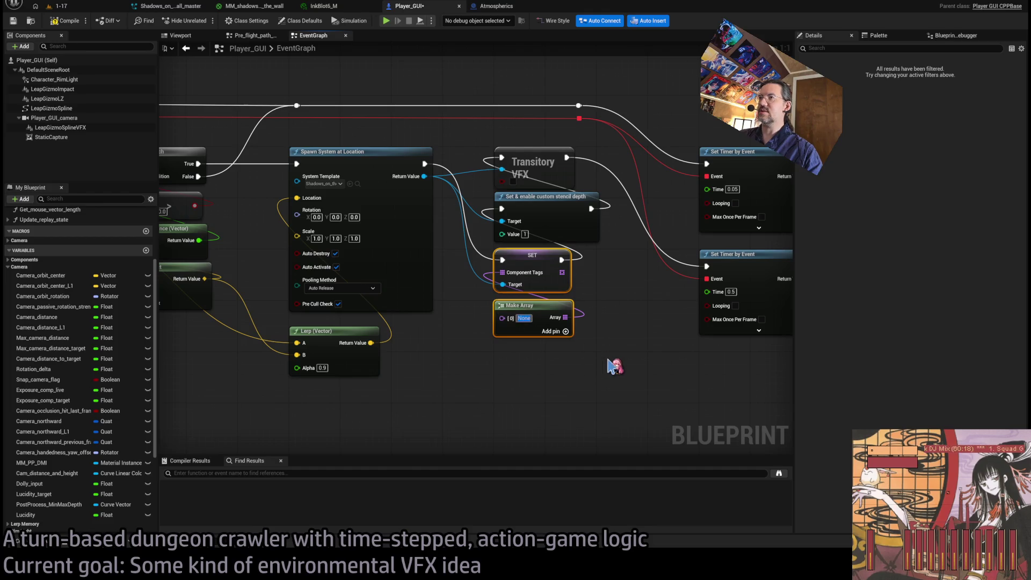
text(InkBlot)
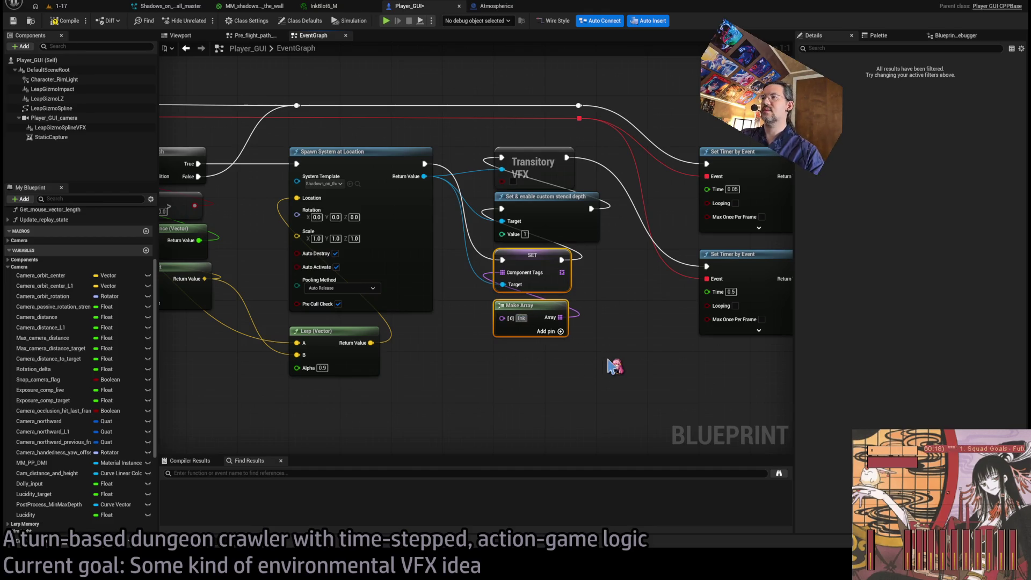
click(615, 366)
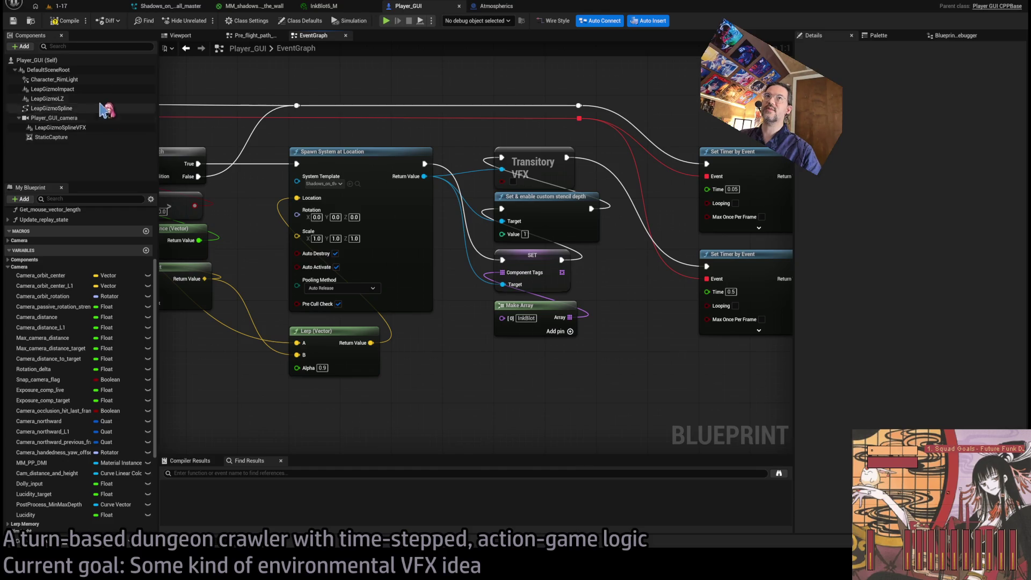
click(63, 24)
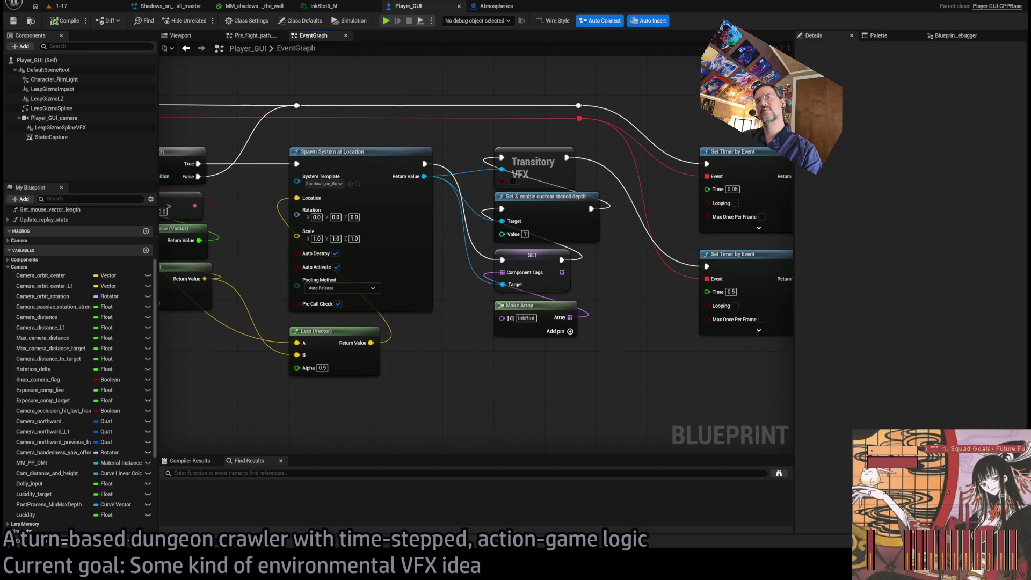
scroll(434, 172, down, 8)
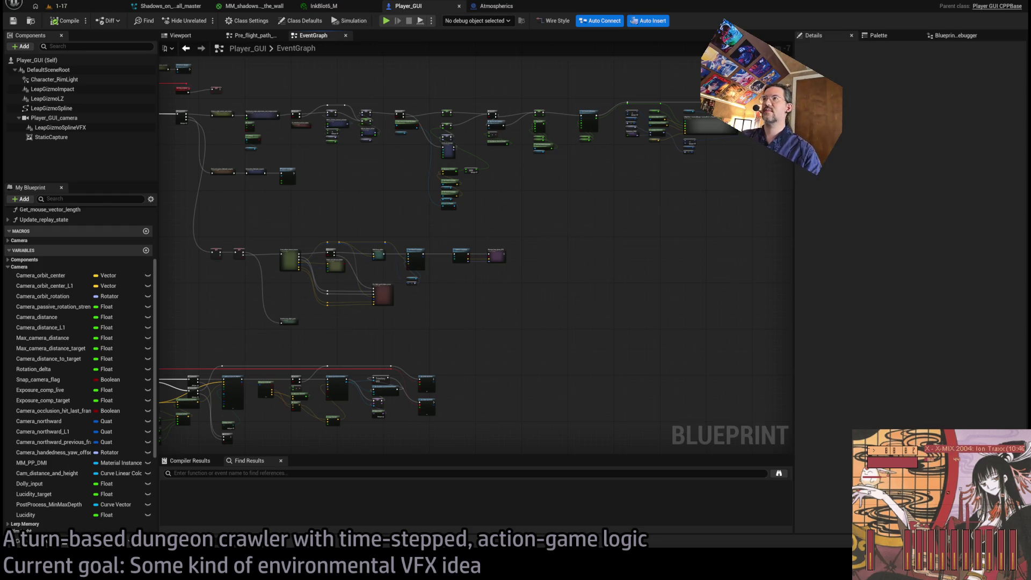
Step: Bring up the Open Asset search with Ctrl+P to find the time manager blueprint
scroll(575, 362, down, 4)
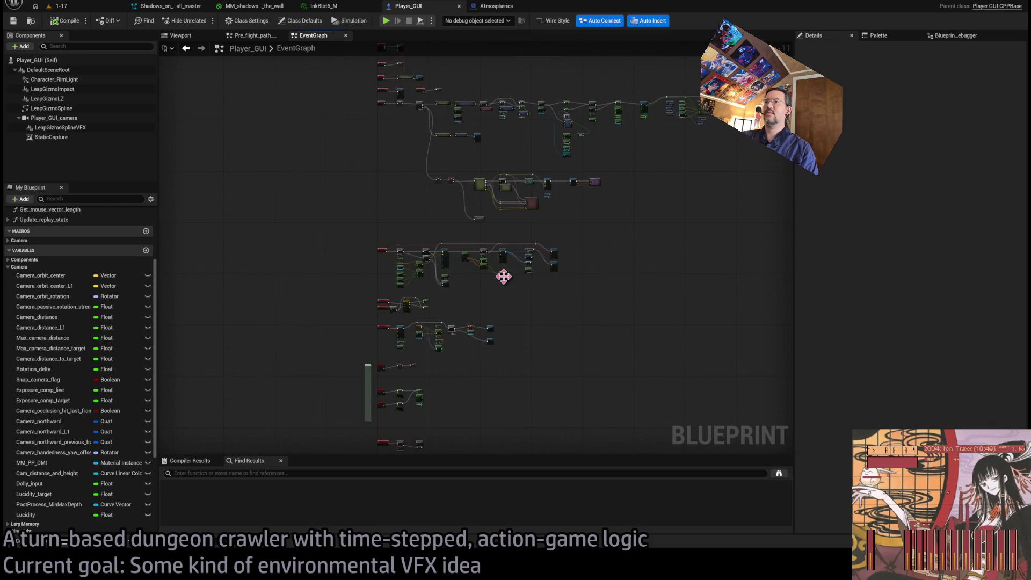
scroll(529, 275, up, 10)
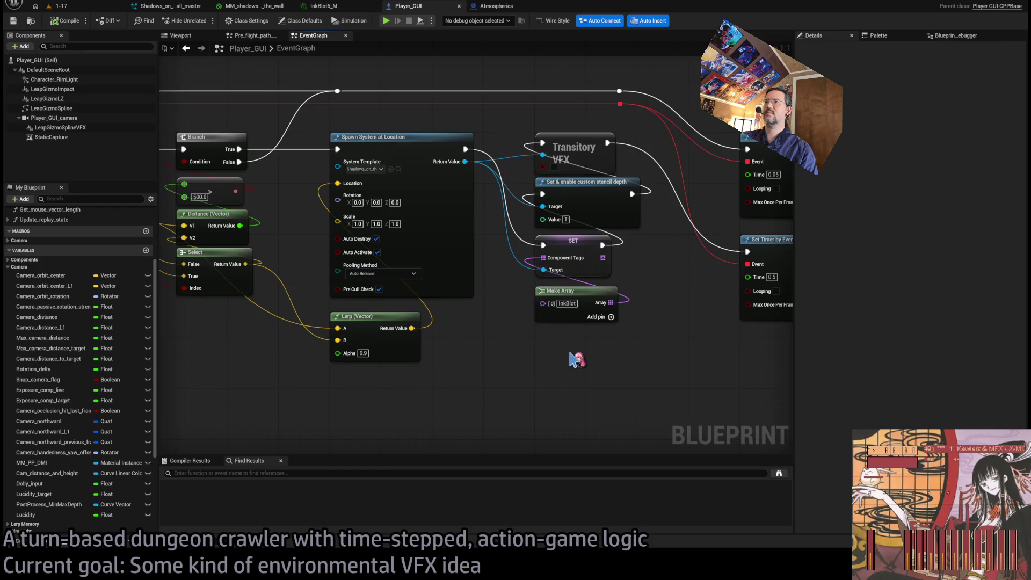
scroll(569, 365, down, 2)
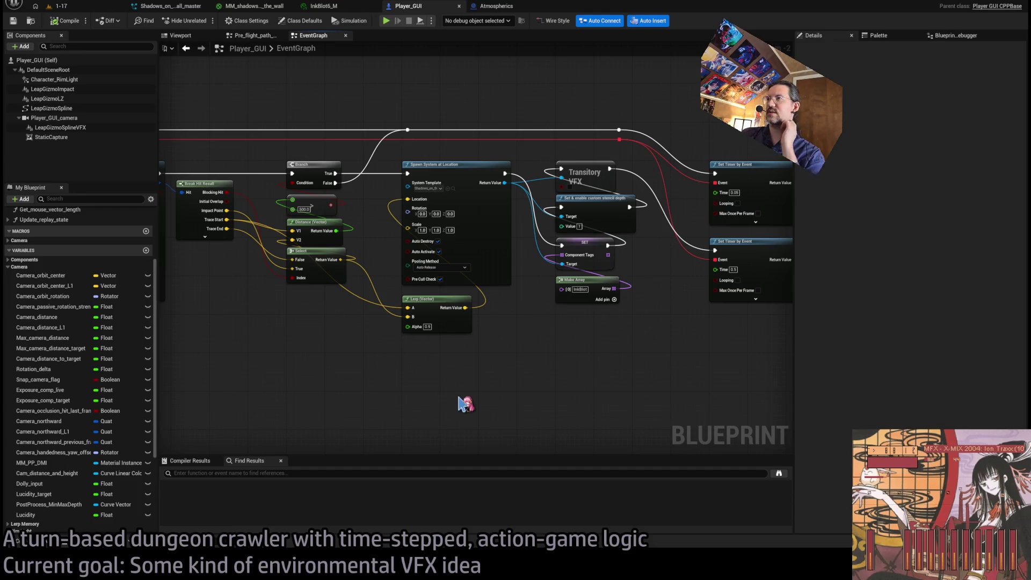
key(ctrl+p)
Step: Search 'time manager', open the Time_manager blueprint, and pan its EventGraph to the Replay_timejump event
text(time manager)
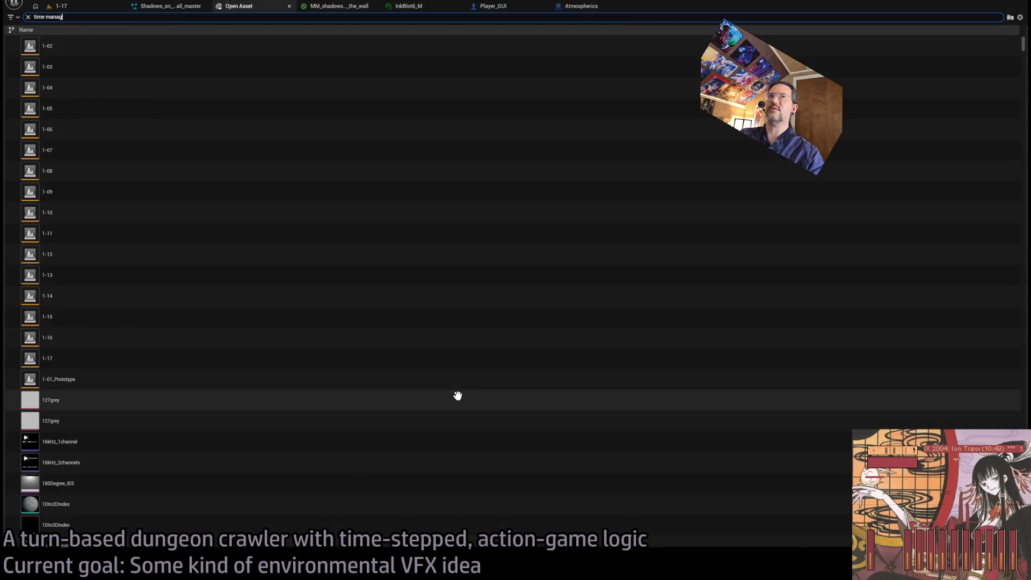
click(132, 47)
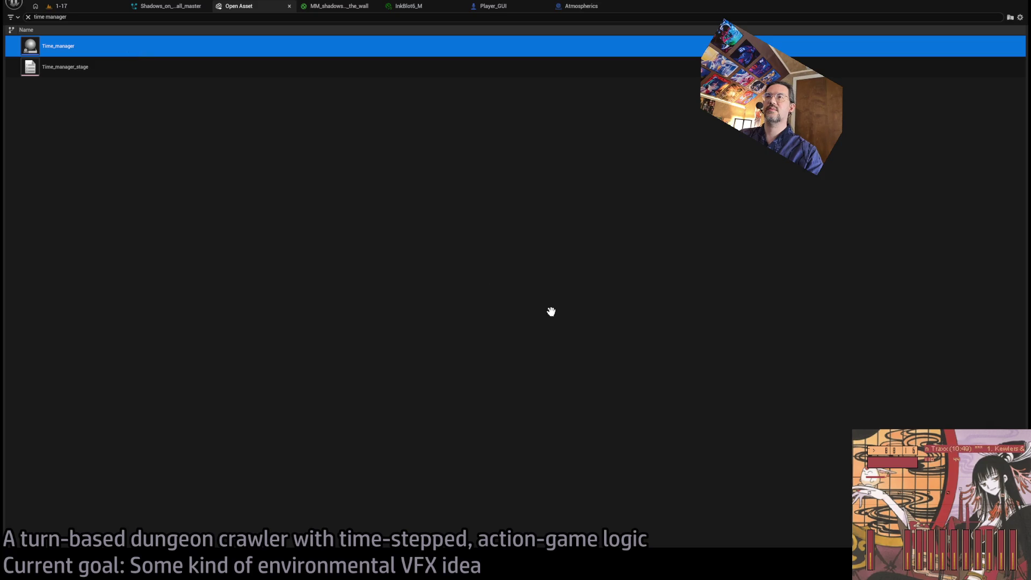
key(Return)
scroll(484, 194, up, 3)
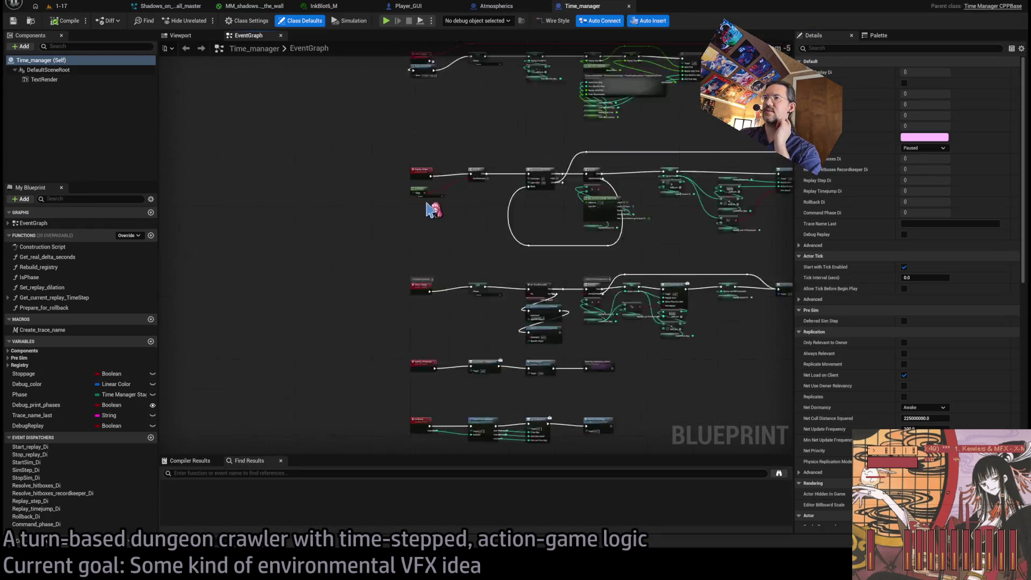
mouse_move(490, 212)
mouse_down()
mouse_move(472, 247)
mouse_move(465, 148)
mouse_move(478, 339)
mouse_move(490, 143)
mouse_move(524, 132)
mouse_up()
scroll(484, 274, up, 2)
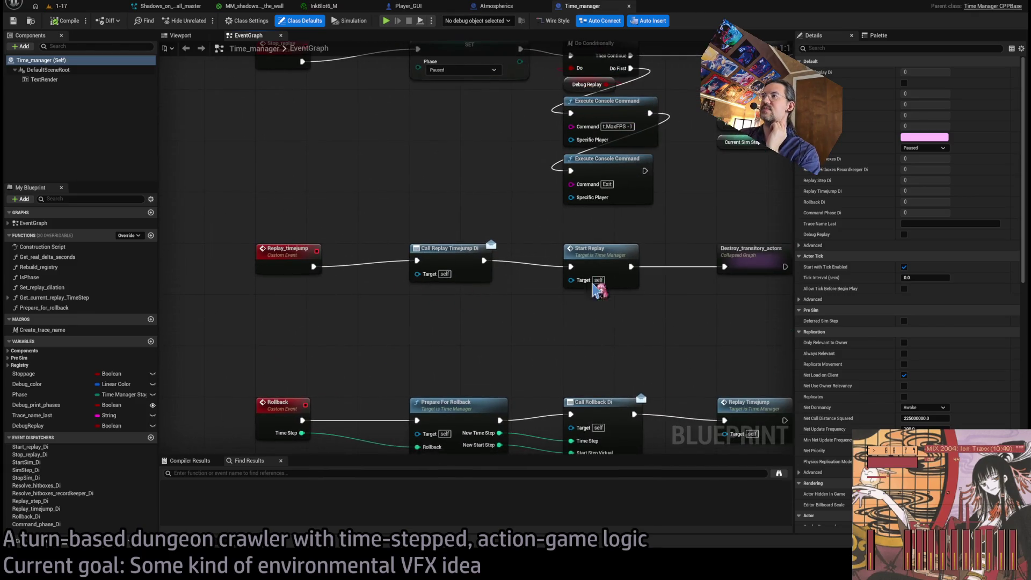
scroll(596, 292, up, 1)
Step: Enter the Destroy_transitory_actors collapsed graph and select its upper Transitory Get All Actors with Tag and destroy chain
double_click(709, 260)
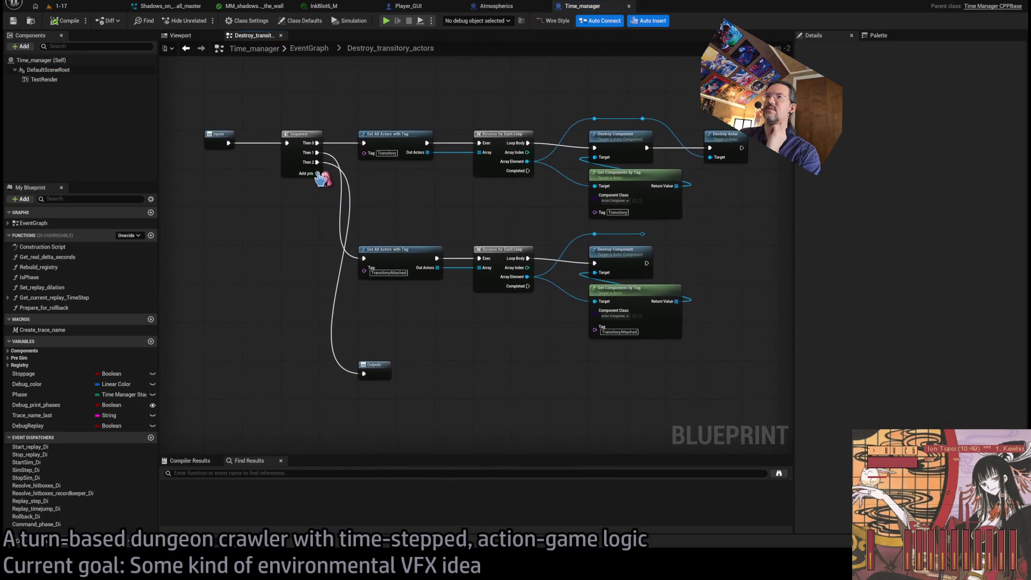
scroll(414, 213, up, 1)
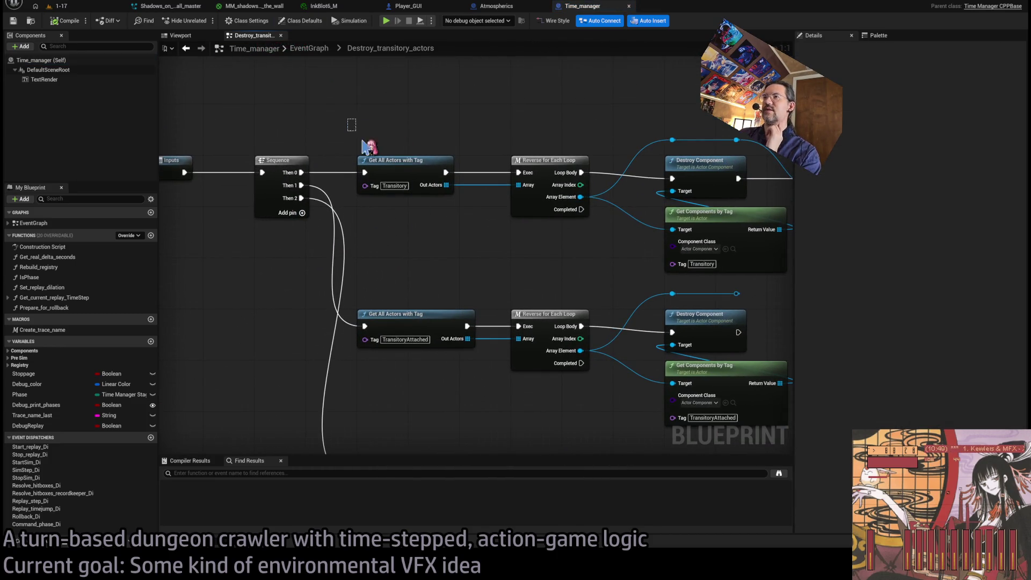
mouse_move(363, 139)
mouse_down()
mouse_move(481, 231)
mouse_move(356, 230)
mouse_up()
click(493, 212)
scroll(356, 230, down, 2)
mouse_move(258, 166)
mouse_down()
mouse_move(650, 274)
mouse_move(556, 280)
mouse_move(578, 283)
mouse_up()
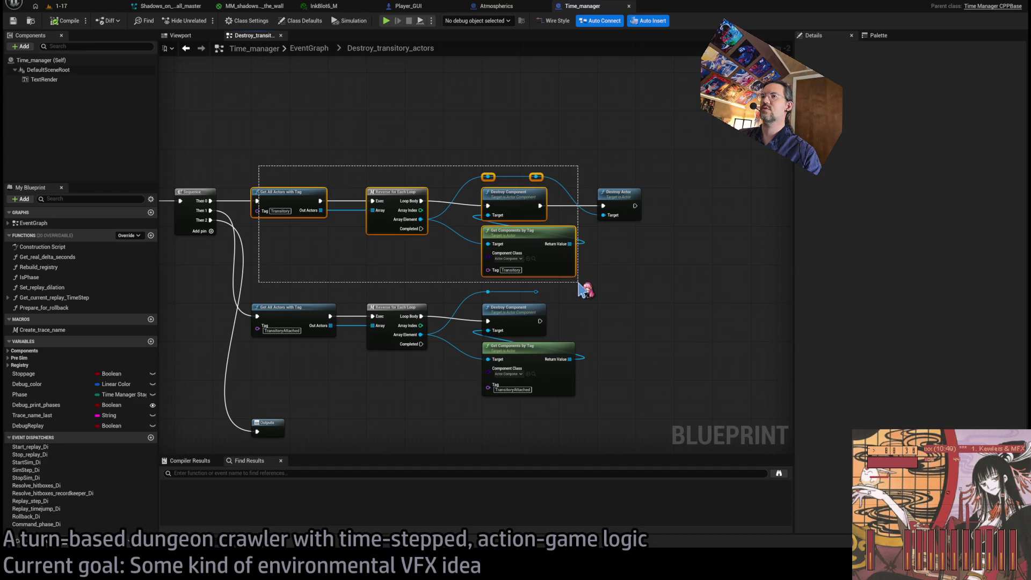
drag(579, 285, 641, 290)
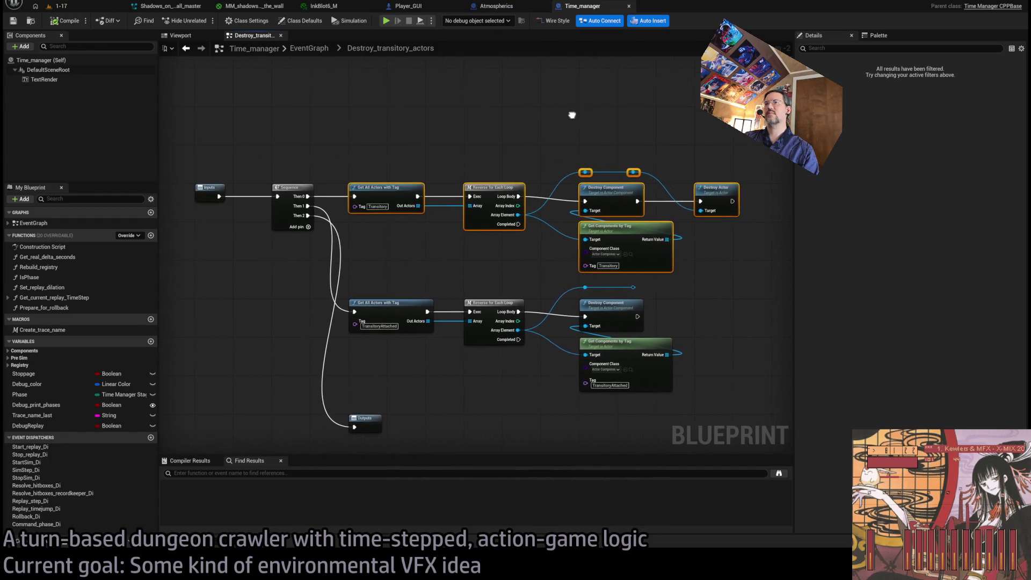
mouse_move(750, 136)
mouse_down()
mouse_move(672, 188)
mouse_move(380, 266)
mouse_up()
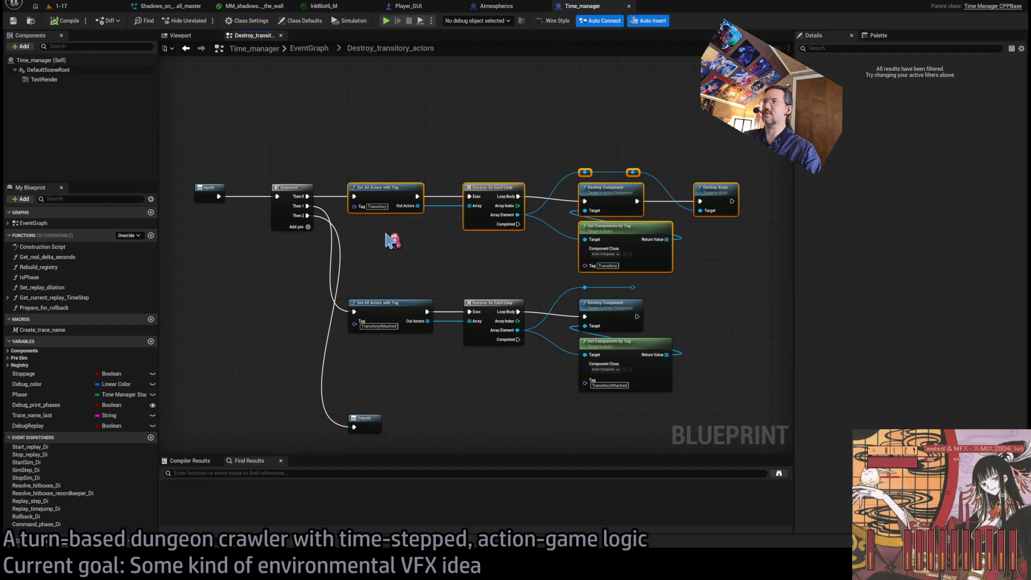
Step: Flip through the Atmospherics and Player_GUI tabs, then select Time_manager's upper row of destroy nodes
click(518, 9)
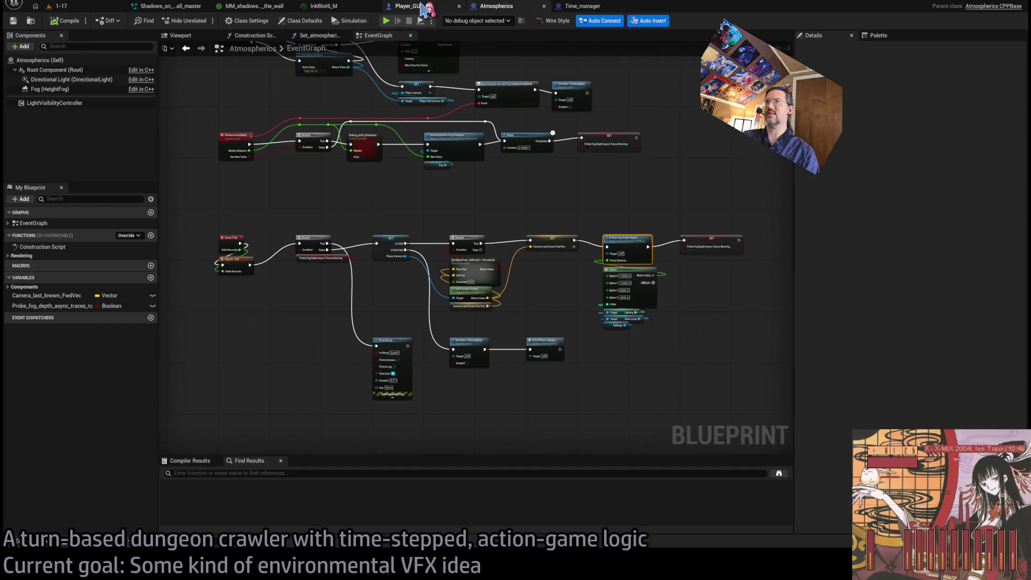
click(425, 8)
click(583, 6)
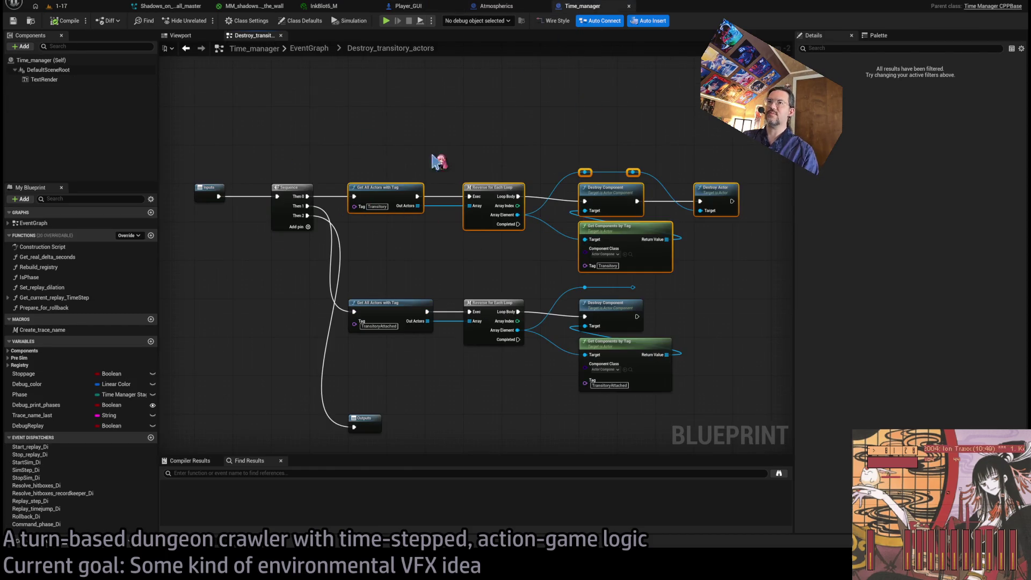
scroll(451, 215, up, 2)
drag(231, 153, 753, 319)
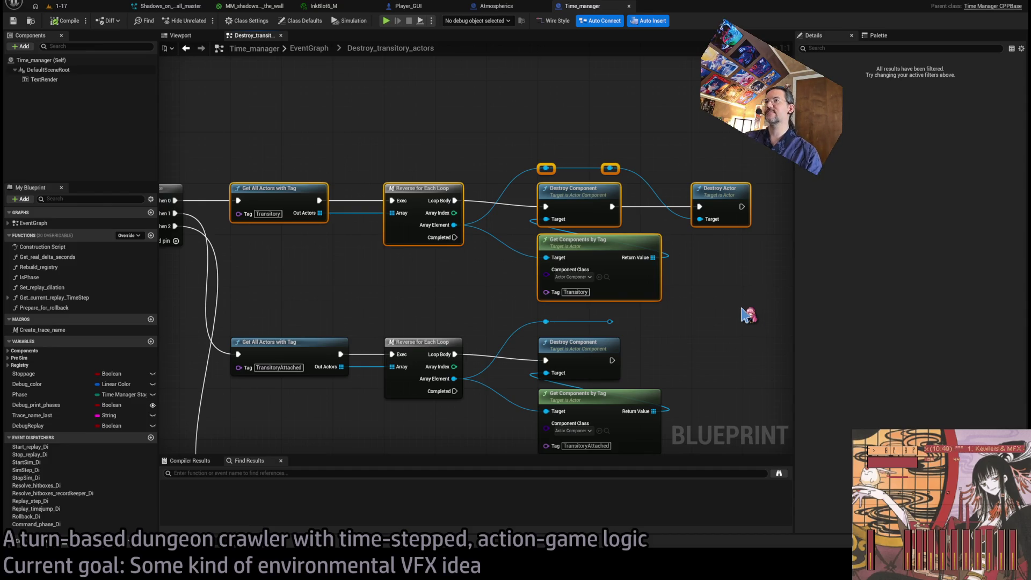
Step: Switch via the Atmospherics tab back to the Player_GUI event graph
click(504, 8)
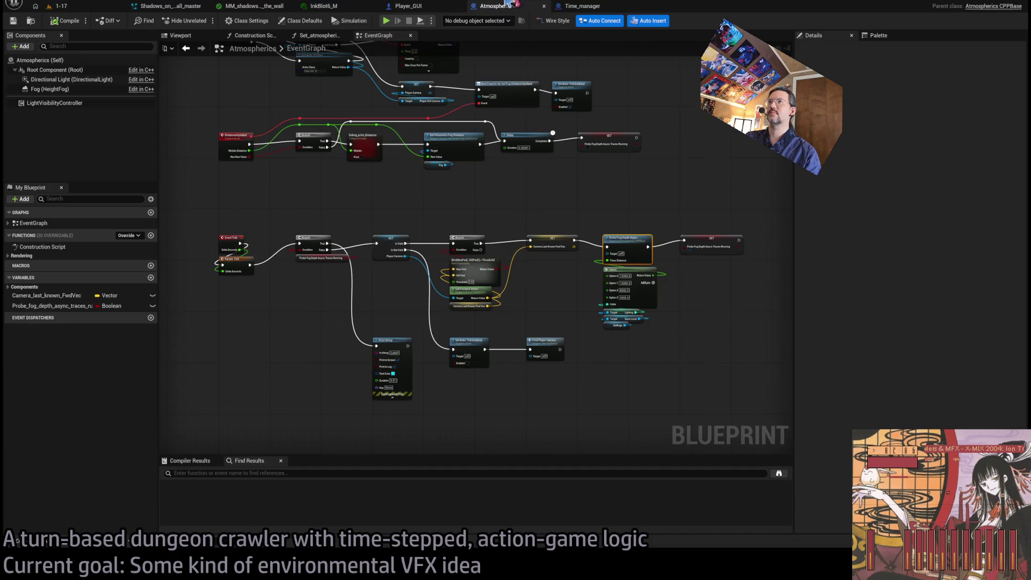
click(580, 6)
click(408, 6)
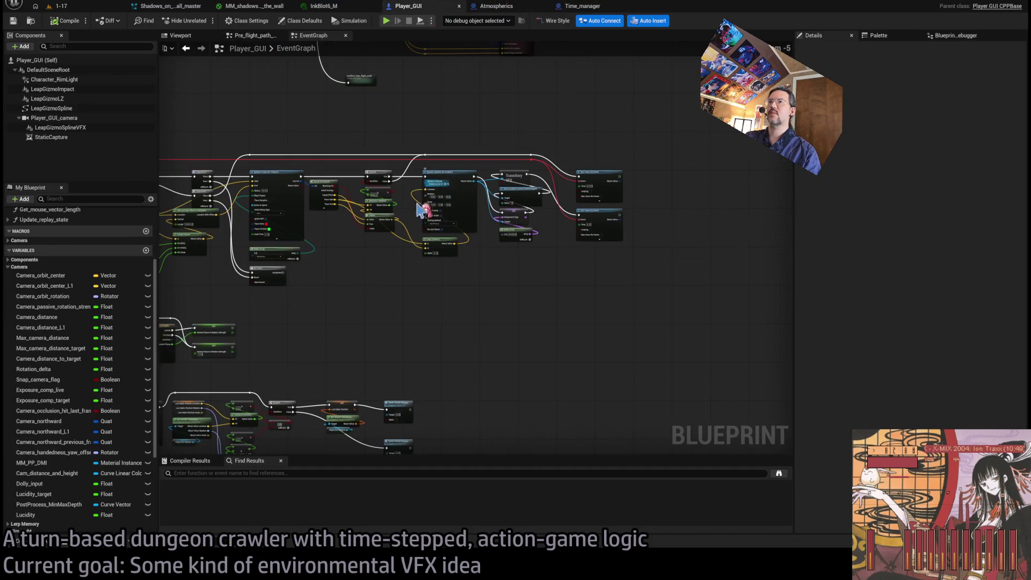
Step: Paste the Transitory destroy-loop nodes beside Do Once and wire its Completed output into them
scroll(615, 172, down, 3)
drag(561, 357, 560, 380)
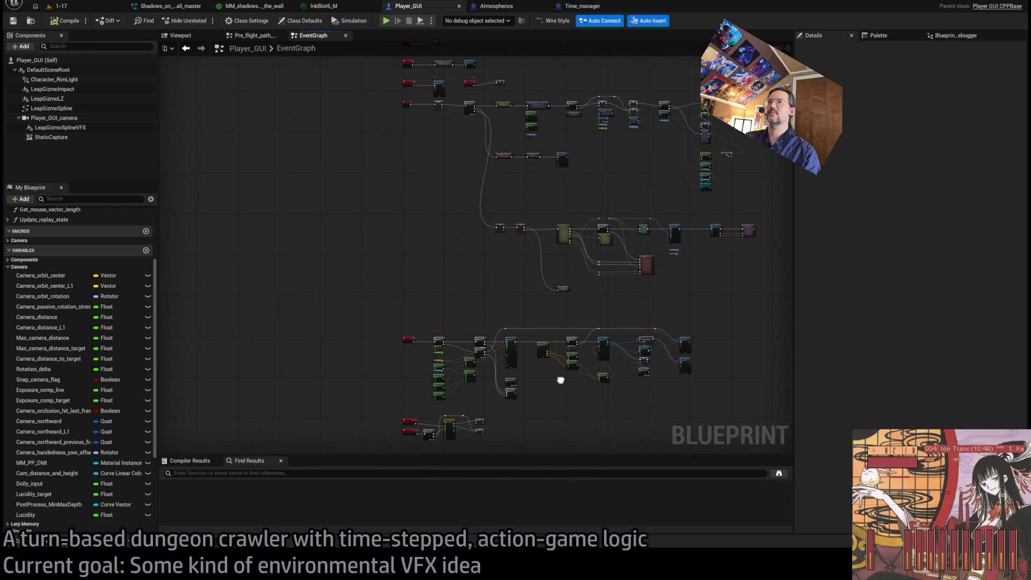
scroll(573, 227, down, 2)
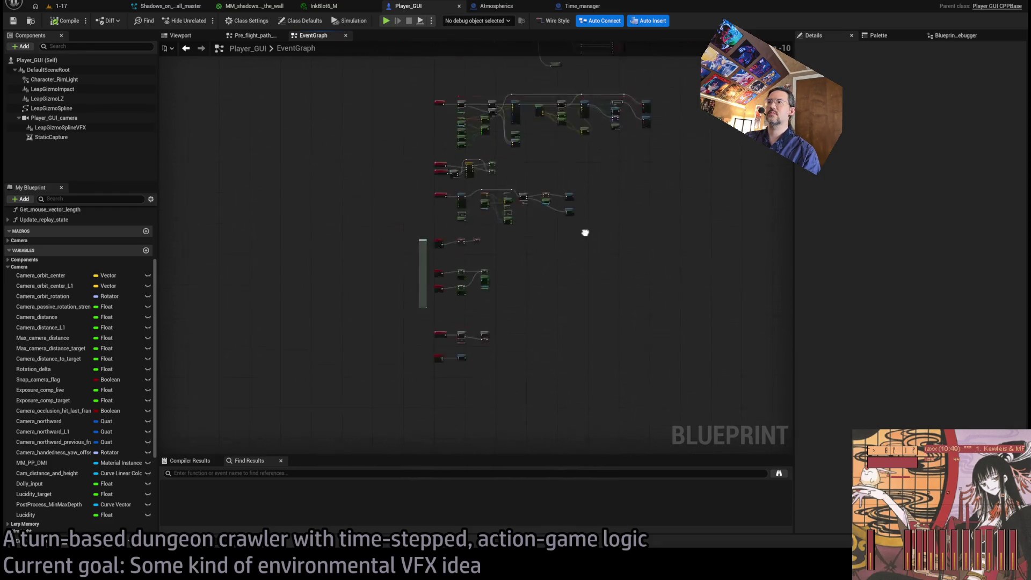
scroll(585, 232, up, 11)
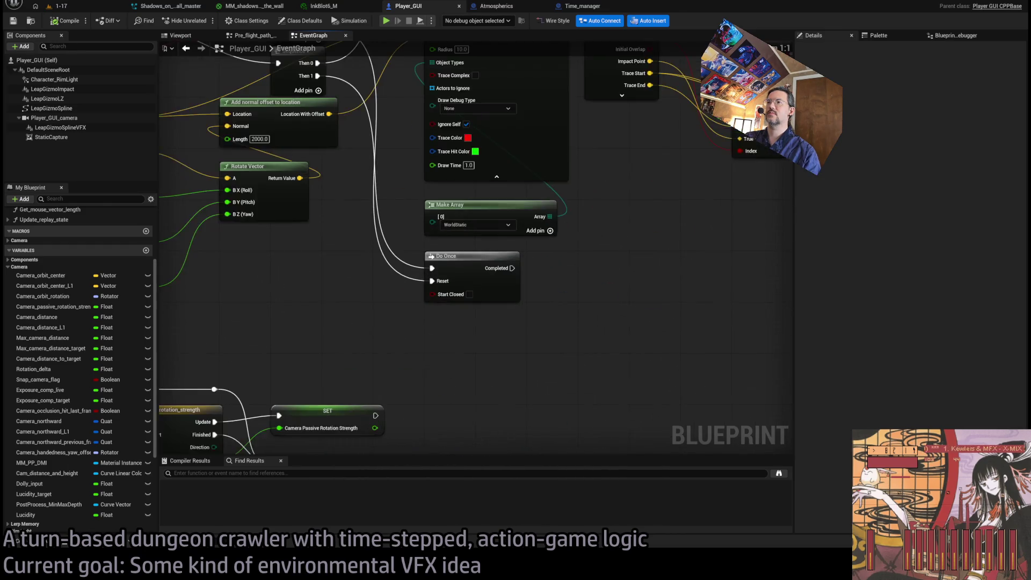
key(ctrl+v)
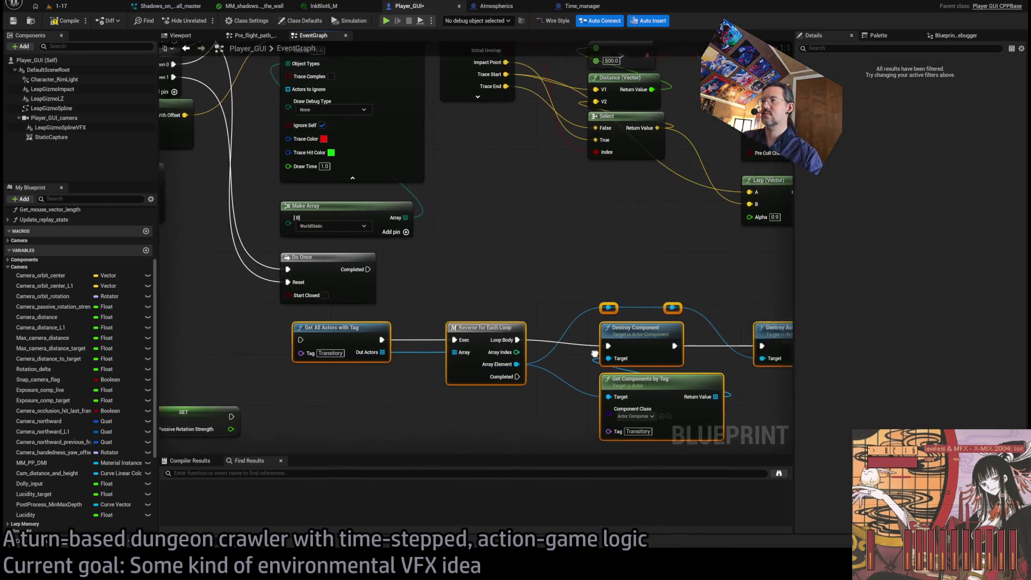
drag(548, 280, 741, 257)
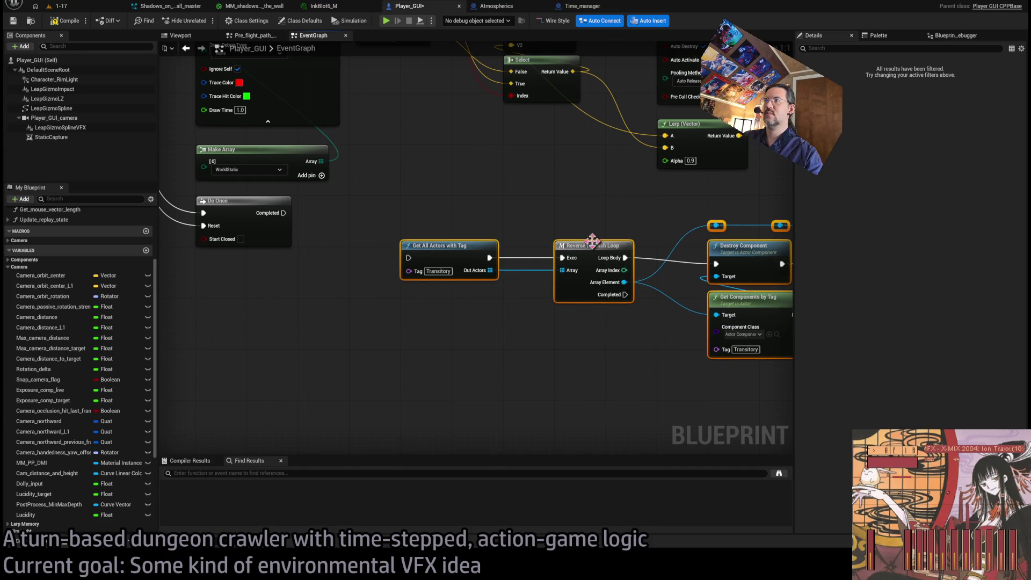
drag(592, 241, 592, 247)
mouse_move(268, 208)
mouse_down()
mouse_move(262, 259)
mouse_move(408, 264)
mouse_up()
scroll(546, 203, down, 3)
scroll(494, 341, up, 2)
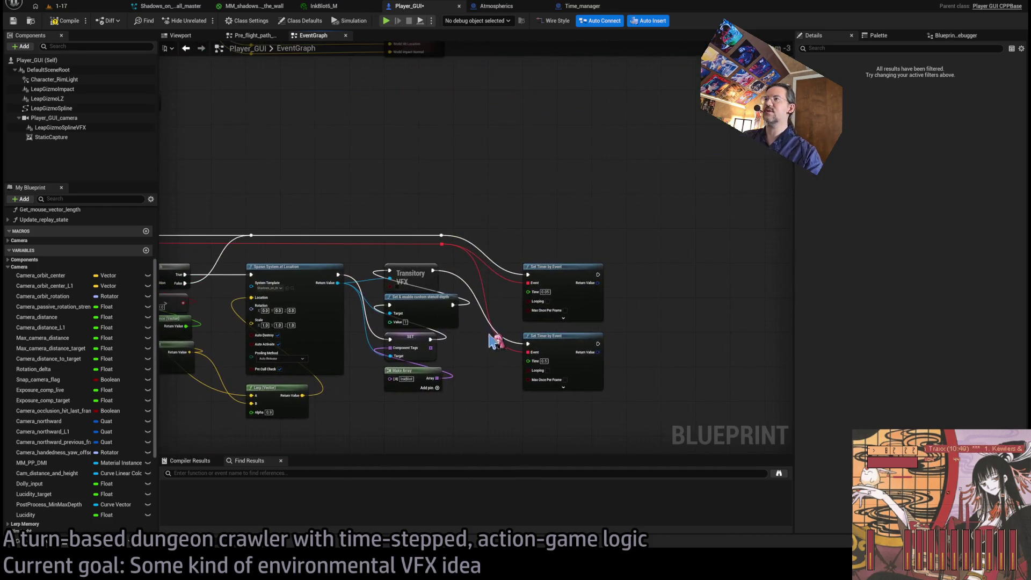
double_click(427, 285)
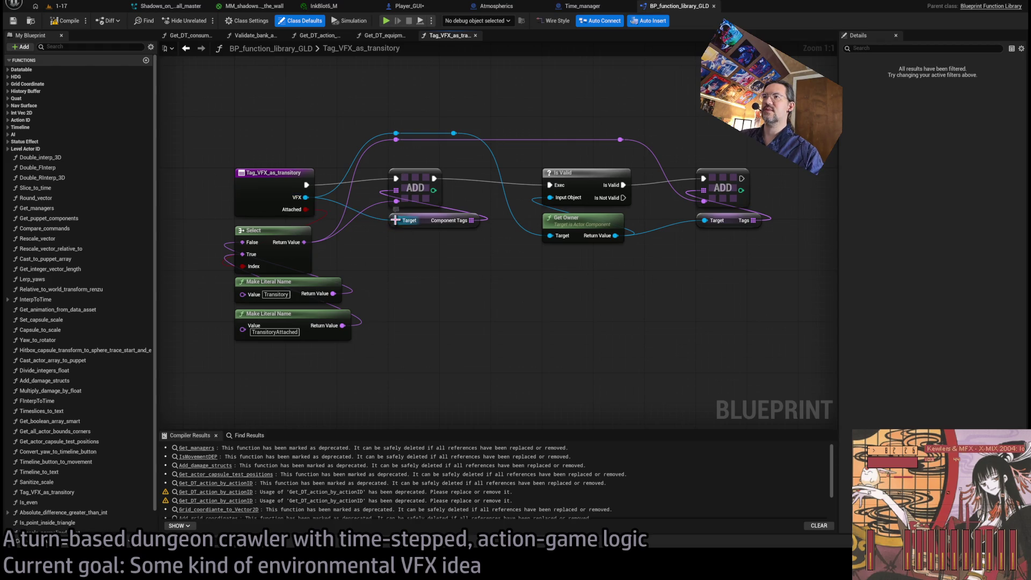
Step: Review the Transitory tag name and ADD nodes in Tag_VFX_as_transitory, leaving them unchanged, and close it
click(286, 294)
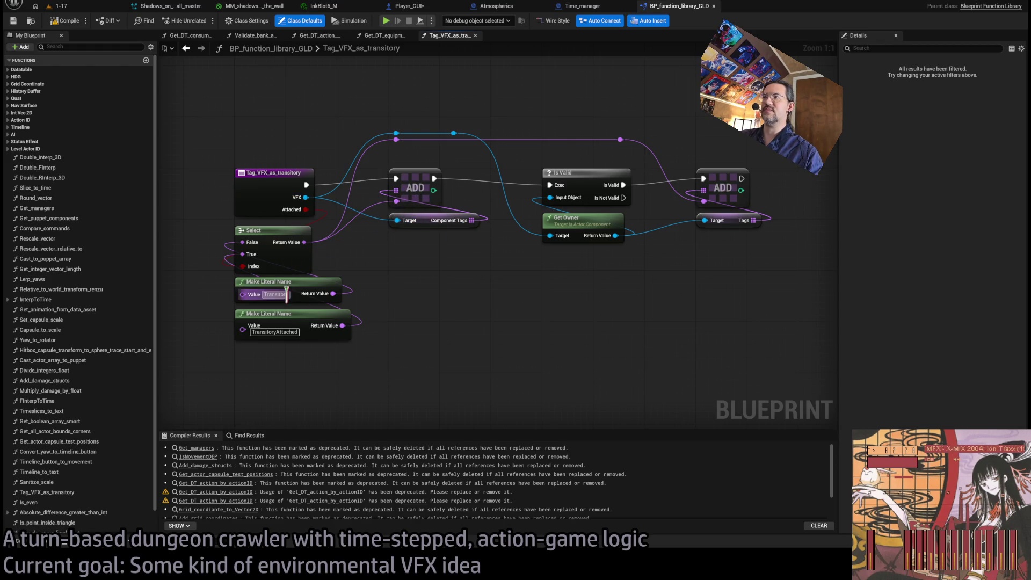
key(Return)
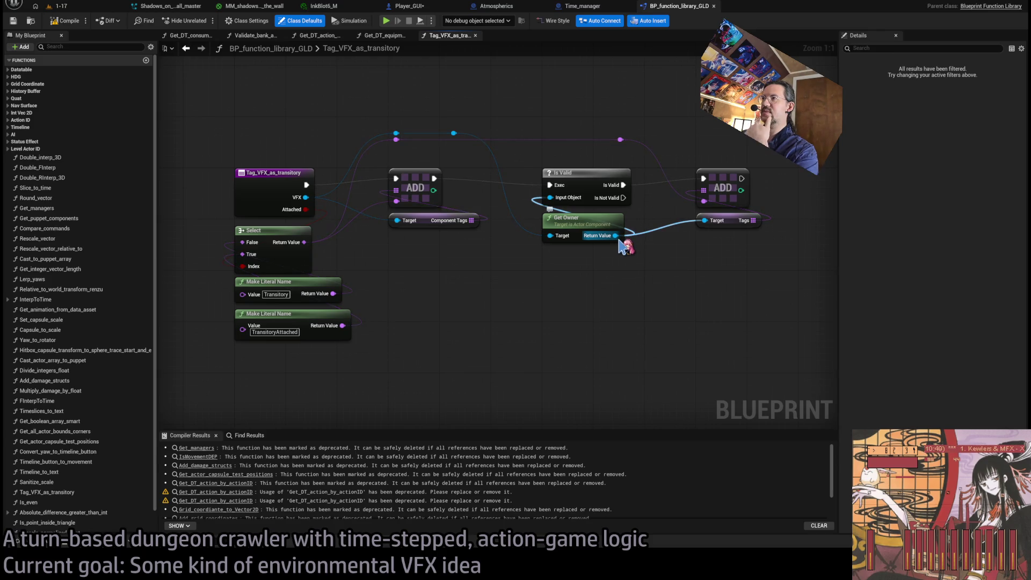
drag(736, 255, 723, 142)
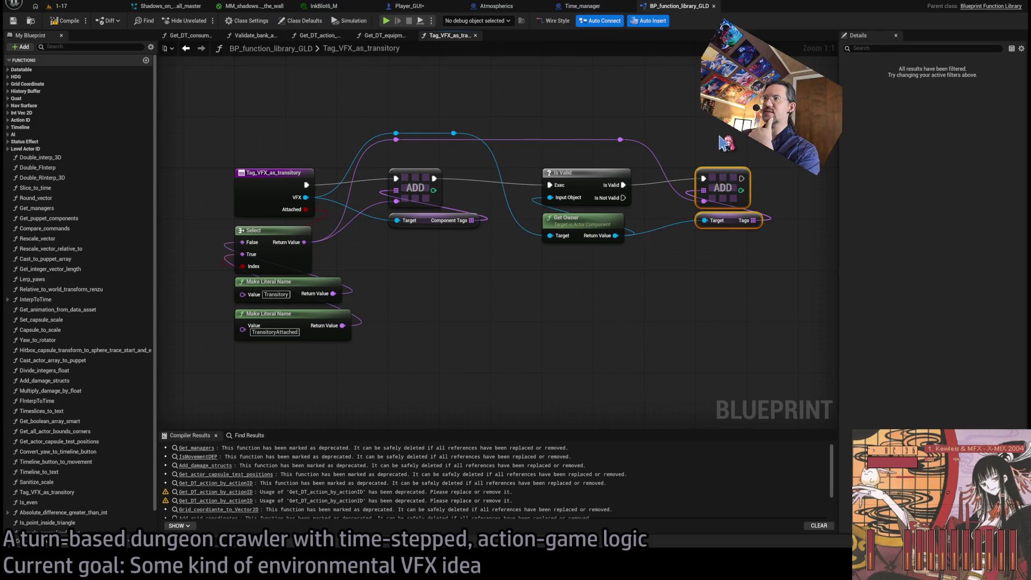
click(704, 134)
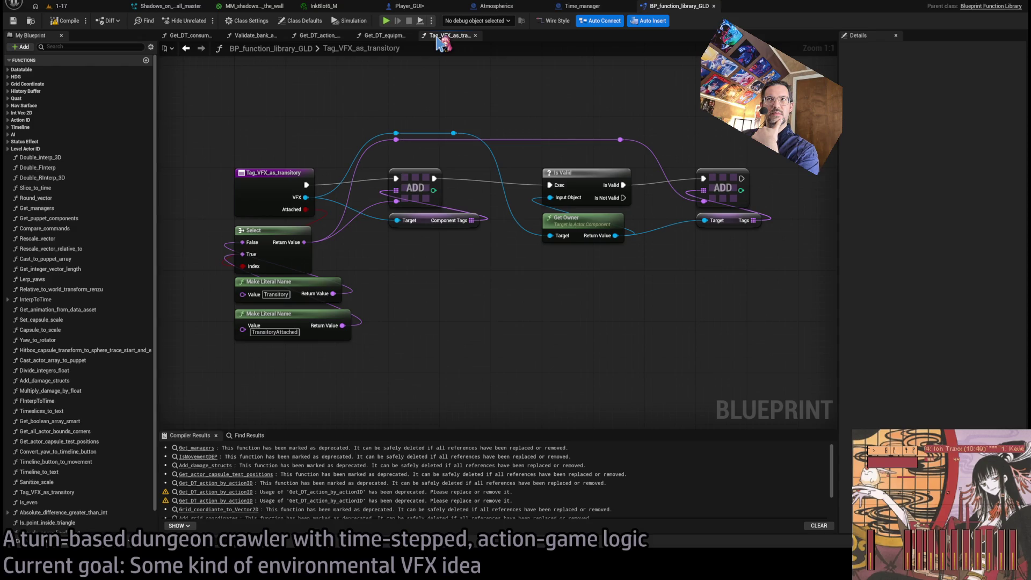
middle_click(440, 43)
scroll(419, 82, down, 3)
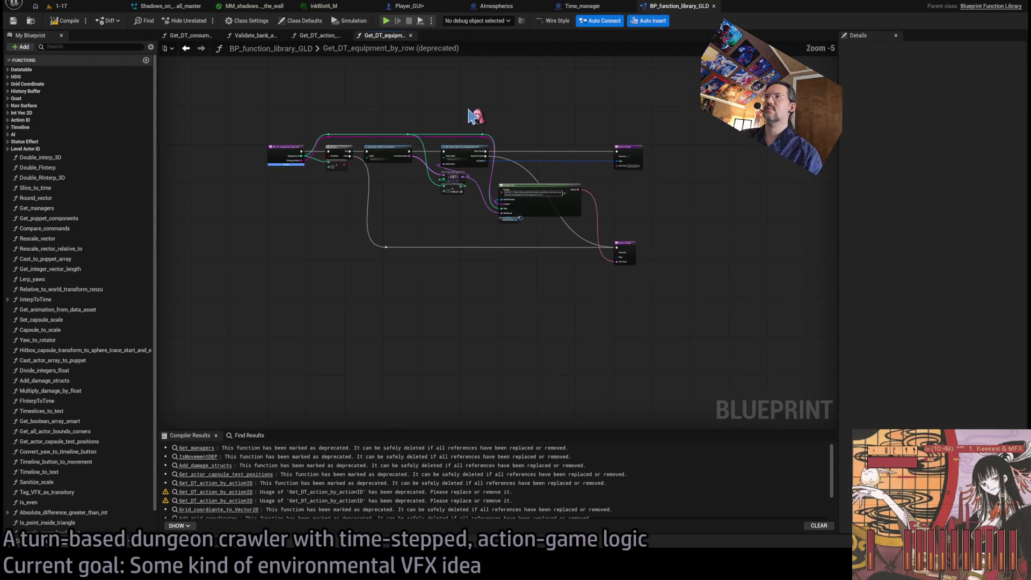
Step: Glance at Time_manager's graph, then reopen Tag_VFX_as_transitory from the Player_GUI event graph
click(589, 9)
scroll(537, 148, down, 2)
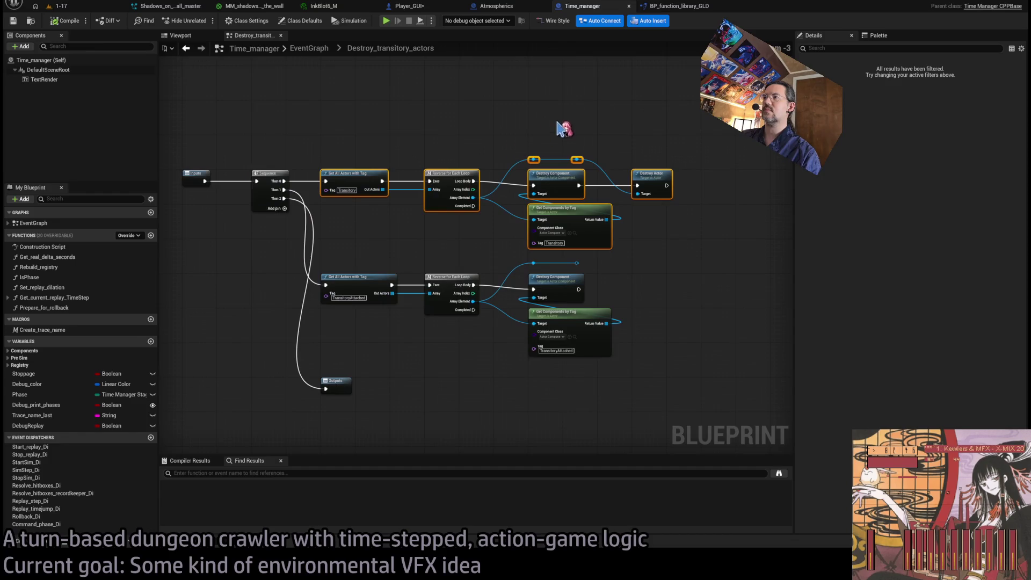
scroll(532, 151, up, 1)
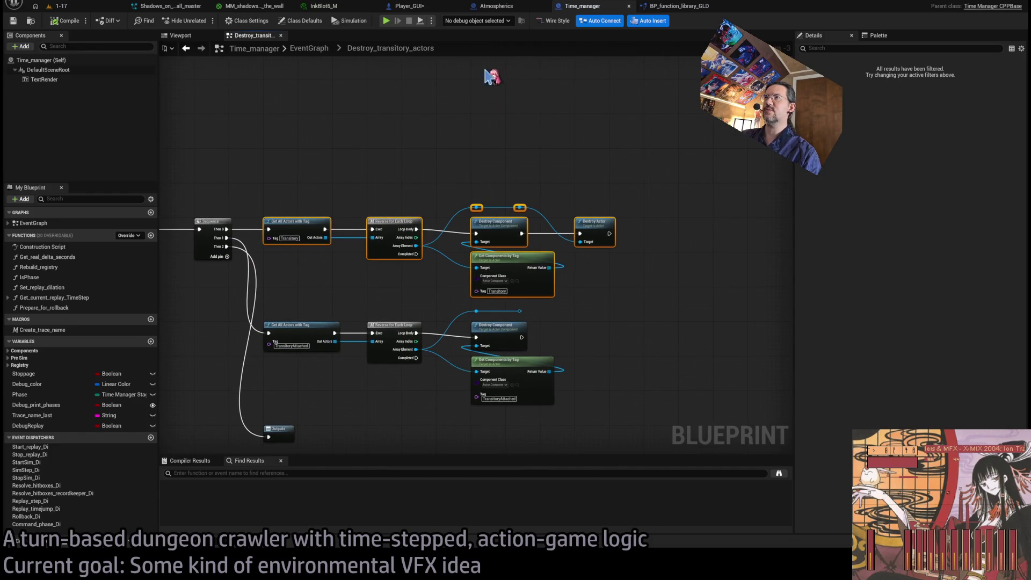
click(429, 8)
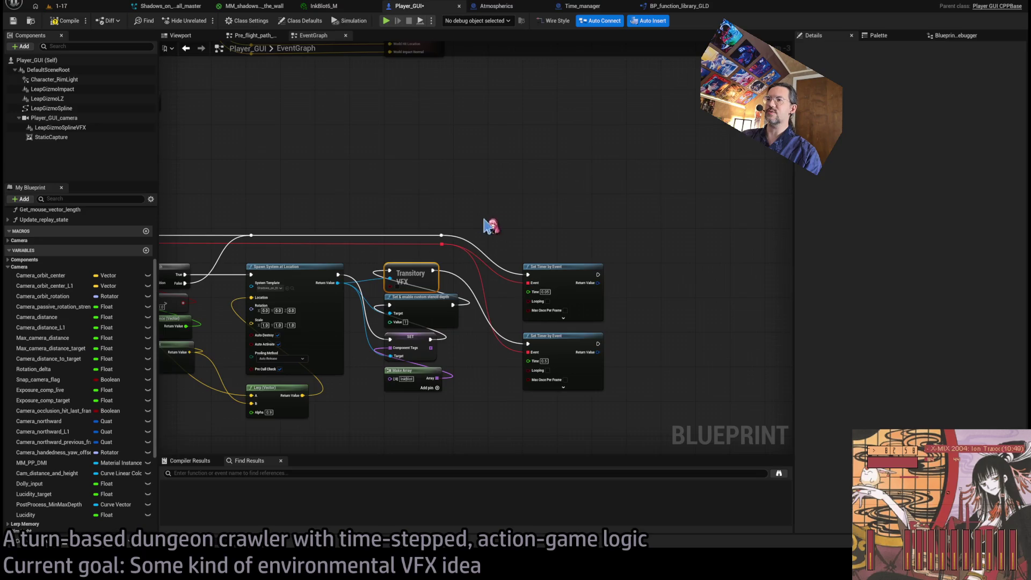
scroll(526, 242, up, 1)
scroll(591, 346, up, 1)
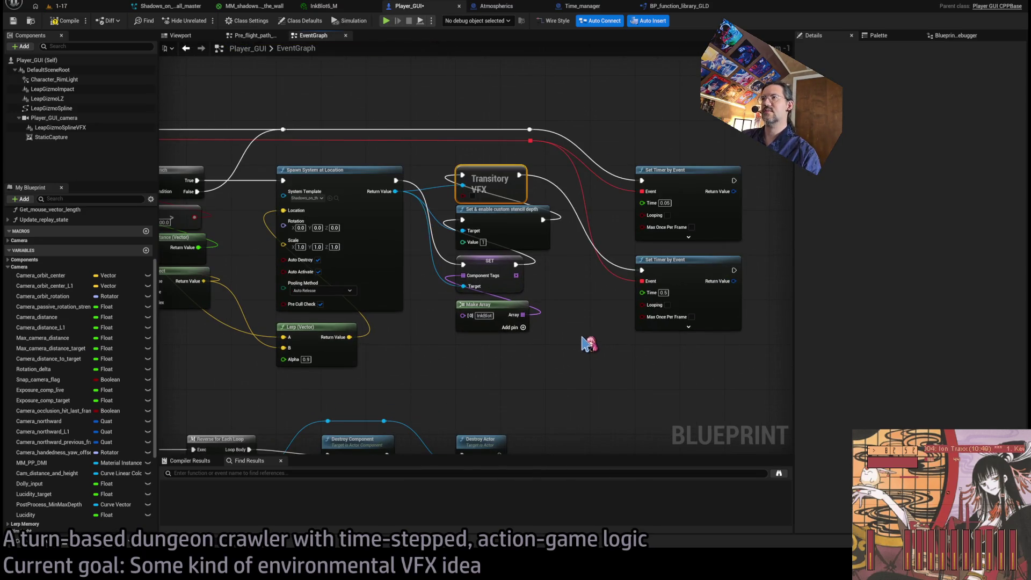
scroll(583, 338, up, 1)
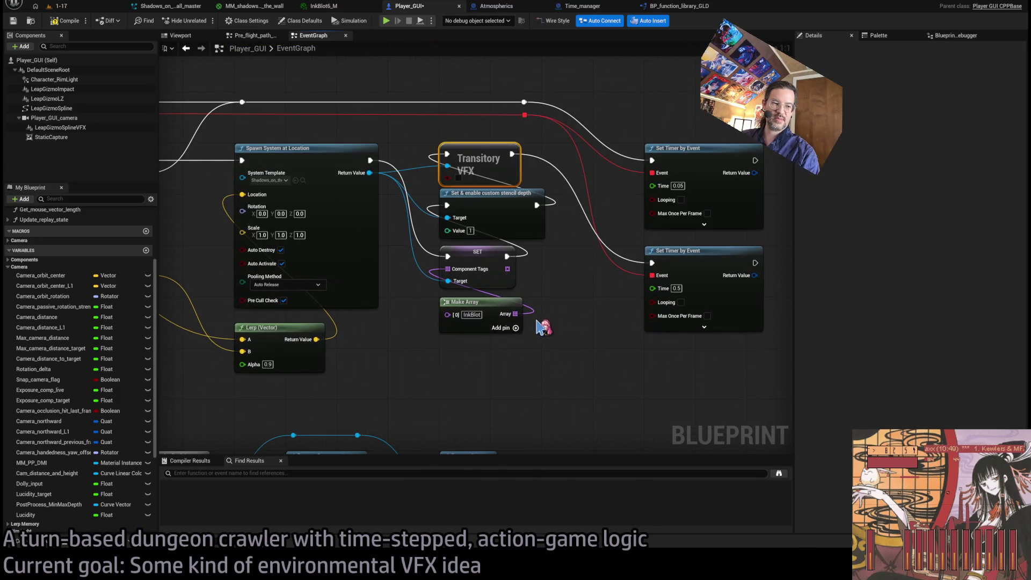
double_click(483, 161)
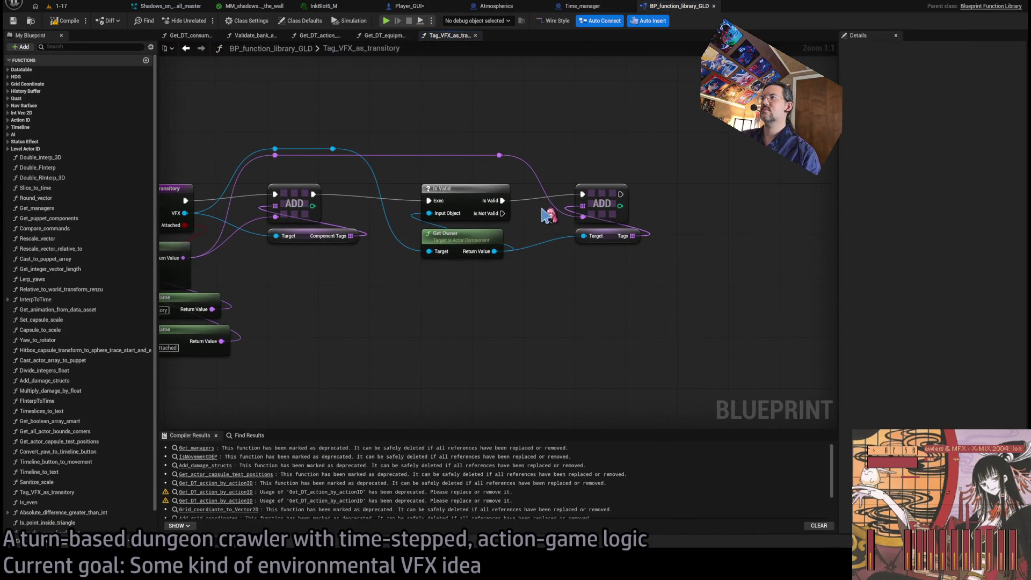
Step: Replace the second ADD with ADDUNIQUE wired to Is Valid and the tag name, then close the function library
mouse_move(634, 237)
mouse_down()
mouse_move(682, 242)
mouse_move(692, 207)
mouse_up()
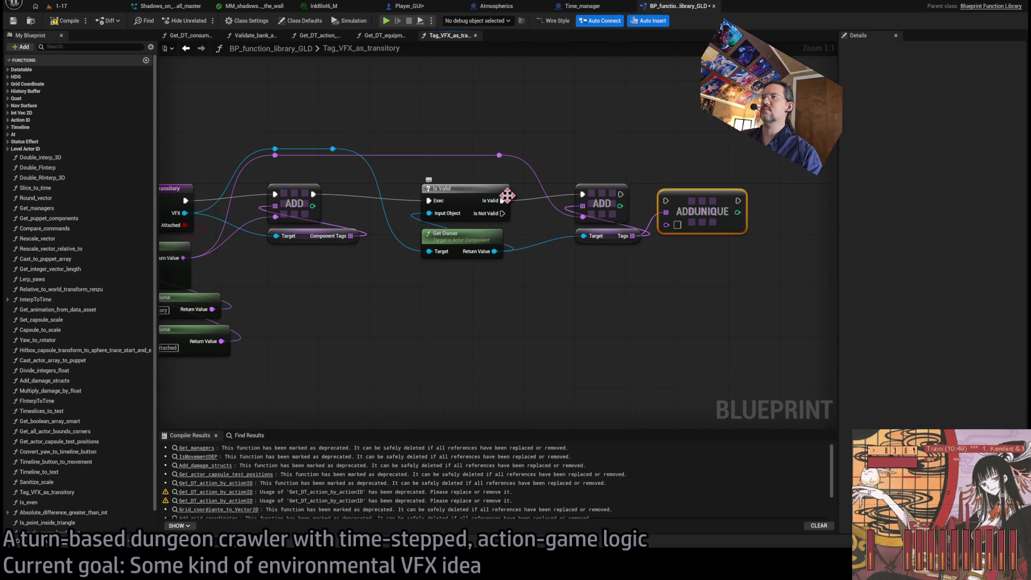
drag(505, 199, 666, 200)
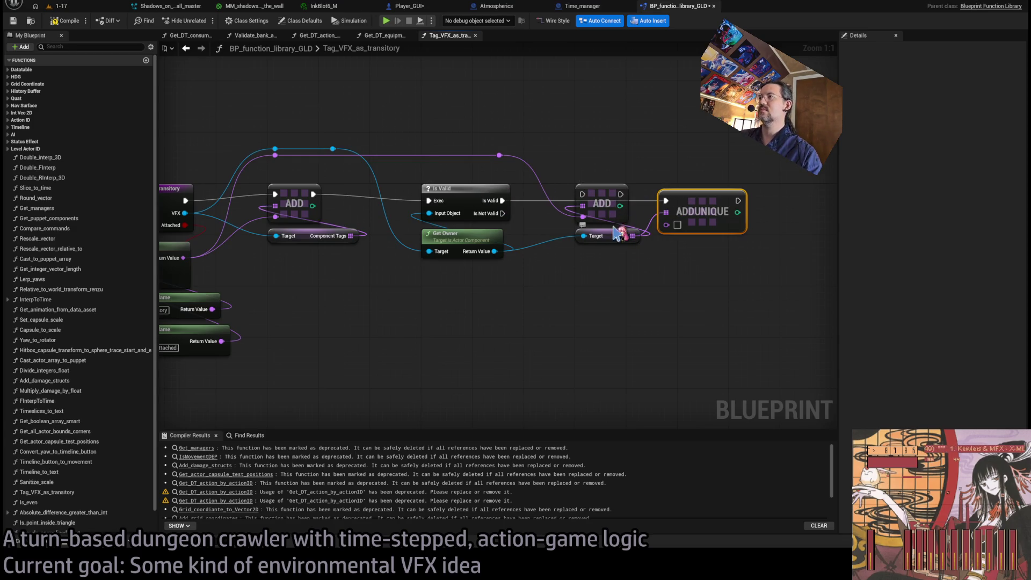
mouse_move(583, 216)
mouse_down()
mouse_move(666, 223)
mouse_move(614, 203)
mouse_up()
click(596, 209)
key(Delete)
click(575, 231)
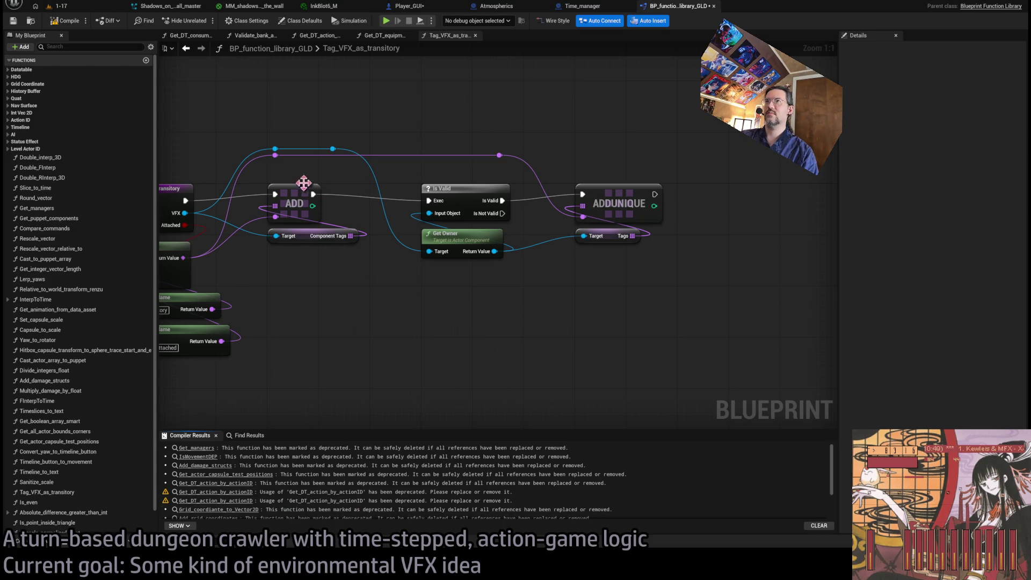
middle_click(671, 8)
drag(504, 140, 571, 157)
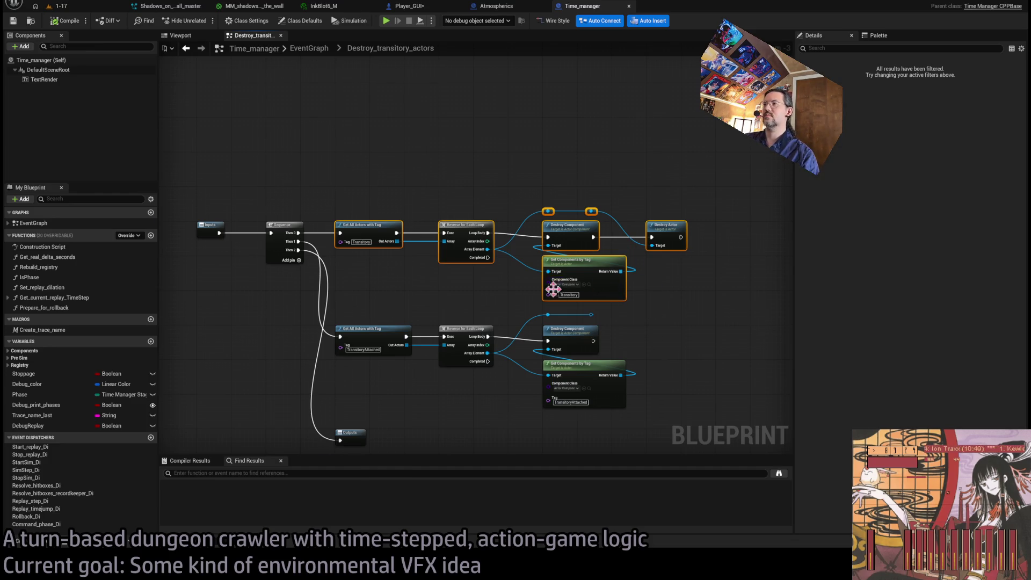
Step: Deselect the cleanup nodes and bring Player_GUI's Spawn System at Location area into view
scroll(560, 283, up, 2)
click(488, 295)
scroll(488, 294, down, 1)
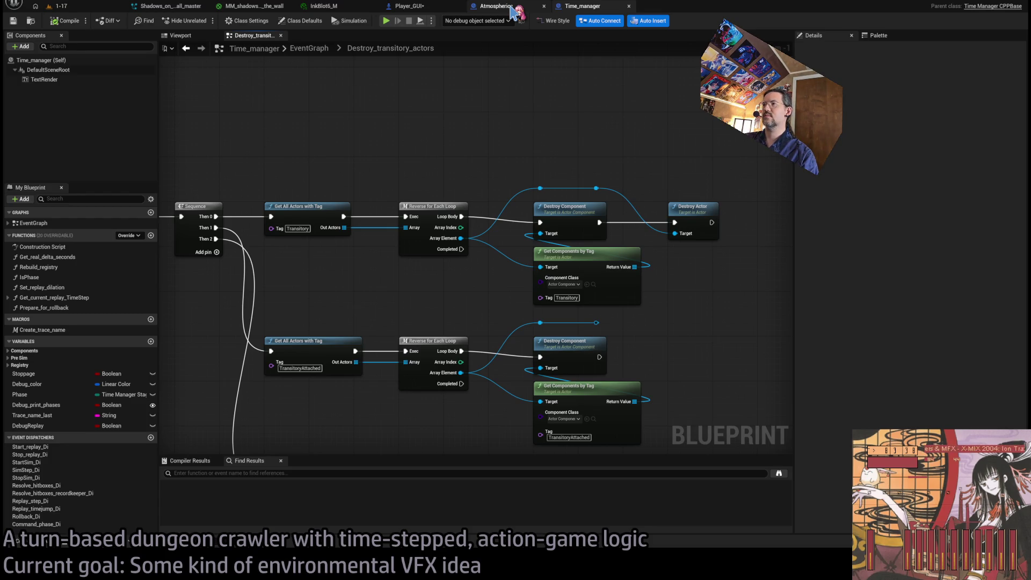
click(512, 11)
click(419, 10)
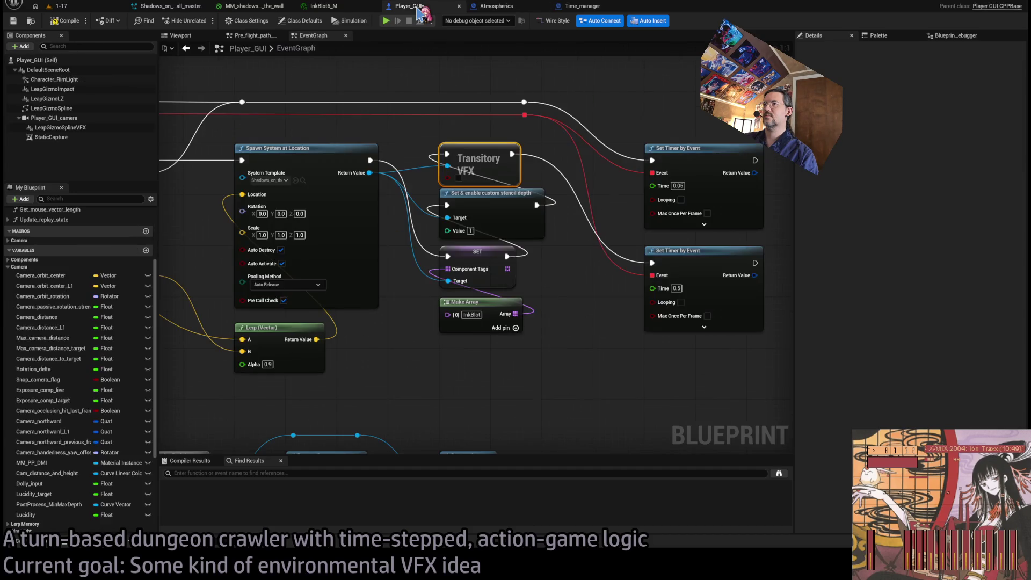
mouse_move(540, 257)
mouse_down()
mouse_move(564, 287)
mouse_move(603, 283)
mouse_move(545, 263)
mouse_up()
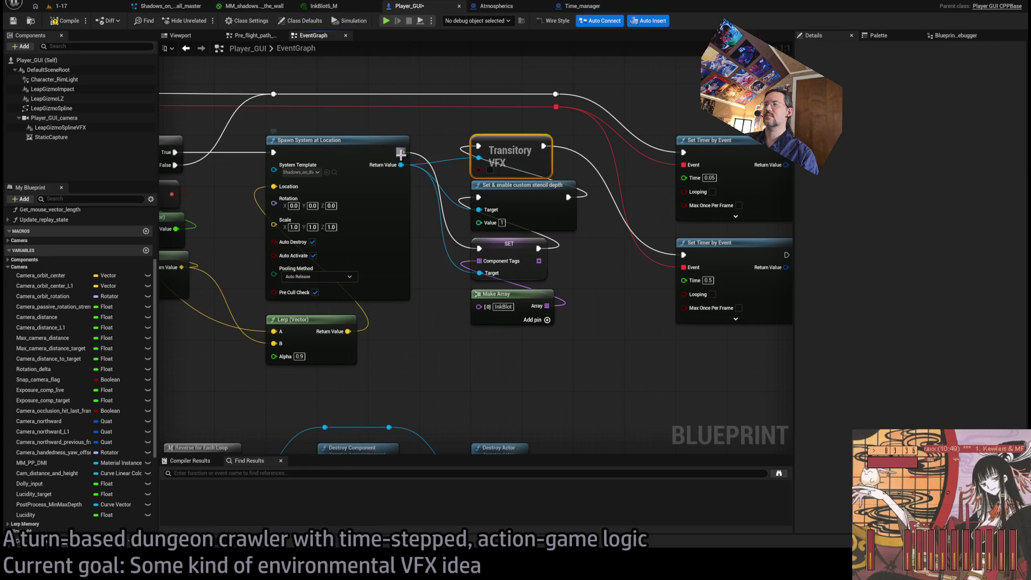
Step: Run Print String after the effect spawns and link the spawned effect's Return Value to Get Owner
mouse_move(401, 153)
mouse_down()
mouse_move(532, 394)
mouse_move(494, 389)
mouse_move(505, 399)
mouse_up()
scroll(506, 399, down, 1)
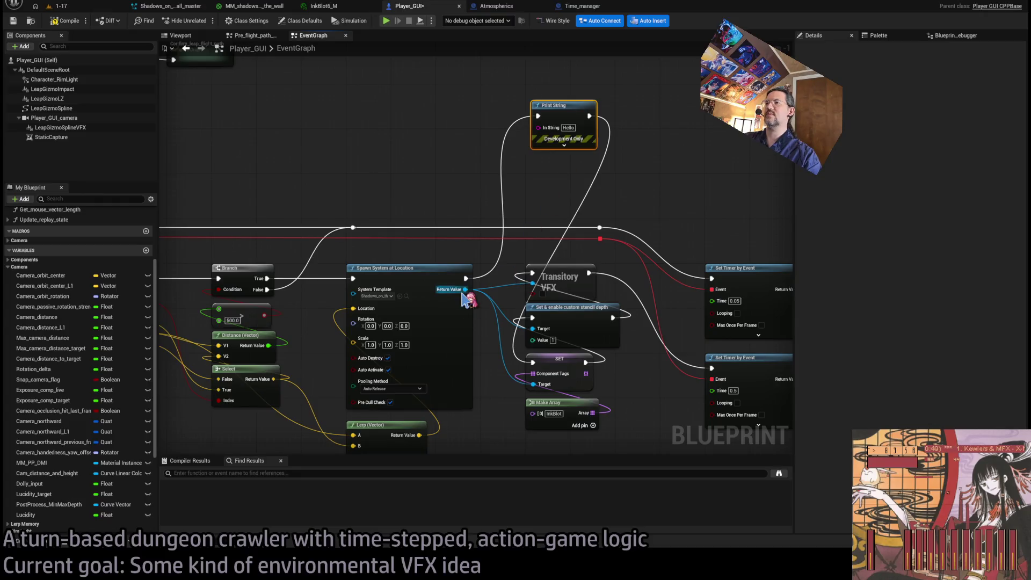
mouse_move(465, 289)
mouse_down()
mouse_move(495, 203)
mouse_move(534, 196)
mouse_move(537, 183)
mouse_up()
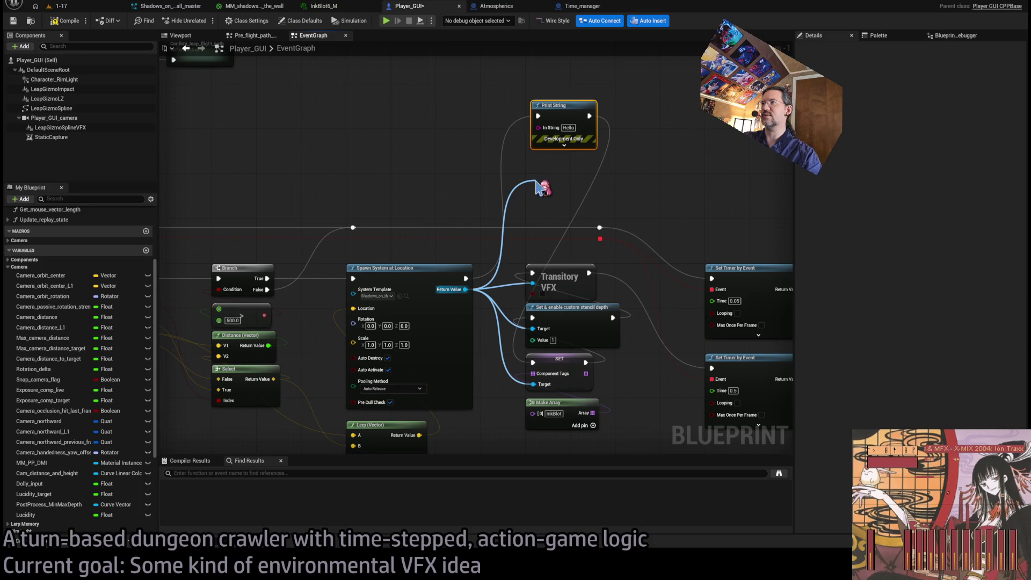
drag(539, 186, 534, 180)
key(Escape)
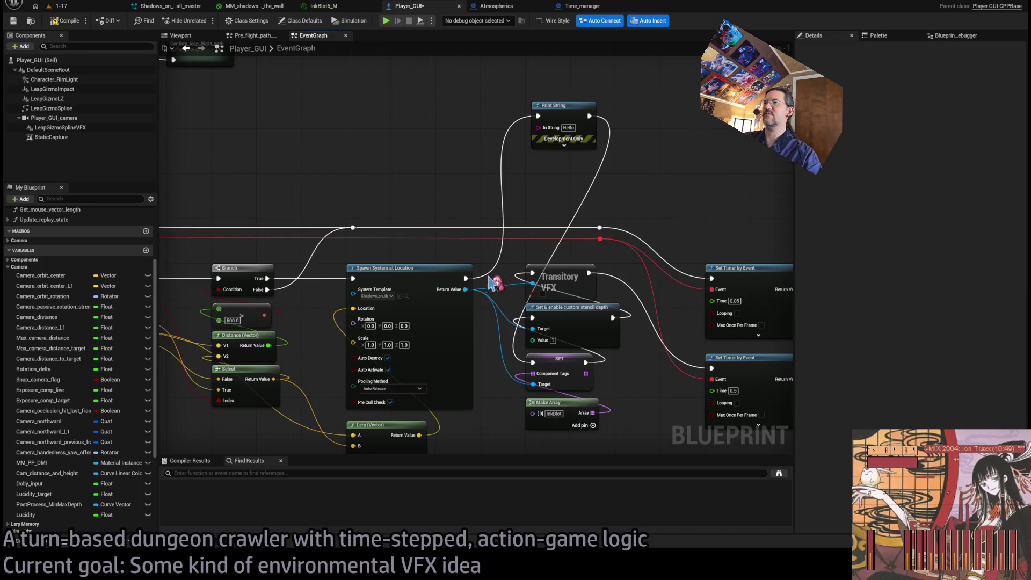
mouse_move(465, 289)
mouse_down()
mouse_move(526, 205)
mouse_move(540, 211)
mouse_move(558, 161)
mouse_move(490, 161)
mouse_move(564, 100)
mouse_up()
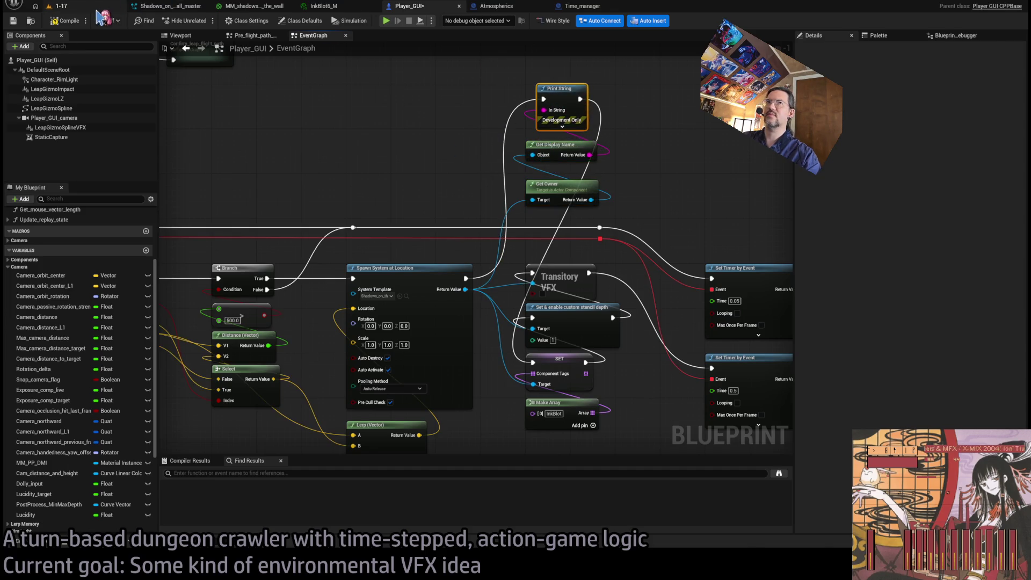
Step: Play the 1-17 level, walk into the chandelier room, then stop and reselect the Google query
click(59, 6)
click(203, 22)
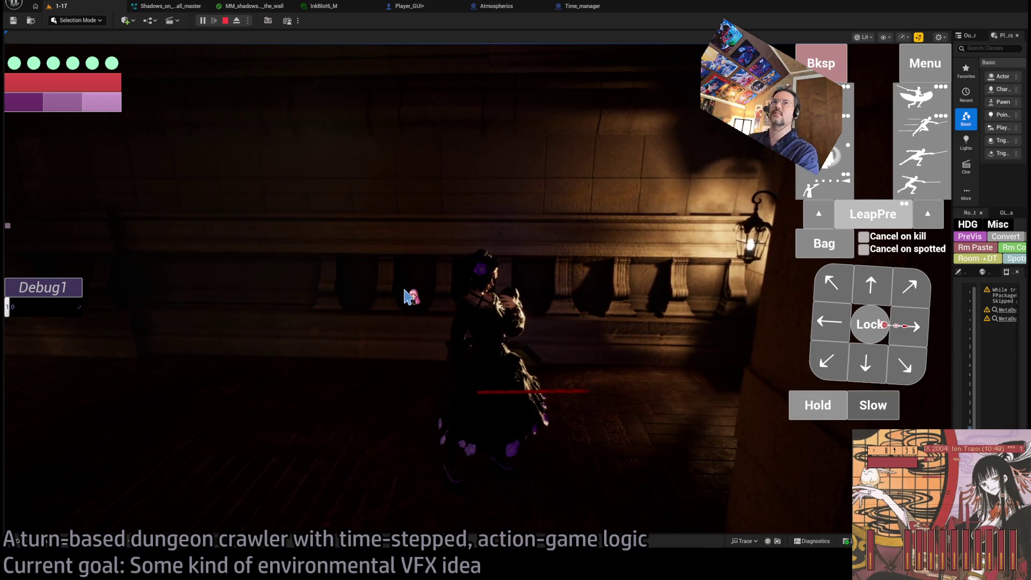
click(406, 296)
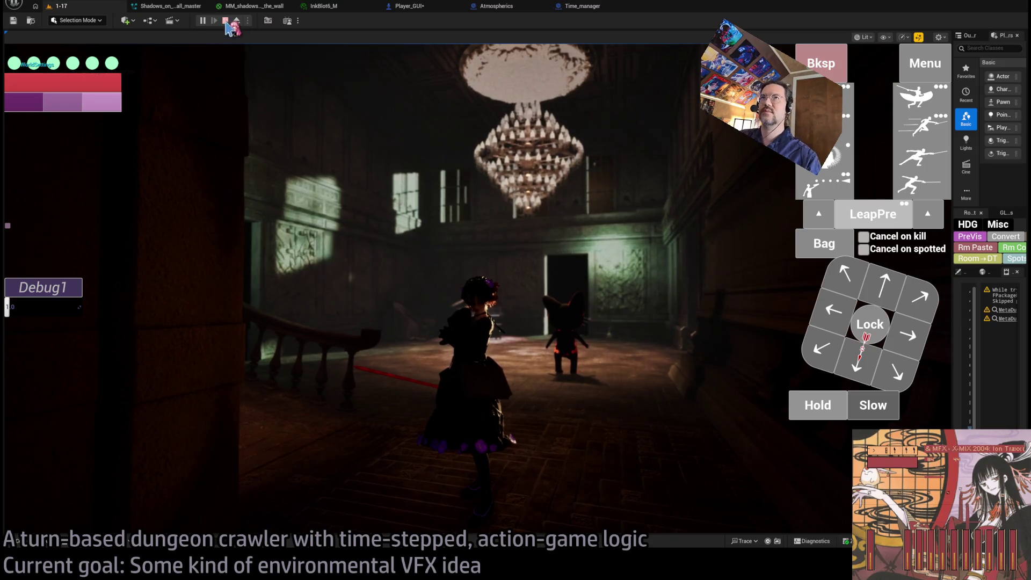
click(226, 20)
key(alt+Tab)
triple_click(520, 183)
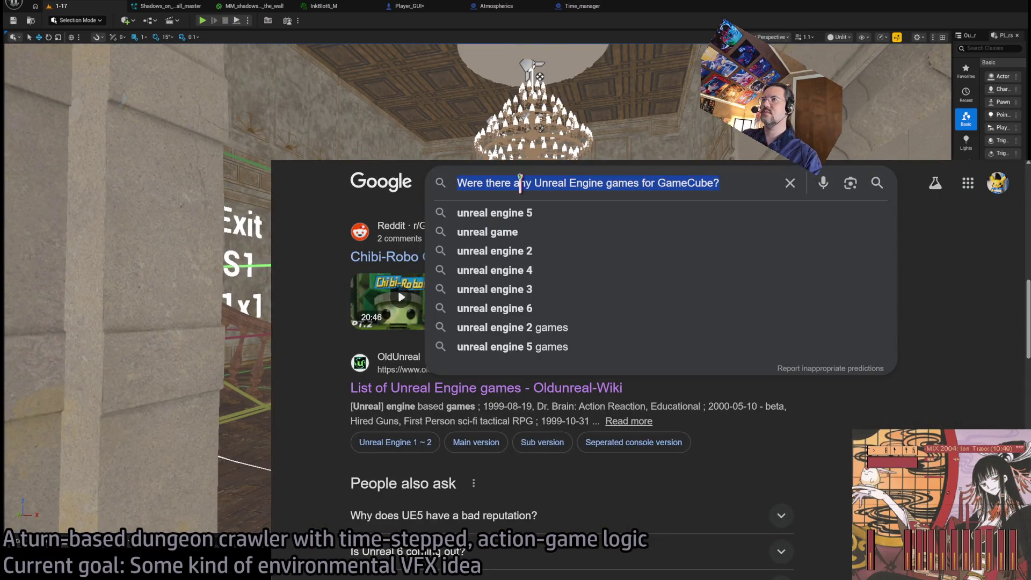
Step: Search Google for why a spawned particle system's owner is called WorldSettings
text(In Unreal Engine, when I spawn a )
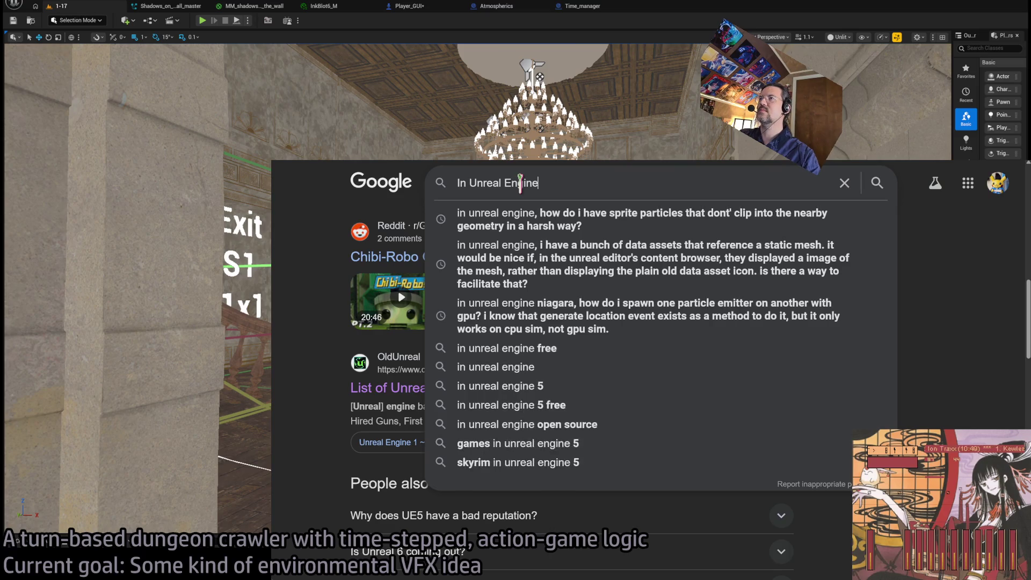
text(particl)
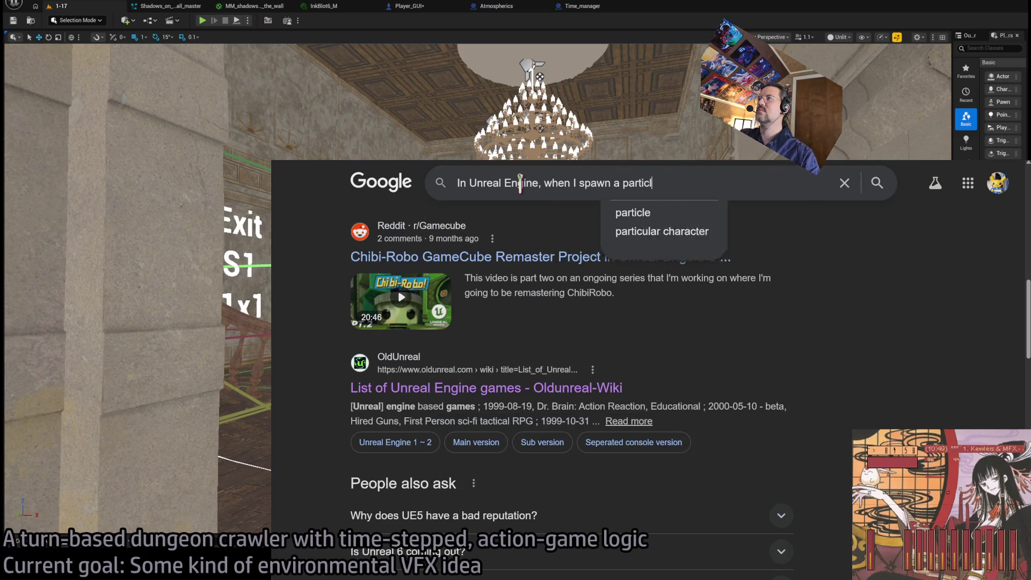
text(e system, I get an act)
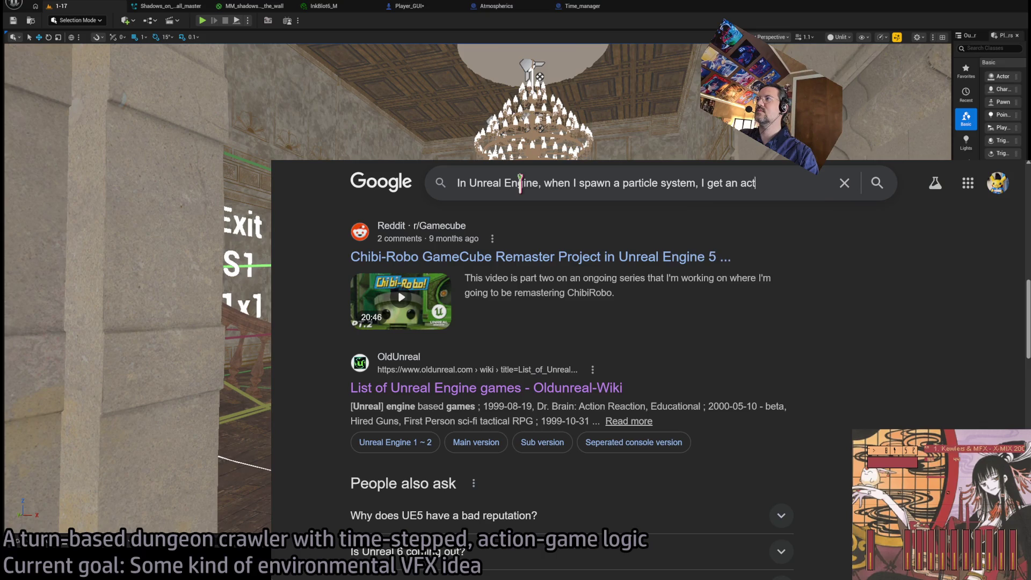
key(BackSpace)
key(BackSpace)
key(BackSpace)
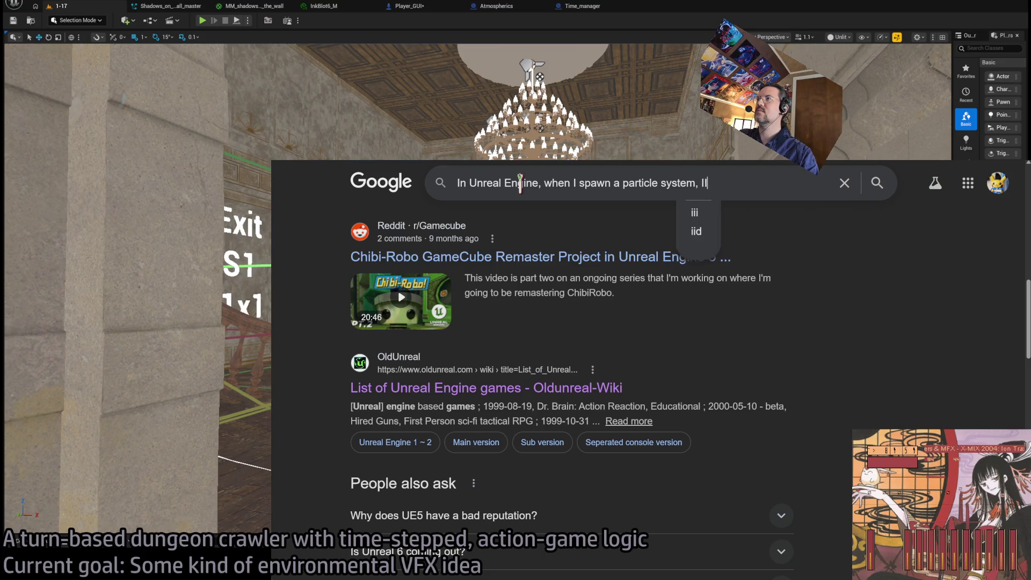
text(its owner is )
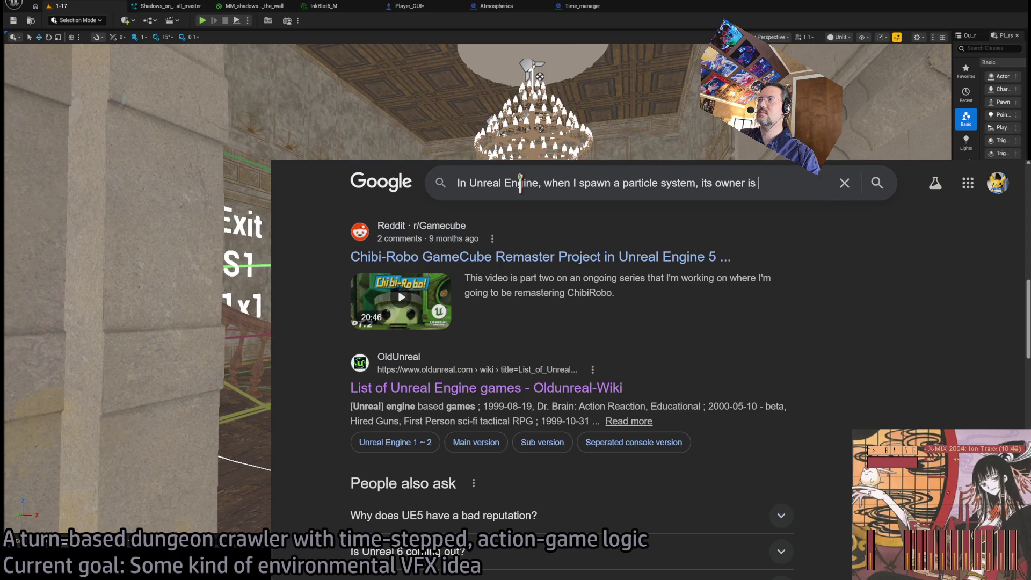
text(apparently called WorldSettings. What exactly is this actor?)
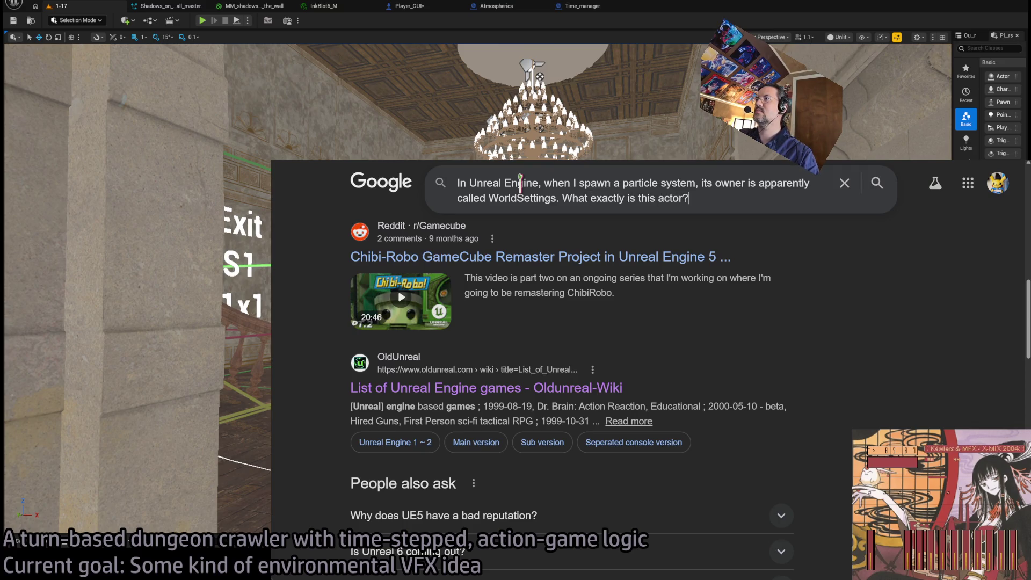
key(Return)
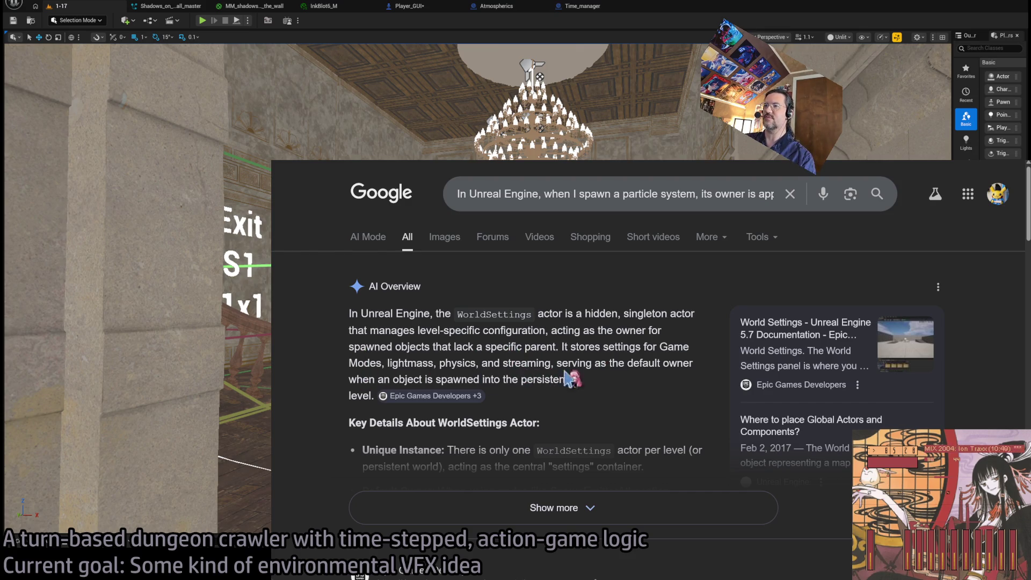
Step: Read the expanded AI Overview answer, then return to Unreal's Time_manager graph
scroll(574, 376, down, 2)
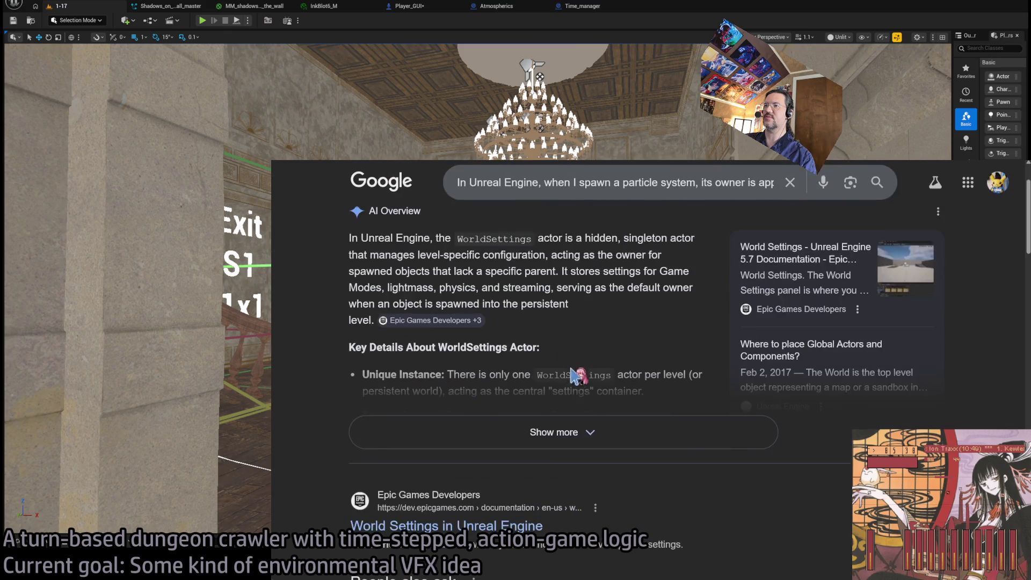
click(554, 432)
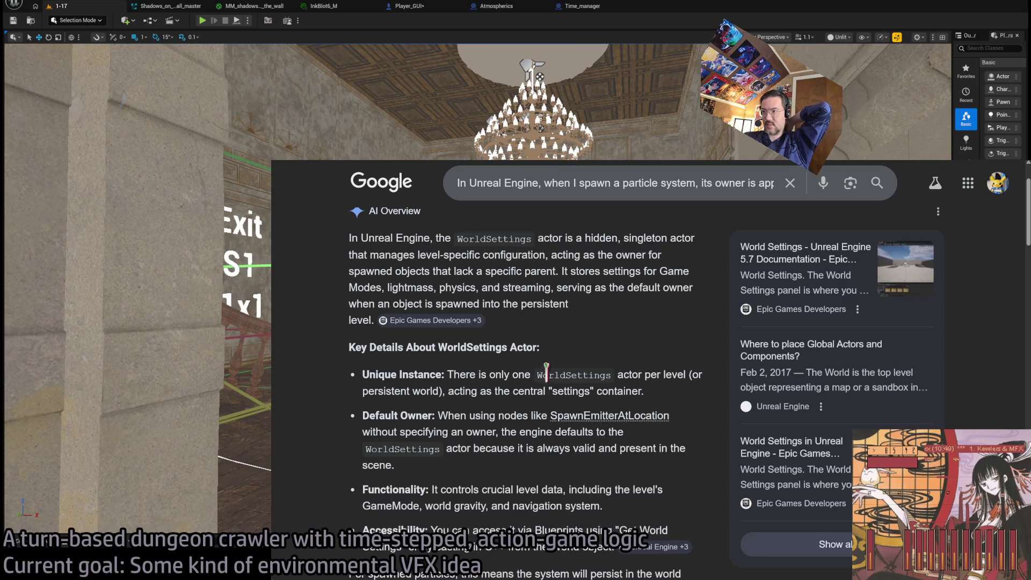
scroll(546, 372, down, 2)
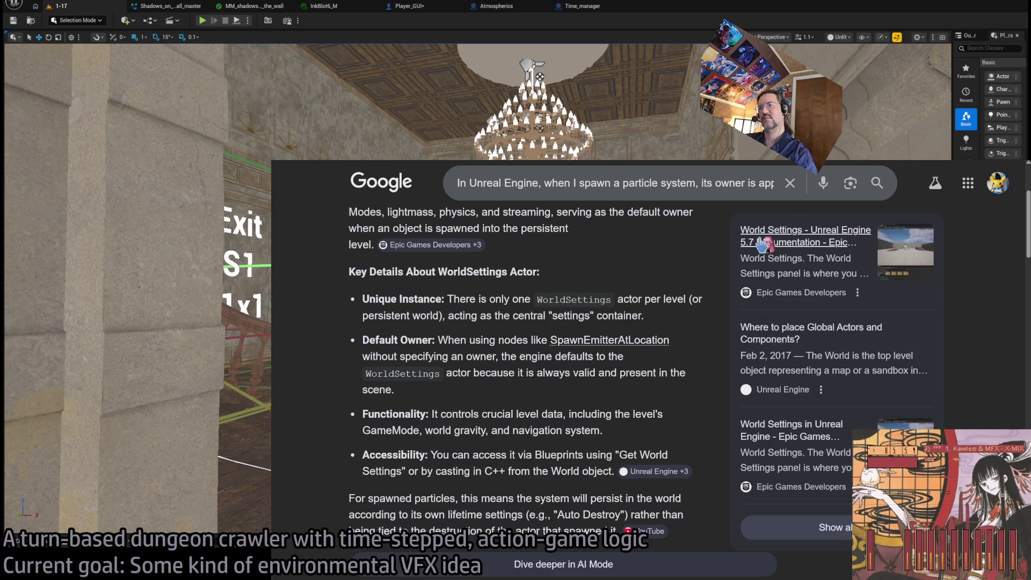
click(493, 68)
click(574, 7)
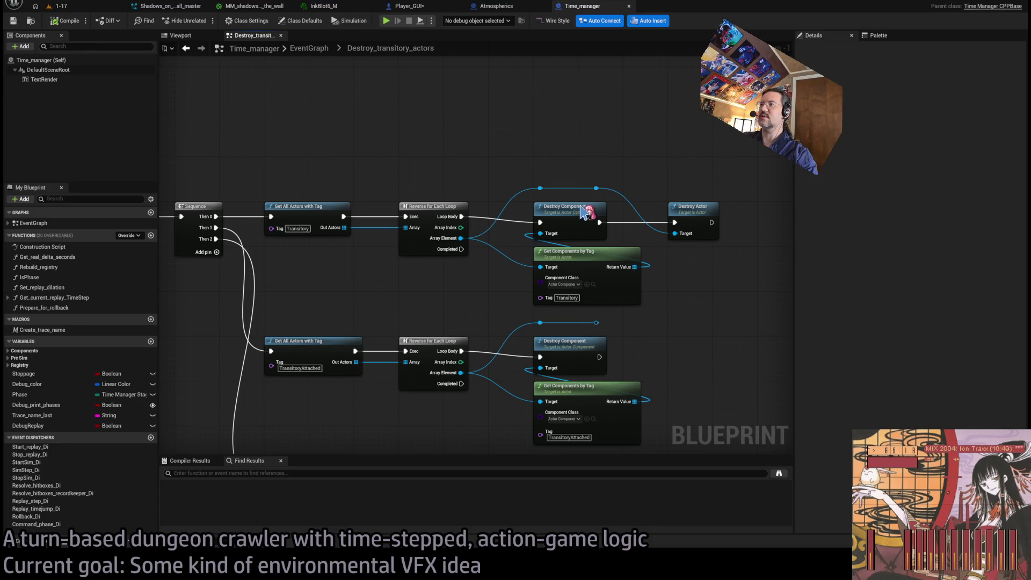
Step: Paste a GetWorldSettings node and place it above Get All Actors with Tag
key(ctrl+v)
scroll(540, 187, up, 1)
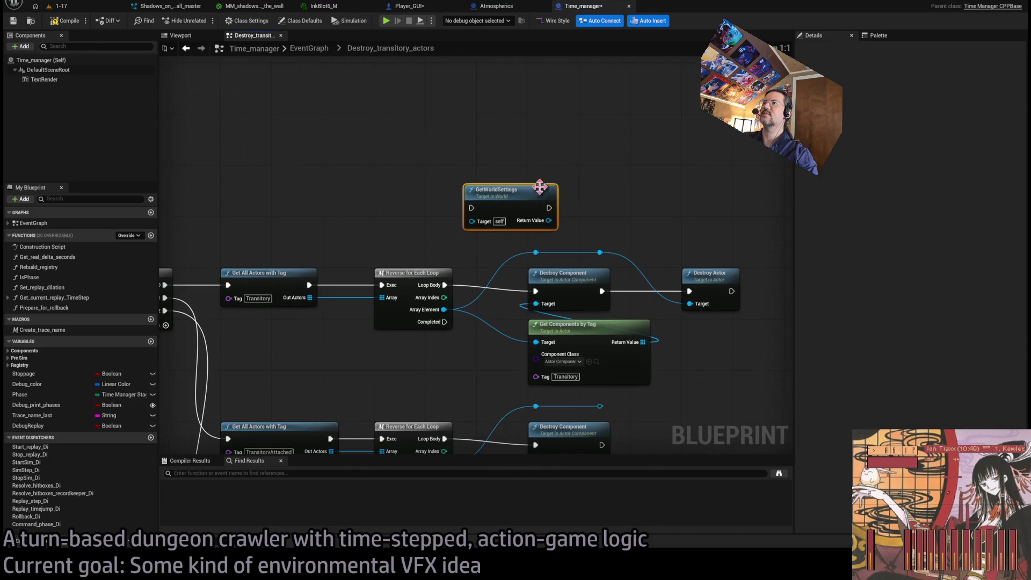
drag(539, 186, 597, 148)
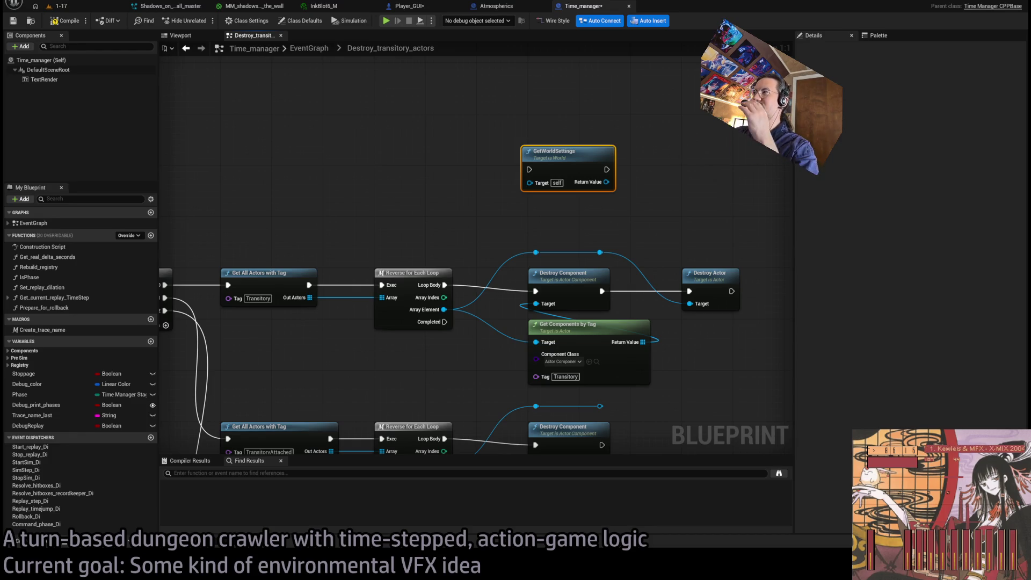
drag(590, 151, 597, 176)
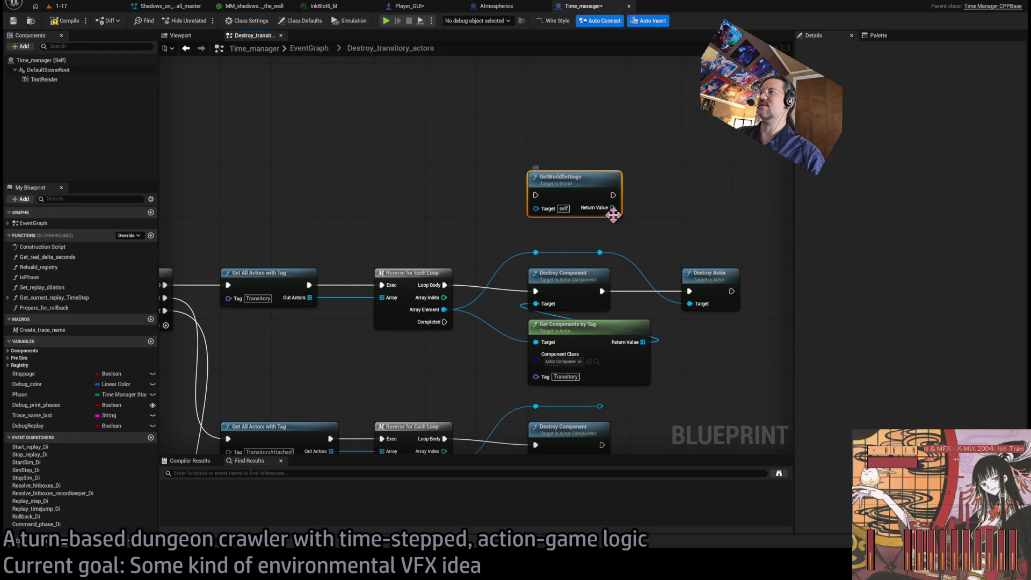
scroll(671, 145, down, 2)
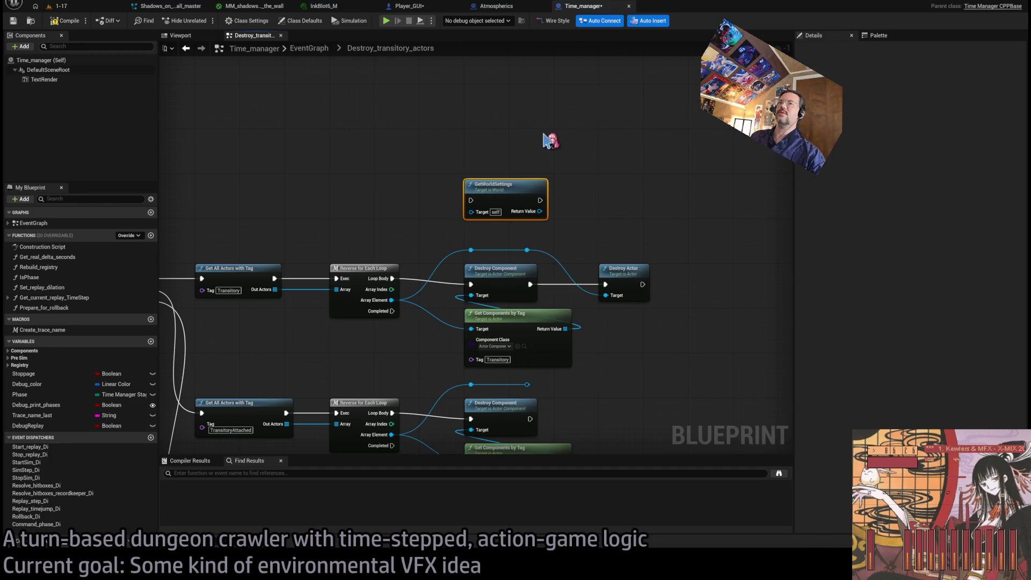
drag(551, 140, 655, 141)
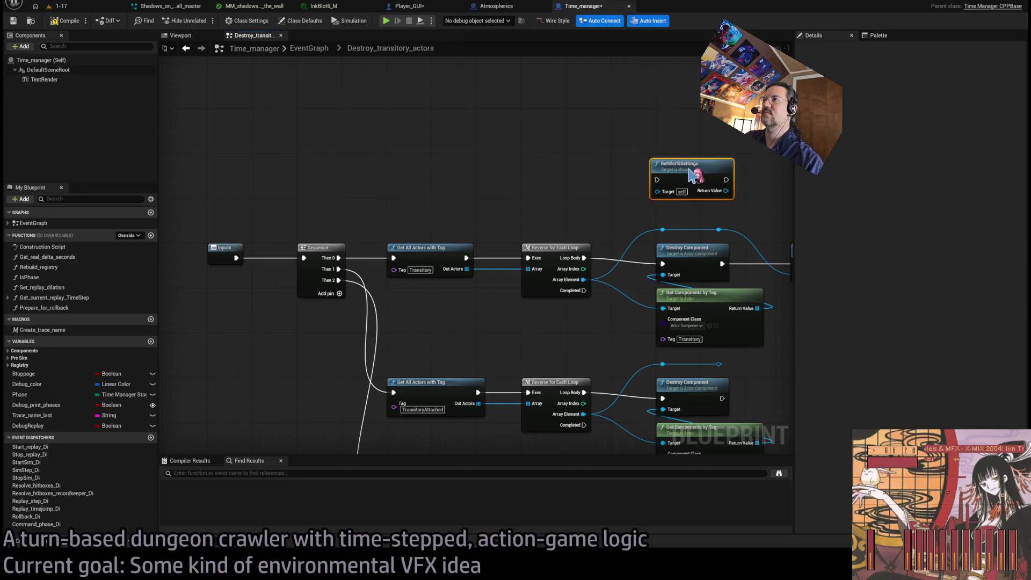
mouse_move(715, 168)
mouse_down()
mouse_move(446, 185)
mouse_move(442, 135)
mouse_up()
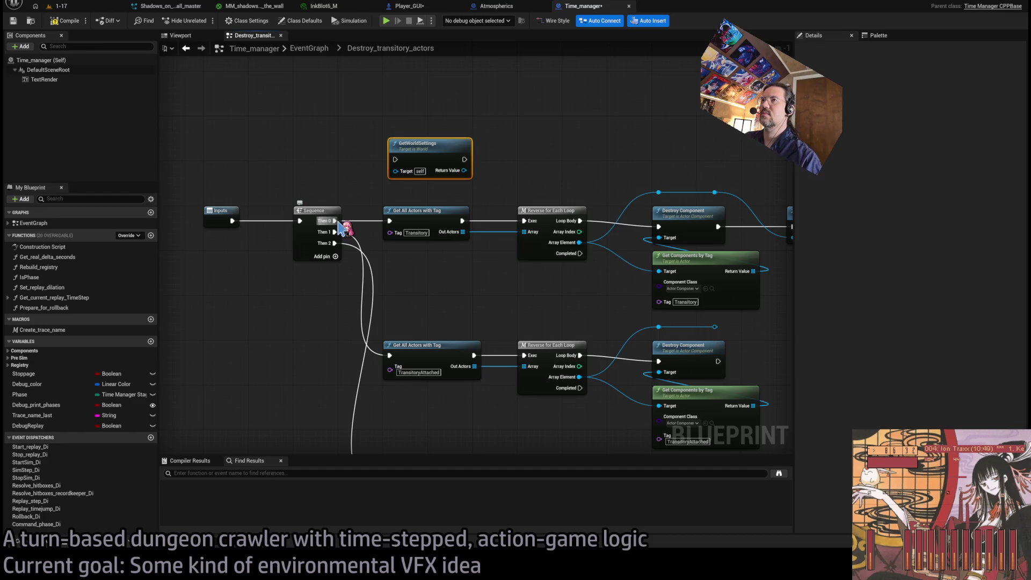
Step: Wire Then 0 through GetWorldSettings into Destroy Component and Get Components by Tag, unlinking Destroy Actor
drag(335, 221, 395, 160)
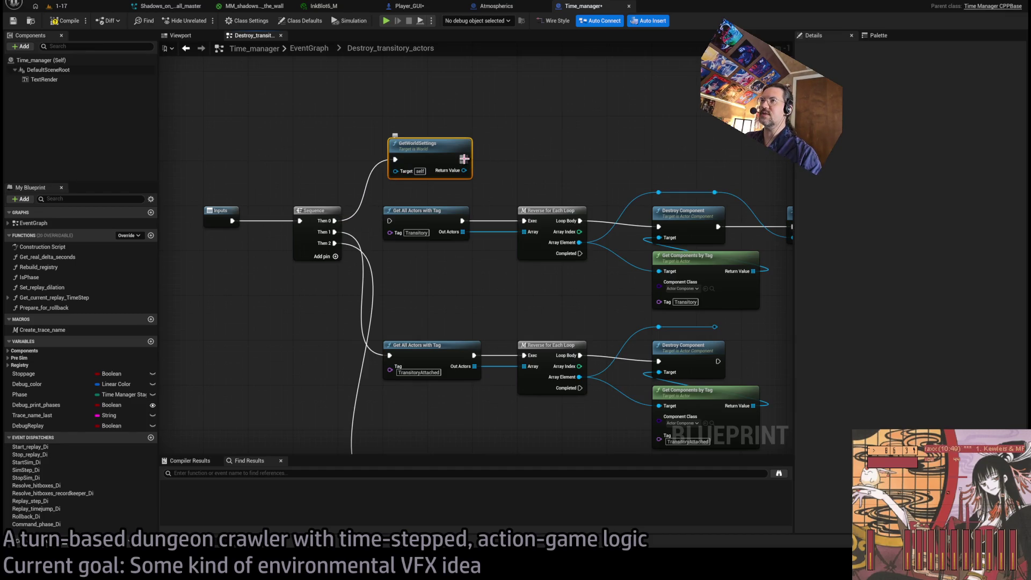
mouse_move(464, 170)
mouse_down()
mouse_move(594, 200)
mouse_move(659, 191)
mouse_up()
mouse_move(464, 170)
mouse_down()
mouse_move(677, 274)
mouse_move(658, 271)
mouse_up()
drag(440, 155, 569, 156)
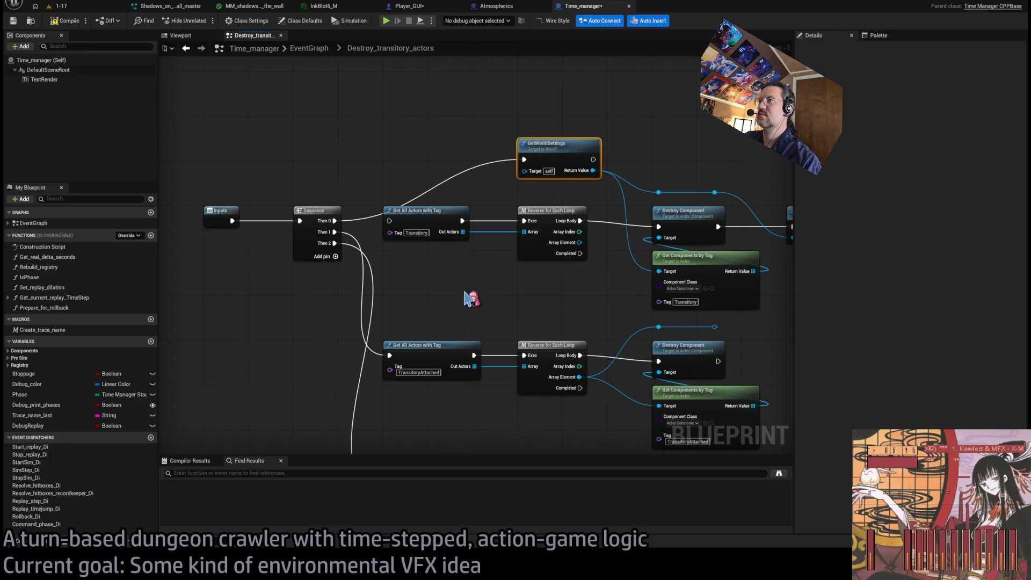
drag(595, 199, 467, 234)
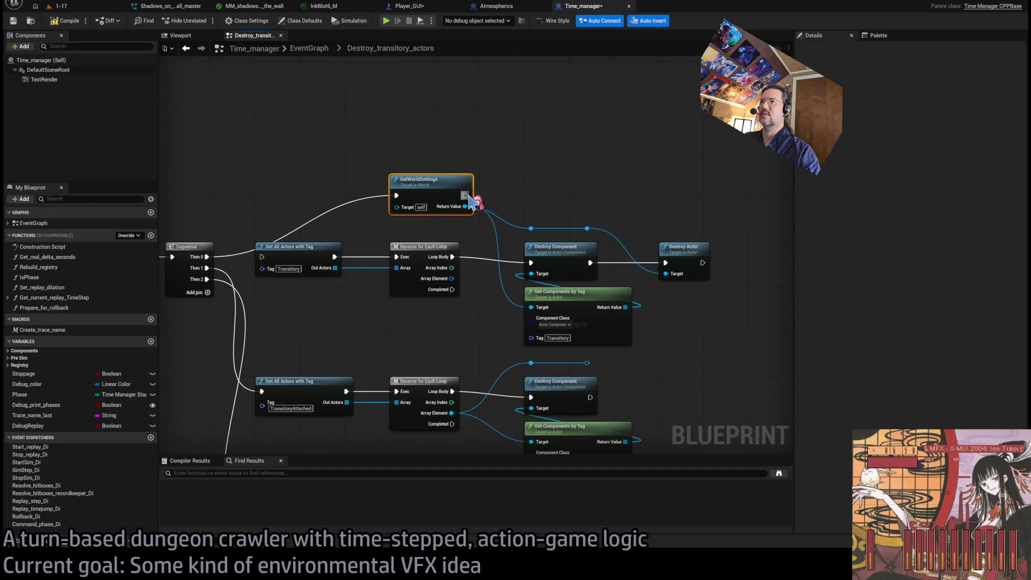
drag(465, 196, 530, 262)
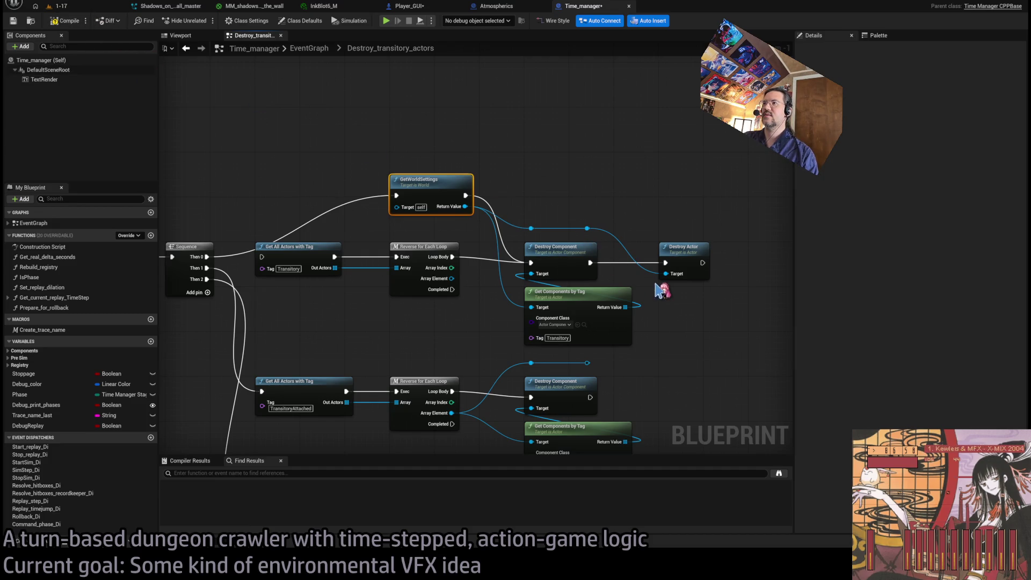
mouse_move(681, 230)
mouse_down()
mouse_move(705, 306)
mouse_move(698, 296)
mouse_up()
click(656, 232)
alt+click(666, 263)
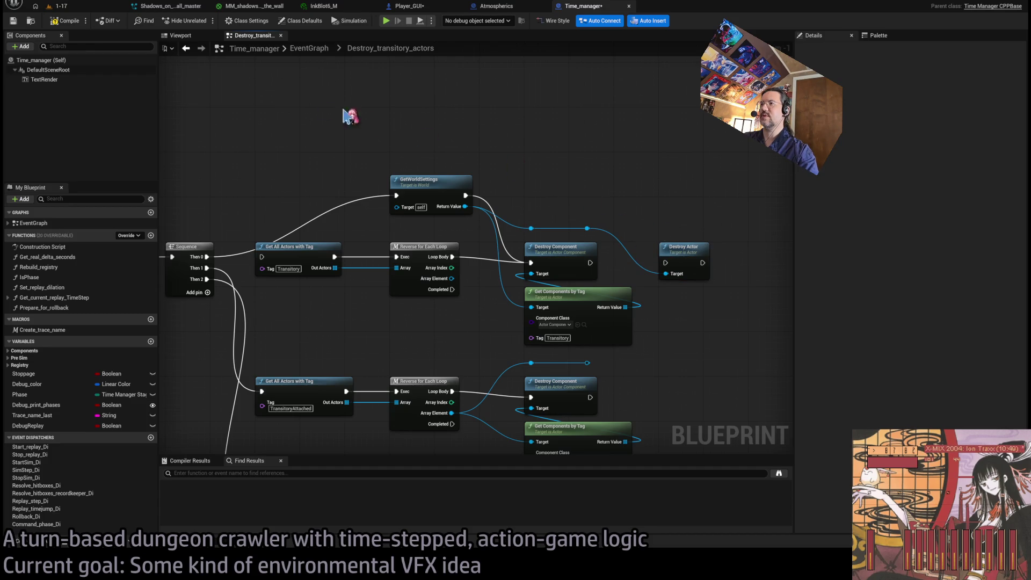
click(66, 20)
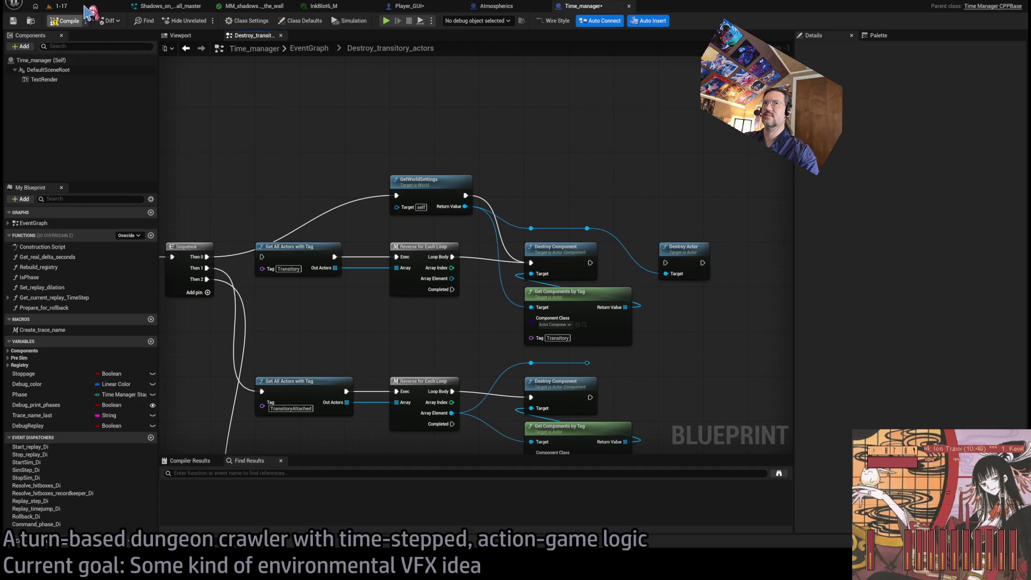
Step: Try wiring GetWorldSettings' Target input, then paste a Self node into the graph
mouse_move(276, 145)
mouse_down()
mouse_move(375, 149)
mouse_move(424, 207)
mouse_move(352, 248)
mouse_up()
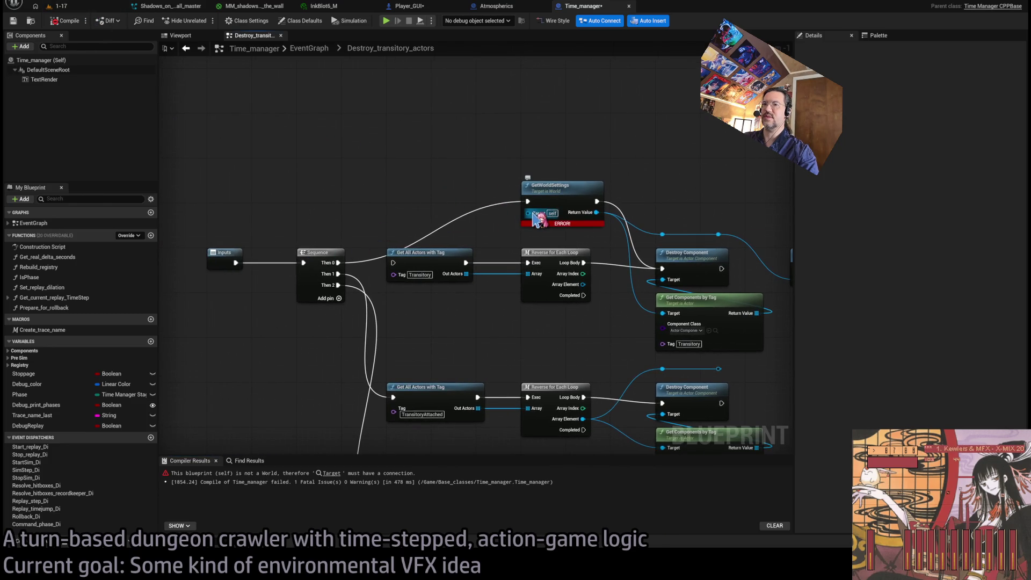
drag(528, 213, 440, 211)
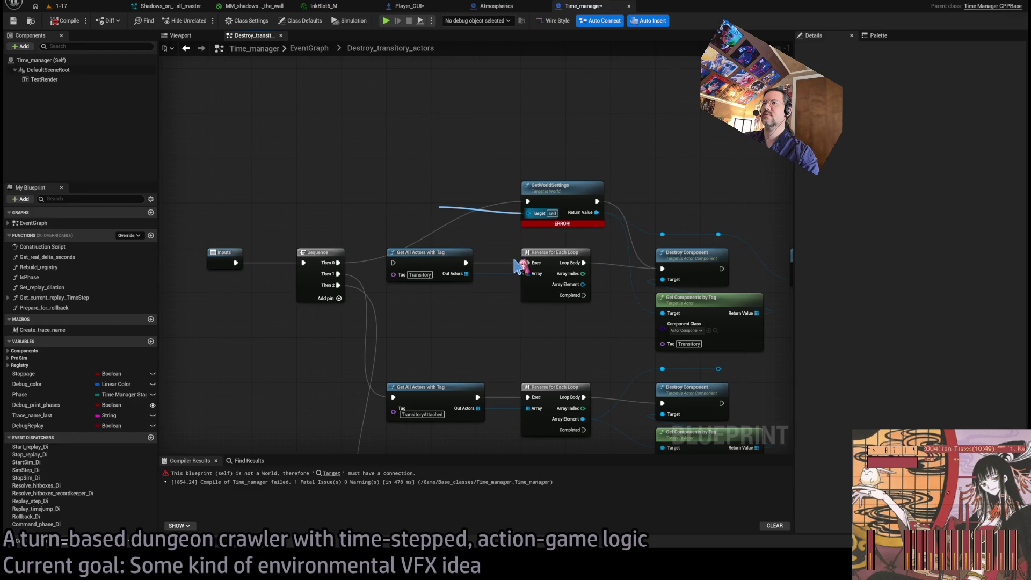
drag(542, 276, 529, 272)
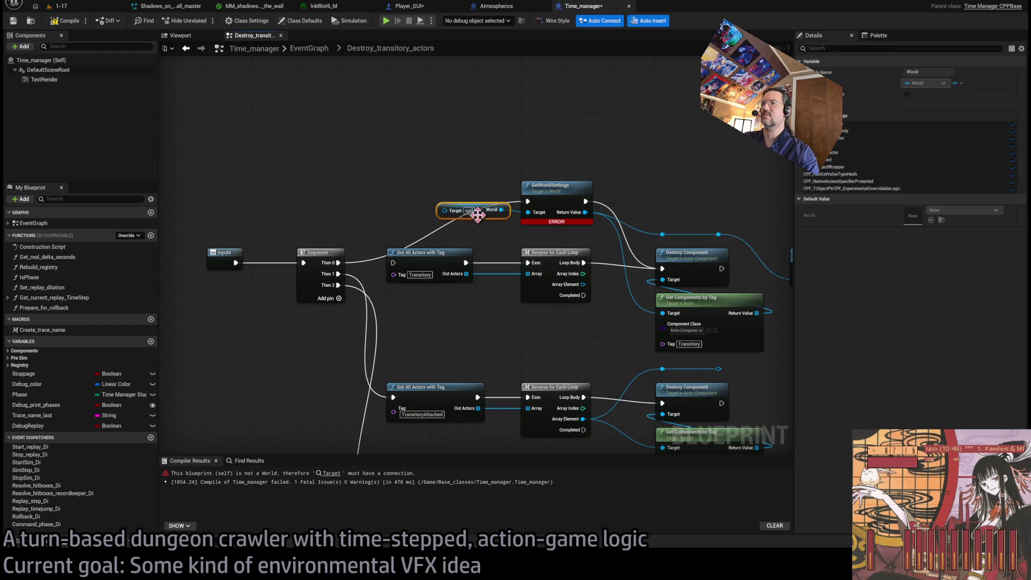
drag(528, 212, 425, 202)
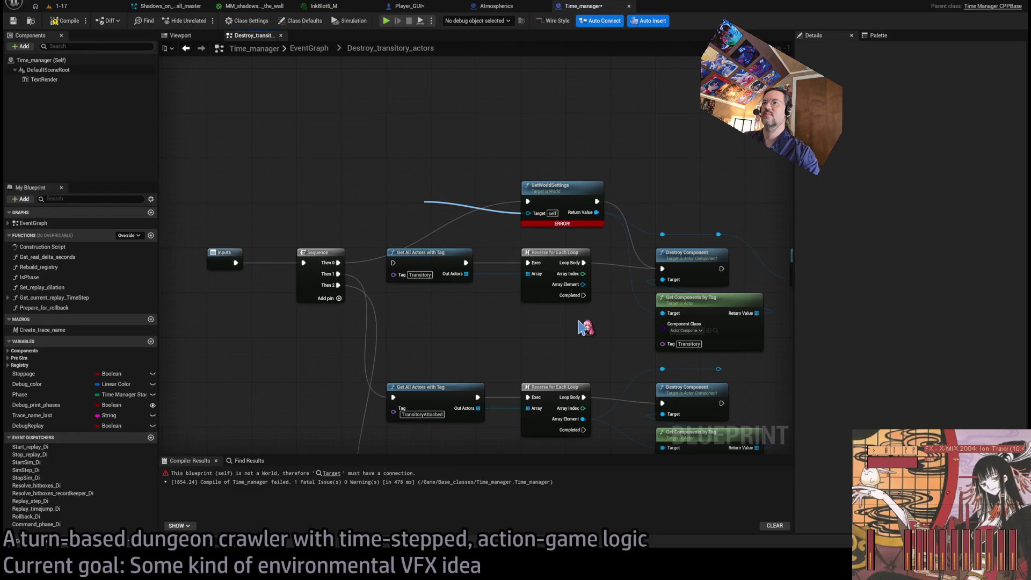
click(359, 206)
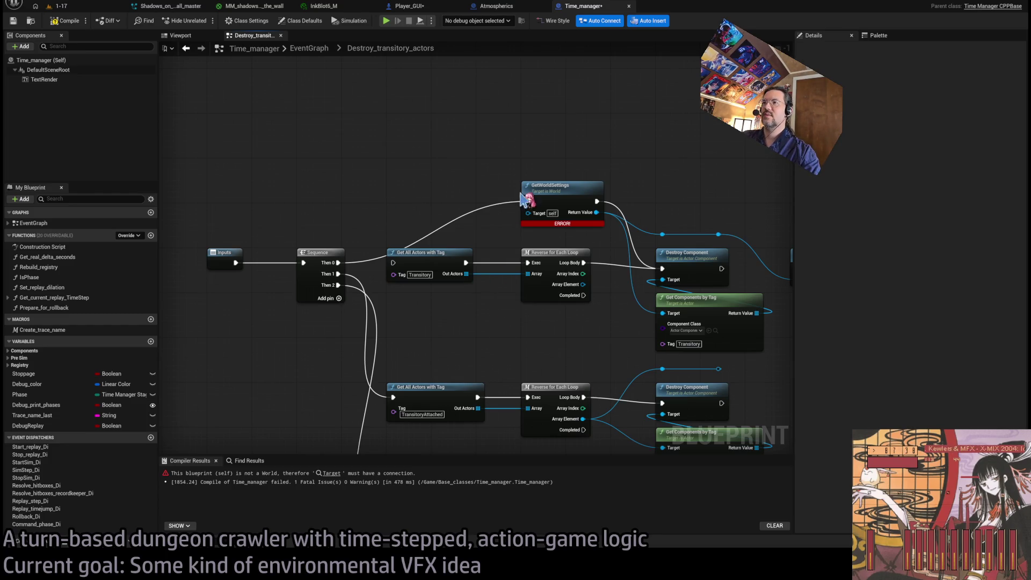
key(ctrl+v)
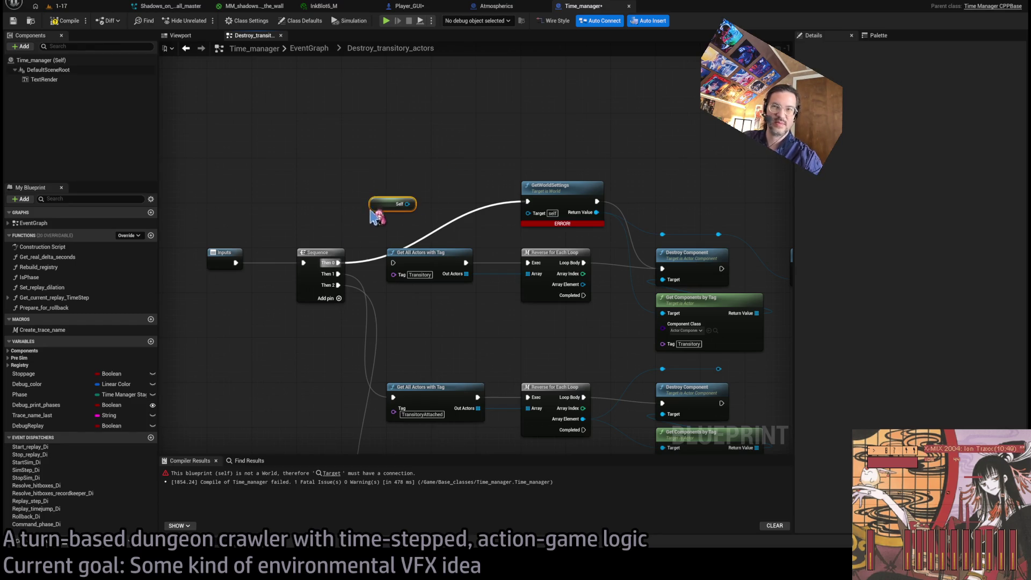
Step: Delete the stray Self node, and try then remove a Get Owner World node for the Target
click(386, 205)
key(Delete)
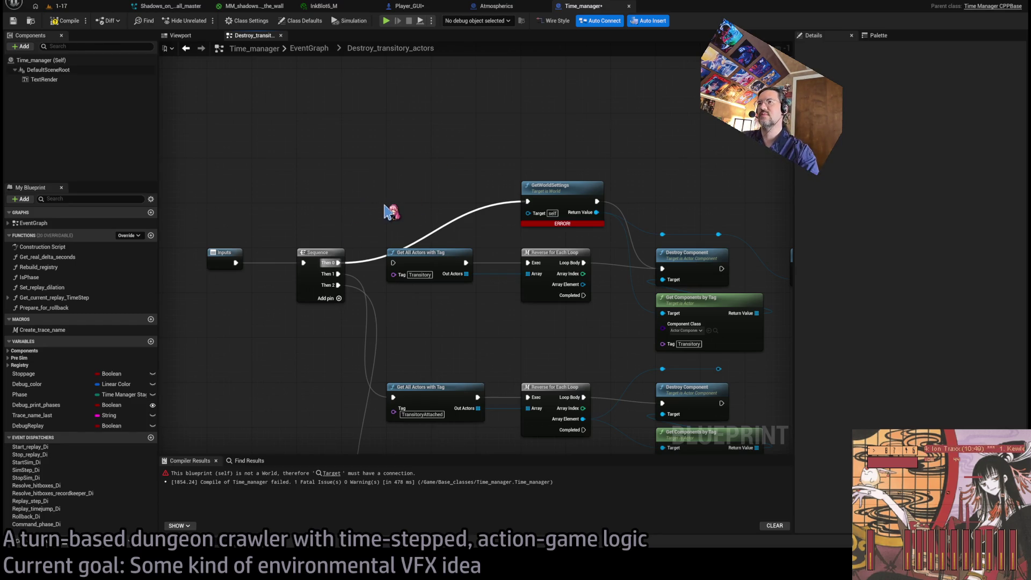
drag(528, 213, 355, 199)
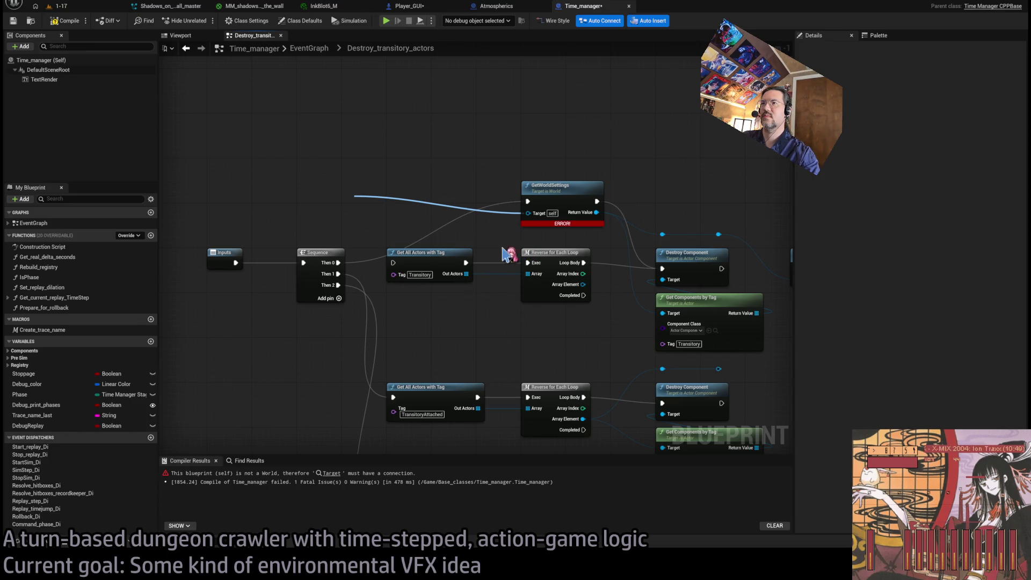
click(408, 248)
drag(408, 195, 402, 162)
click(326, 225)
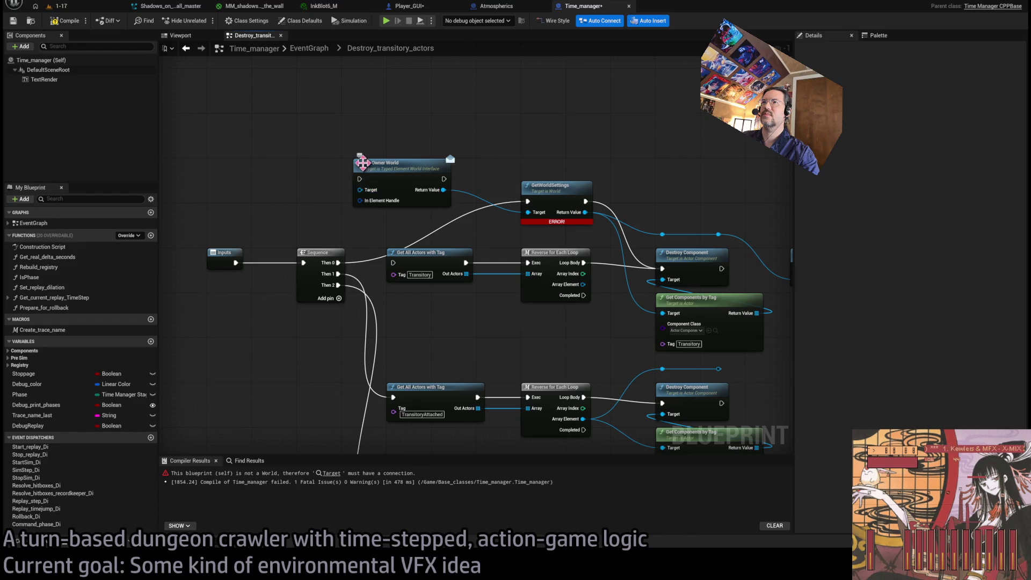
click(374, 162)
key(Delete)
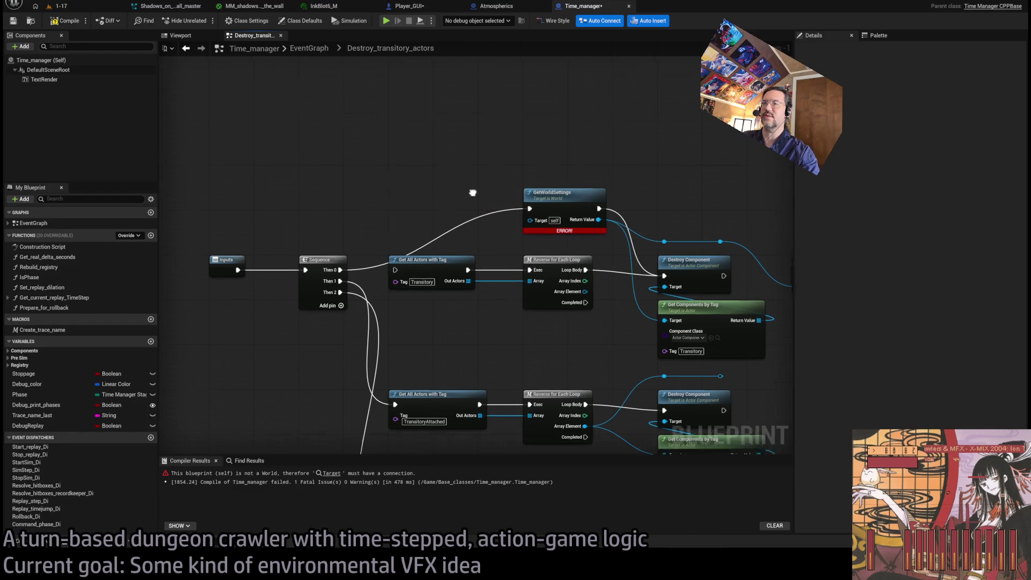
Step: Add a Self node as GetWorldSettings' target, then delete it unused
drag(568, 212, 568, 189)
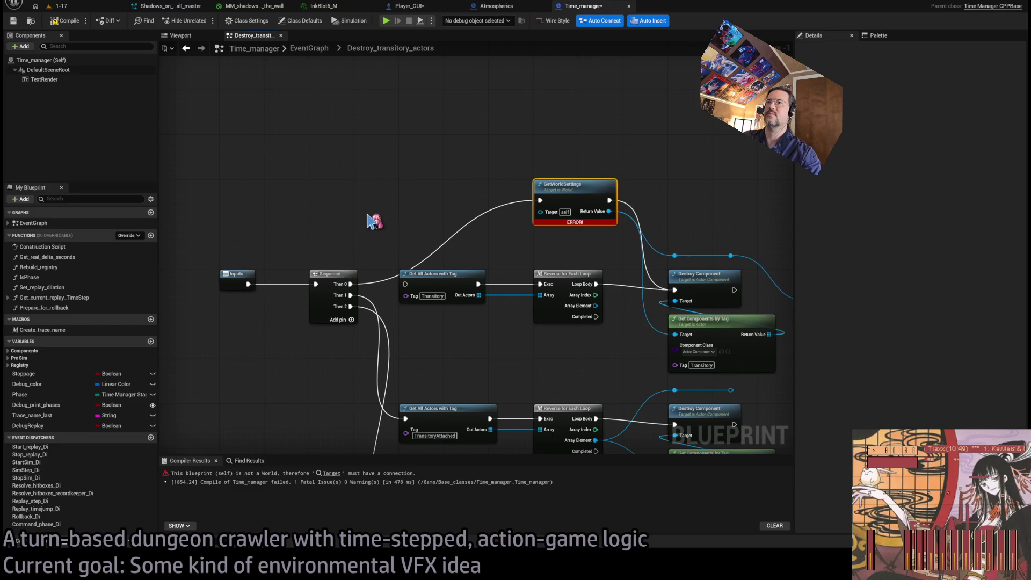
key(ctrl+v)
drag(403, 219, 371, 186)
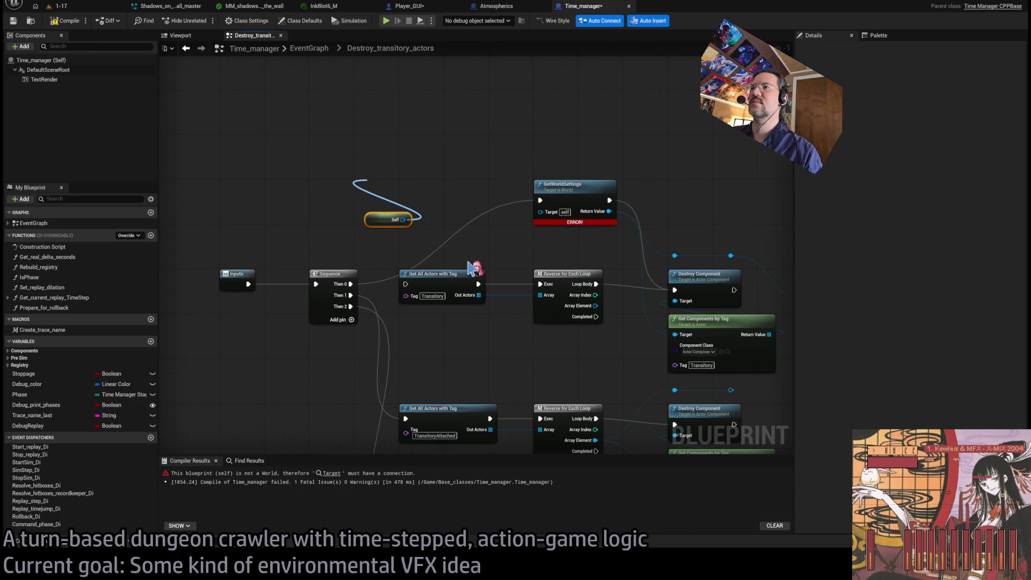
mouse_move(383, 137)
mouse_down()
mouse_move(542, 212)
mouse_move(406, 225)
mouse_move(387, 196)
mouse_move(388, 219)
mouse_up()
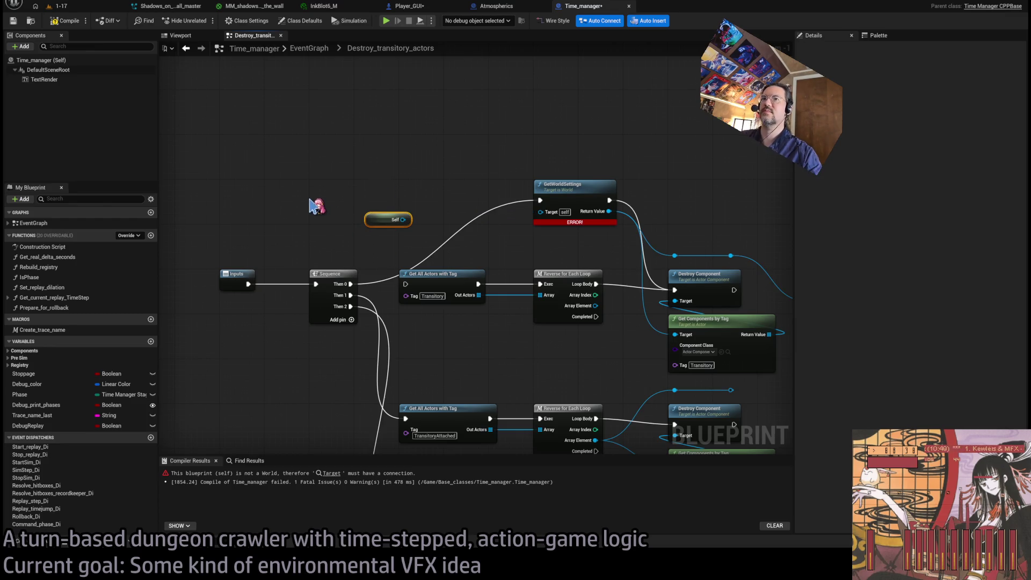
key(Delete)
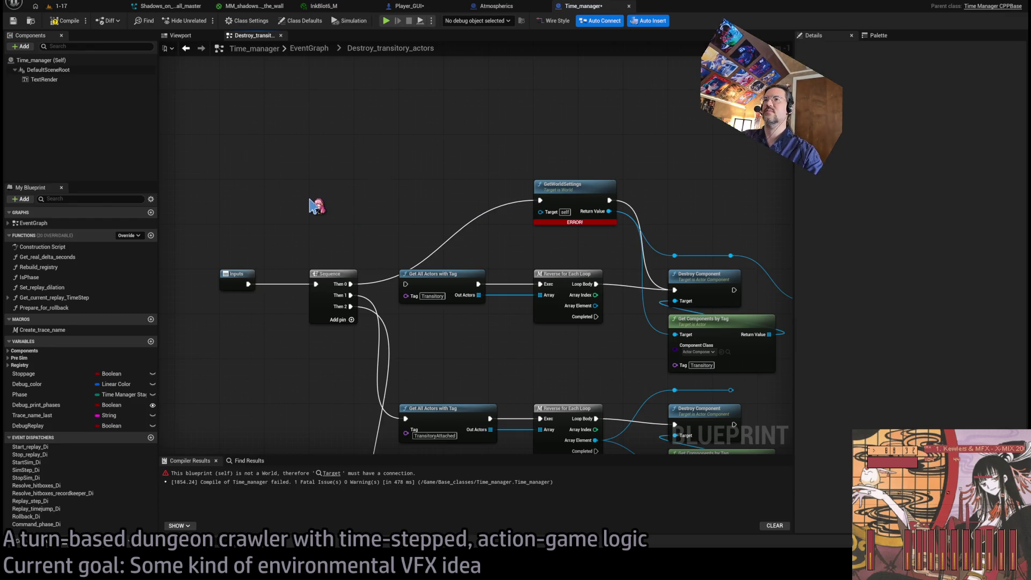
Step: Remove Get Actor Of Class and GetWorldSettings, and wire Then 0 into Get All Actors with Tag
key(ctrl+v)
mouse_move(405, 221)
mouse_down()
mouse_move(561, 221)
mouse_move(461, 196)
mouse_move(345, 230)
mouse_up()
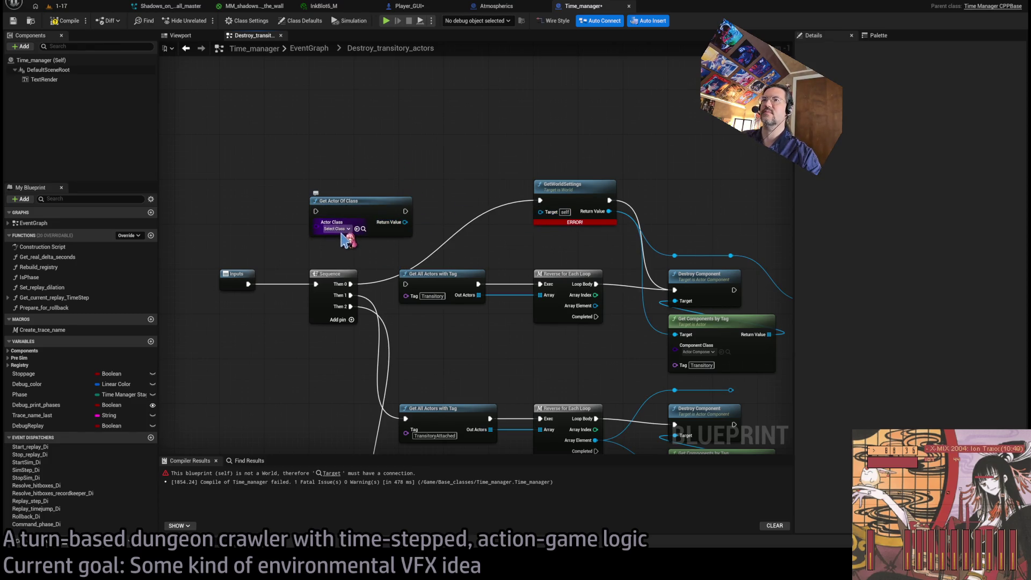
key(Delete)
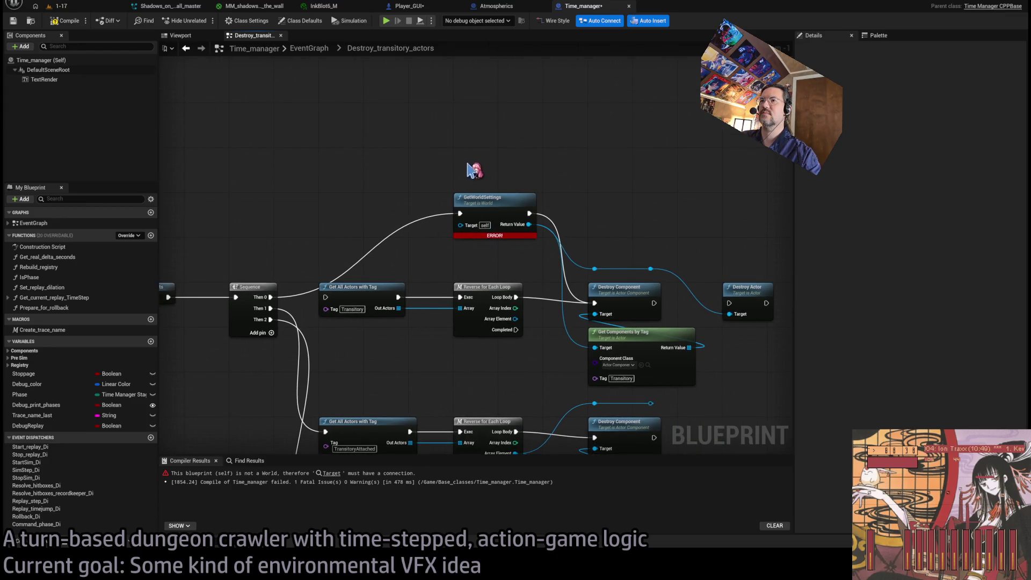
click(498, 220)
key(Delete)
drag(270, 297, 326, 297)
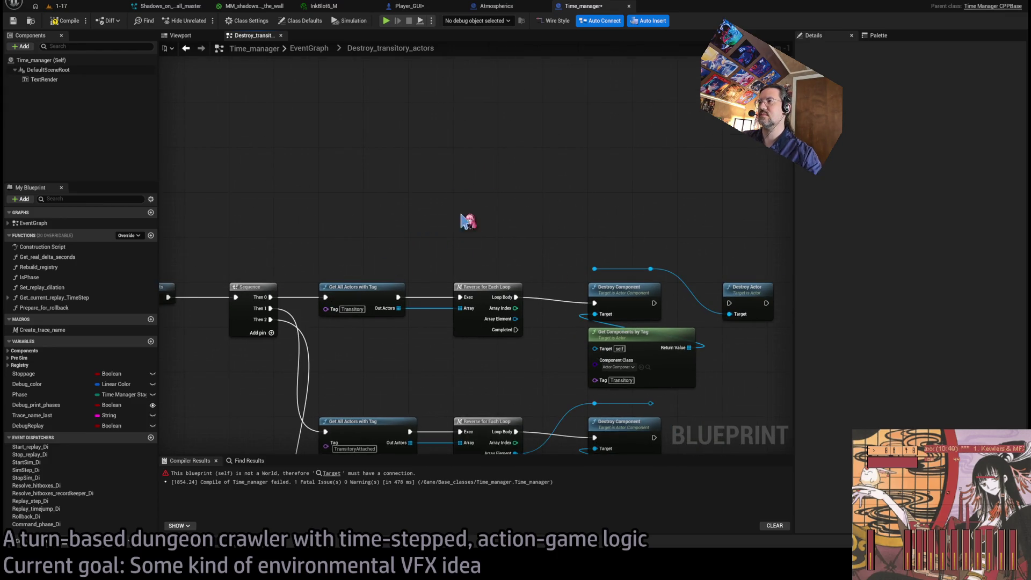
Step: Compile Time_manager, play the 1-17 level, and run turns with a chosen skill
click(63, 22)
click(101, 11)
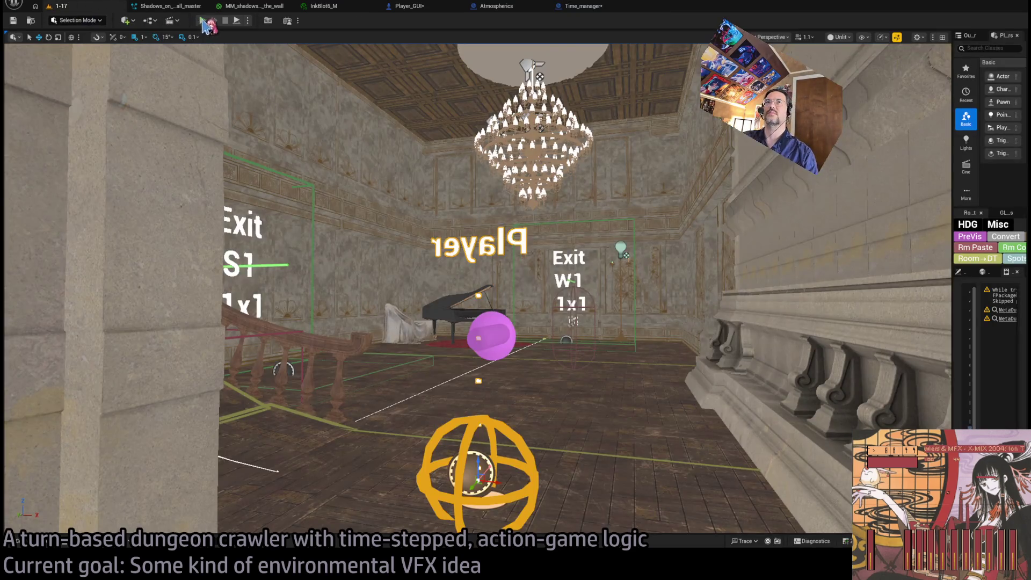
key(alt+p)
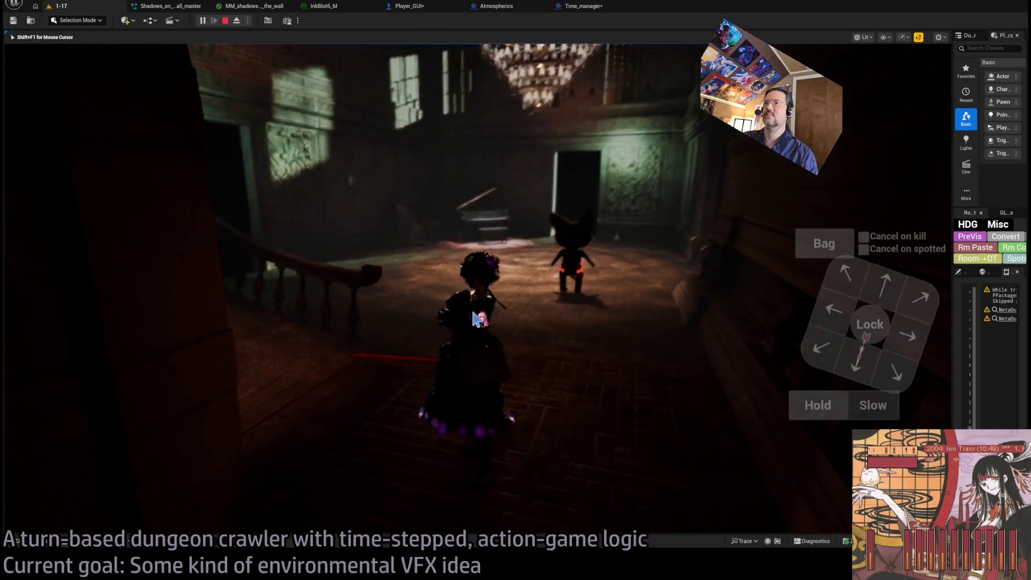
click(42, 378)
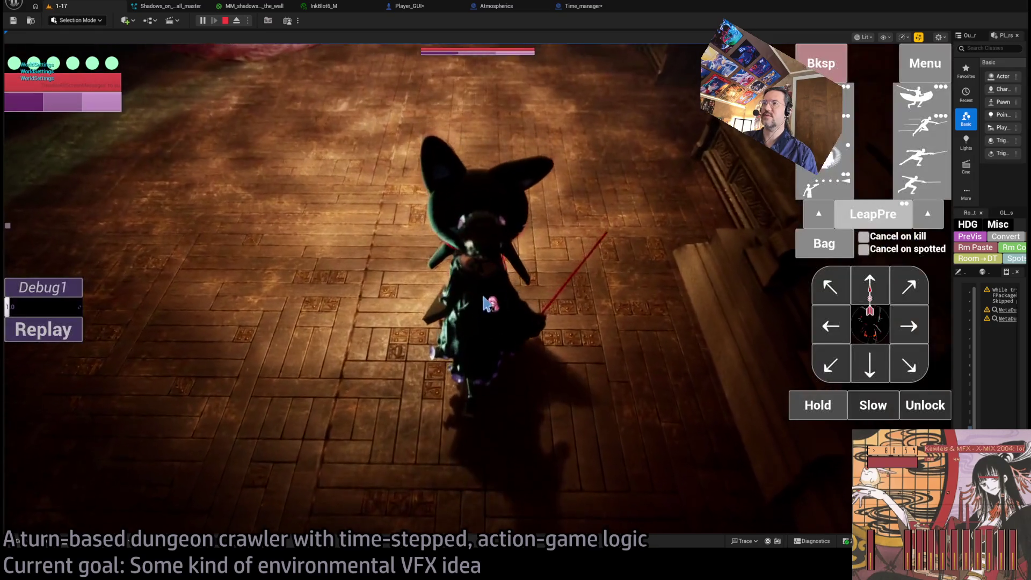
click(916, 105)
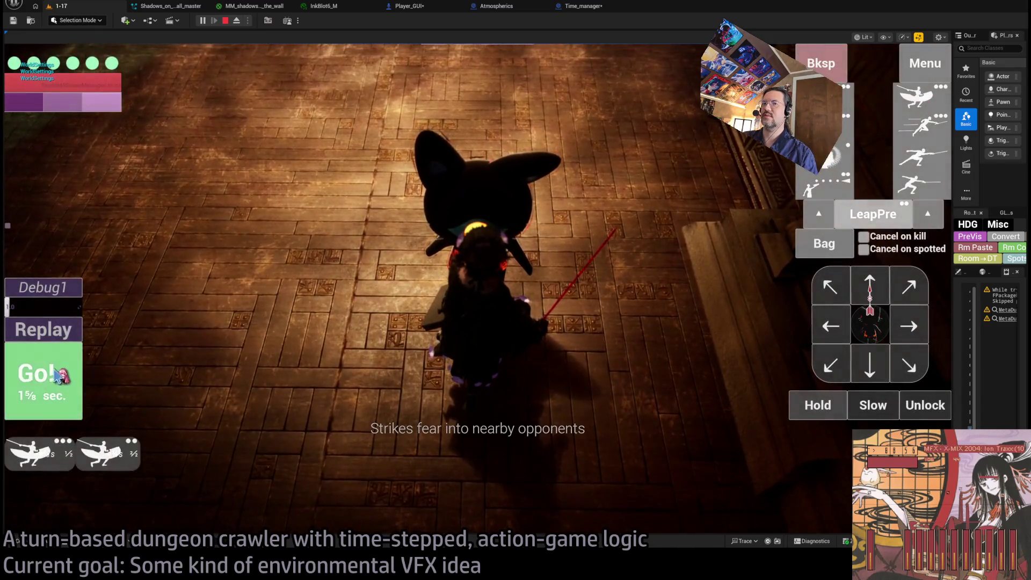
click(61, 383)
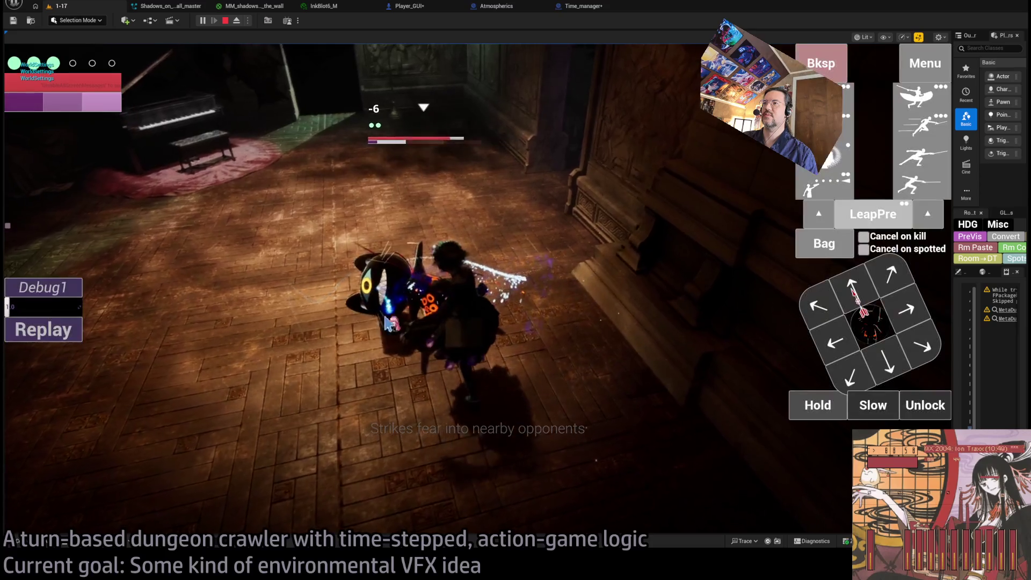
Step: Replay the last turn's attack five times
click(45, 330)
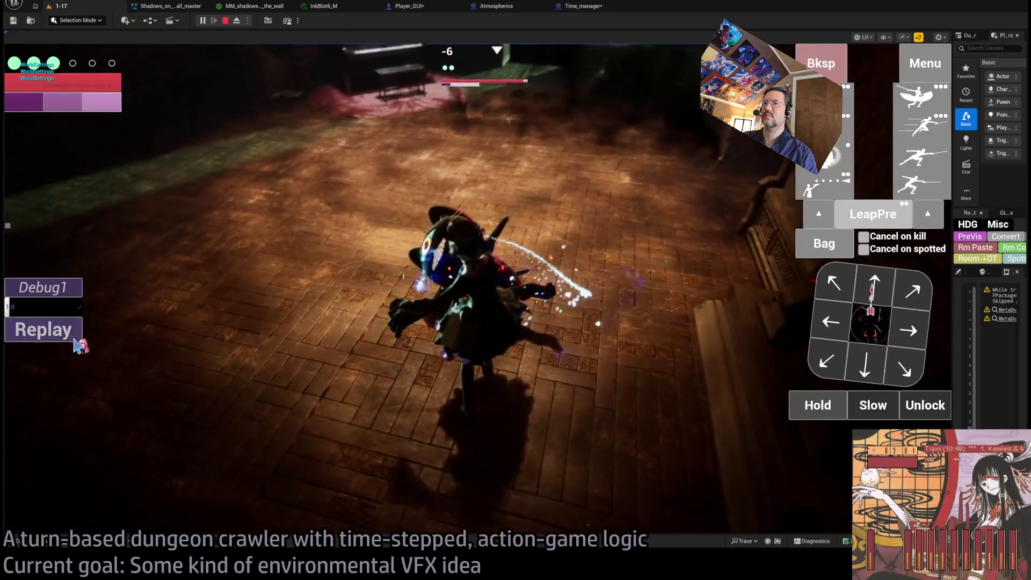
click(69, 341)
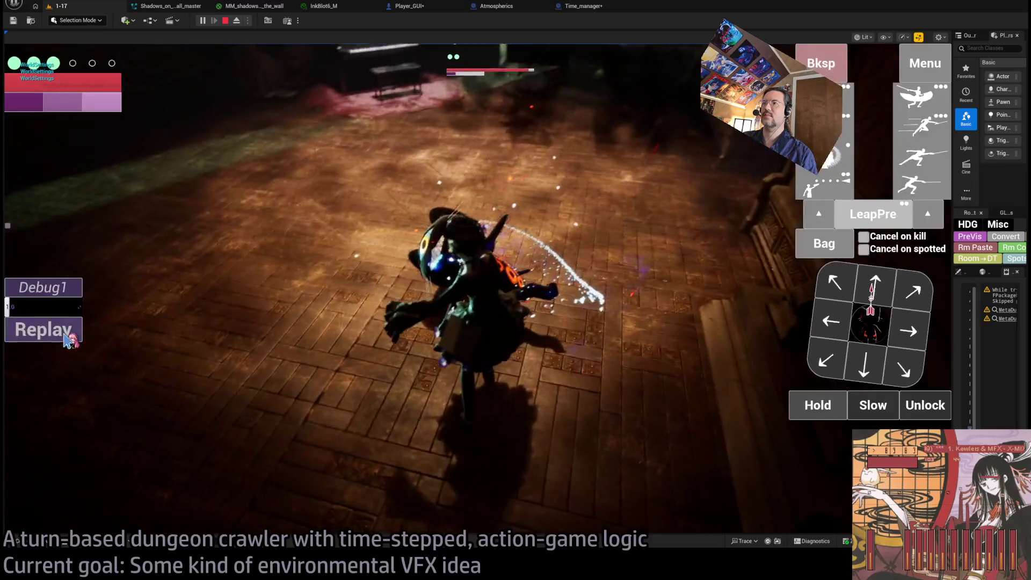
click(70, 341)
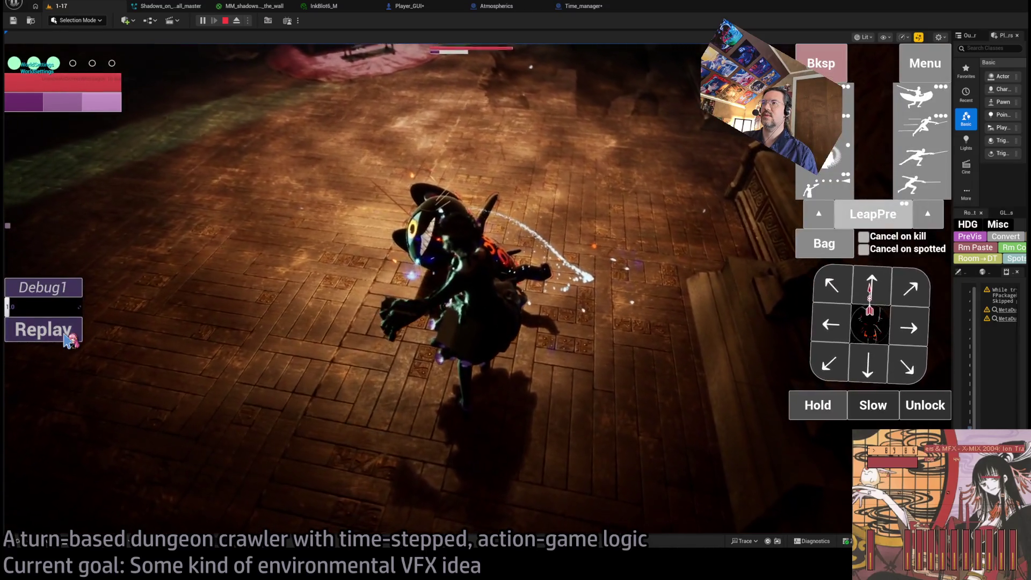
click(70, 342)
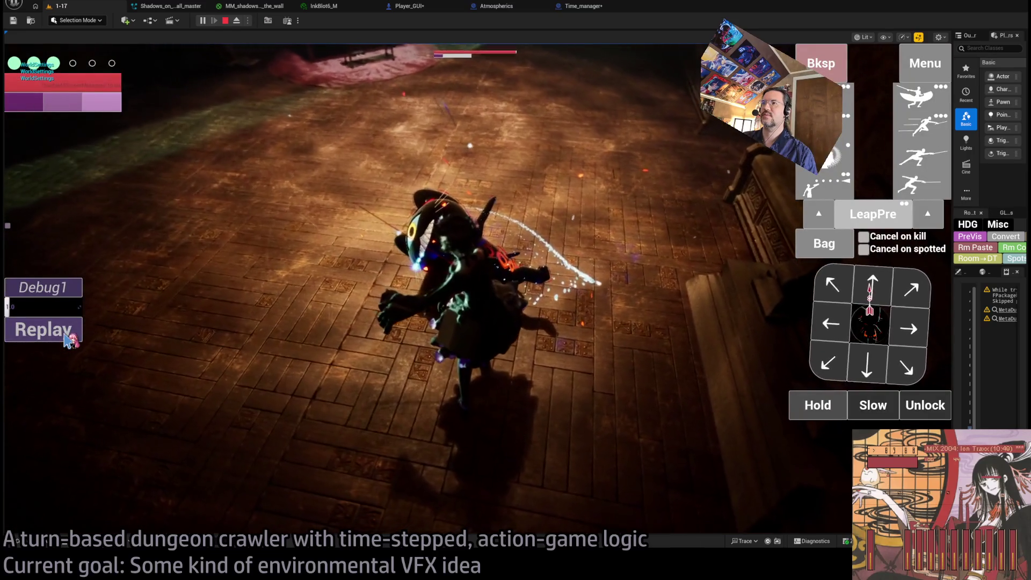
click(70, 341)
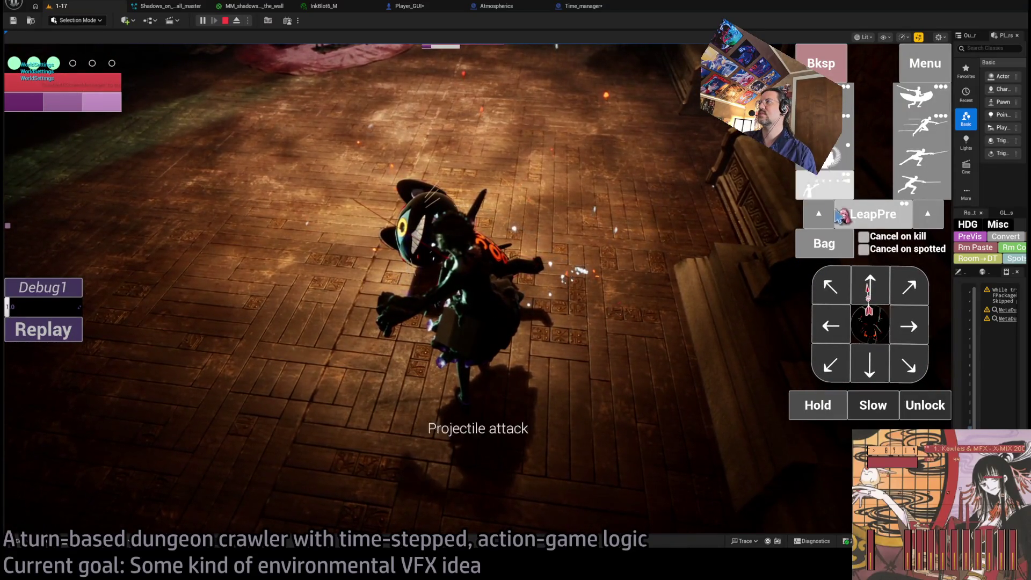
Step: Execute the LeapPre leap attack, replay the blue particle burst twice, and return to Time_manager
click(840, 215)
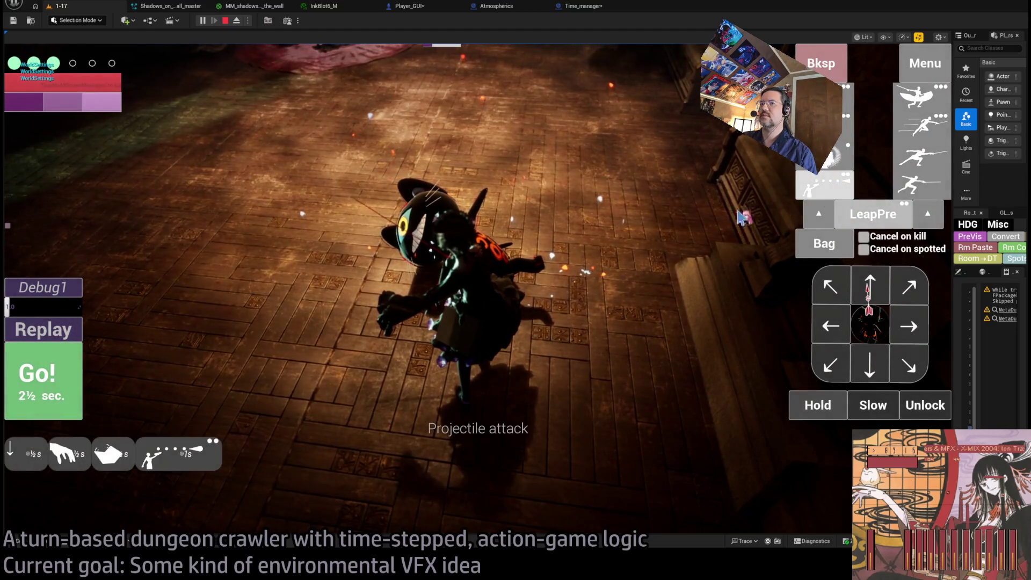
click(53, 400)
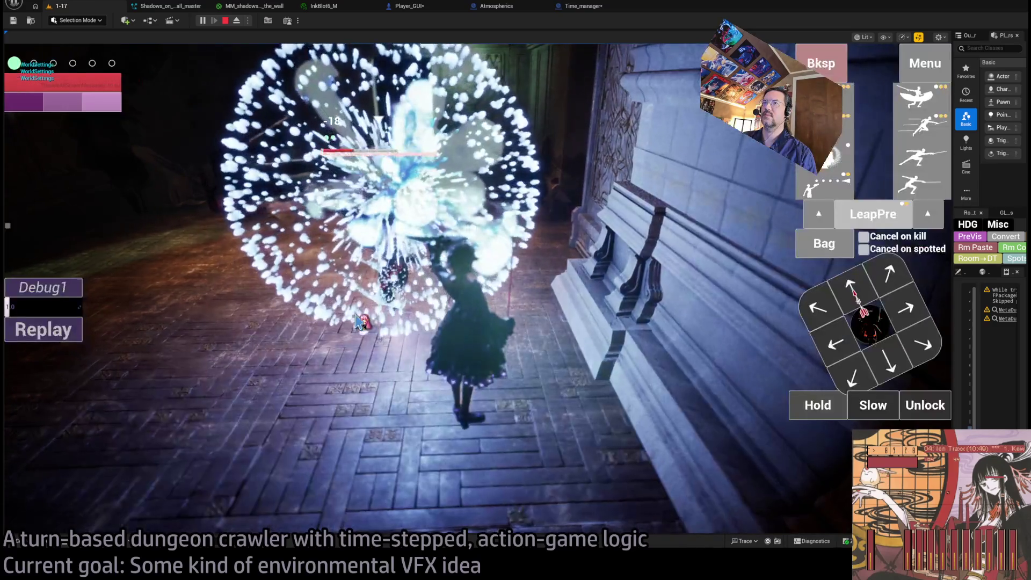
click(40, 329)
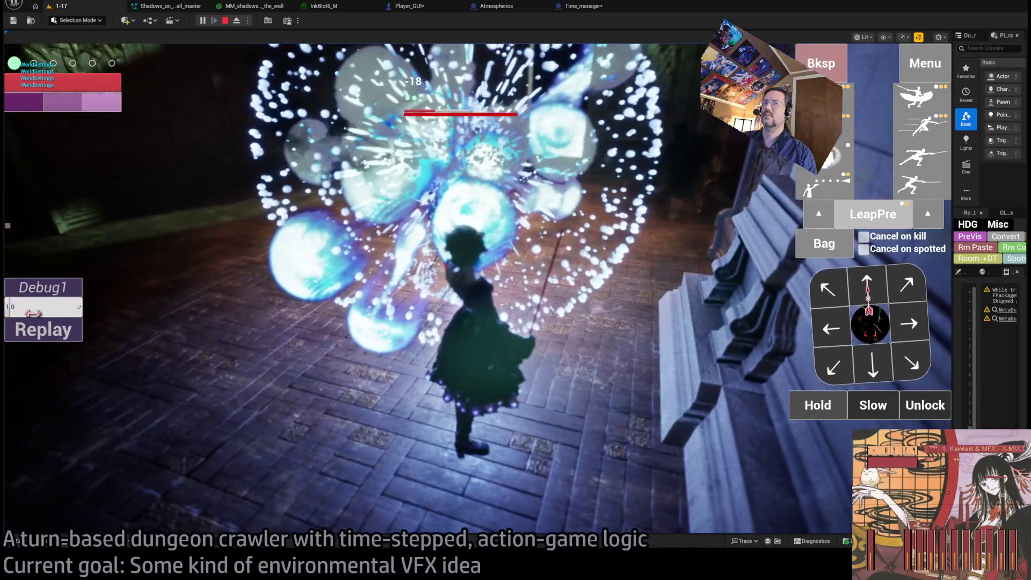
click(56, 337)
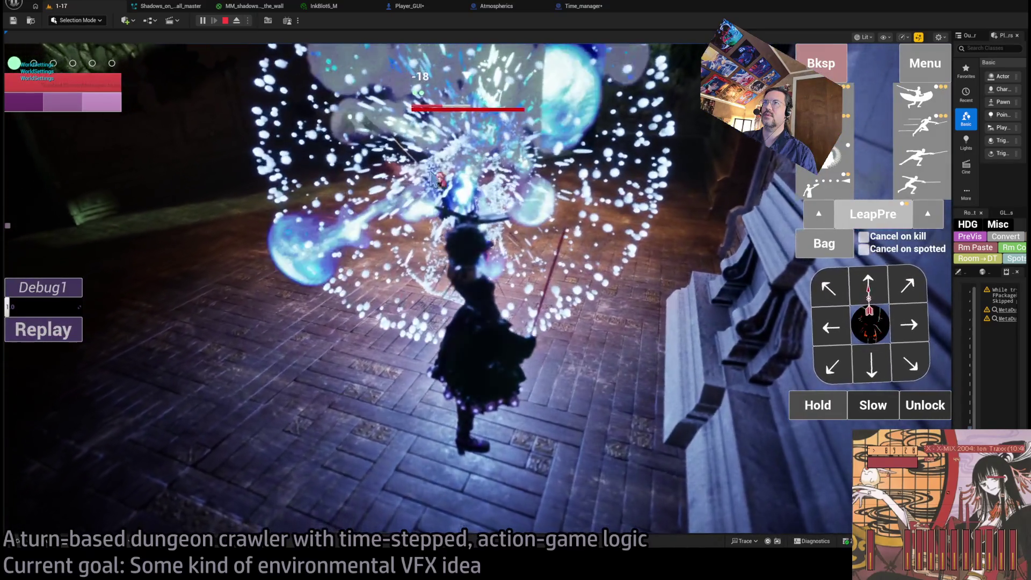
click(582, 6)
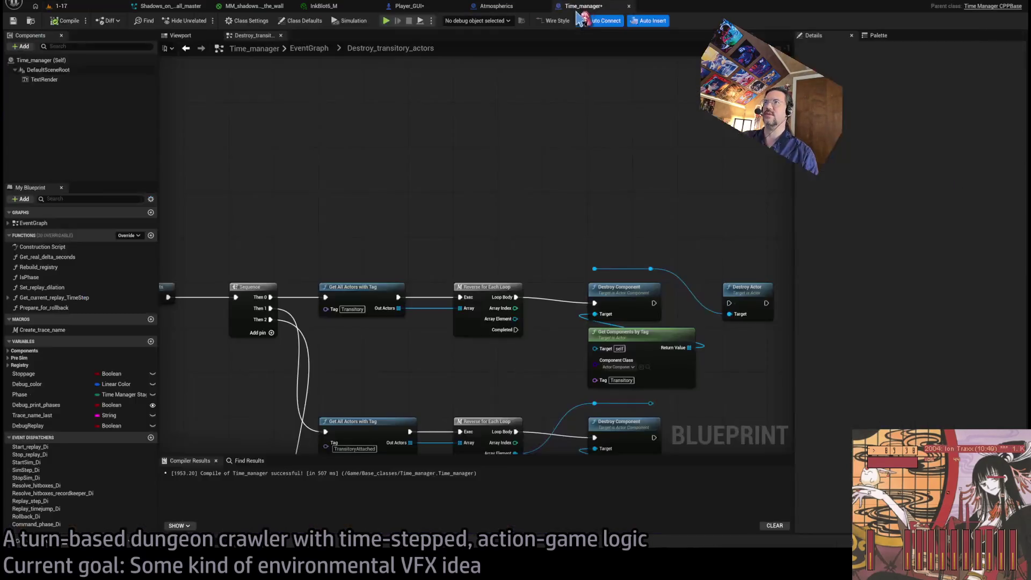
Step: Chain Destroy Actor after Destroy Component and feed the loop's Array Element into both targets
drag(541, 313, 532, 261)
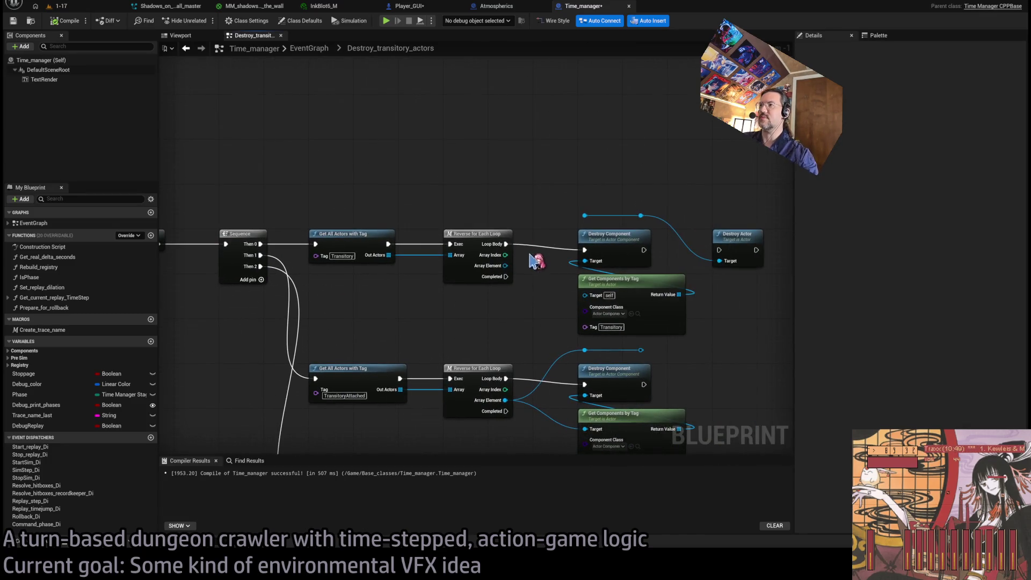
drag(642, 250, 713, 251)
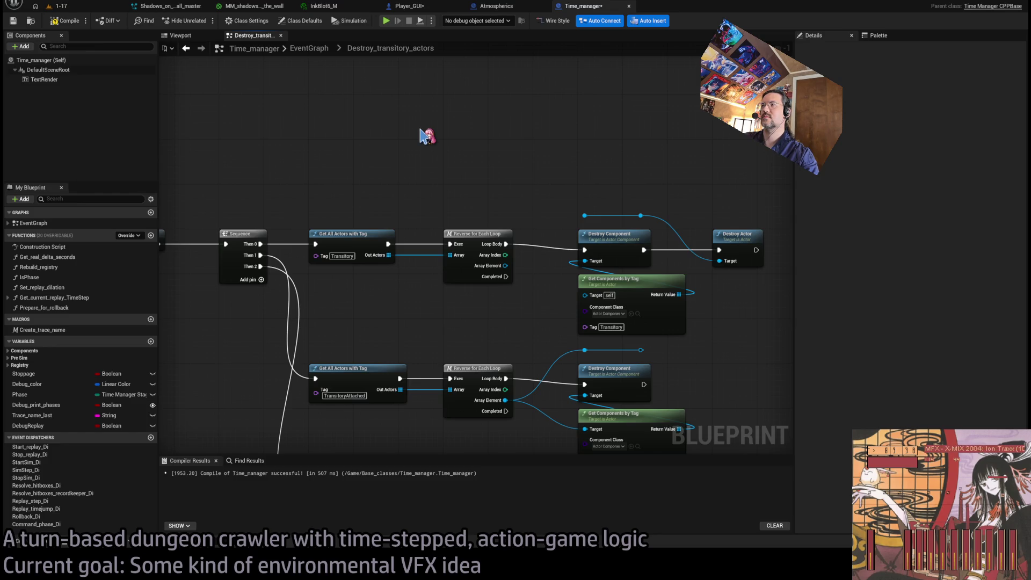
drag(506, 265, 585, 215)
drag(505, 265, 585, 295)
drag(721, 254, 720, 261)
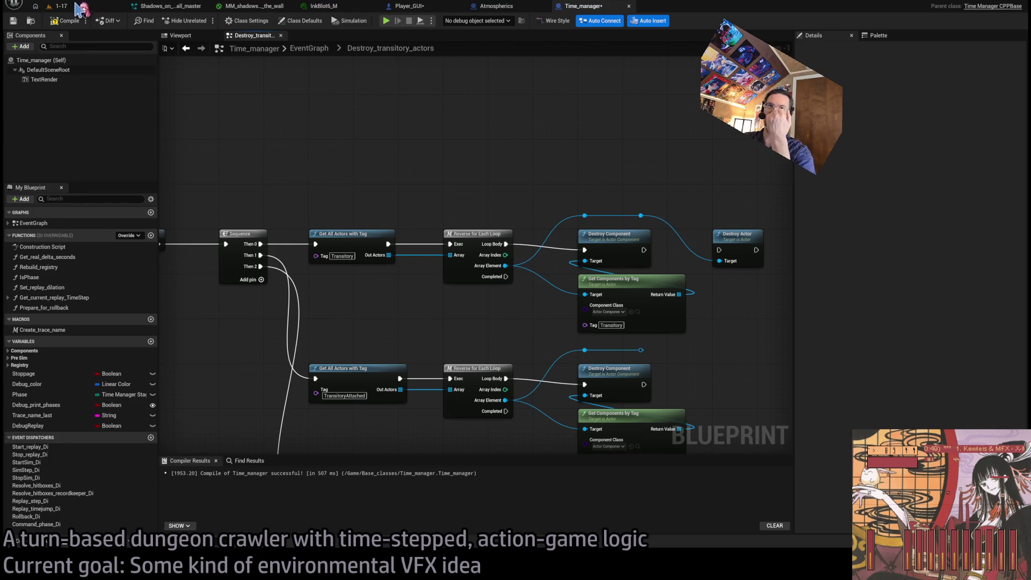
Step: Recompile Time_manager and start a new play session in the 1-17 level
click(61, 22)
click(68, 8)
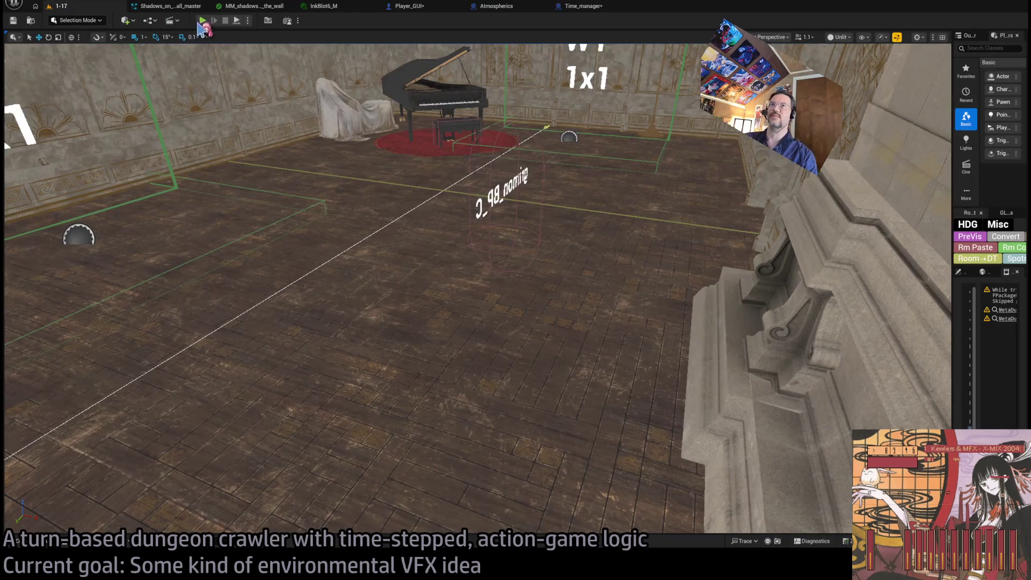
key(alt+p)
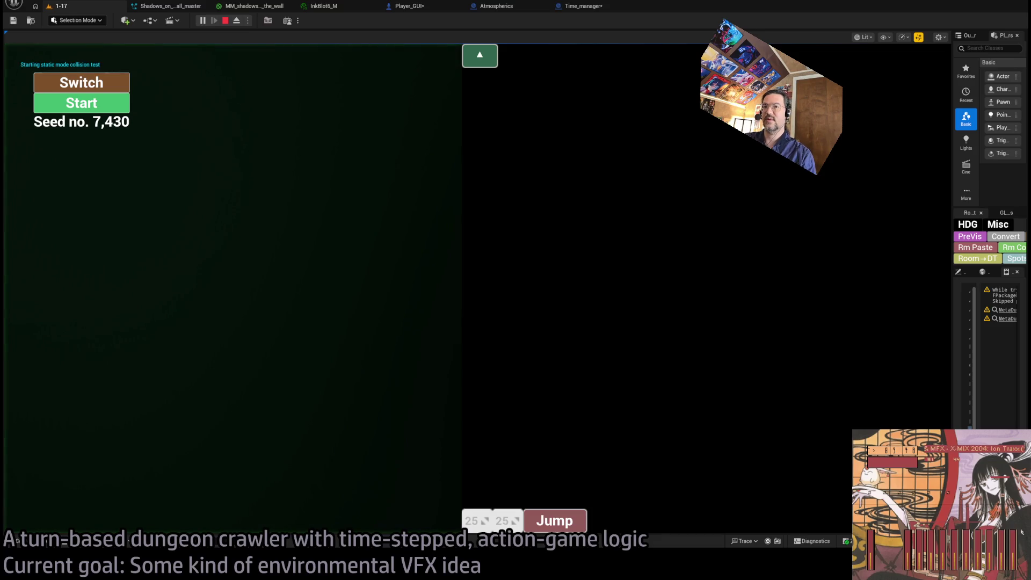
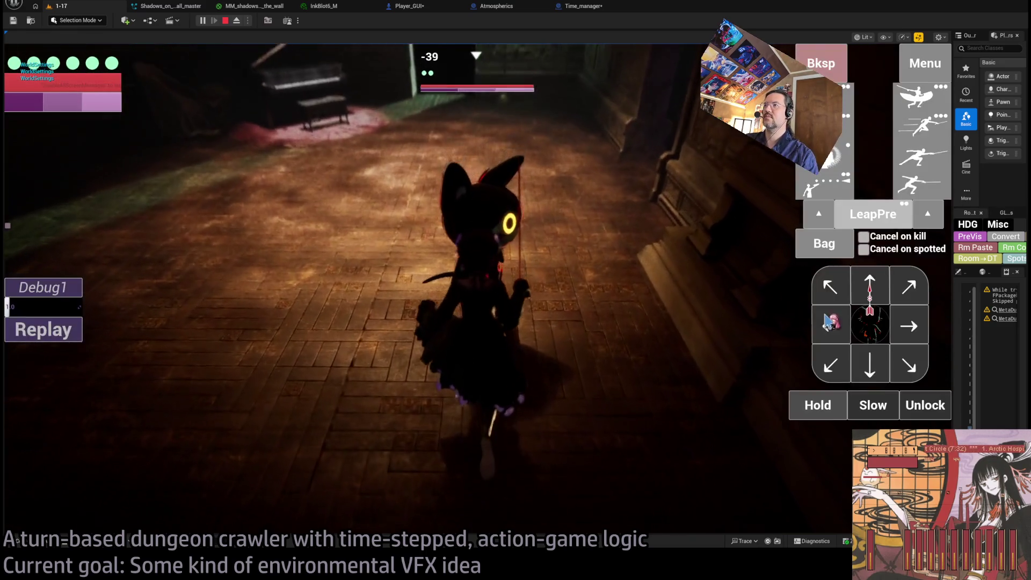
Step: Take a turn with the projectile attack and replay it
click(239, 356)
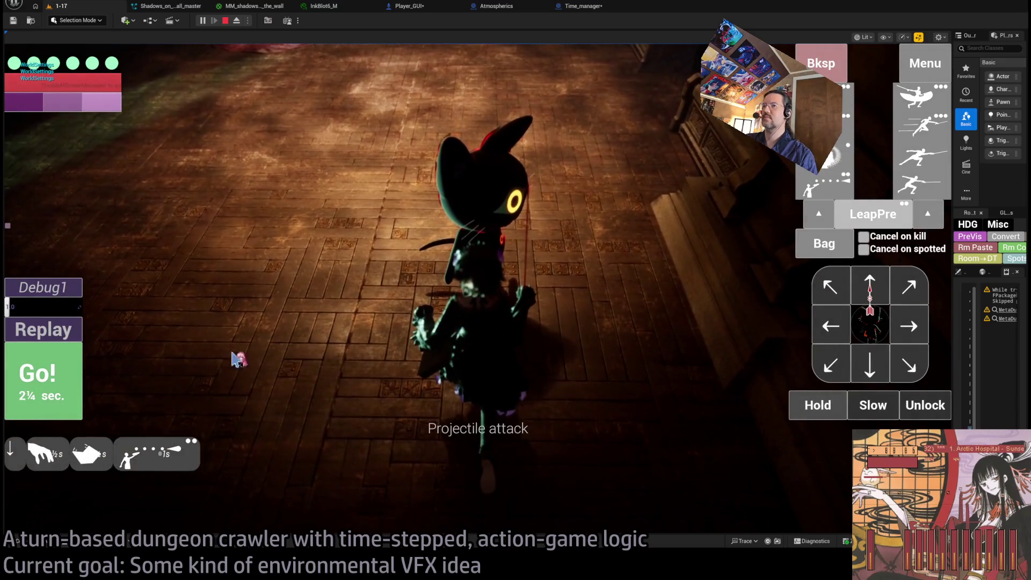
click(75, 392)
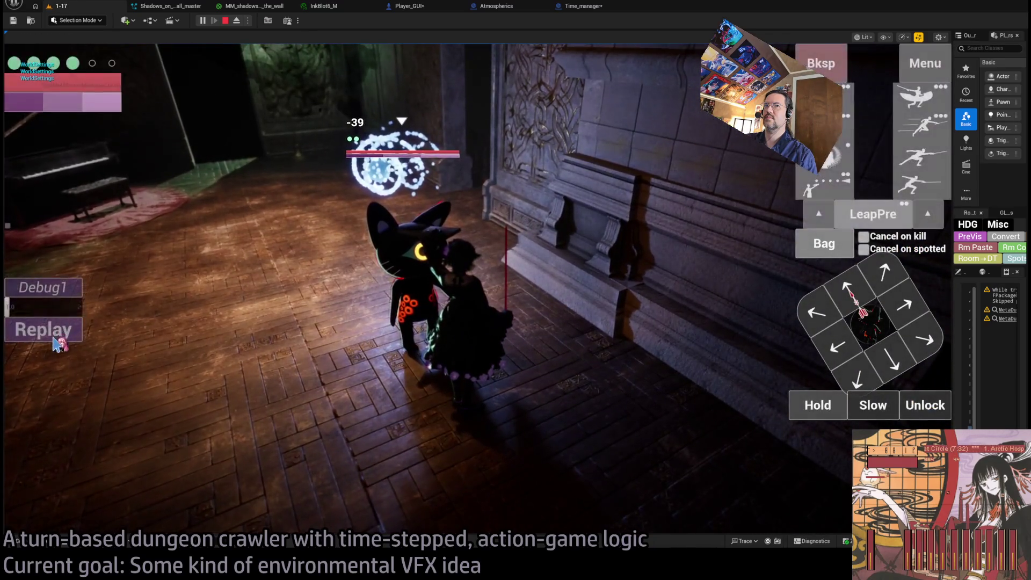
click(38, 329)
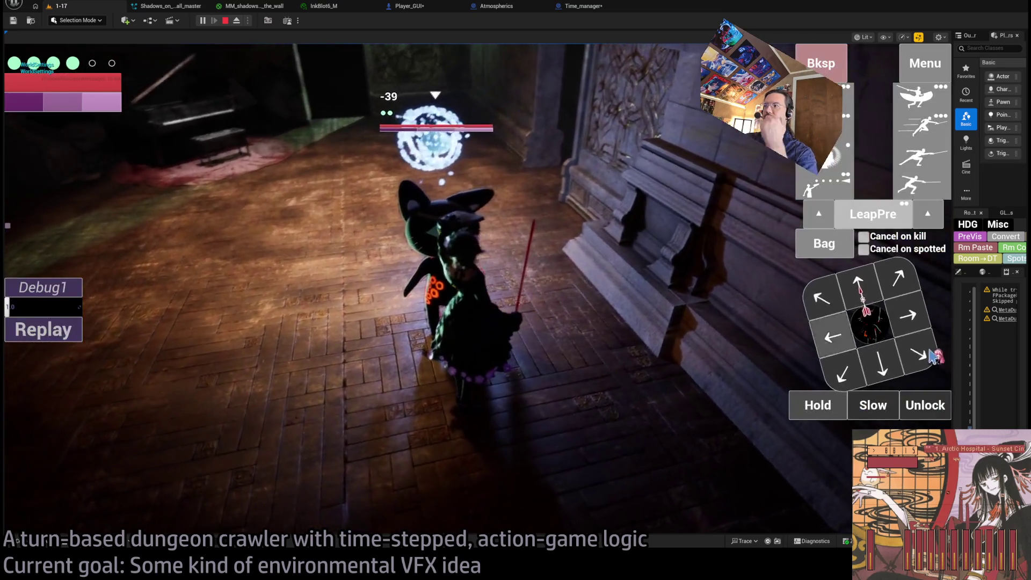
Step: Fire a projectile attack down-right, replay it three times, then end the play session
click(934, 355)
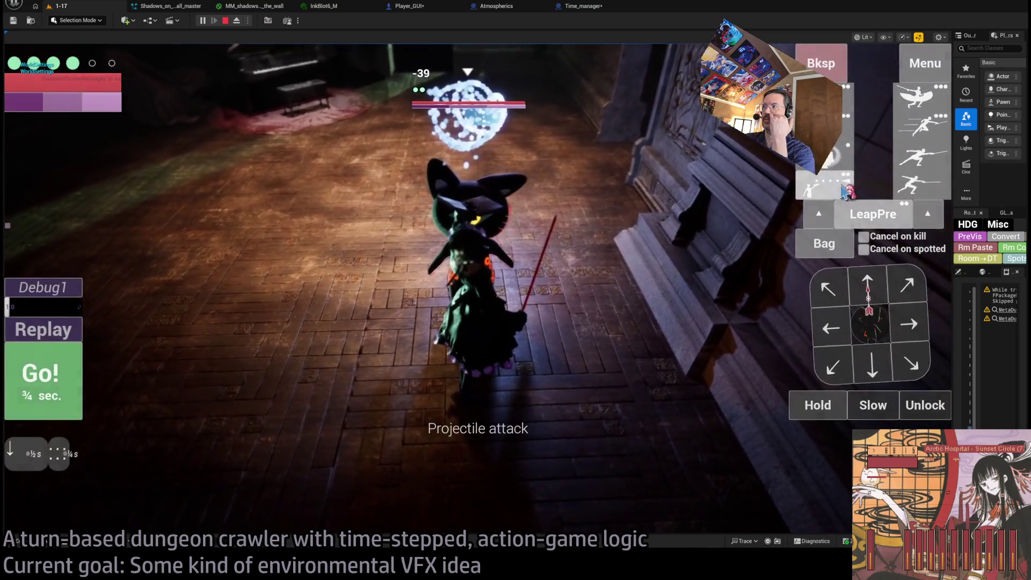
click(40, 376)
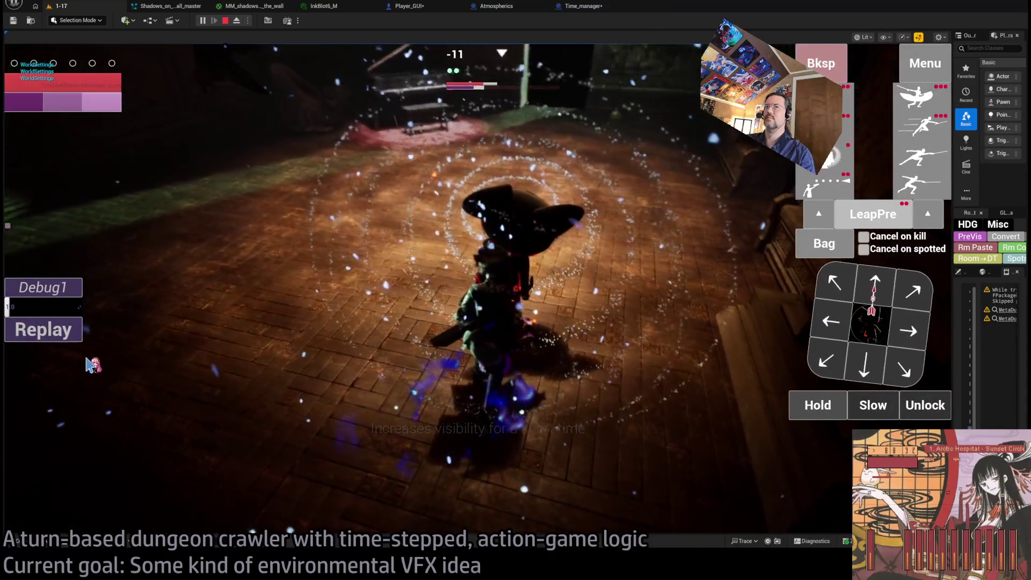
click(67, 335)
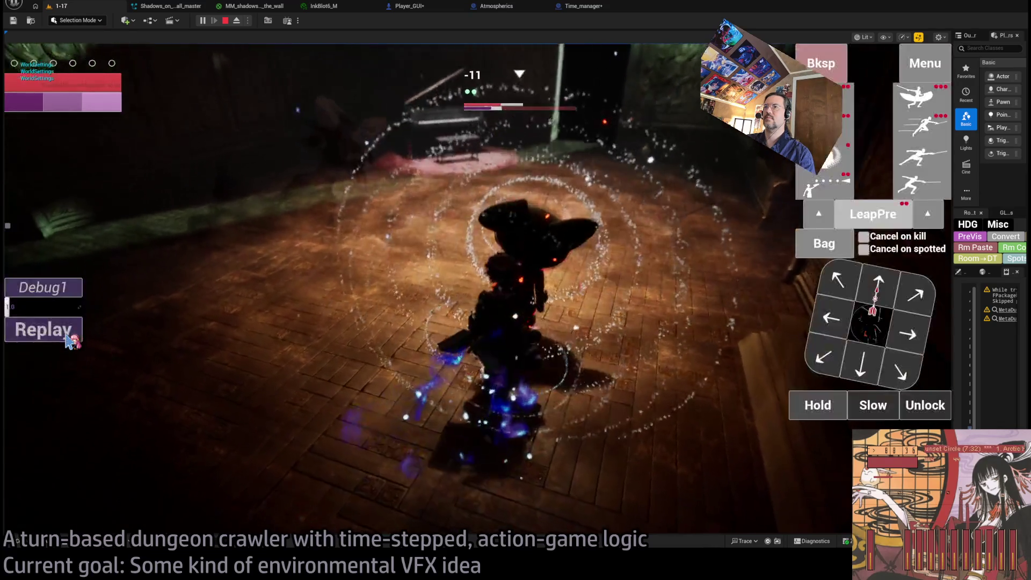
click(67, 341)
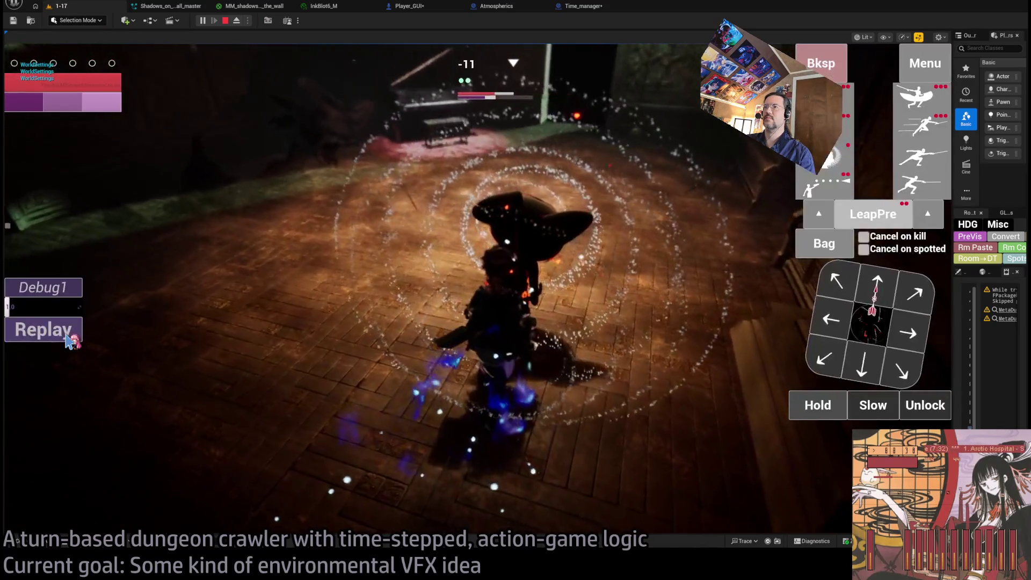
click(67, 337)
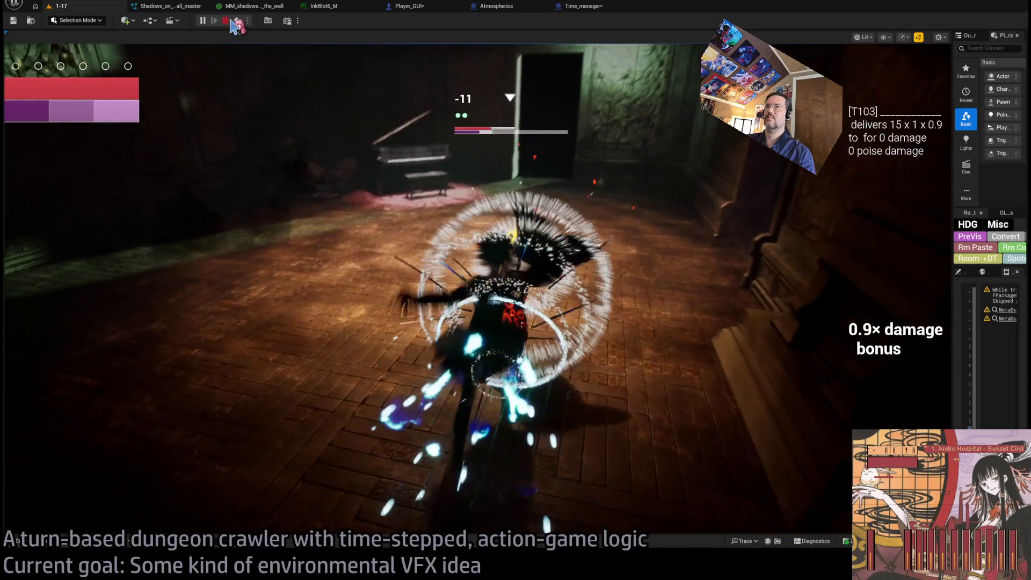
key(Escape)
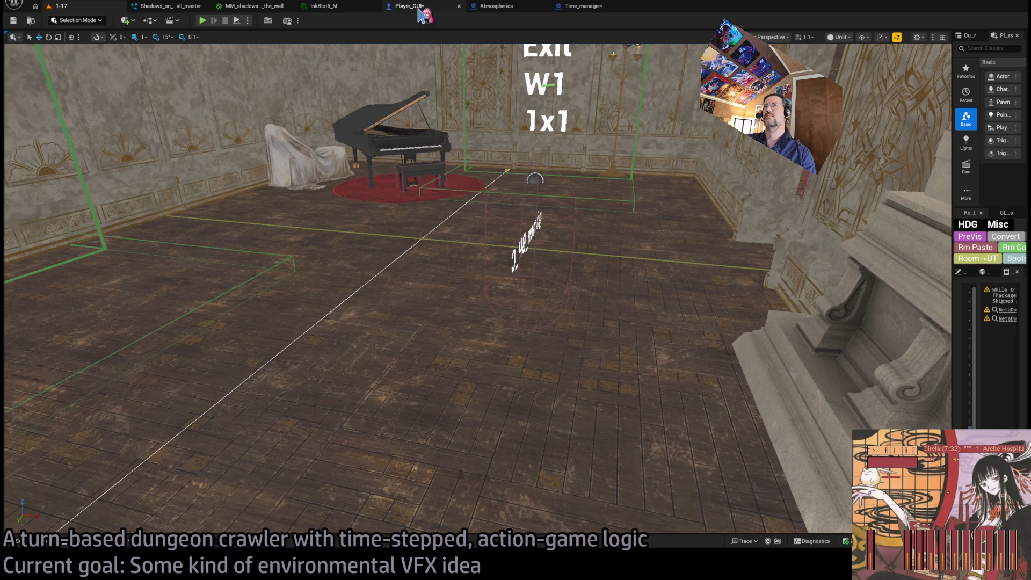
click(599, 8)
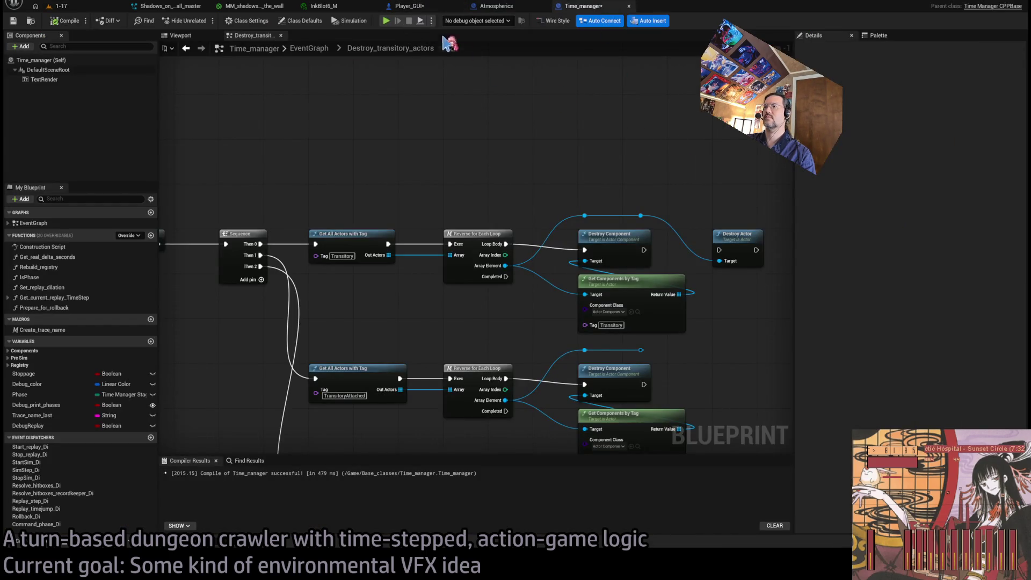
drag(451, 162, 370, 89)
mouse_move(524, 86)
mouse_down()
mouse_move(578, 67)
mouse_move(539, 97)
mouse_up()
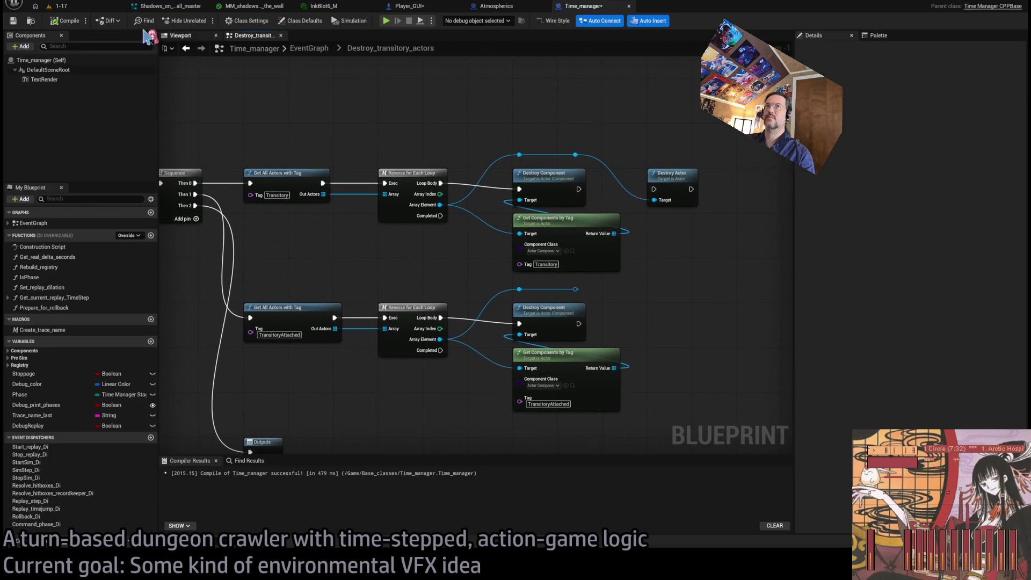
click(86, 8)
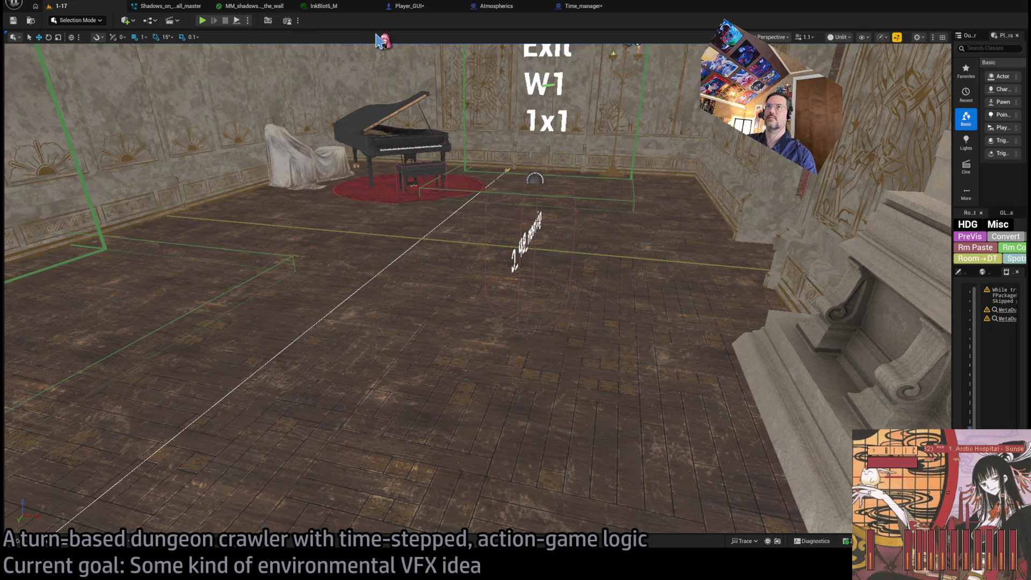
key(ctrl+p)
text(simulator)
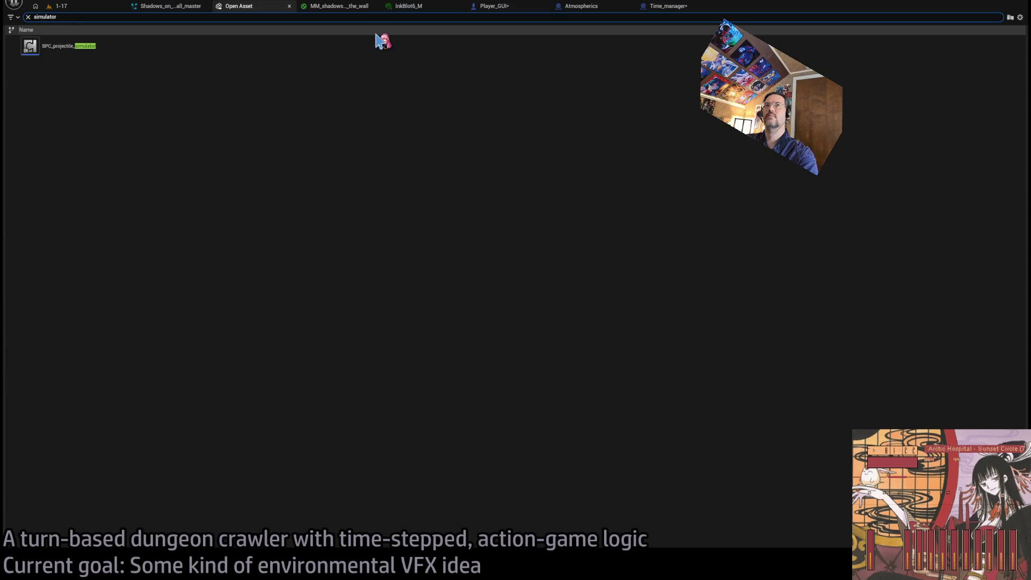
Step: Open BPC_projectile_simulator's Simulate_projectiles function and locate its Take Damage node
double_click(324, 45)
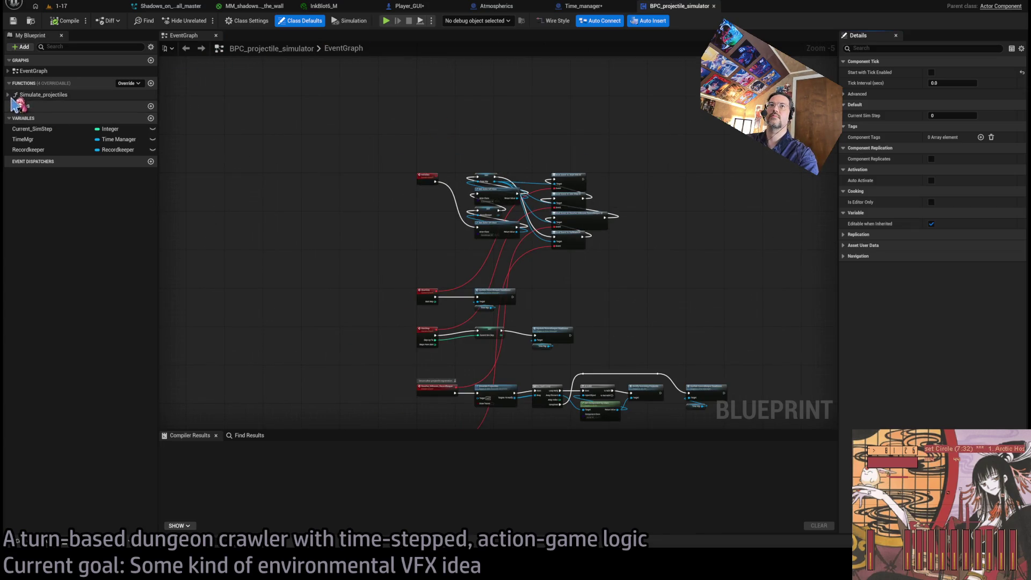
double_click(43, 94)
scroll(545, 222, up, 10)
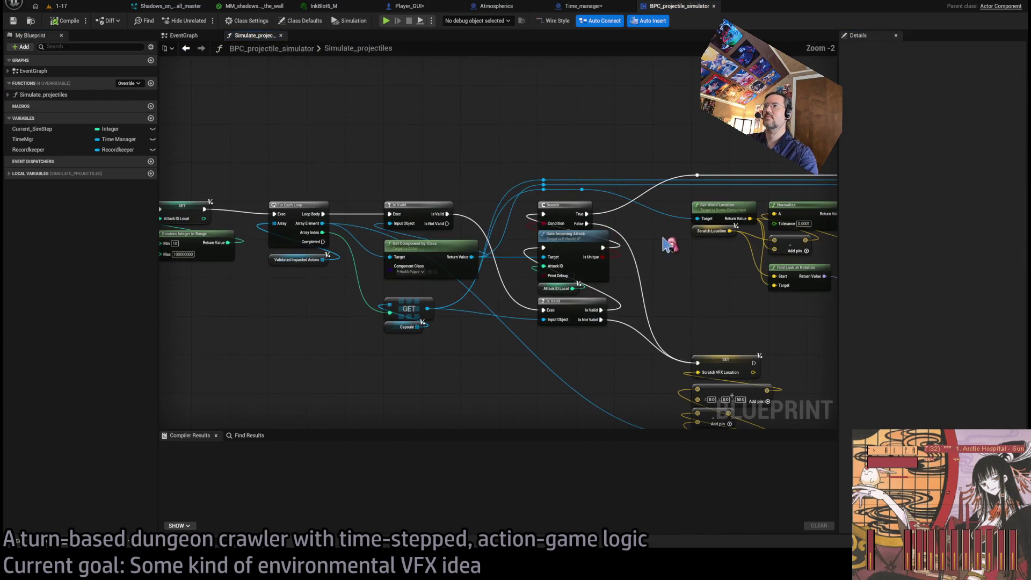
mouse_move(714, 278)
mouse_down()
mouse_move(471, 271)
mouse_move(475, 294)
mouse_up()
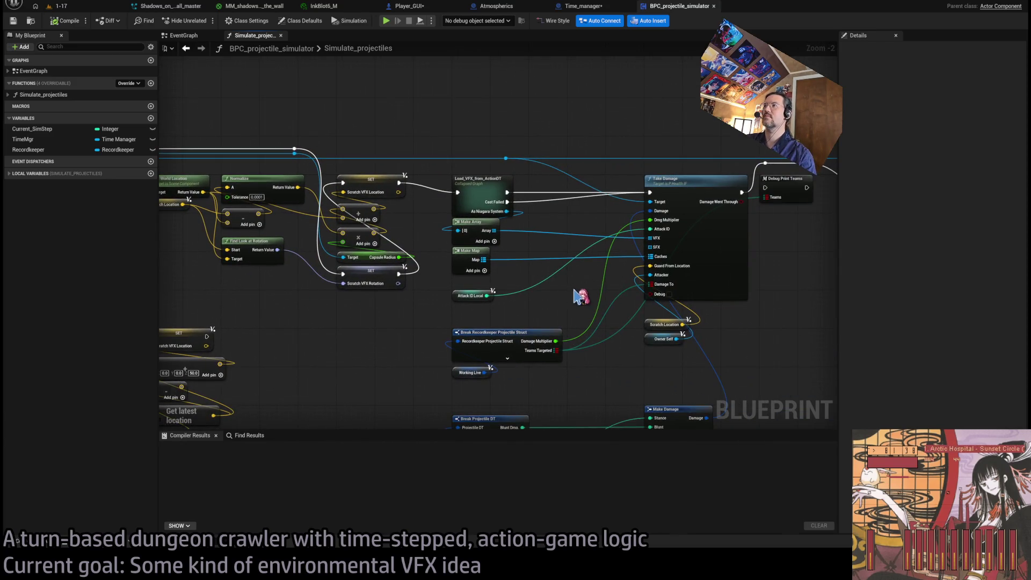
mouse_move(709, 290)
mouse_down()
mouse_move(389, 279)
mouse_move(806, 300)
mouse_up()
scroll(528, 200, up, 1)
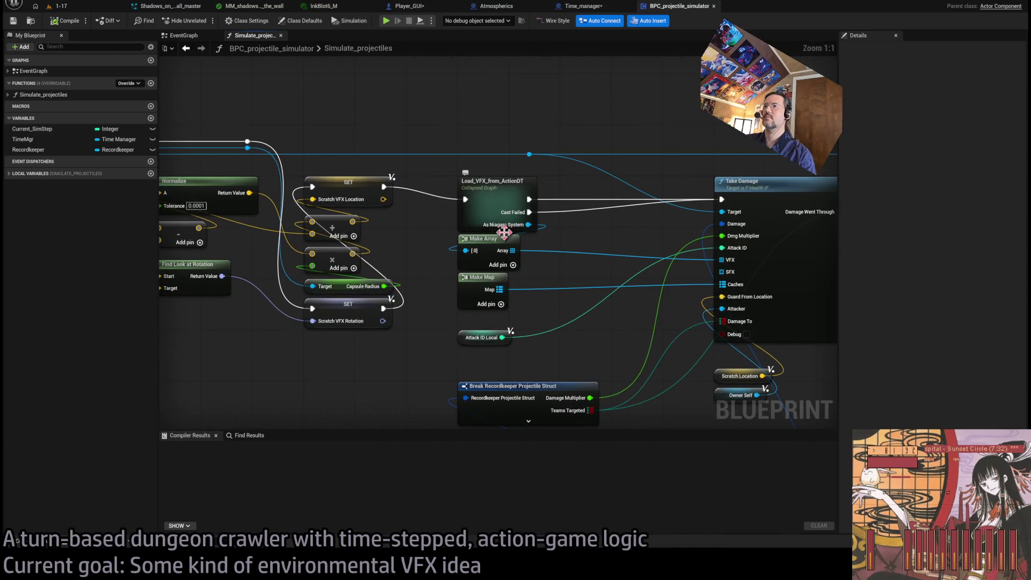
scroll(636, 236, up, 1)
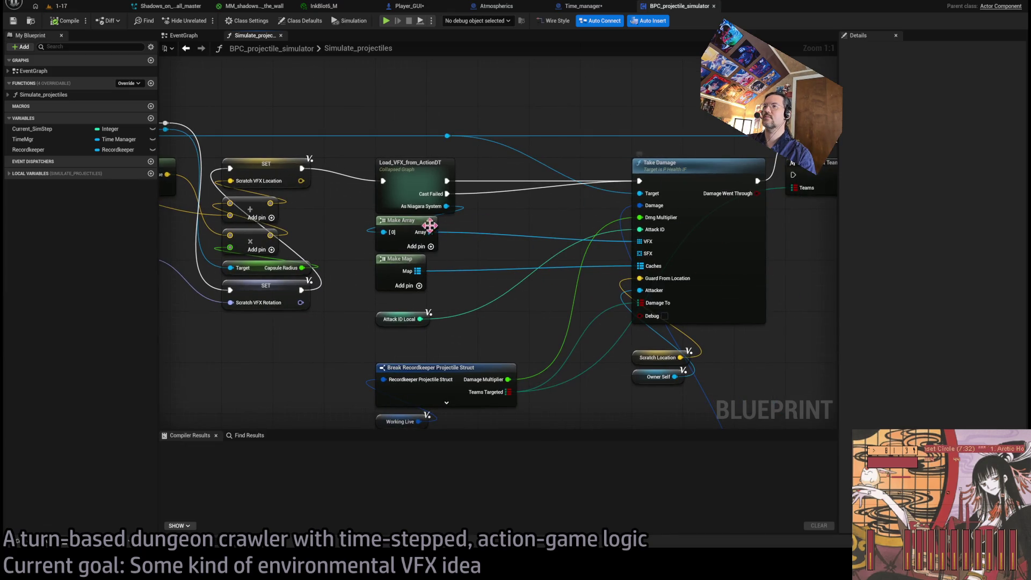
Step: Inspect the Load_VFX_from_ActionDT collapsed graph, then open P_Health_IF's TakeDamage implementation
double_click(408, 177)
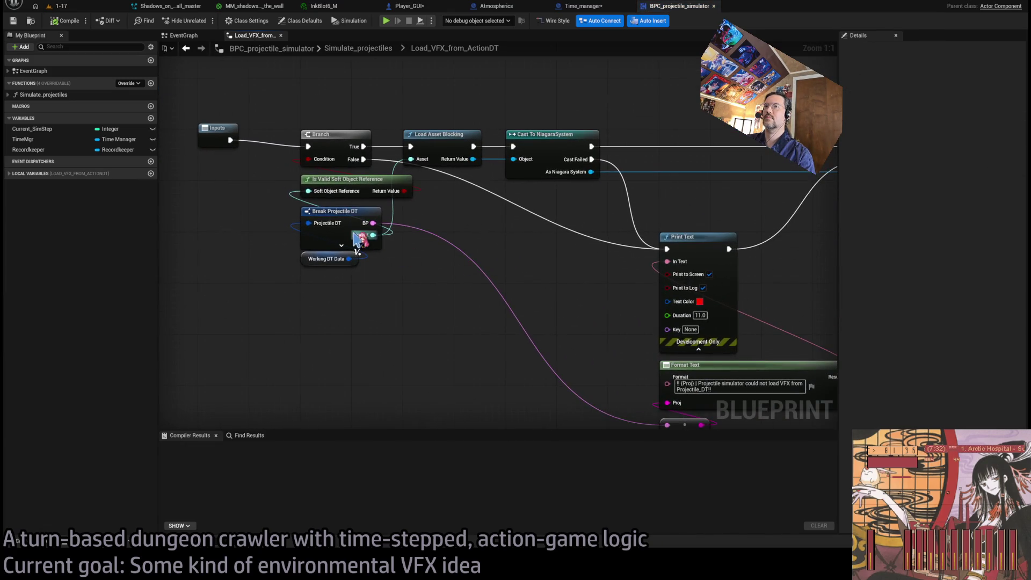
click(314, 238)
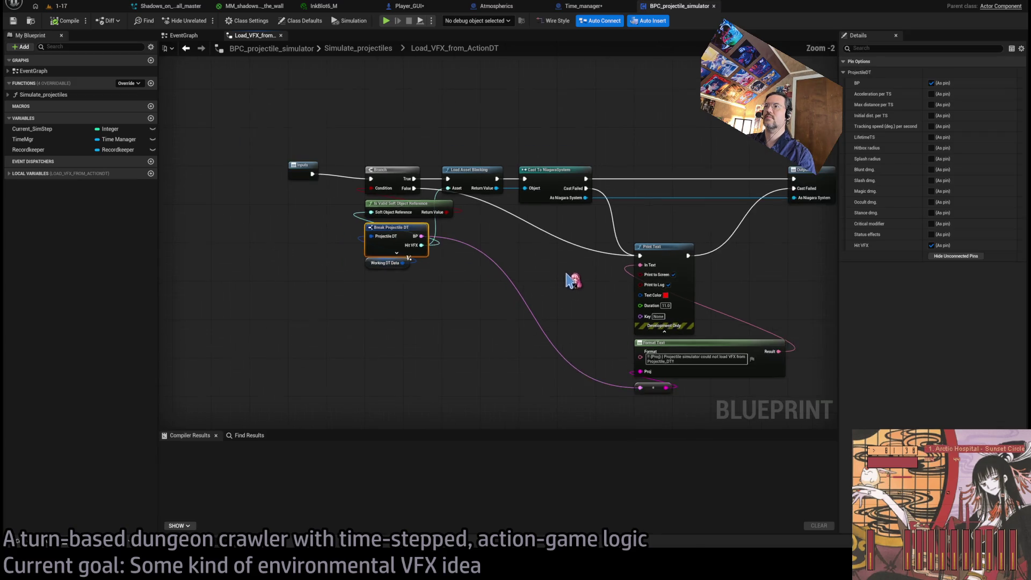
scroll(569, 282, down, 2)
click(357, 50)
scroll(591, 226, up, 5)
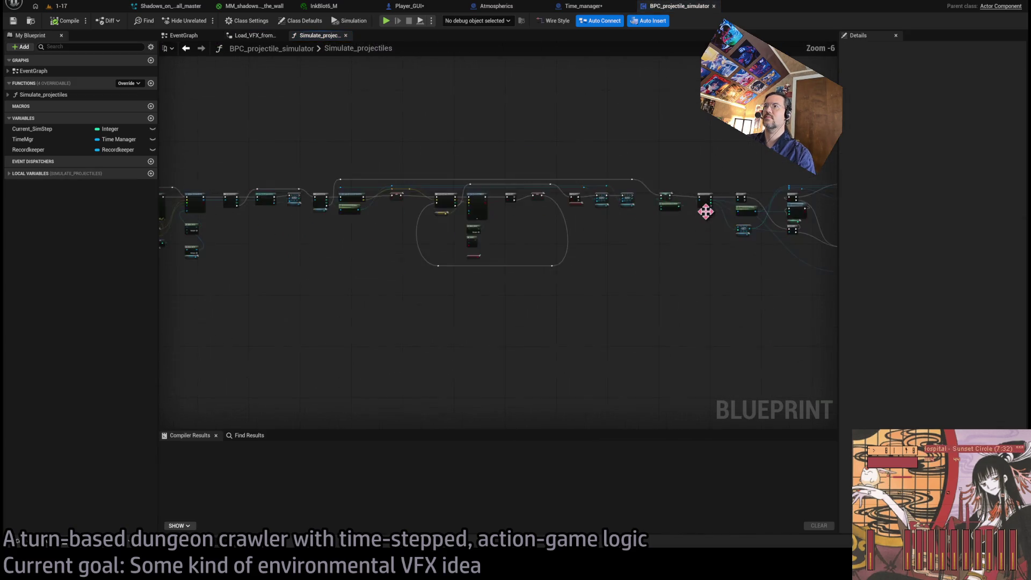
scroll(230, 249, up, 2)
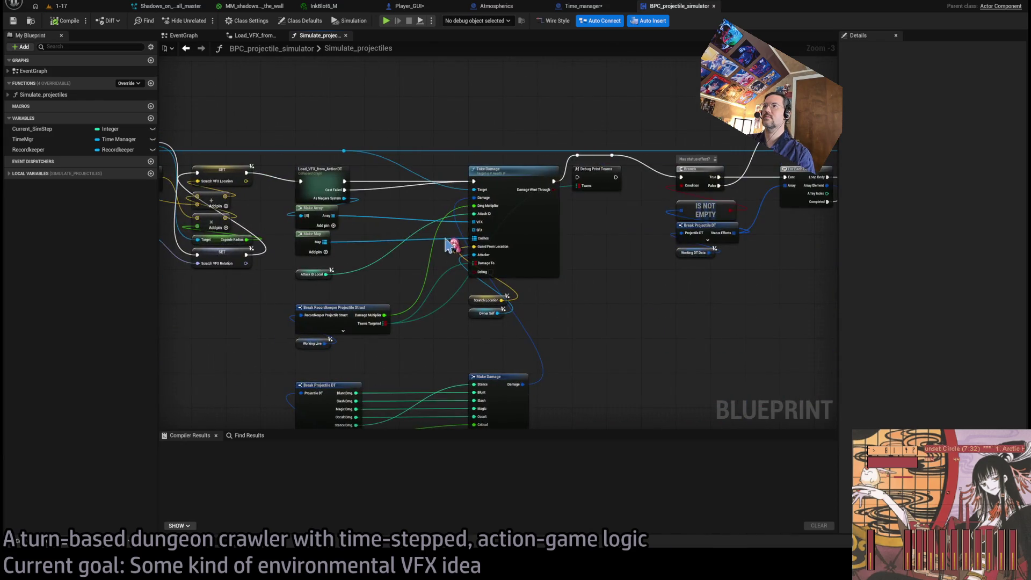
scroll(392, 219, up, 1)
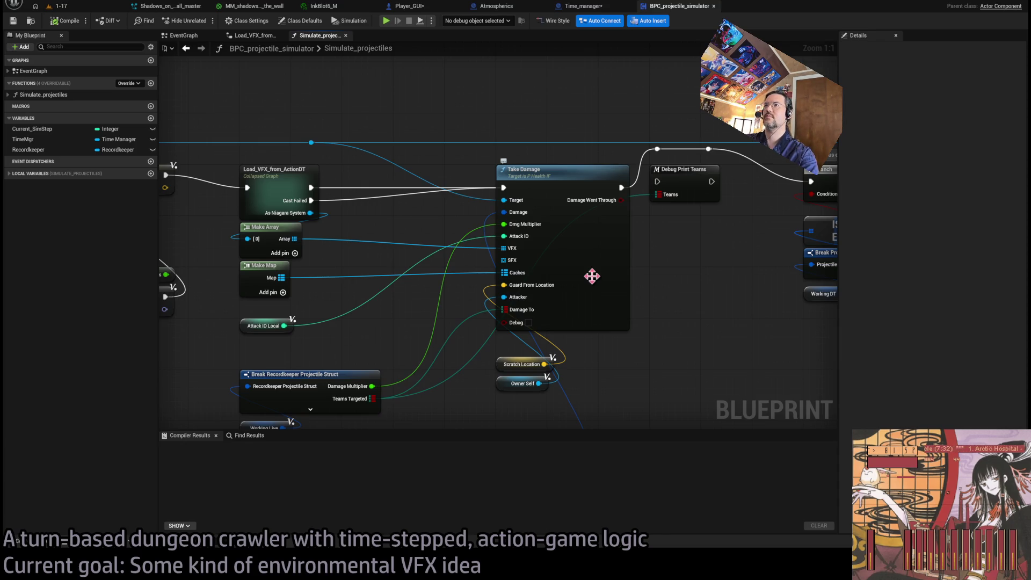
double_click(593, 256)
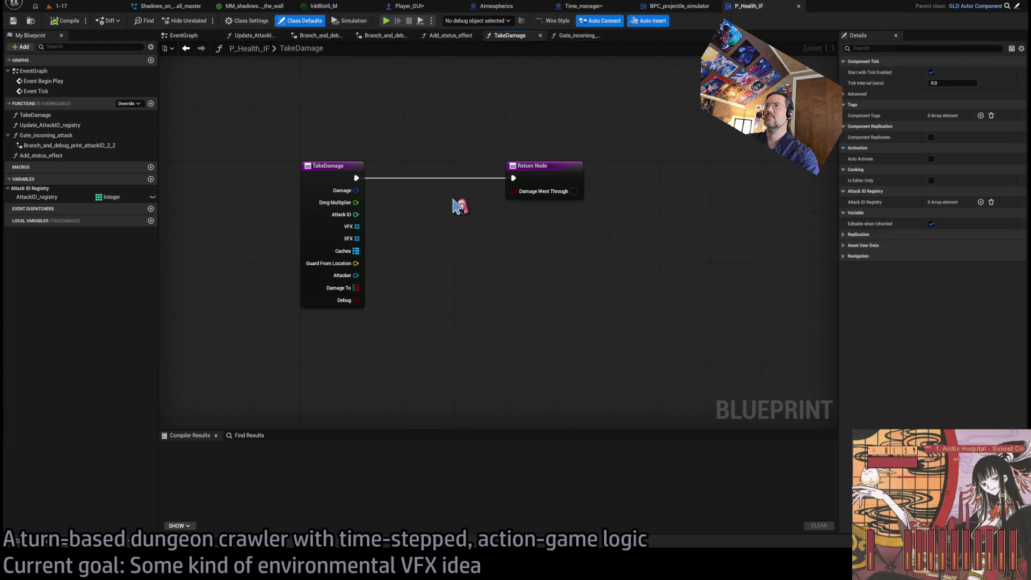
Step: Close P_Health_IF and open the P_Health_Puppet blueprint through the asset finder ('health')
key(ctrl+w)
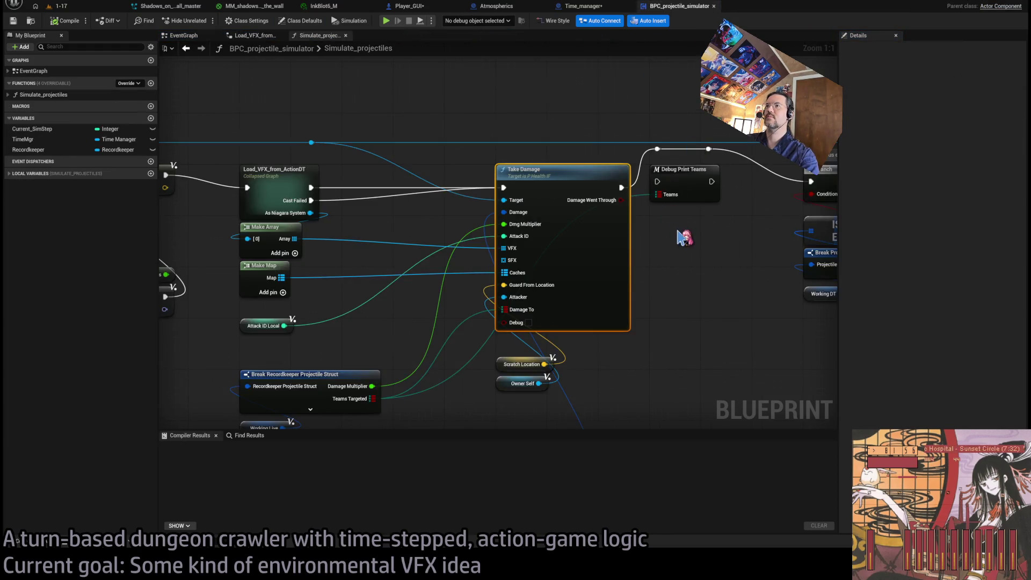
key(ctrl+p)
text(health)
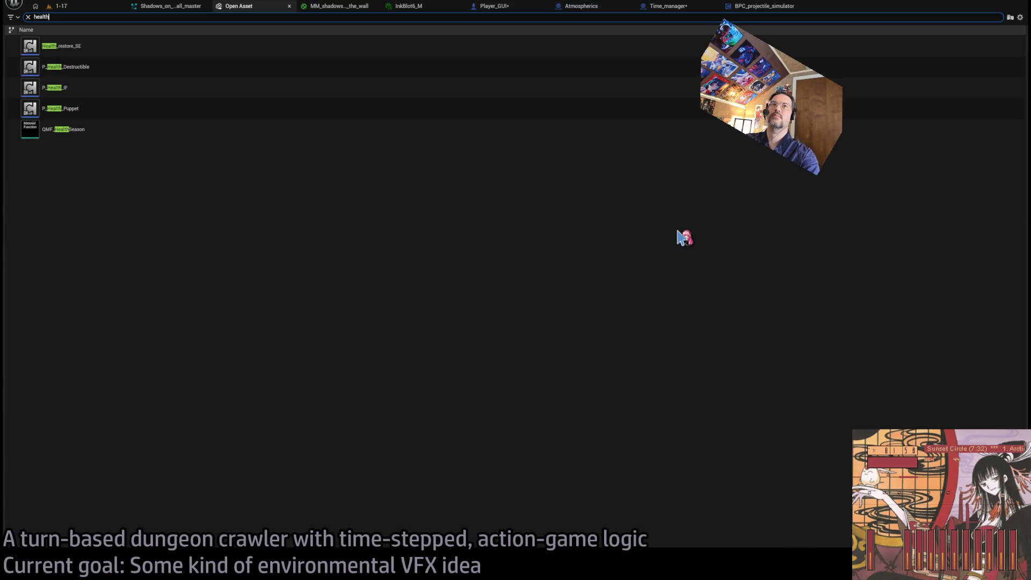
click(186, 110)
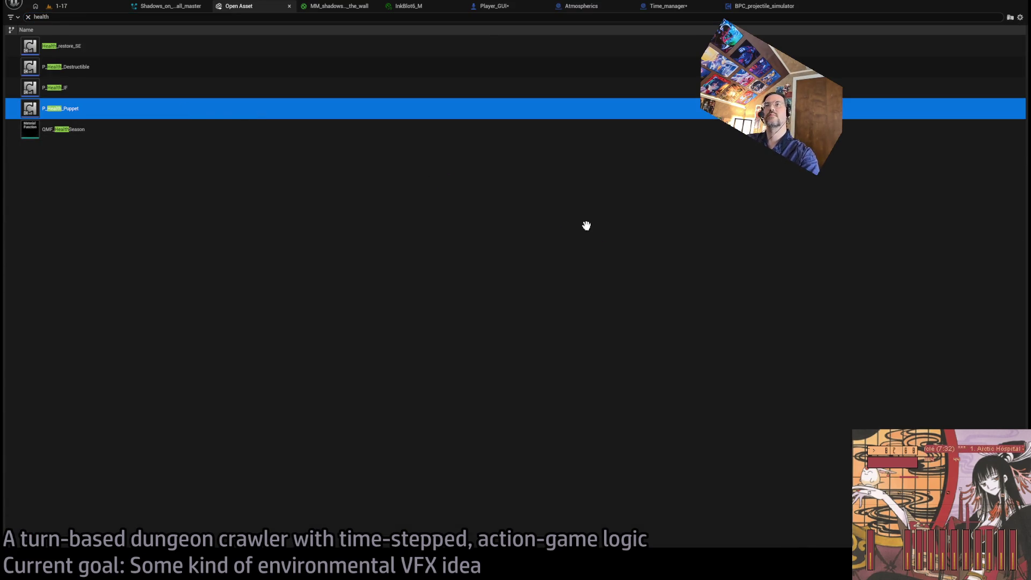
key(Return)
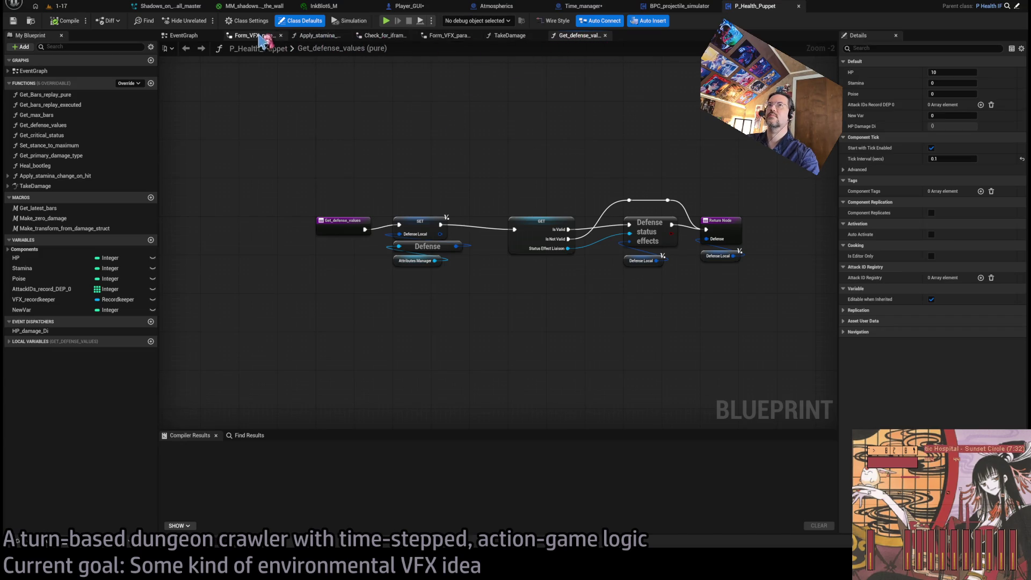
Step: Close Get_defense_values and the other leftover function graph tabs in P_Health_Puppet
click(679, 6)
click(754, 6)
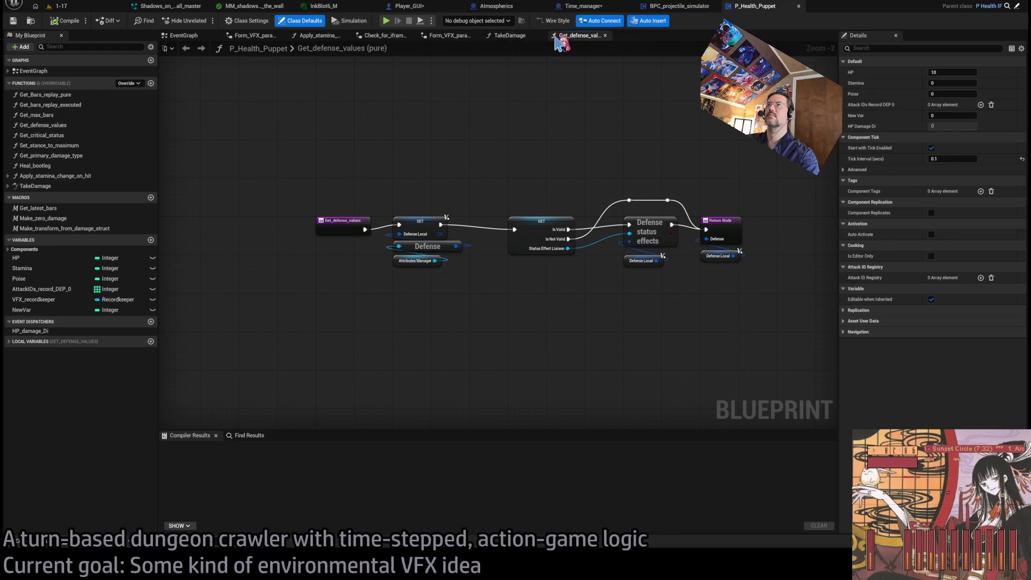
middle_click(564, 36)
middle_click(290, 35)
middle_click(284, 36)
middle_click(268, 37)
middle_click(271, 38)
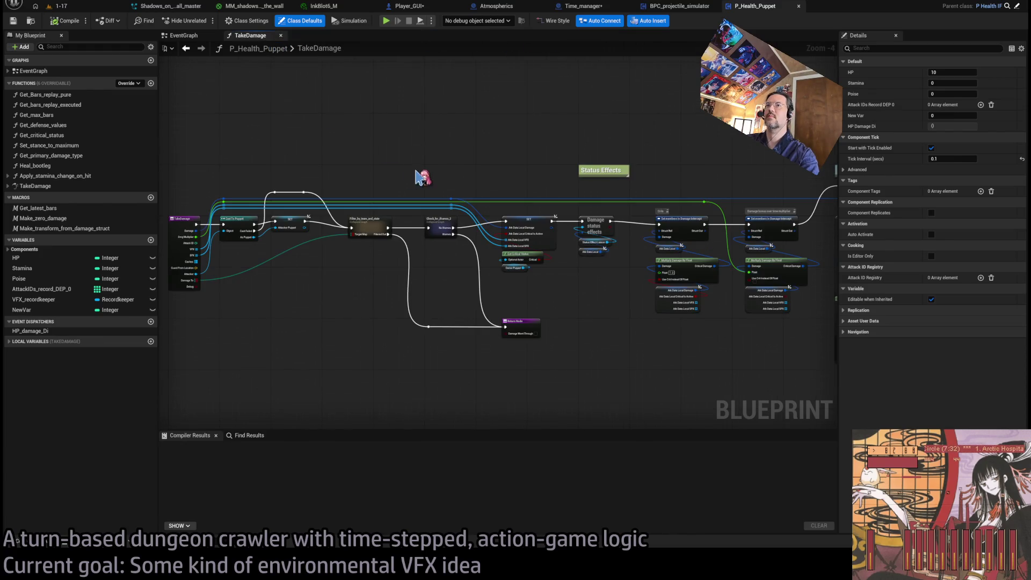
Step: Pan TakeDamage to the Cosmetics section and open the Recordkeeper's Register_VFX function
scroll(423, 177, up, 4)
click(653, 263)
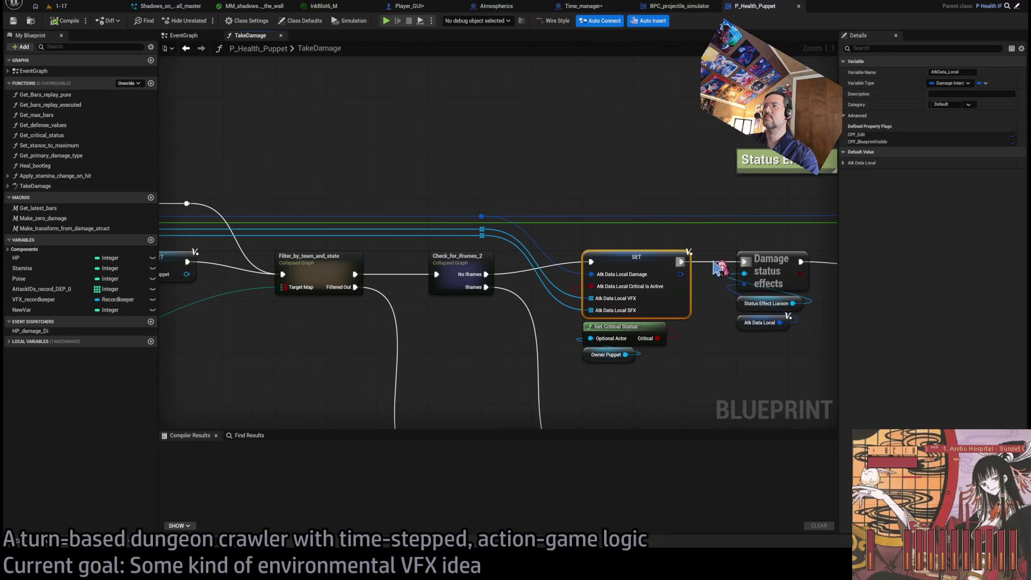
scroll(719, 269, down, 3)
drag(483, 225, 208, 199)
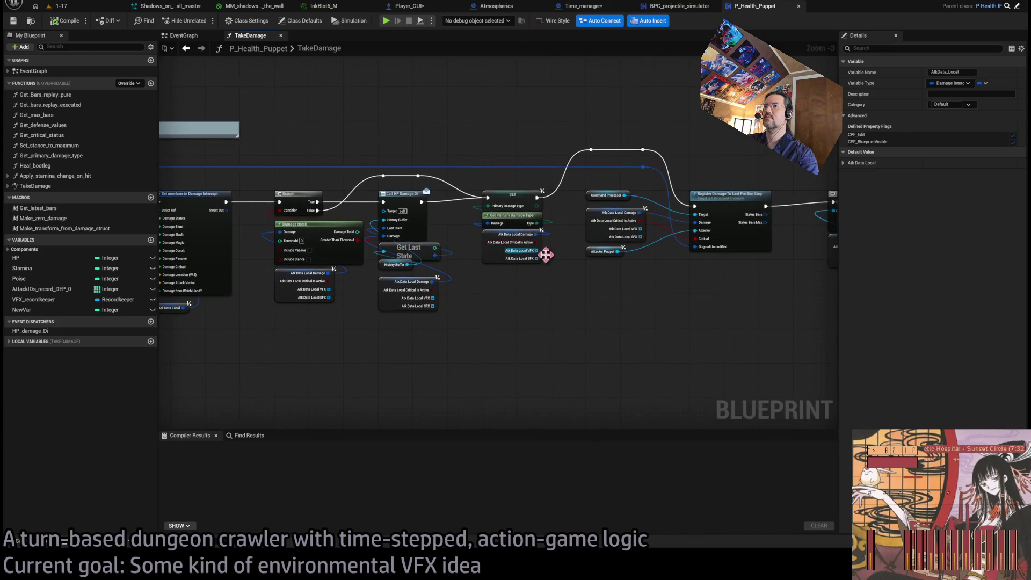
mouse_move(546, 255)
mouse_down()
mouse_move(467, 276)
mouse_move(263, 278)
mouse_up()
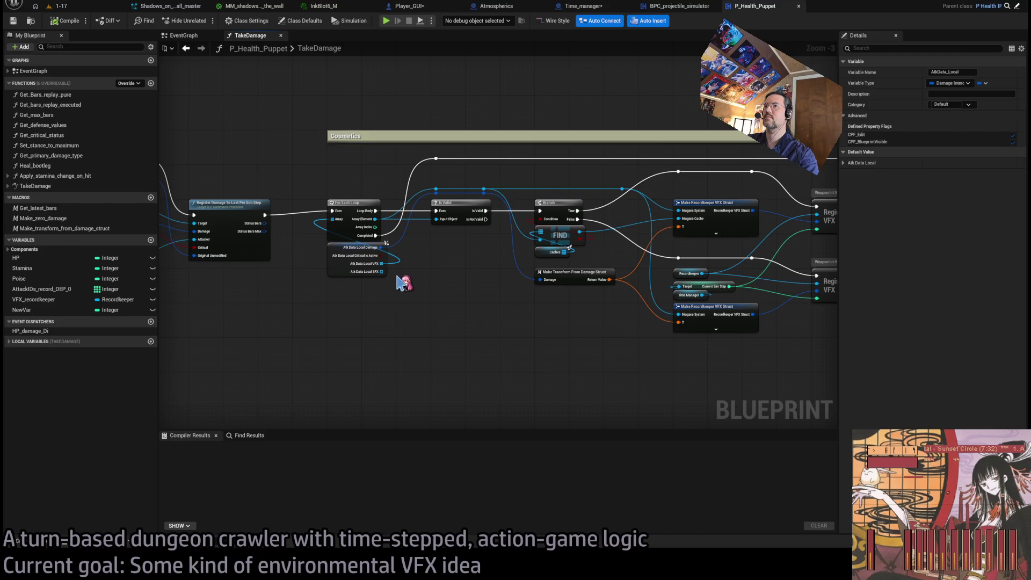
scroll(403, 283, up, 3)
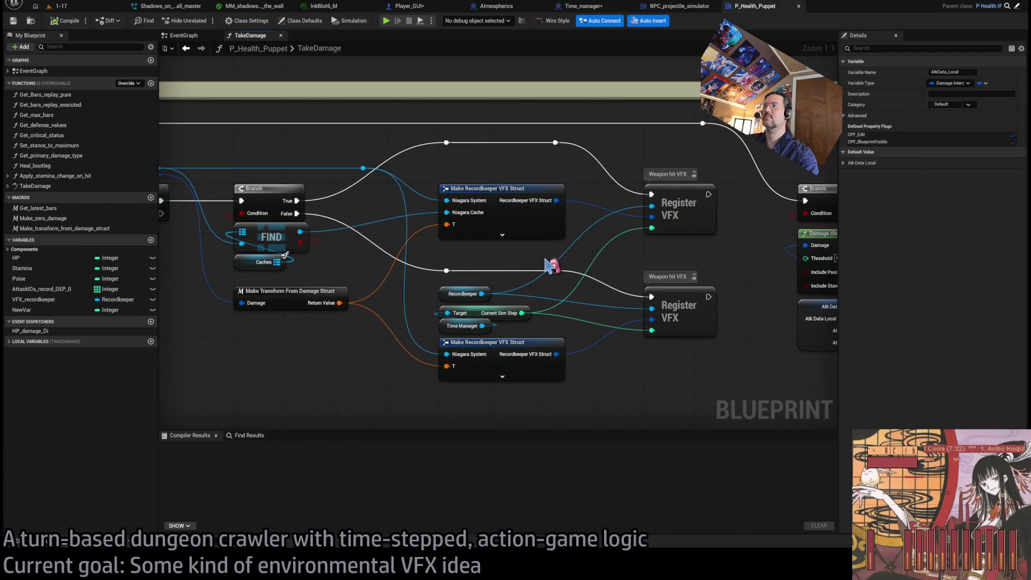
scroll(547, 266, down, 1)
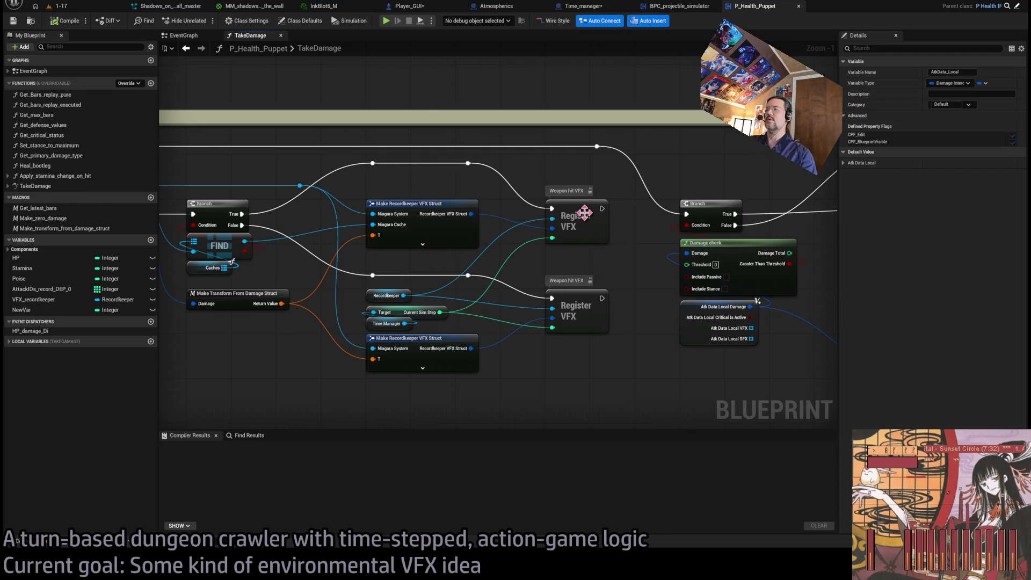
click(584, 213)
double_click(550, 241)
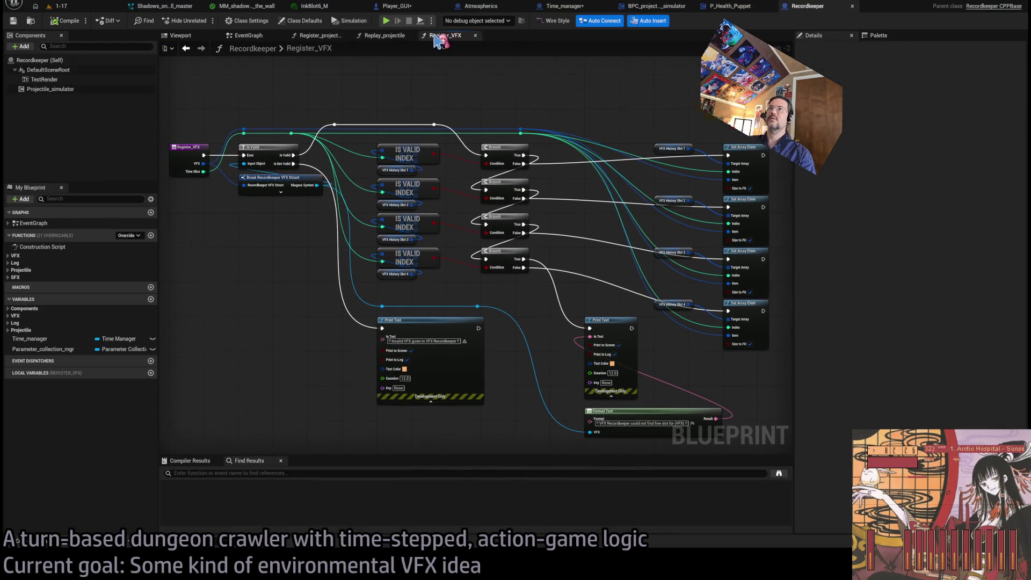
Step: Close the Register_VFX, Replay_projectile and registration graphs, and open Replay_VFX
middle_click(436, 36)
middle_click(380, 36)
middle_click(325, 36)
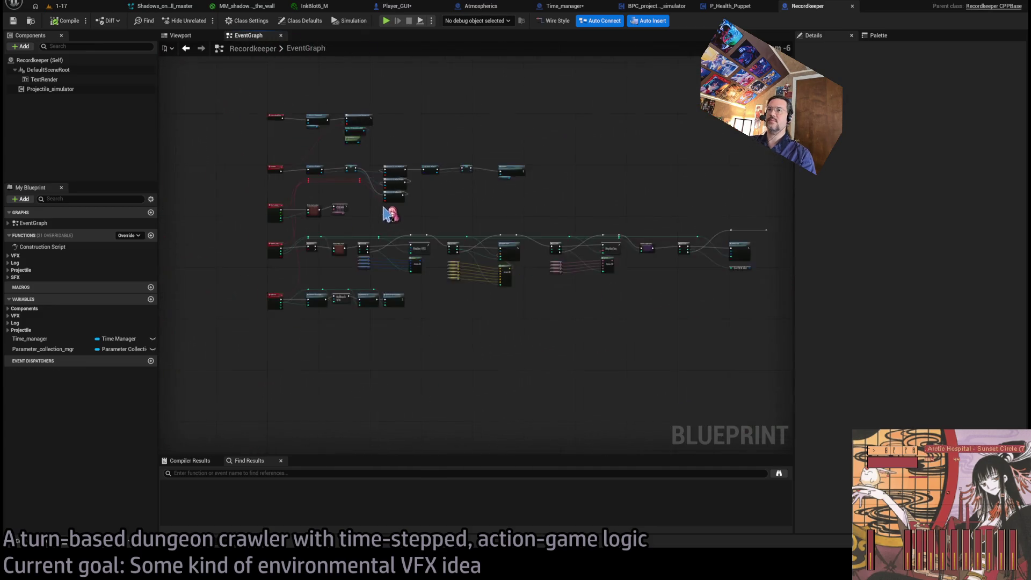
scroll(384, 214, up, 5)
double_click(430, 218)
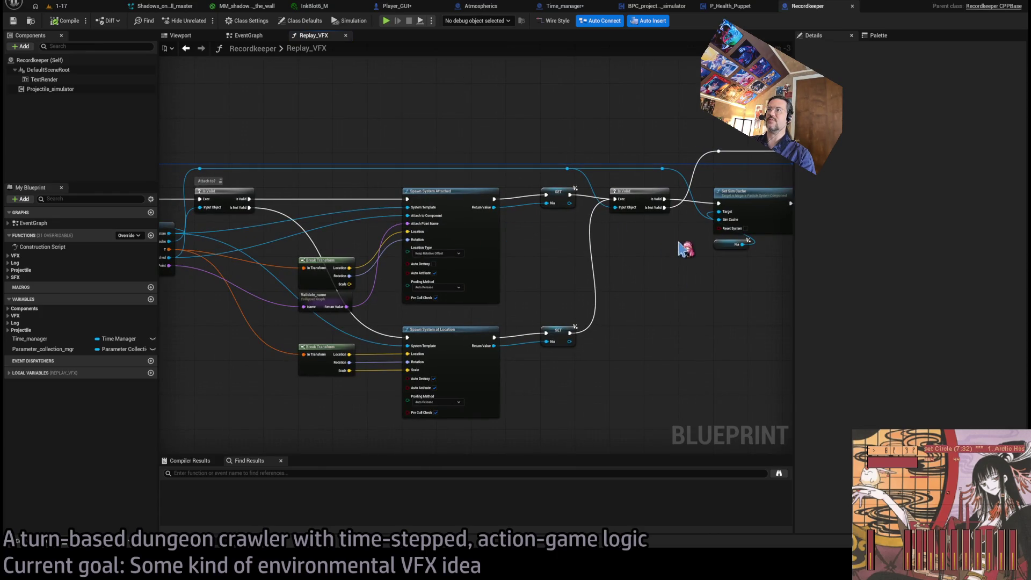
Step: Chain Transitory VFX and Set & enable custom stencil depth after Spawn System Attached
drag(572, 282, 317, 274)
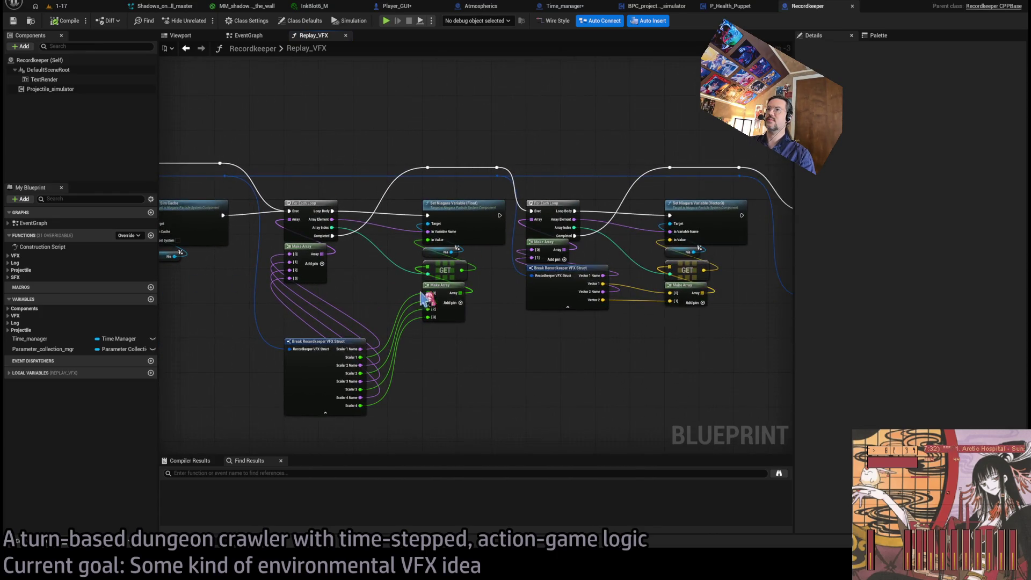
mouse_move(421, 293)
mouse_down()
mouse_move(342, 311)
mouse_move(444, 299)
mouse_up()
scroll(444, 299, up, 4)
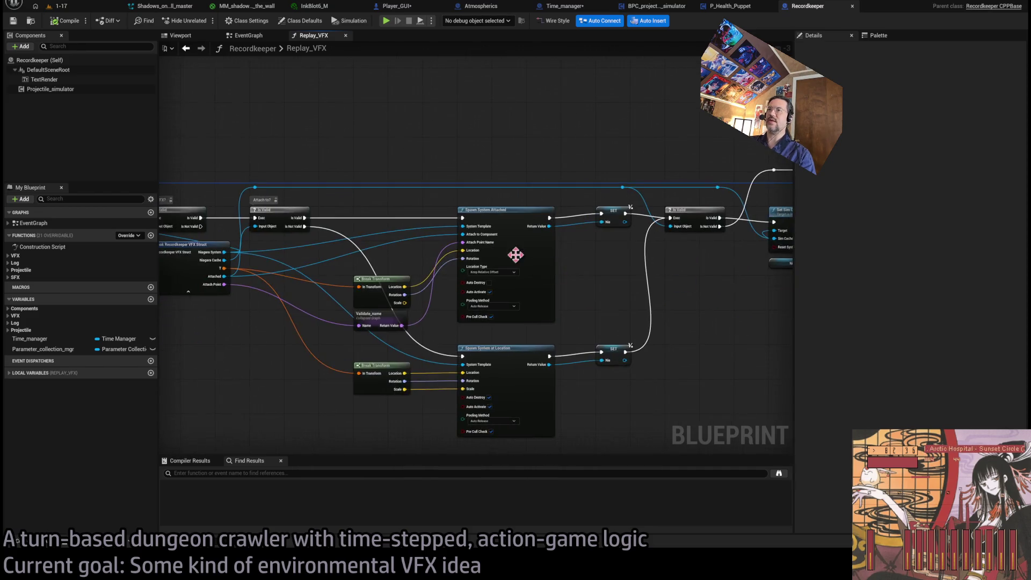
scroll(650, 258, down, 3)
scroll(617, 239, up, 2)
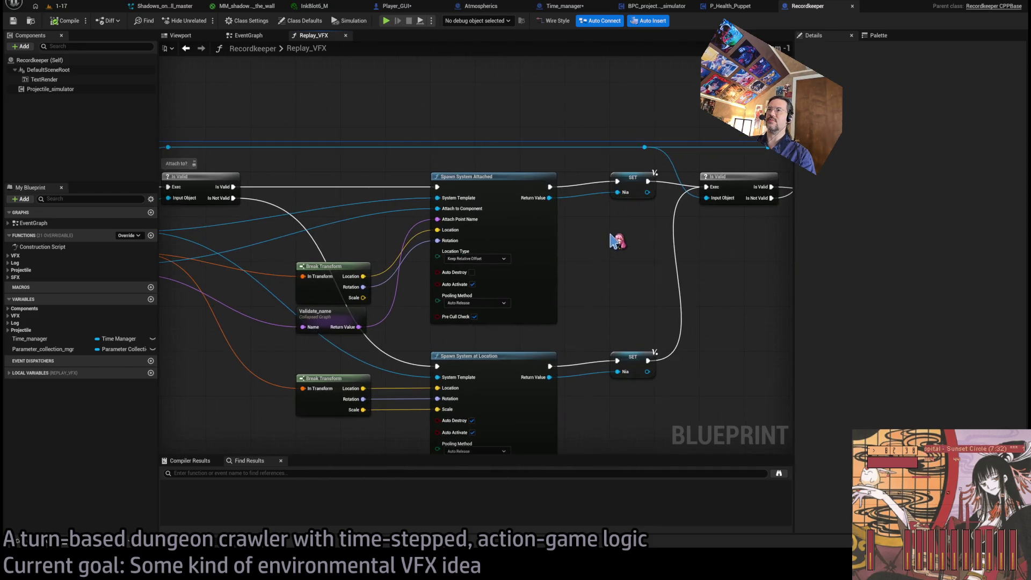
mouse_move(674, 235)
mouse_down()
mouse_move(668, 202)
mouse_move(526, 221)
mouse_move(554, 262)
mouse_move(599, 234)
mouse_up()
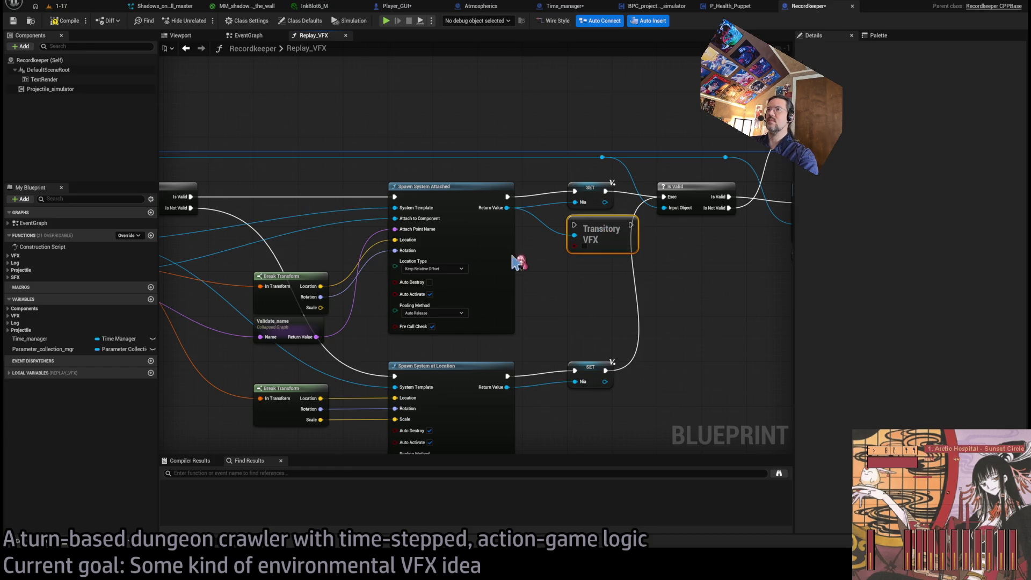
drag(516, 262, 952, 256)
mouse_move(967, 214)
mouse_down()
mouse_move(931, 234)
mouse_move(463, 234)
mouse_move(838, 236)
mouse_move(525, 237)
mouse_move(479, 228)
mouse_up()
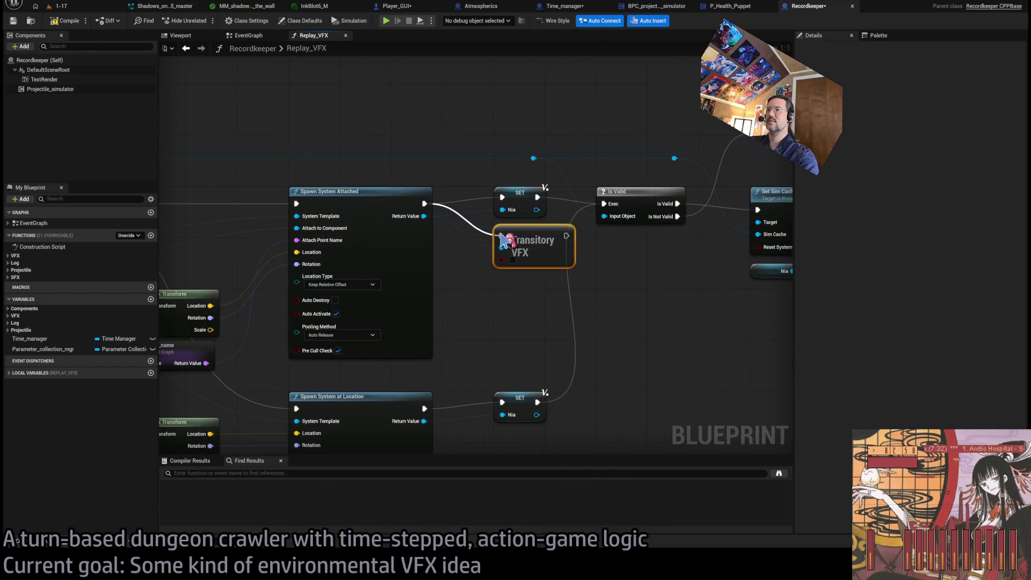
drag(567, 235, 503, 199)
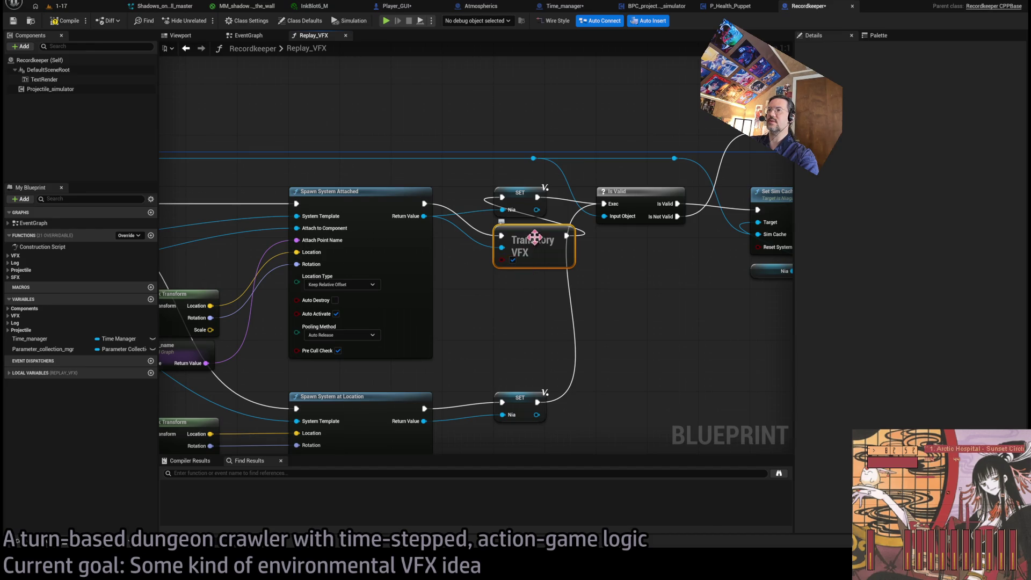
drag(535, 237, 540, 295)
drag(424, 217, 518, 248)
click(523, 246)
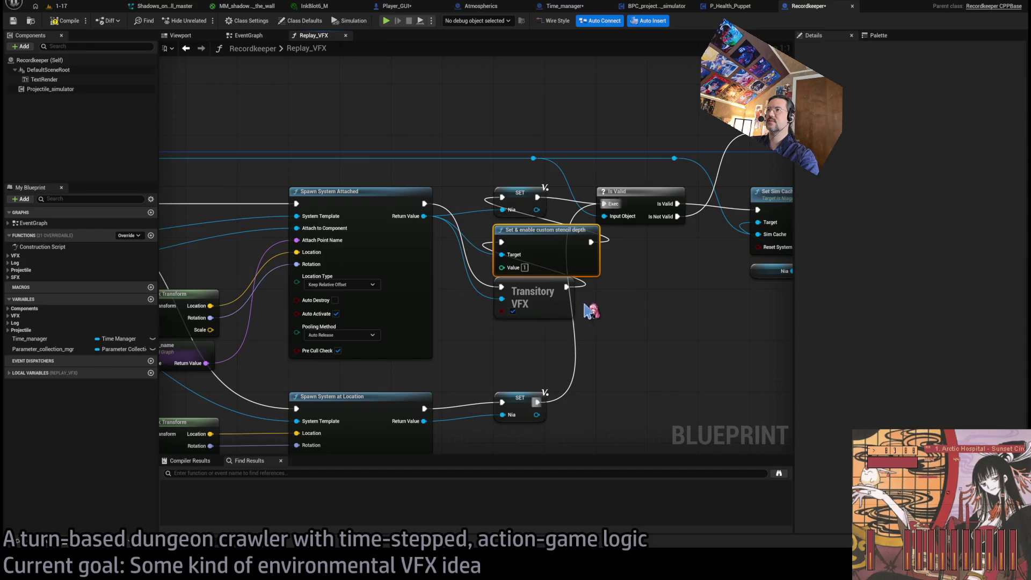
Step: Duplicate the stencil-depth and Transitory VFX nodes onto the Spawn System at Location output
mouse_move(494, 245)
mouse_down()
mouse_move(584, 345)
mouse_move(602, 260)
mouse_up()
key(ctrl+v)
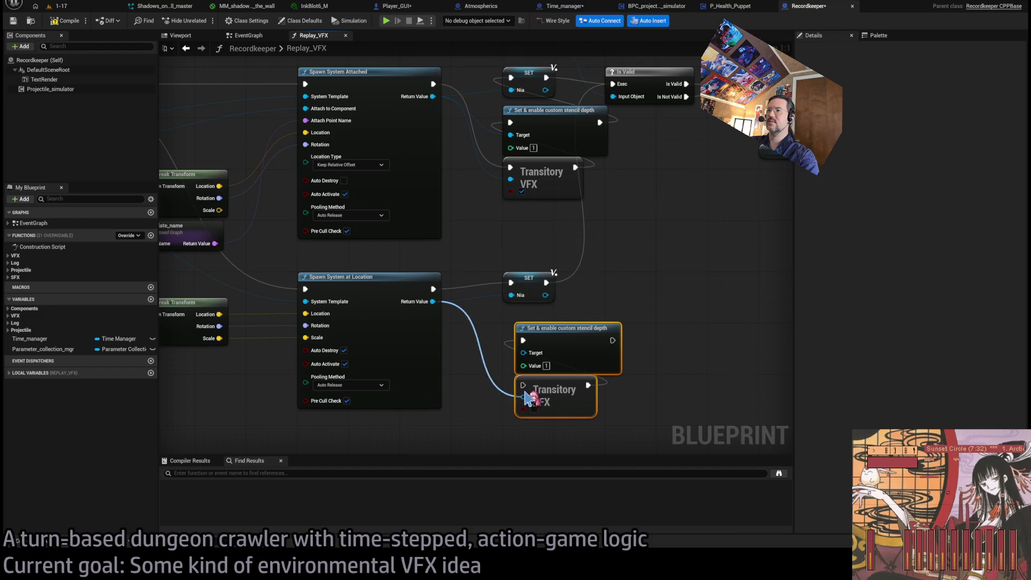
mouse_move(433, 302)
mouse_down()
mouse_move(534, 358)
mouse_move(547, 325)
mouse_move(511, 283)
mouse_up()
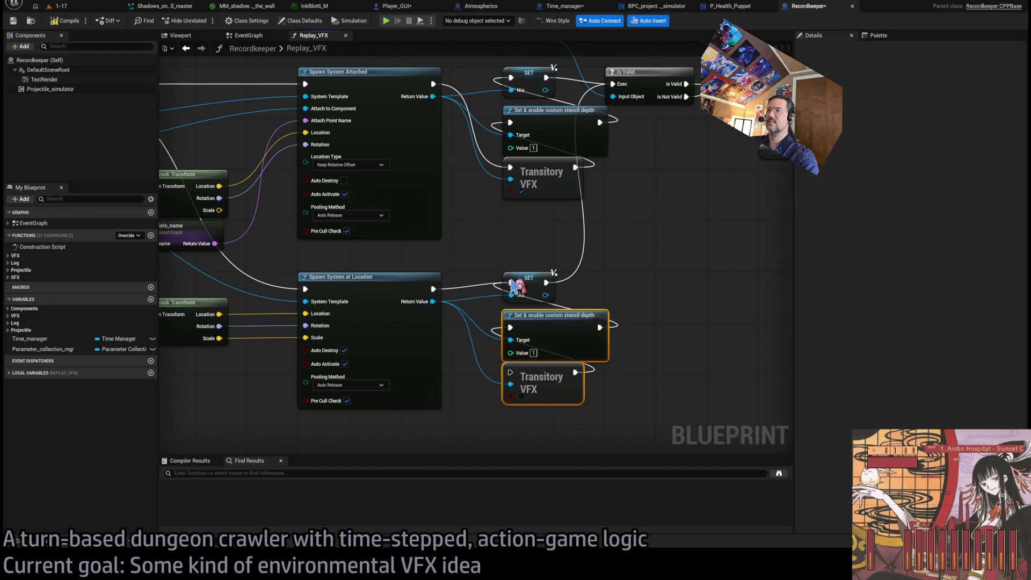
mouse_move(666, 364)
mouse_down()
mouse_move(585, 422)
mouse_move(580, 365)
mouse_up()
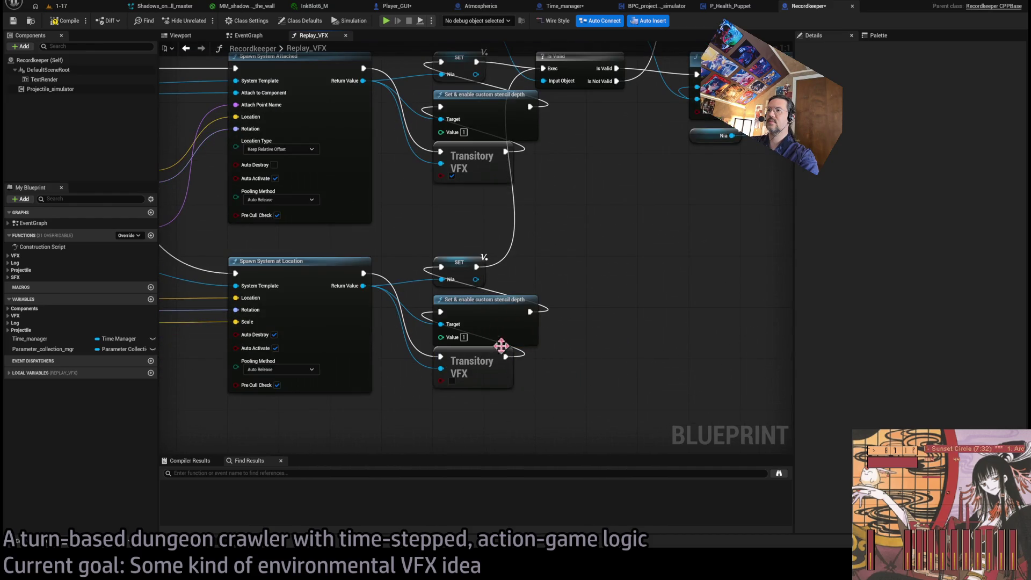
Step: Tidy the graph by aligning the new nodes and shifting Is Valid and Set Sim Cache
drag(476, 318, 490, 277)
click(437, 184)
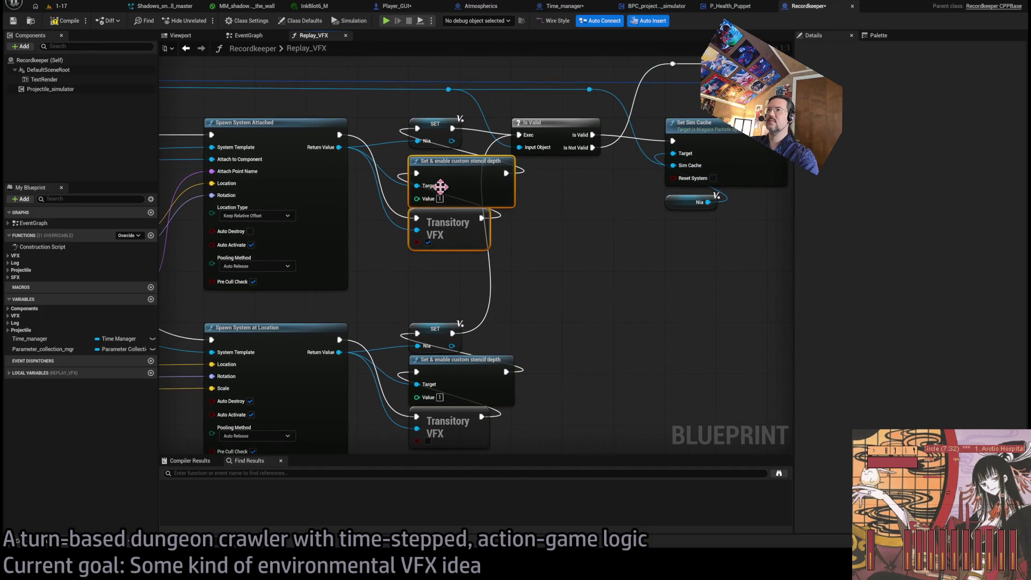
drag(437, 184, 460, 179)
click(579, 240)
scroll(457, 279, down, 12)
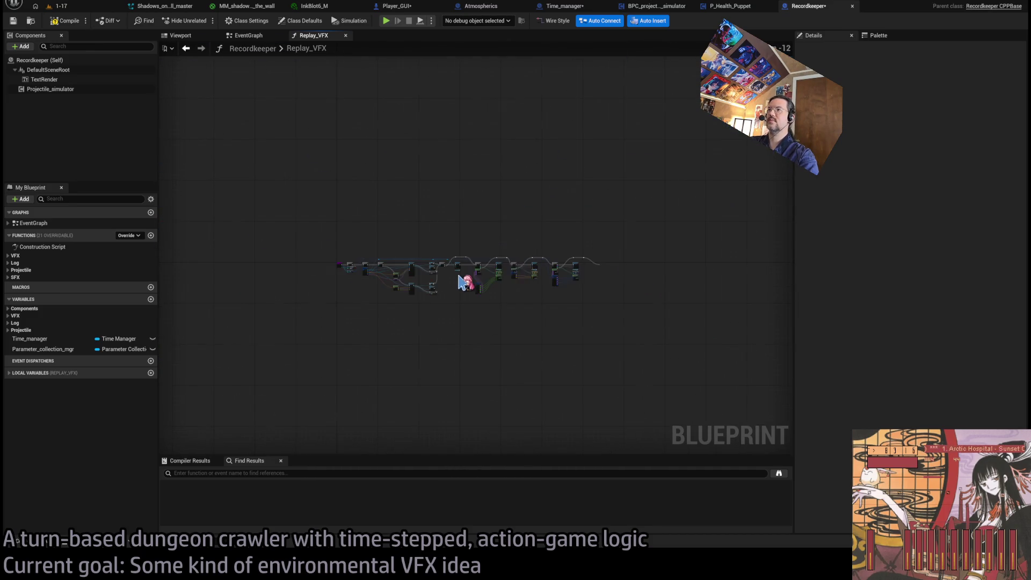
drag(676, 210, 442, 328)
scroll(437, 272, up, 12)
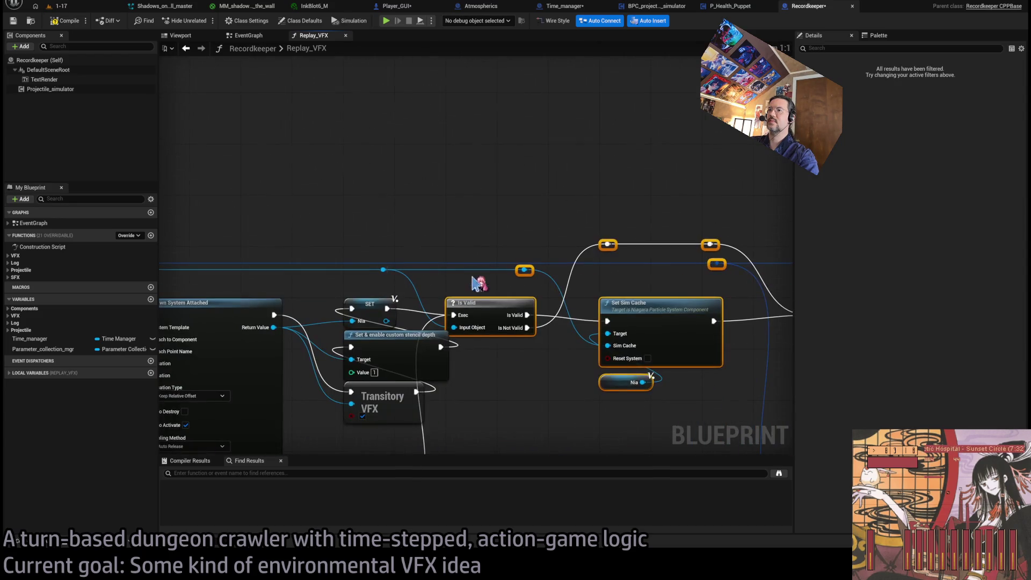
mouse_move(472, 281)
mouse_down()
mouse_move(533, 304)
mouse_move(357, 142)
mouse_up()
click(520, 328)
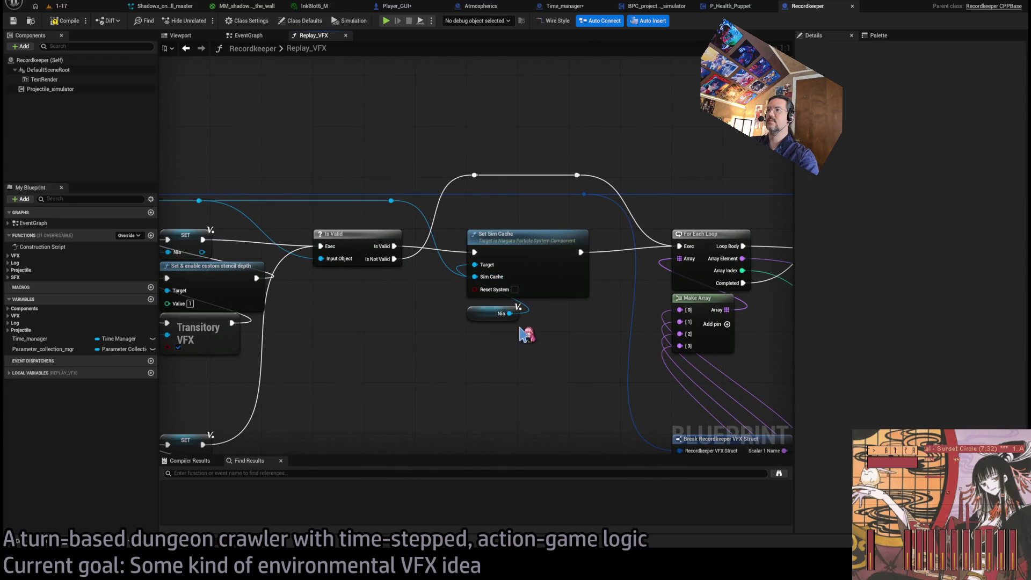
scroll(189, 108, down, 6)
scroll(428, 219, up, 5)
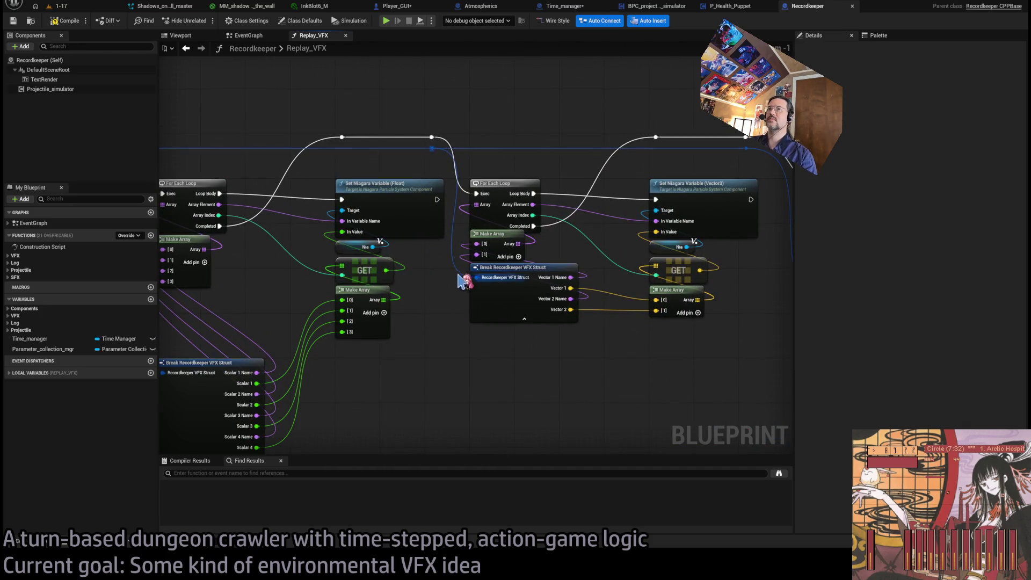
mouse_move(461, 282)
mouse_down()
mouse_move(393, 306)
mouse_move(515, 193)
mouse_up()
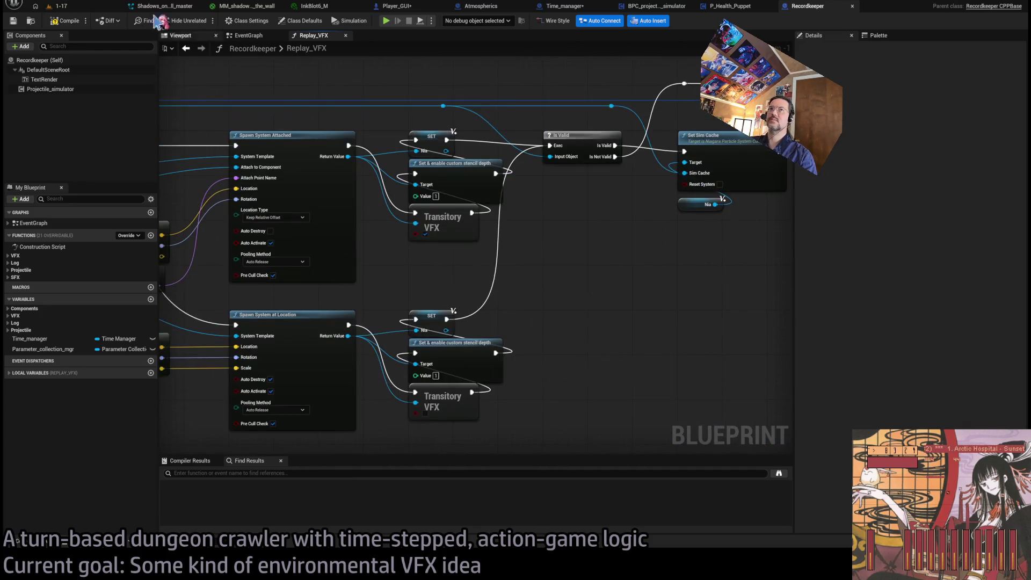
Step: Play-test 1-17 with a leaping thrust attack on the enemy and replay it twice
click(58, 5)
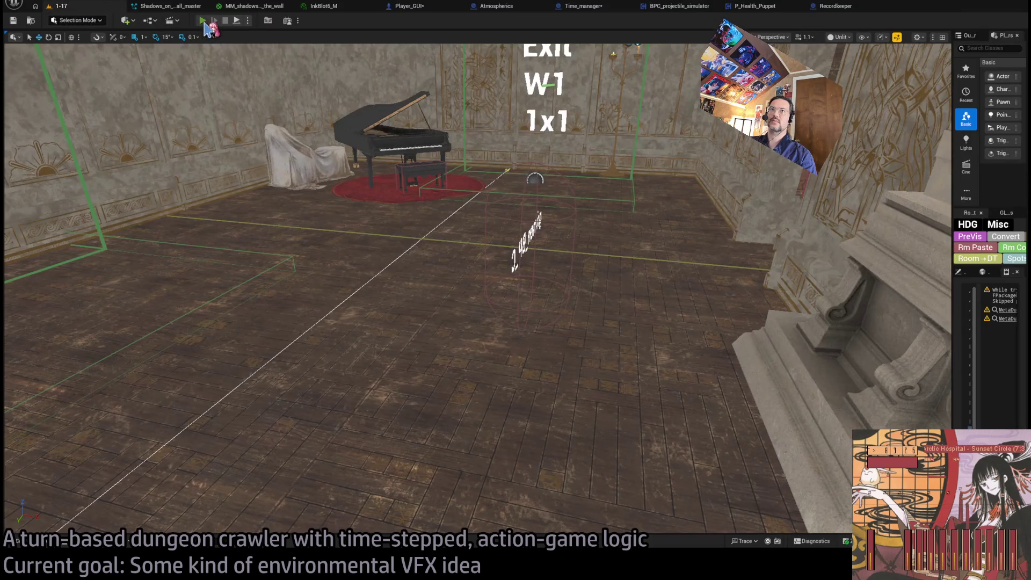
click(205, 23)
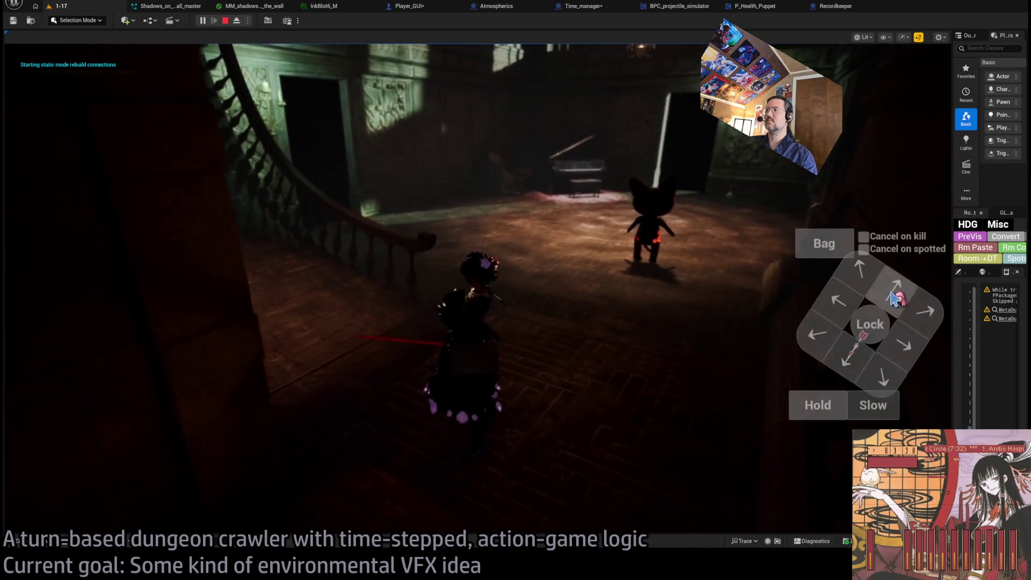
click(895, 298)
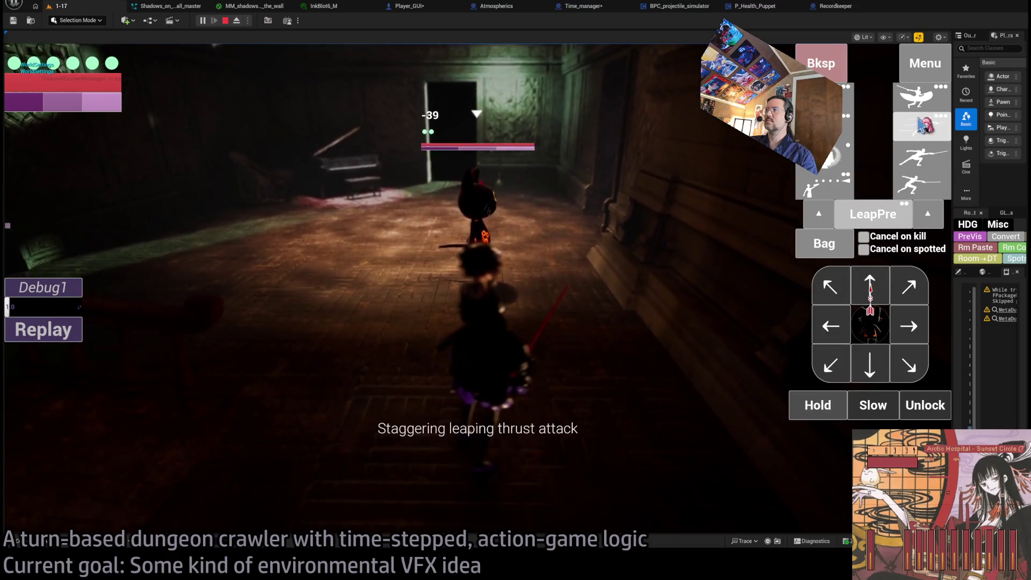
click(923, 125)
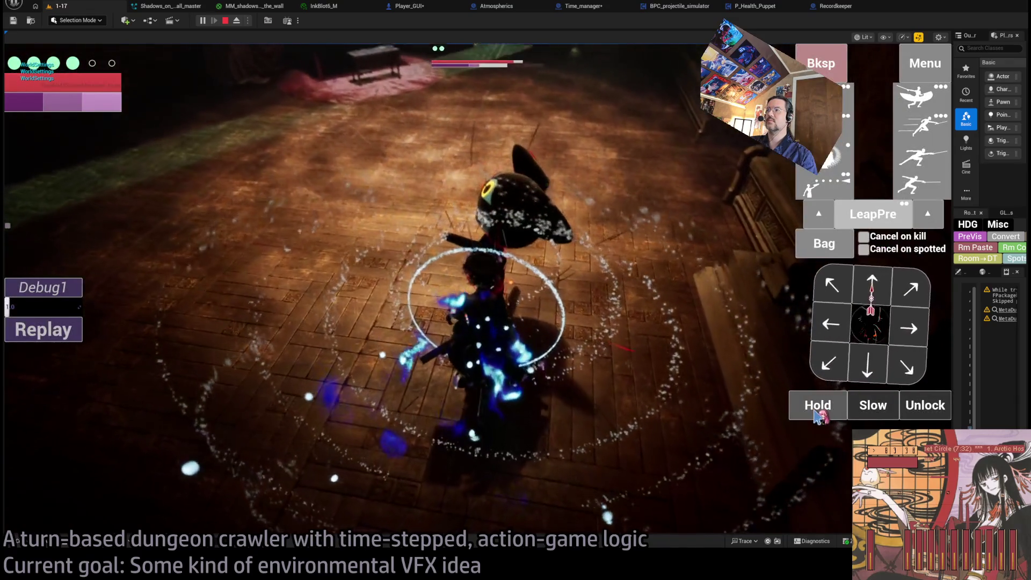
click(61, 333)
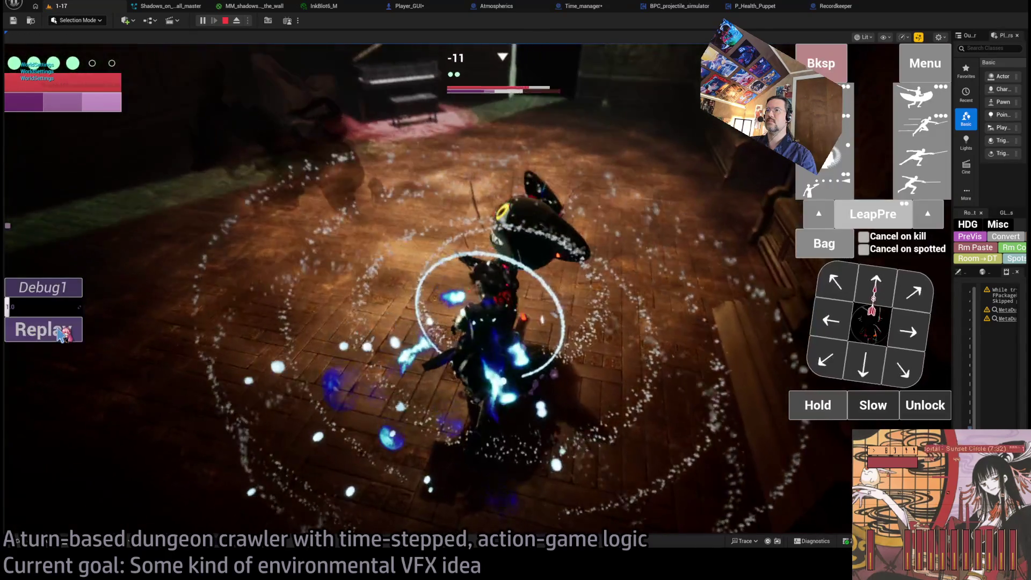
click(60, 332)
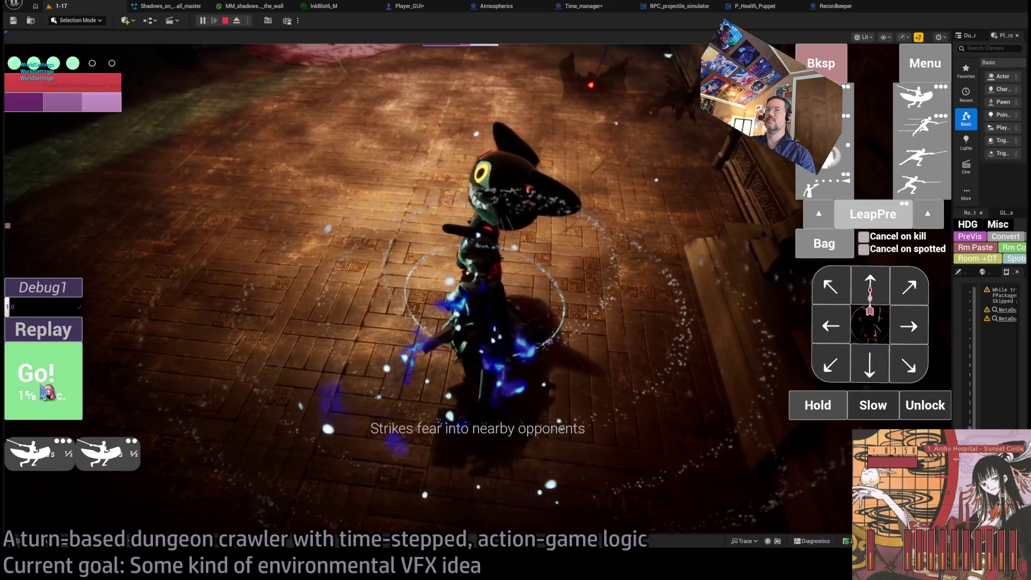
Step: Queue and play several more turns with new actions, then stop the session
click(41, 385)
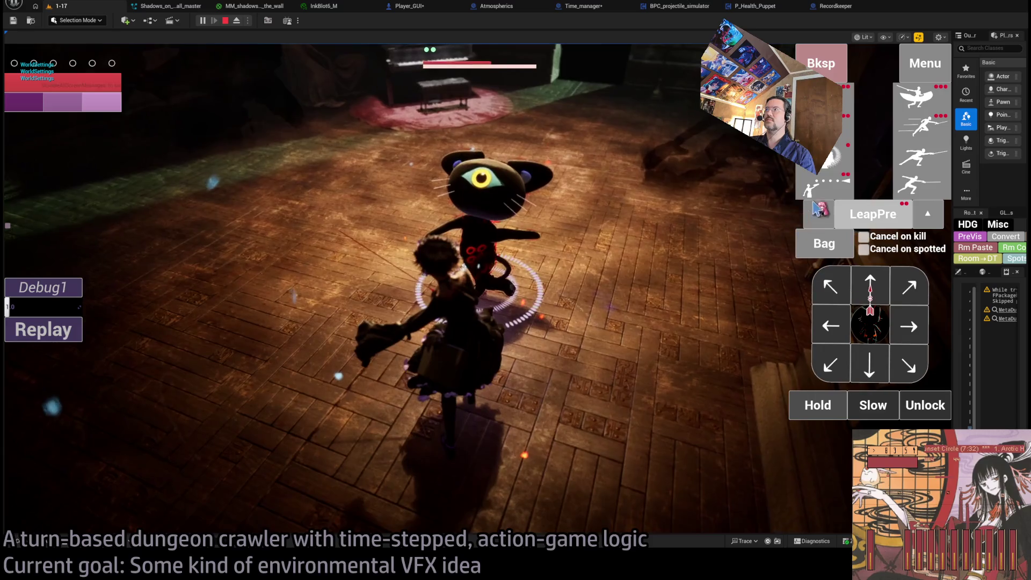
click(819, 210)
click(42, 381)
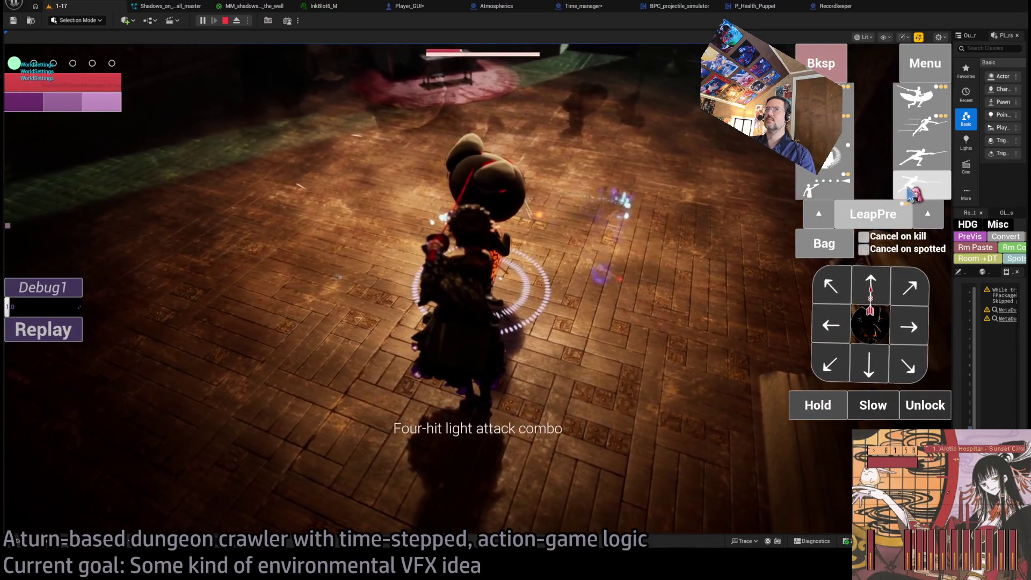
click(917, 167)
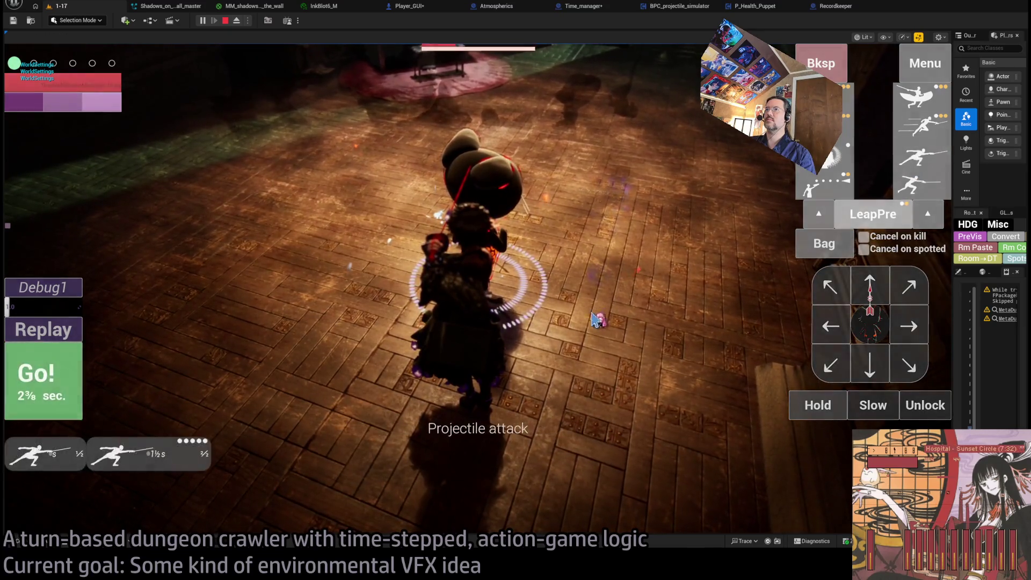
click(49, 382)
click(50, 382)
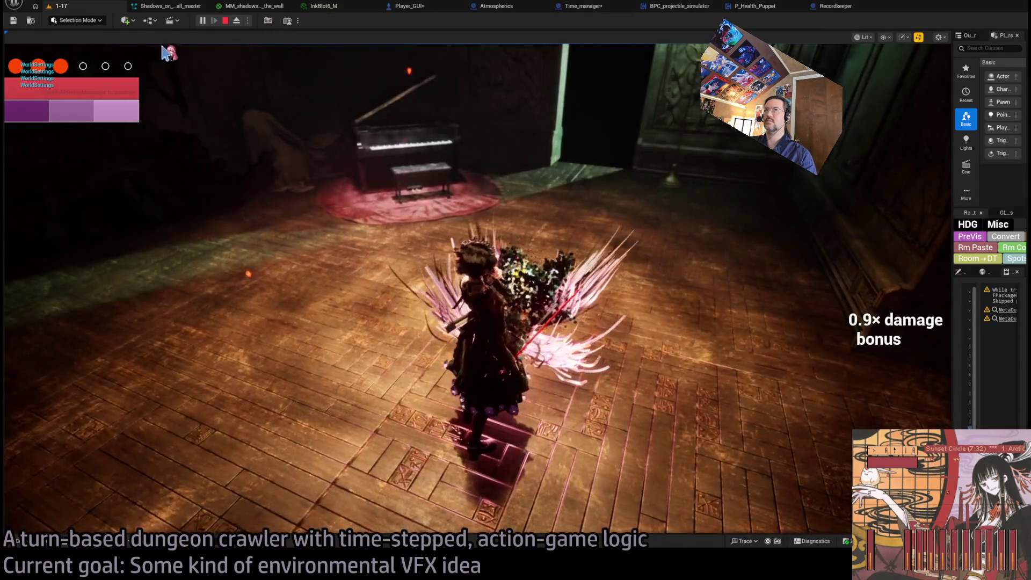
click(223, 21)
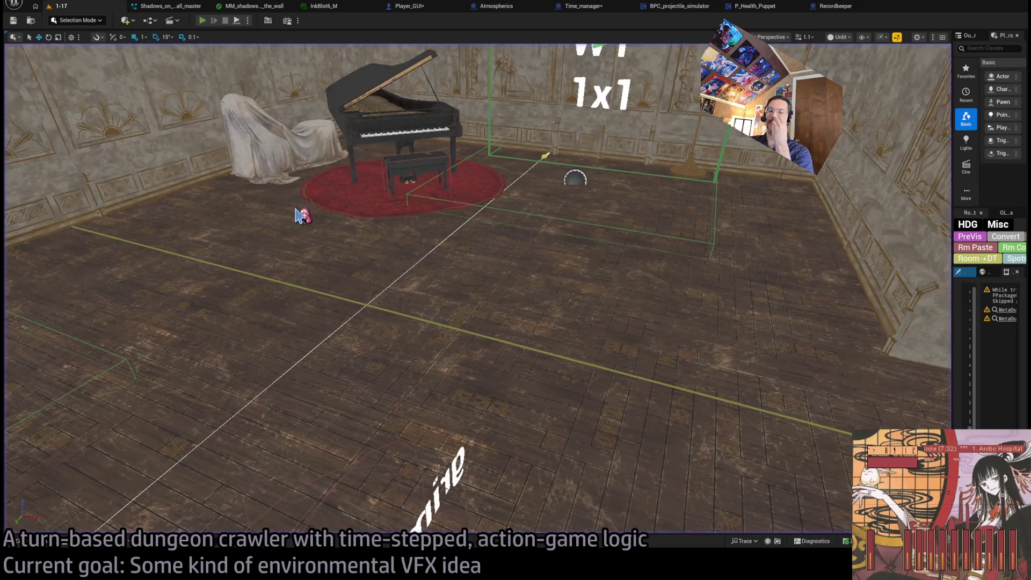
key(alt+p)
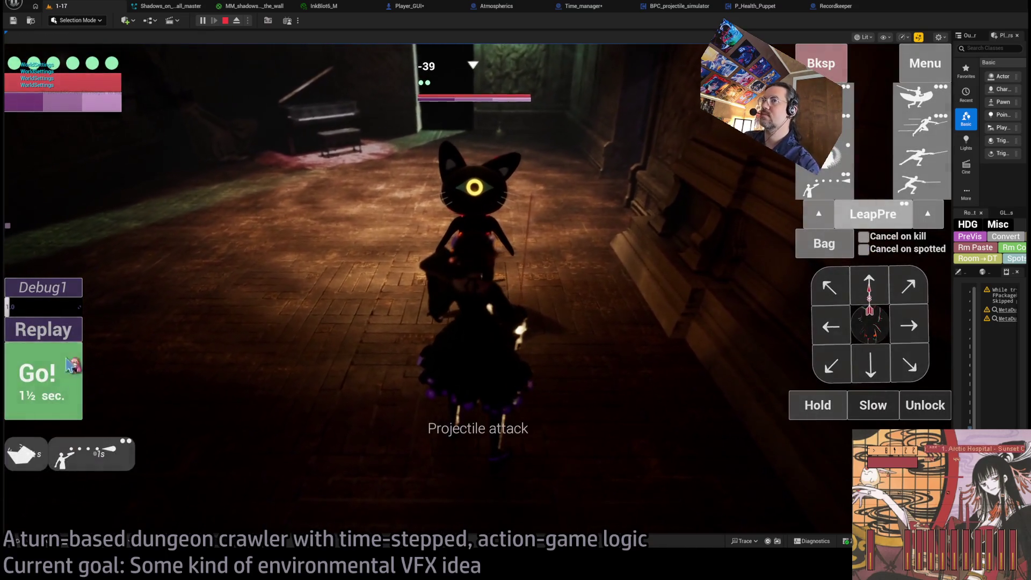
click(70, 365)
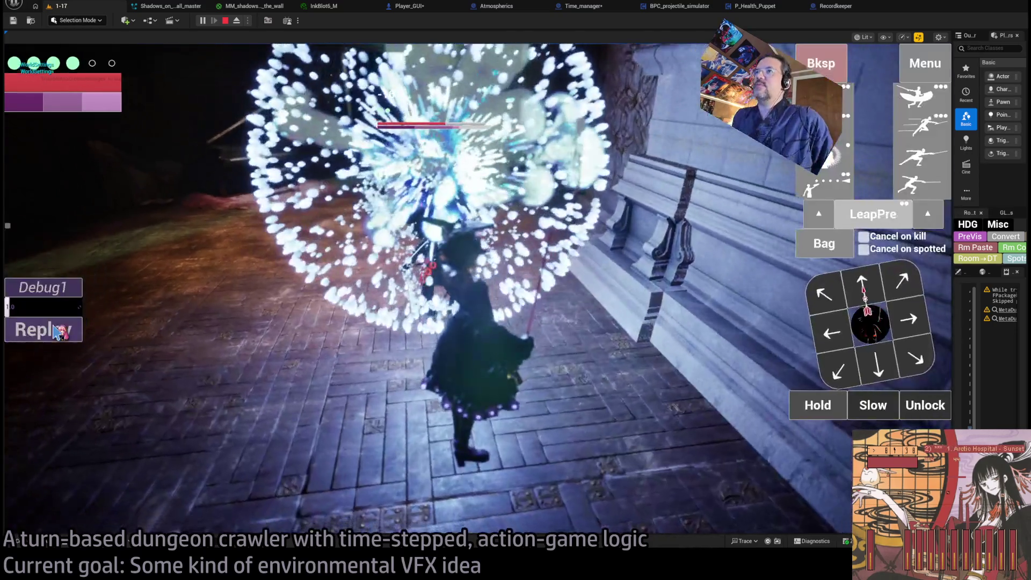
click(58, 332)
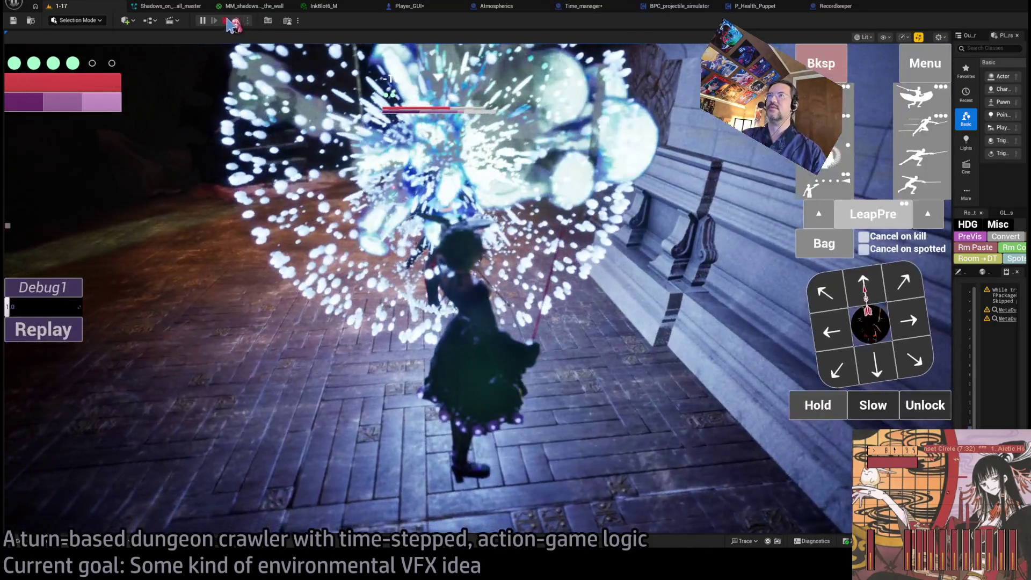
click(225, 20)
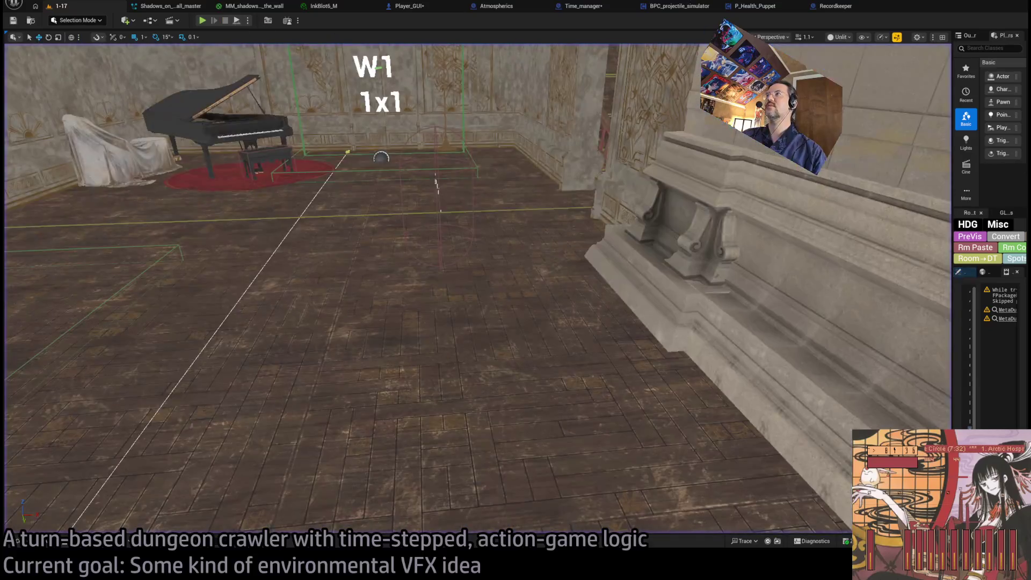
Step: Switch to the Recordkeeper's Replay_VFX graph and pan back to its entry and Branch nodes
click(698, 8)
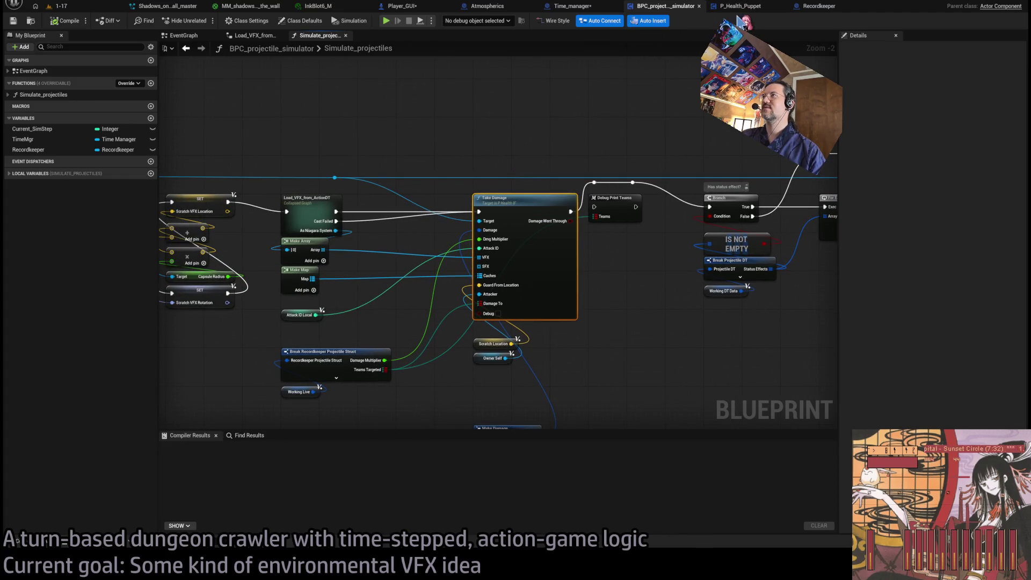
click(804, 7)
mouse_move(564, 227)
mouse_down()
mouse_move(763, 239)
mouse_move(215, 257)
mouse_move(367, 274)
mouse_up()
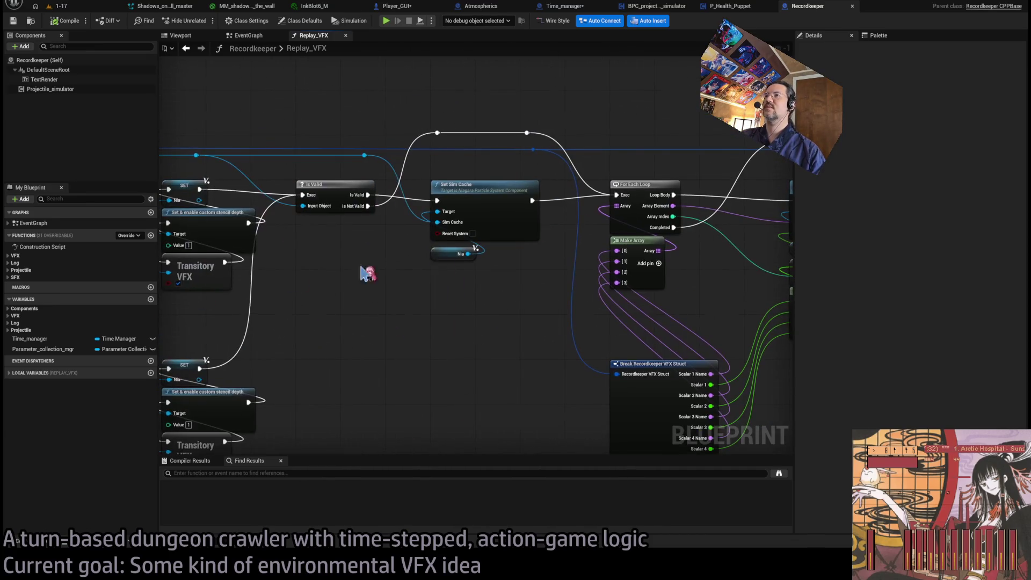
scroll(506, 287, up, 1)
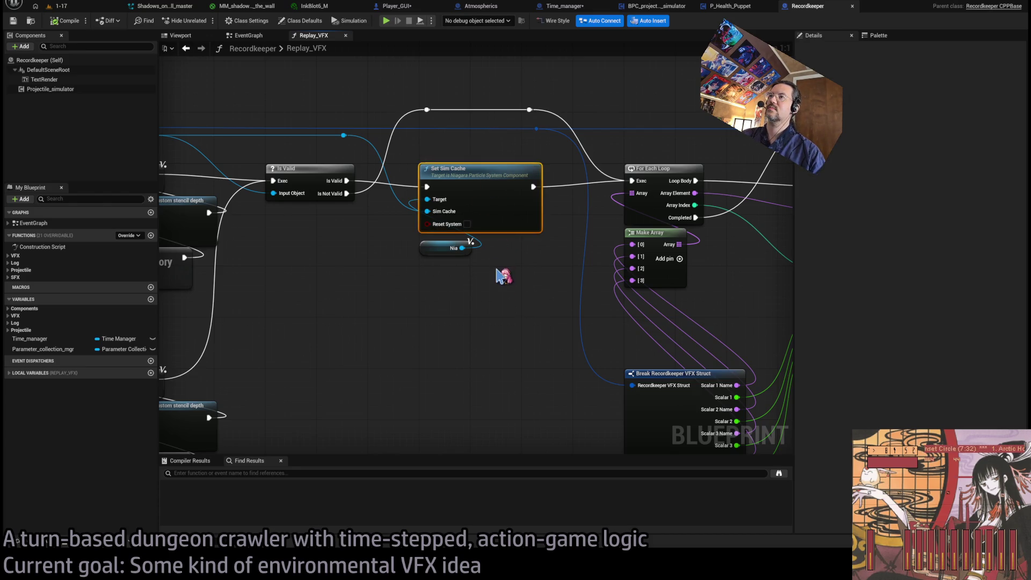
mouse_move(504, 276)
mouse_down()
mouse_move(594, 294)
mouse_move(724, 297)
mouse_up()
drag(424, 290, 725, 305)
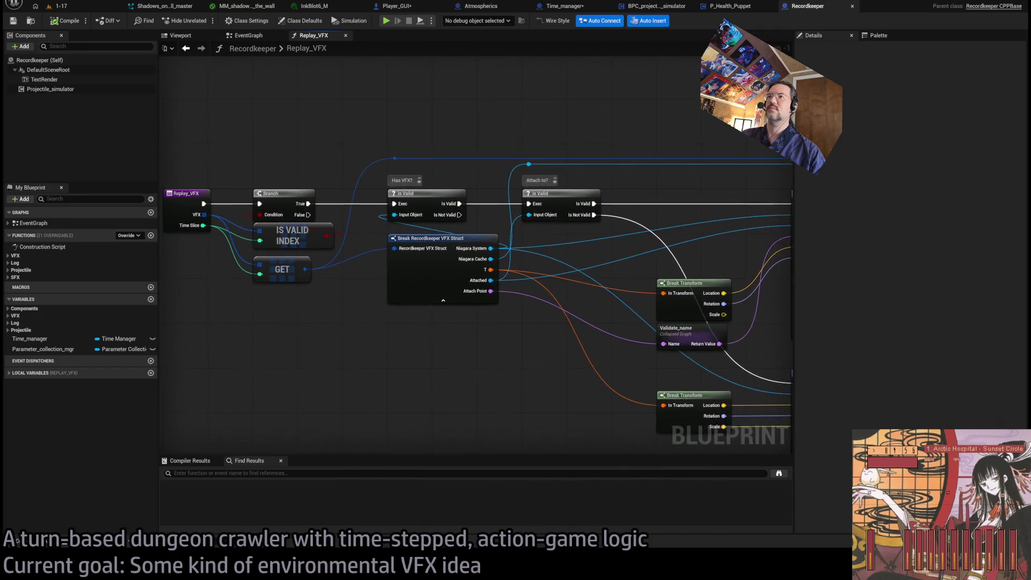
mouse_move(618, 300)
mouse_down()
mouse_move(730, 307)
mouse_move(514, 312)
mouse_move(754, 267)
mouse_move(782, 276)
mouse_move(306, 260)
mouse_move(339, 292)
mouse_move(438, 307)
mouse_move(349, 242)
mouse_move(265, 149)
mouse_move(389, 92)
mouse_move(462, 113)
mouse_up()
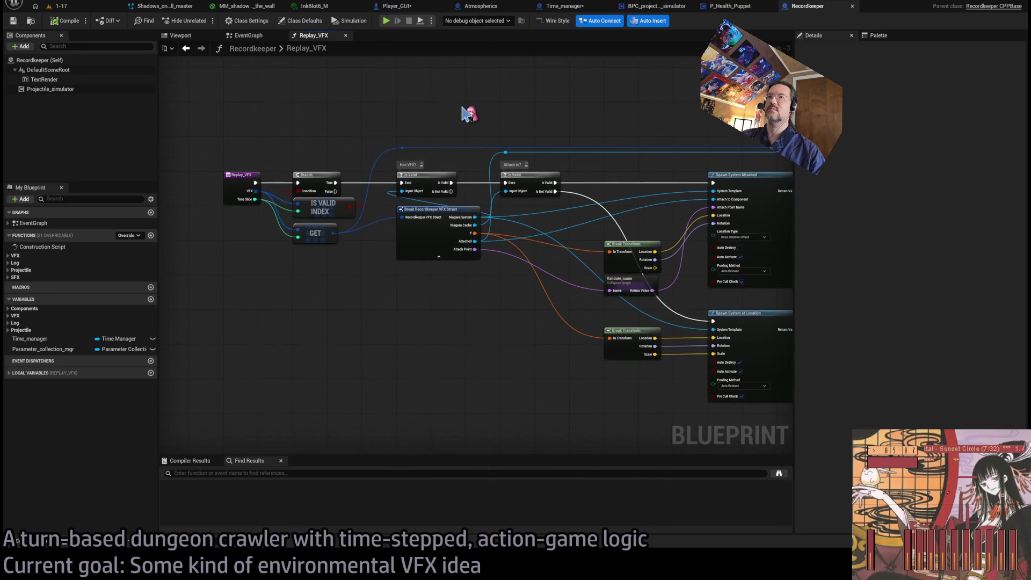
Step: Close the Replay_VFX graph and the Recordkeeper and P_Health_Puppet blueprints
middle_click(317, 38)
scroll(504, 153, down, 2)
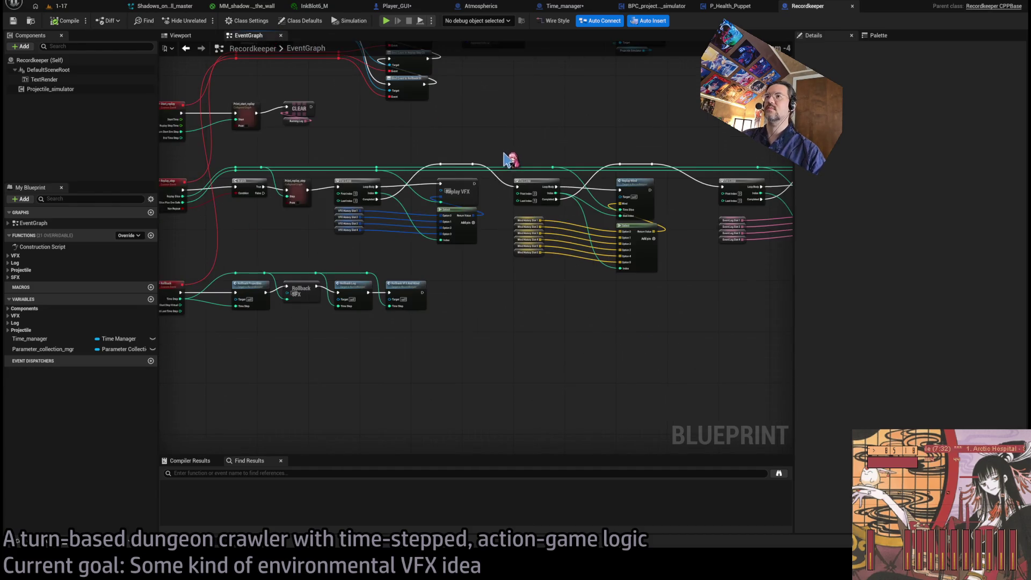
scroll(439, 210, up, 4)
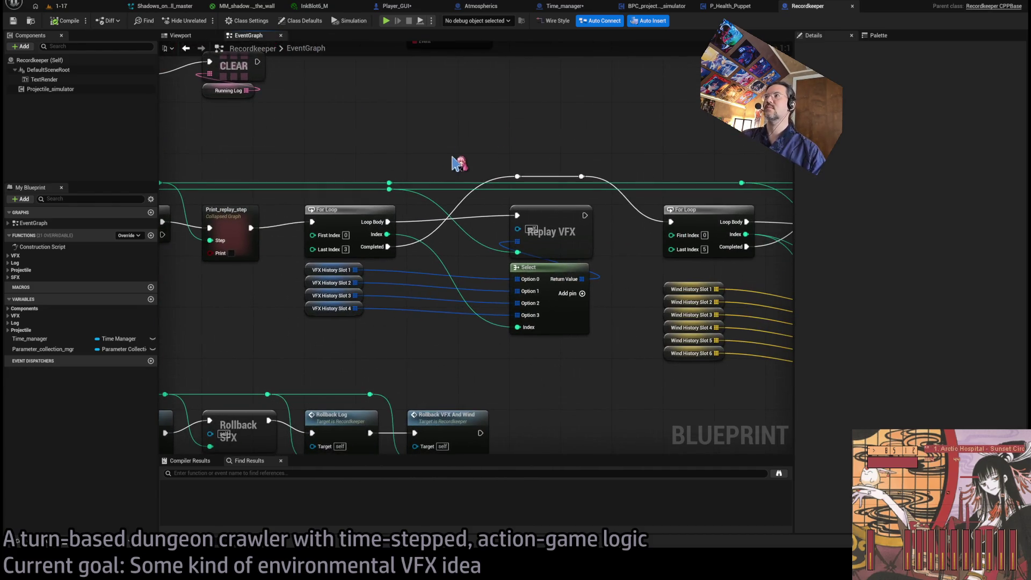
middle_click(817, 13)
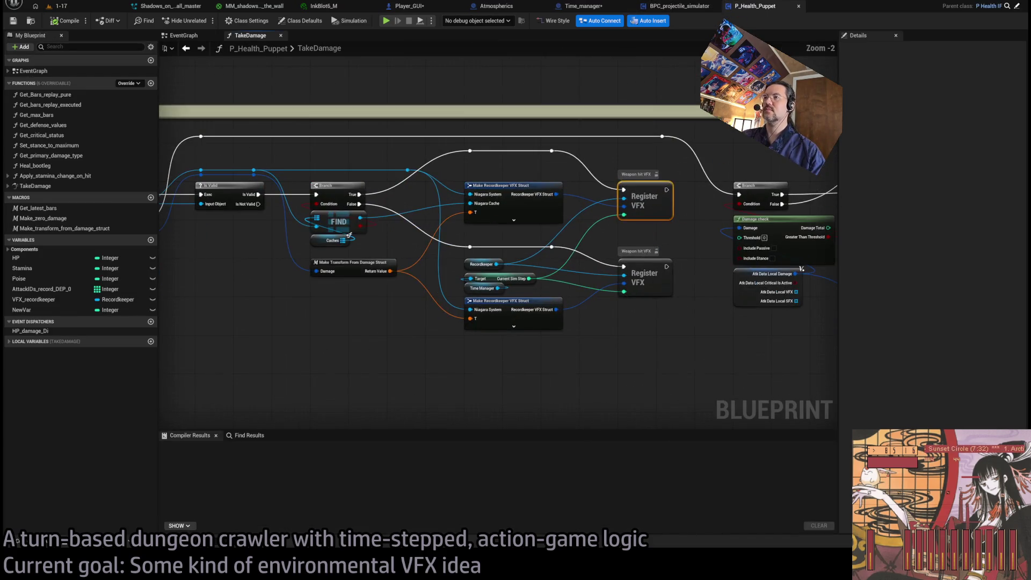
scroll(500, 242, down, 1)
drag(775, 108, 510, 121)
middle_click(754, 11)
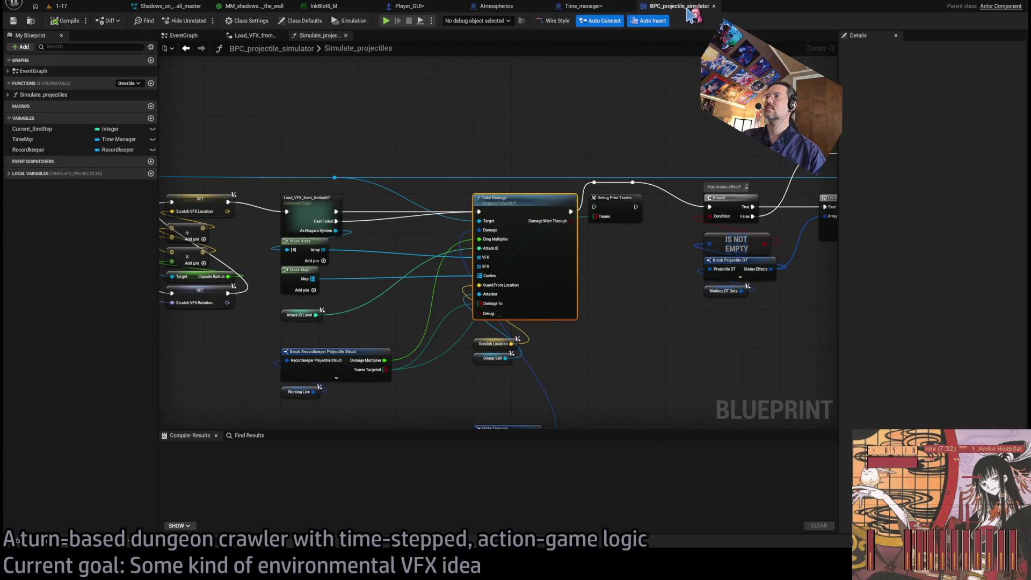
Step: Survey the projectile simulation graph, close BPC_projectile_simulator and Time_manager, and return to 1-17
mouse_move(682, 30)
mouse_down()
mouse_move(553, 224)
mouse_move(515, 301)
mouse_move(293, 300)
mouse_move(662, 260)
mouse_move(577, 295)
mouse_move(743, 278)
mouse_up()
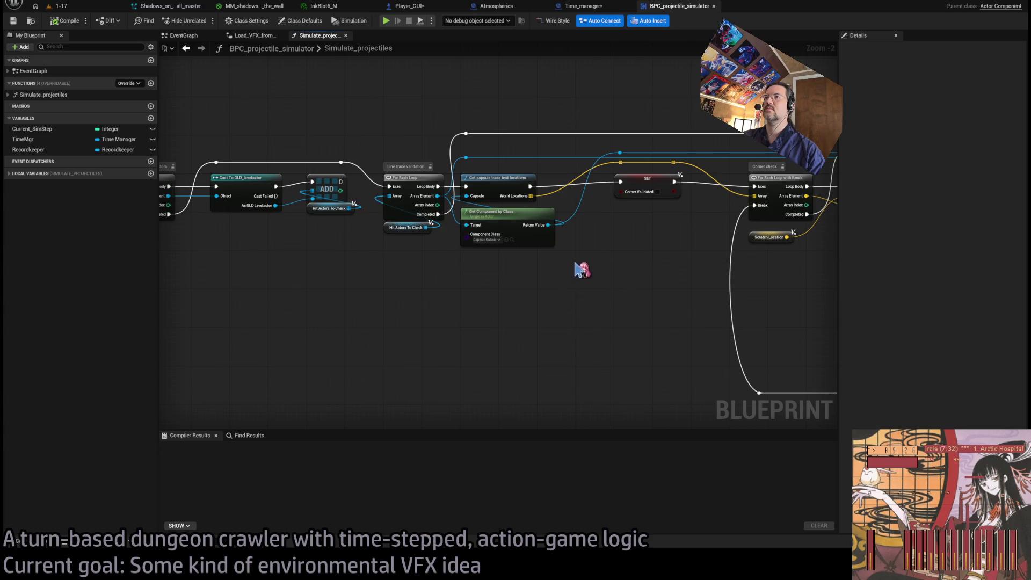
mouse_move(581, 270)
mouse_down()
mouse_move(653, 259)
mouse_move(651, 277)
mouse_move(591, 258)
mouse_up()
scroll(610, 279, down, 2)
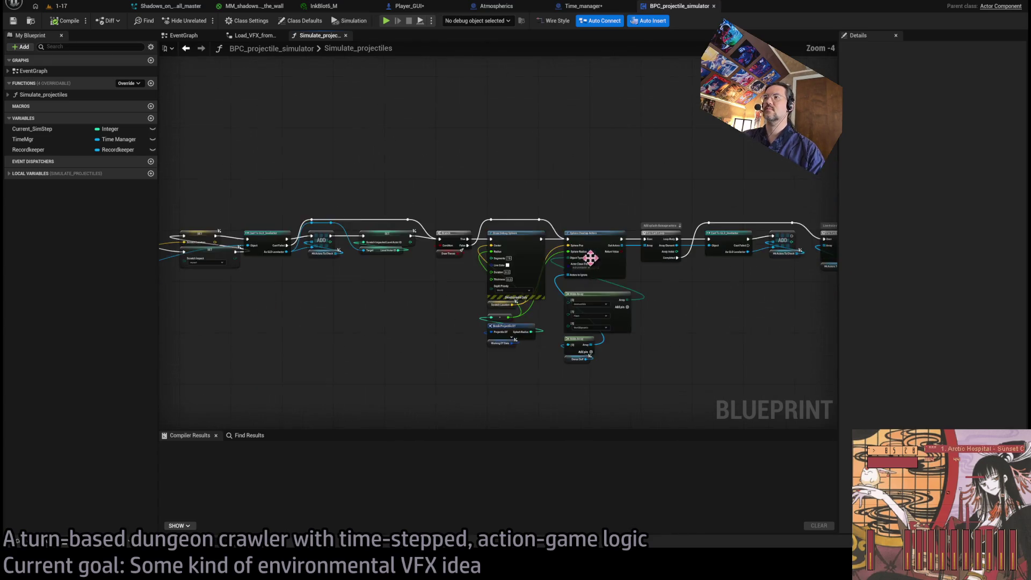
scroll(591, 259, up, 4)
drag(742, 299, 462, 297)
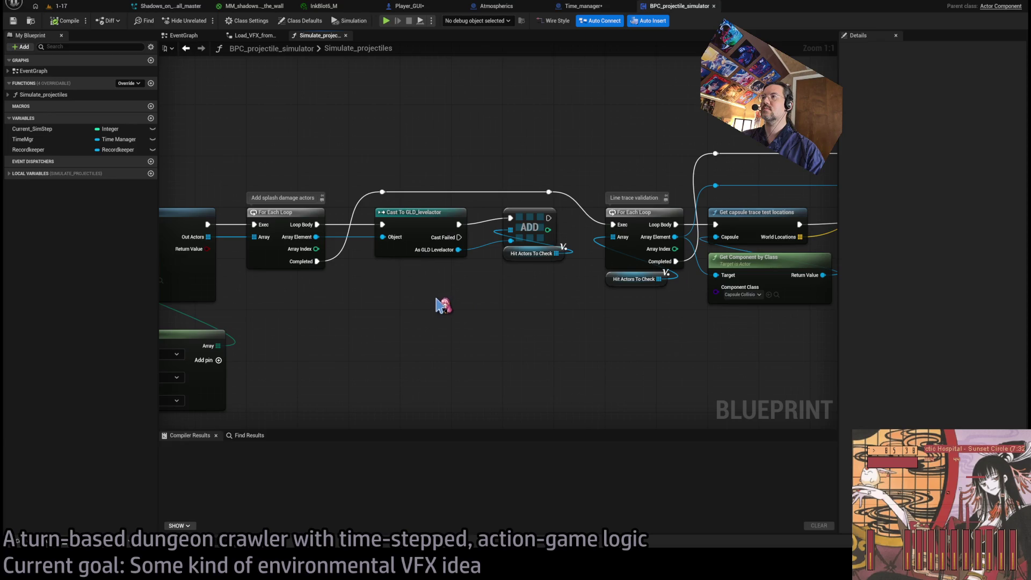
scroll(571, 305, down, 4)
drag(571, 305, 826, 269)
mouse_move(343, 258)
mouse_down()
mouse_move(462, 231)
mouse_move(575, 139)
mouse_up()
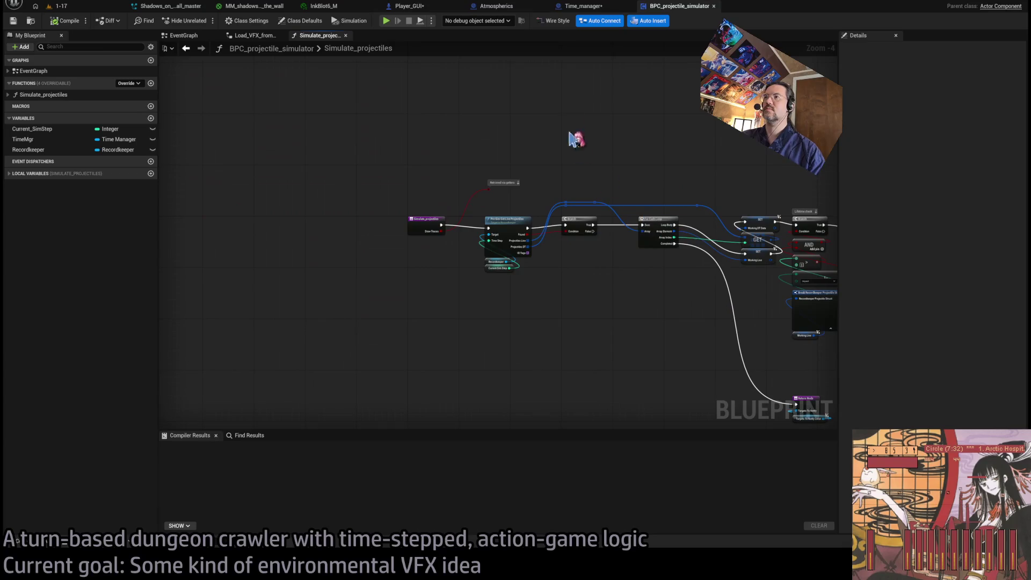
middle_click(678, 6)
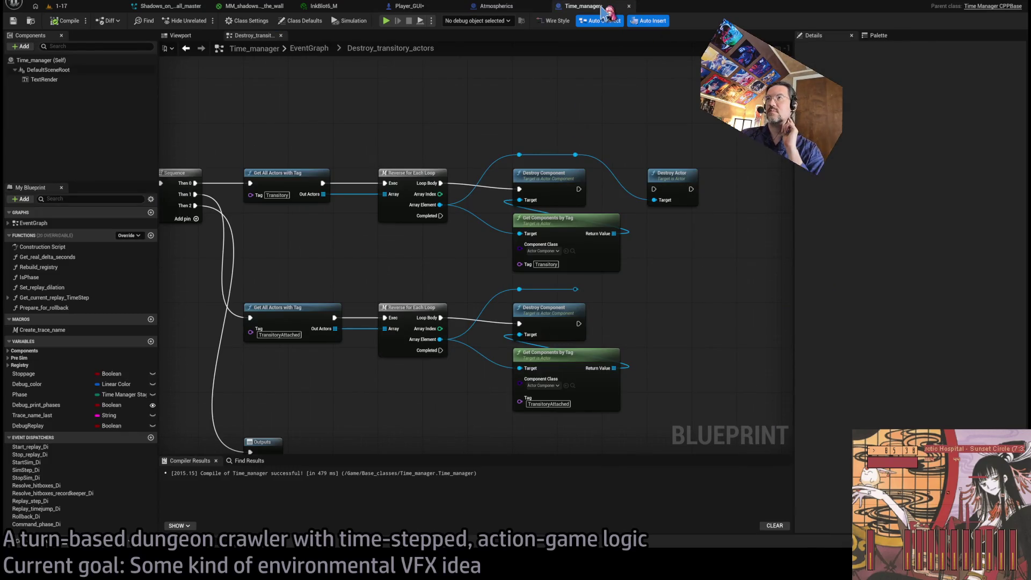
middle_click(566, 6)
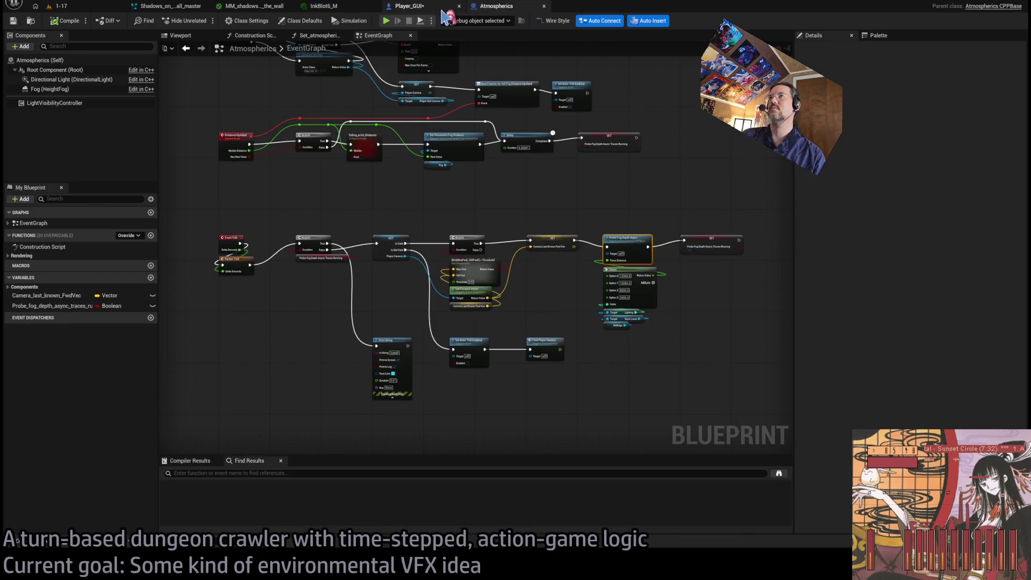
click(79, 8)
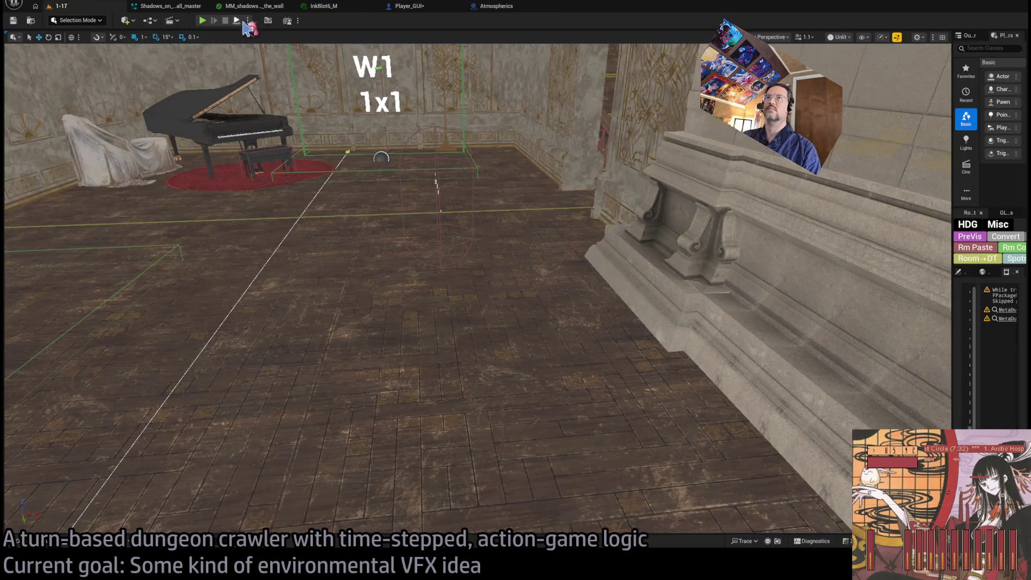
Step: Start a new play session and play a forward move from the title screen
key(alt+p)
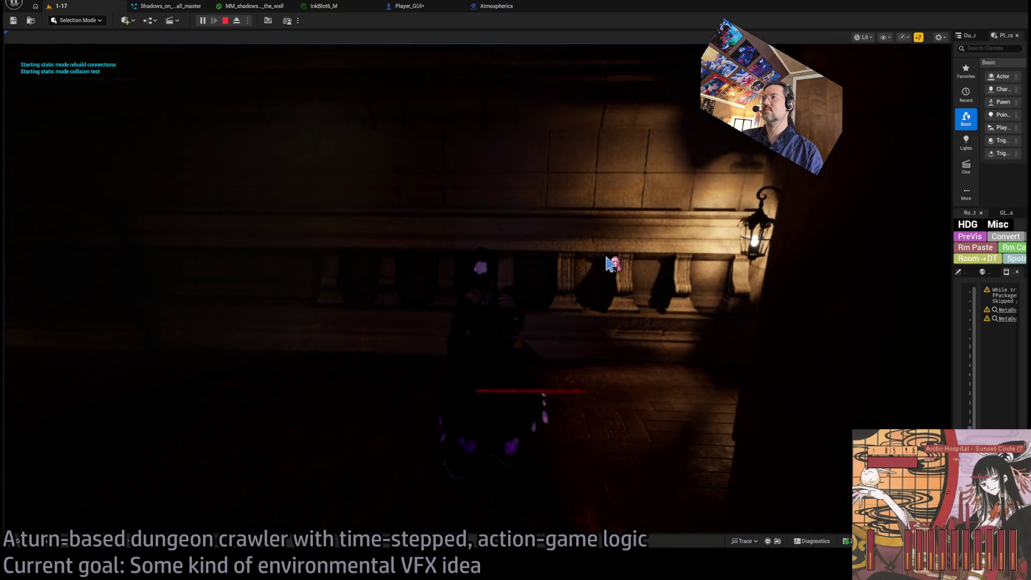
click(873, 285)
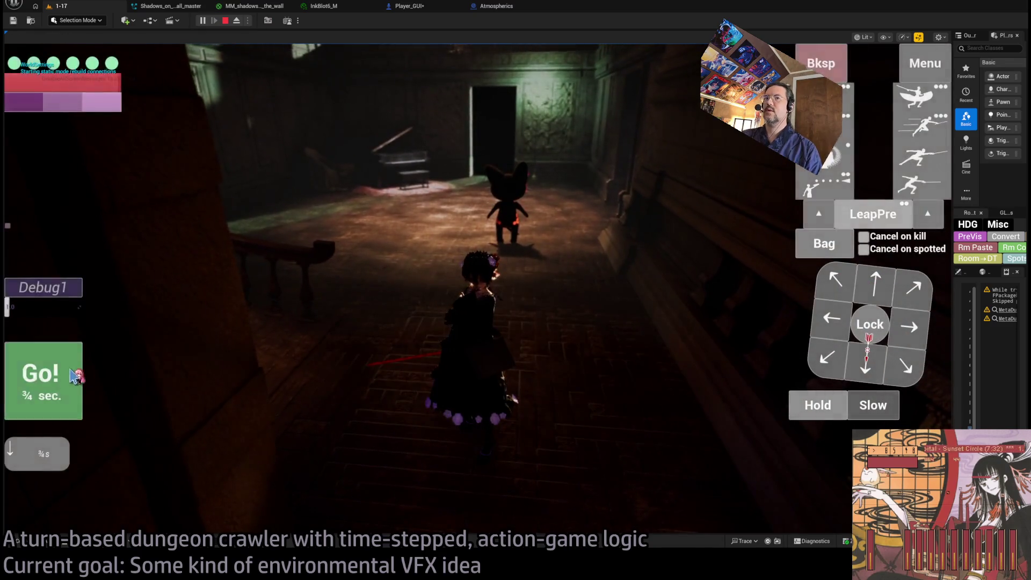
click(879, 304)
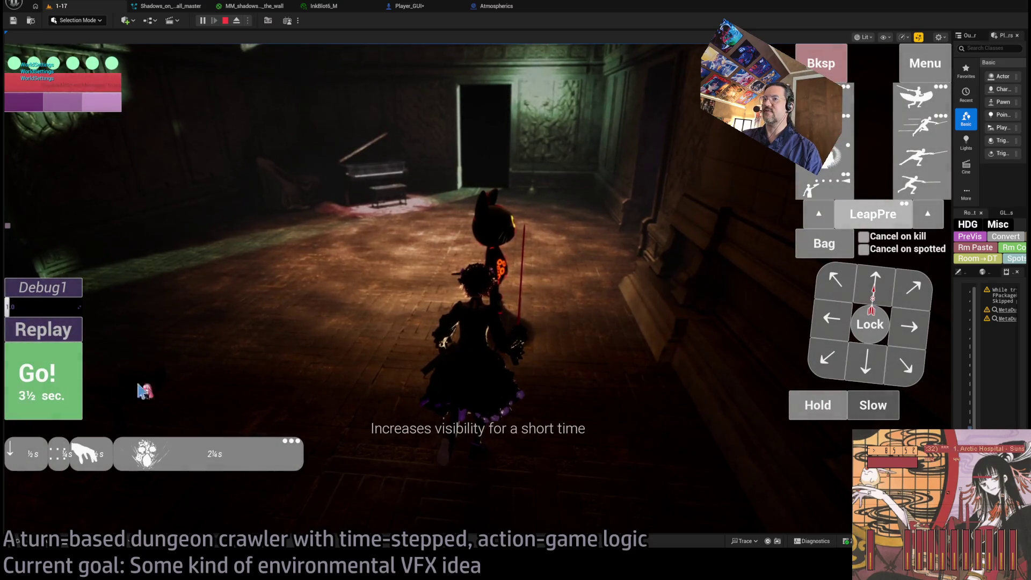
click(415, 338)
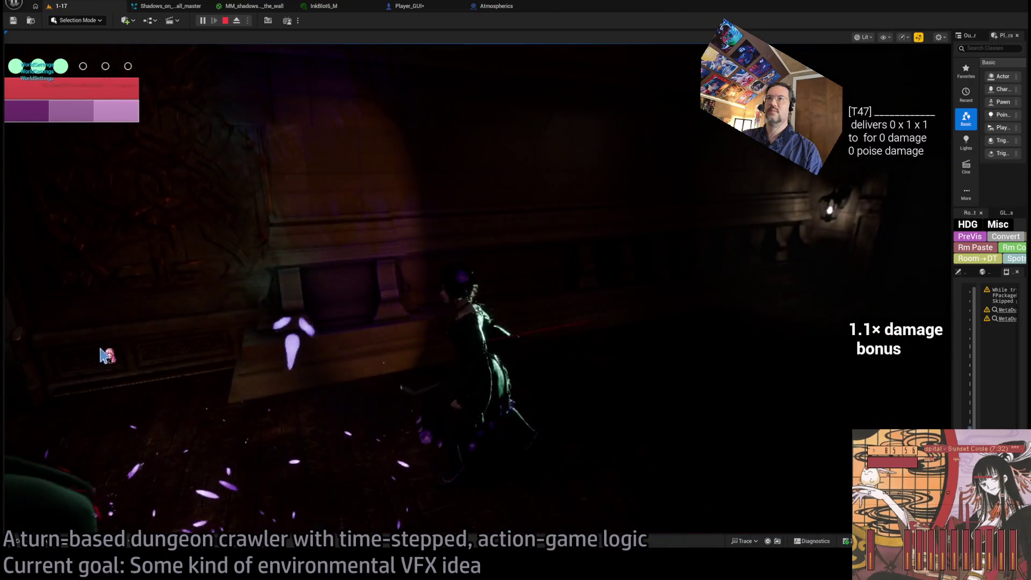
Step: Replay the turn six times to watch the purple ink effects
click(65, 331)
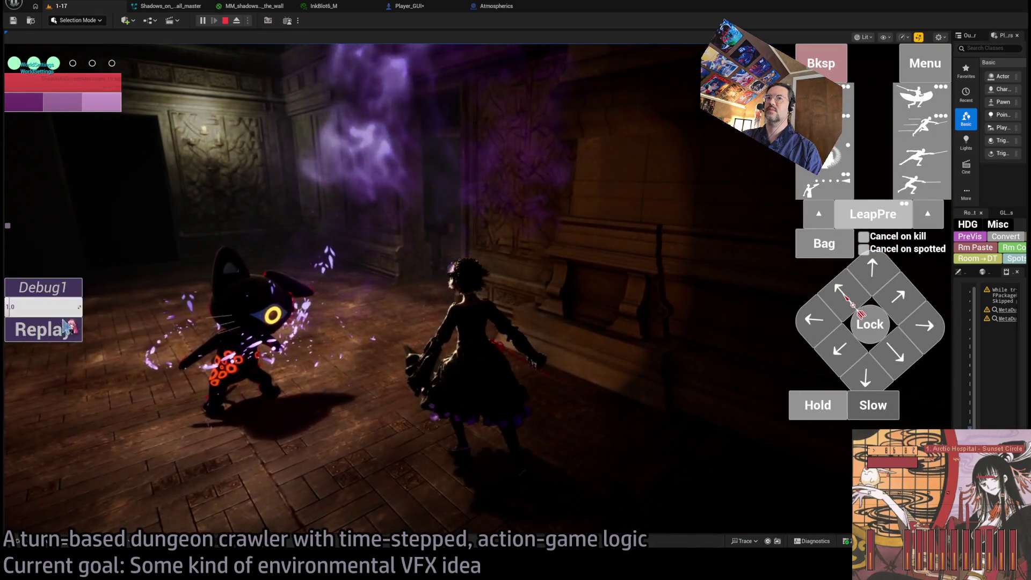
click(64, 327)
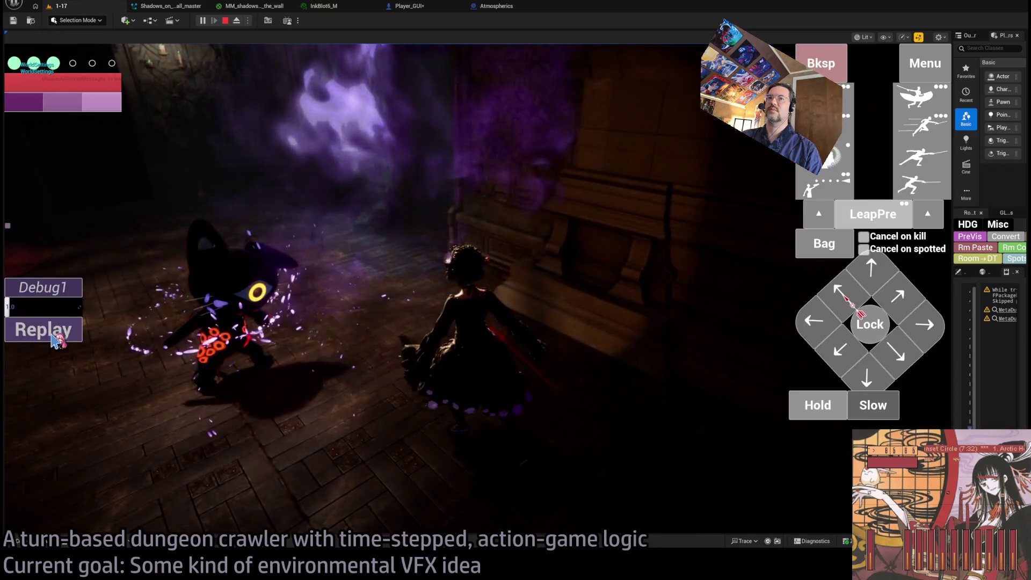
click(84, 337)
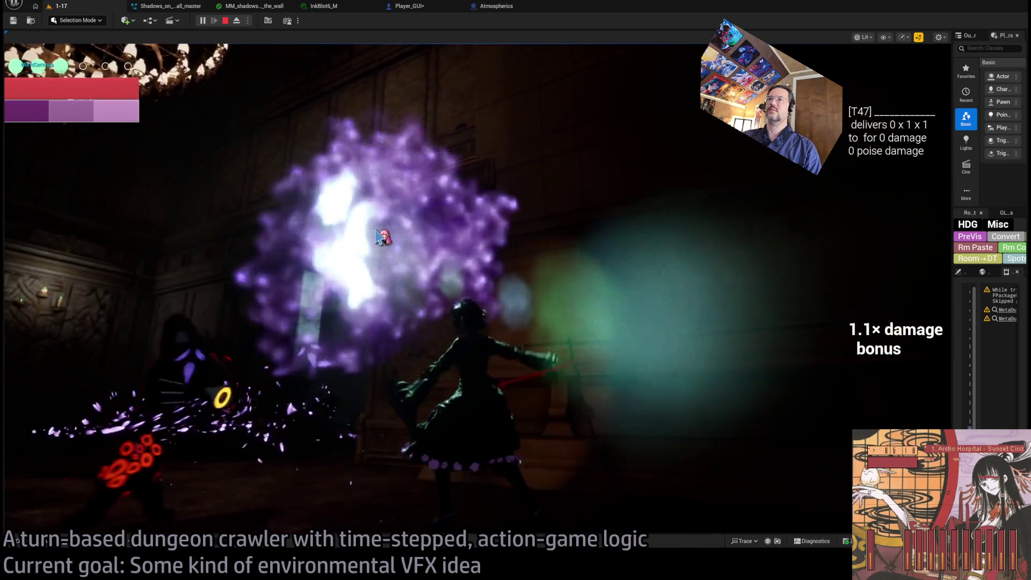
click(60, 332)
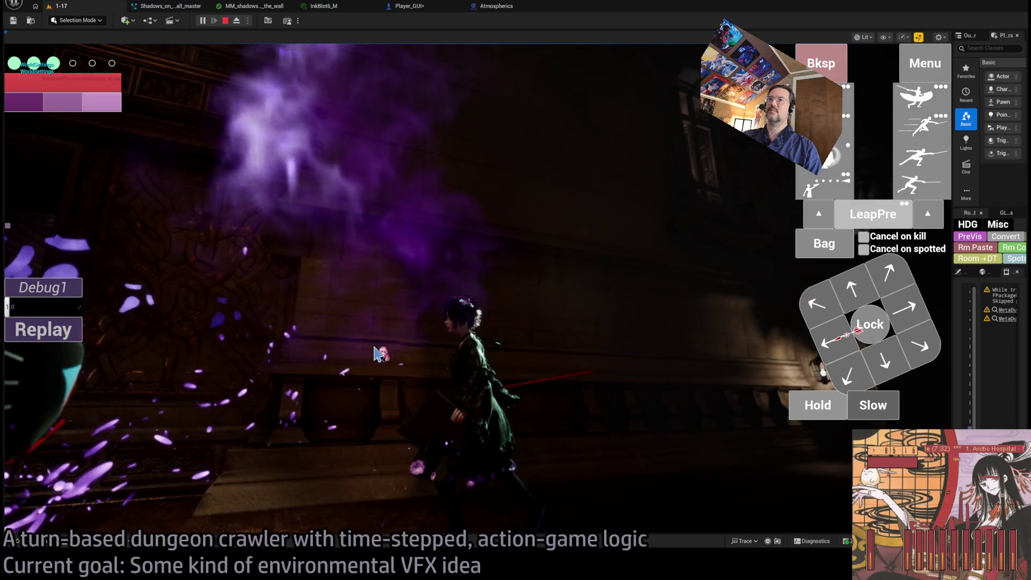
click(54, 337)
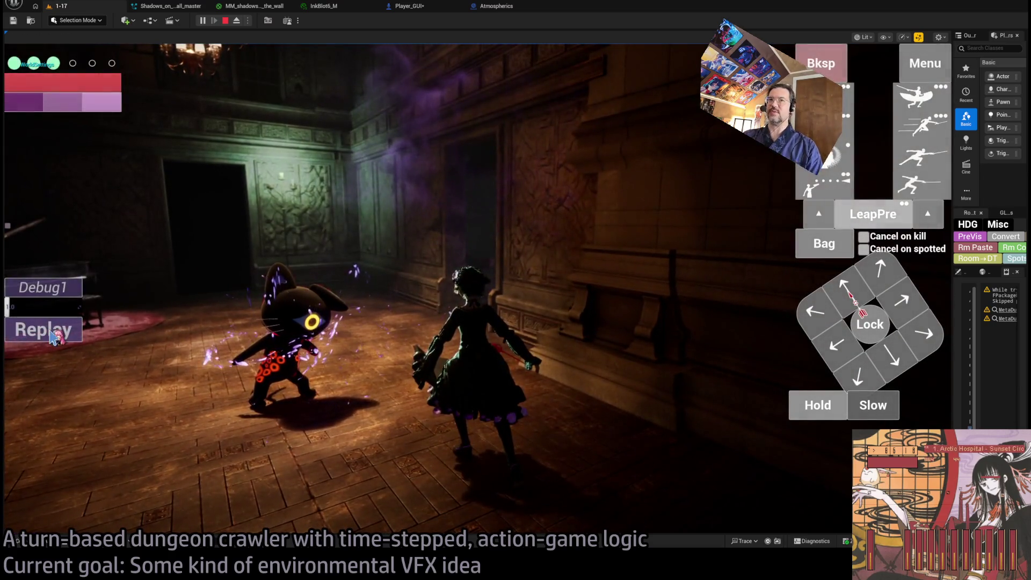
click(54, 338)
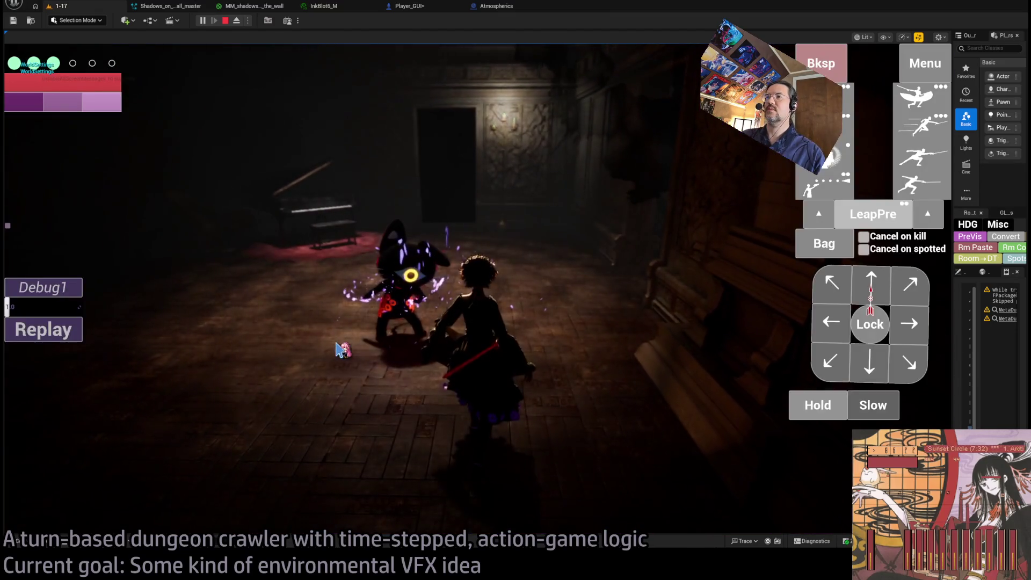
click(337, 349)
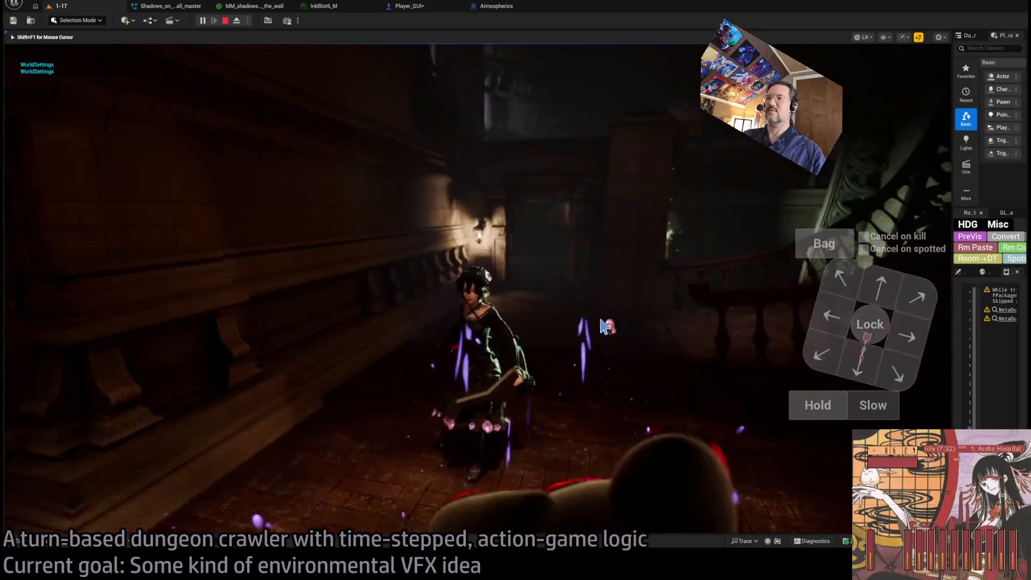
Step: Replay the ink turn, then move the character up the staircase over two turns
click(65, 338)
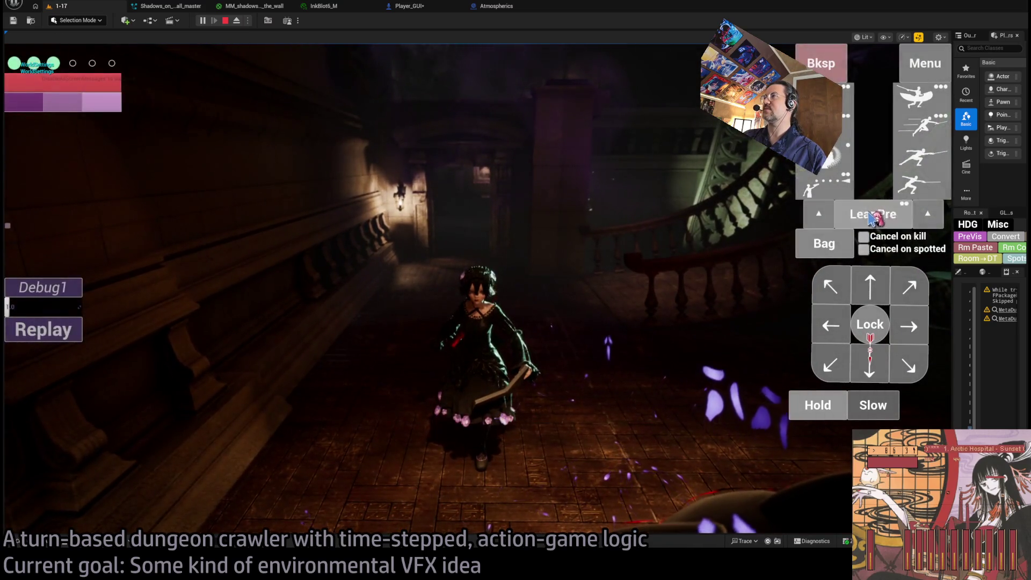
click(742, 198)
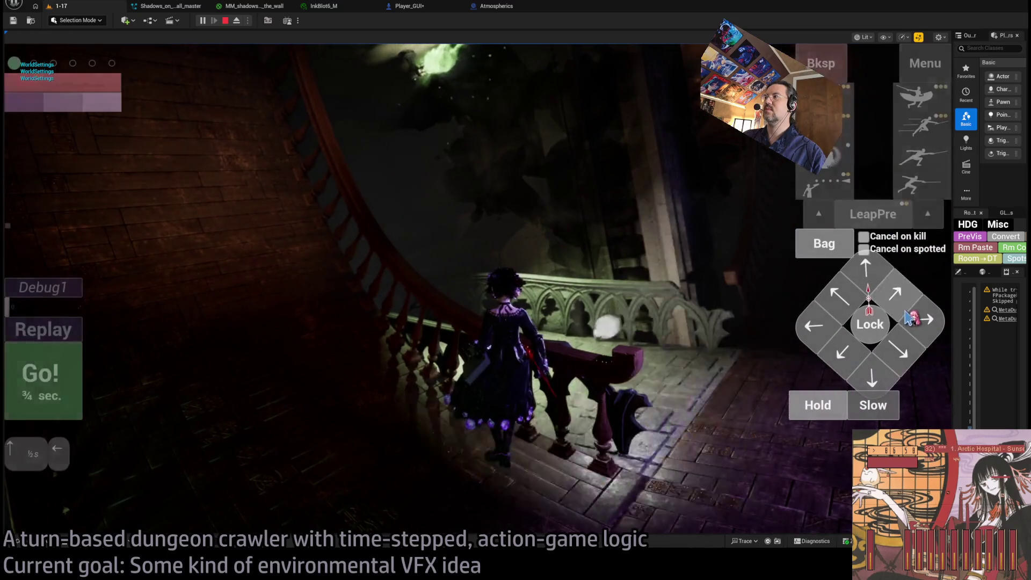
click(42, 371)
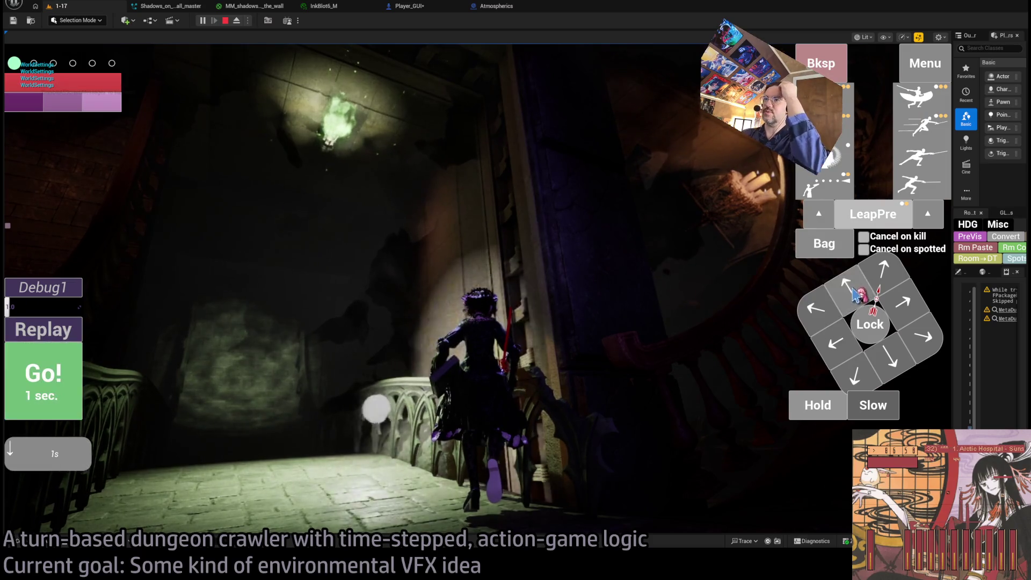
click(60, 383)
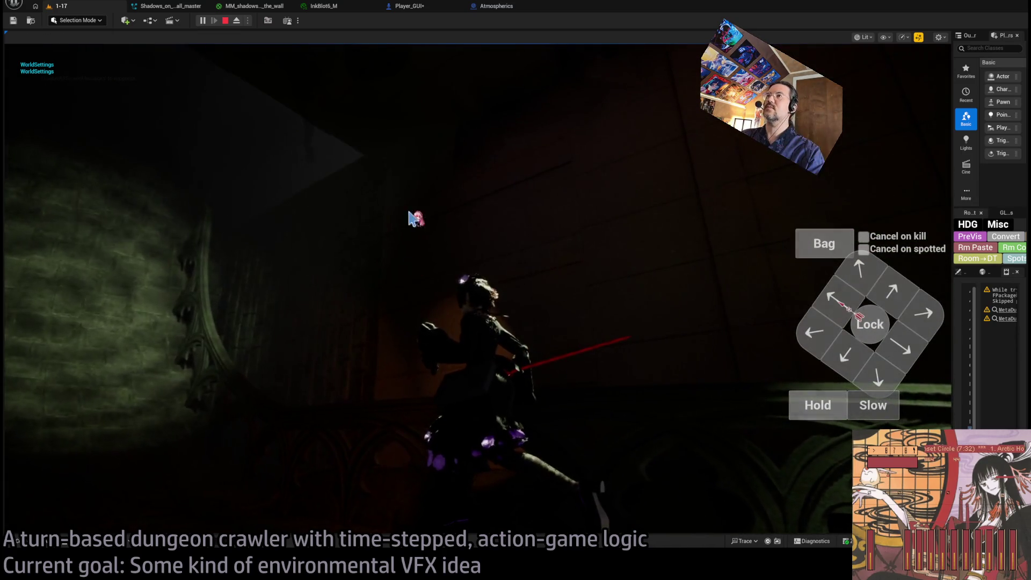
Step: Check the shadows Niagara system editor and return to the running game
click(253, 6)
click(169, 6)
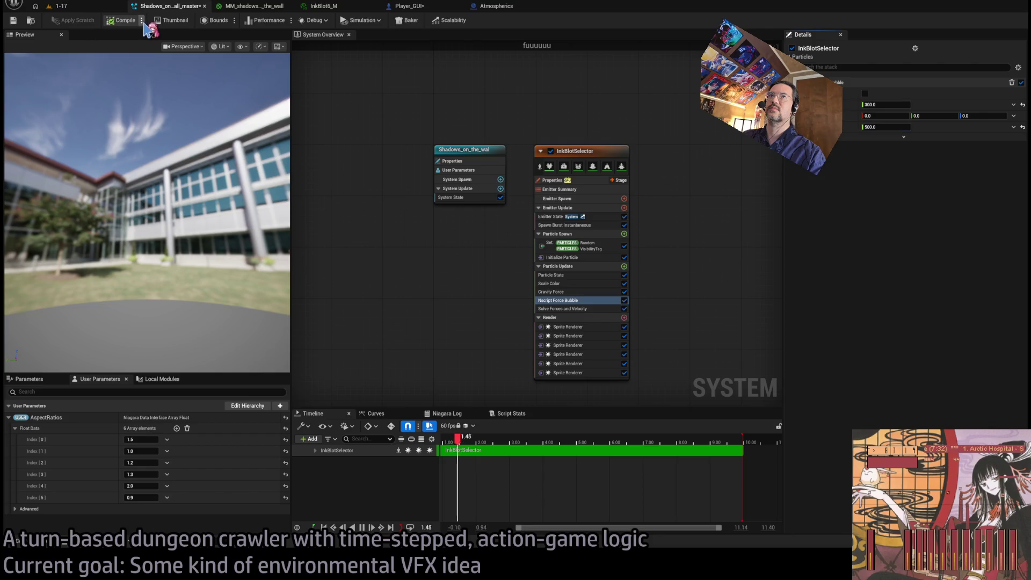
click(56, 6)
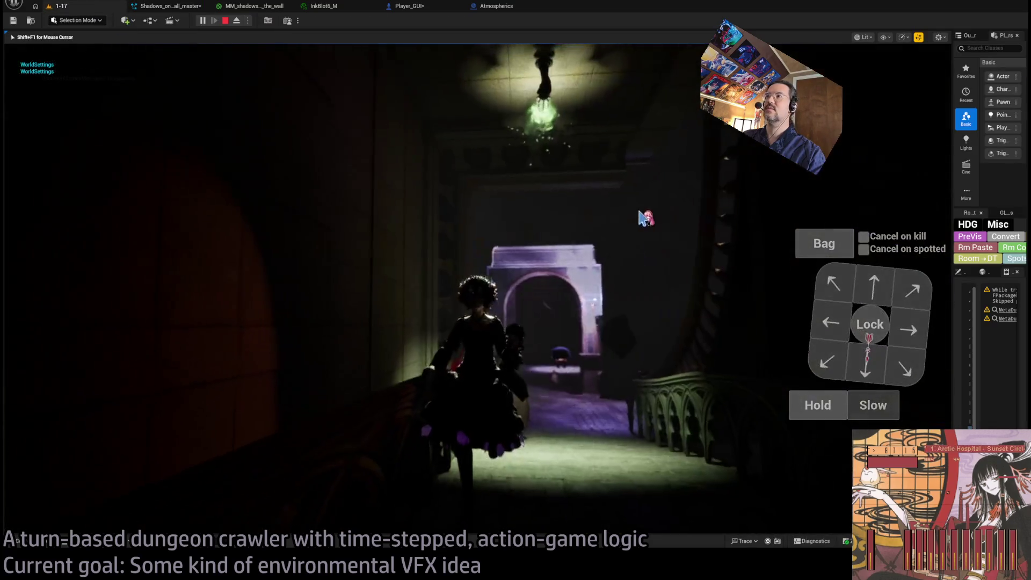
Step: Move toward the archway, lock onto and attack the cat, replay twice, then stop playing
click(886, 290)
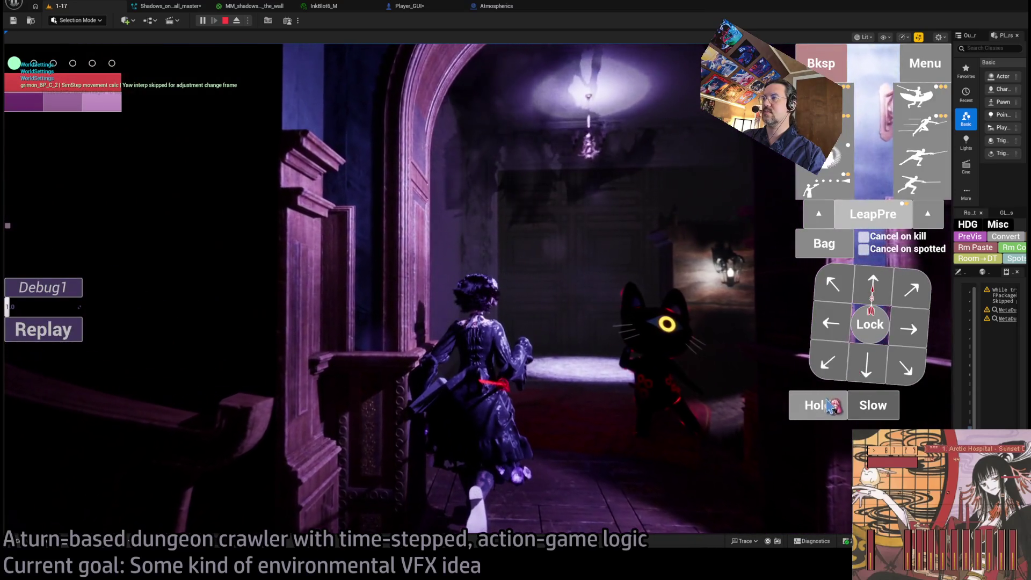
click(870, 324)
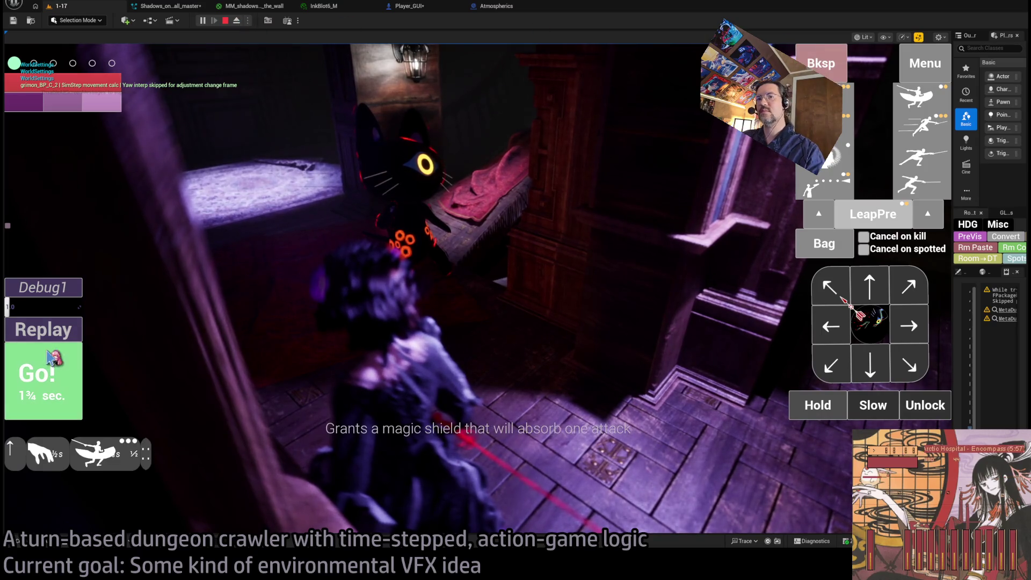
click(70, 364)
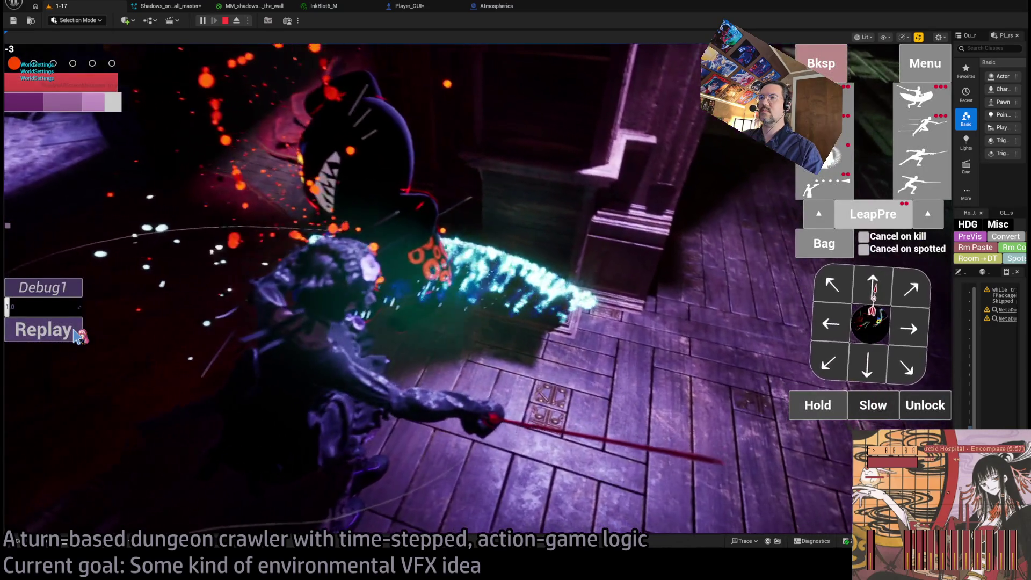
click(79, 334)
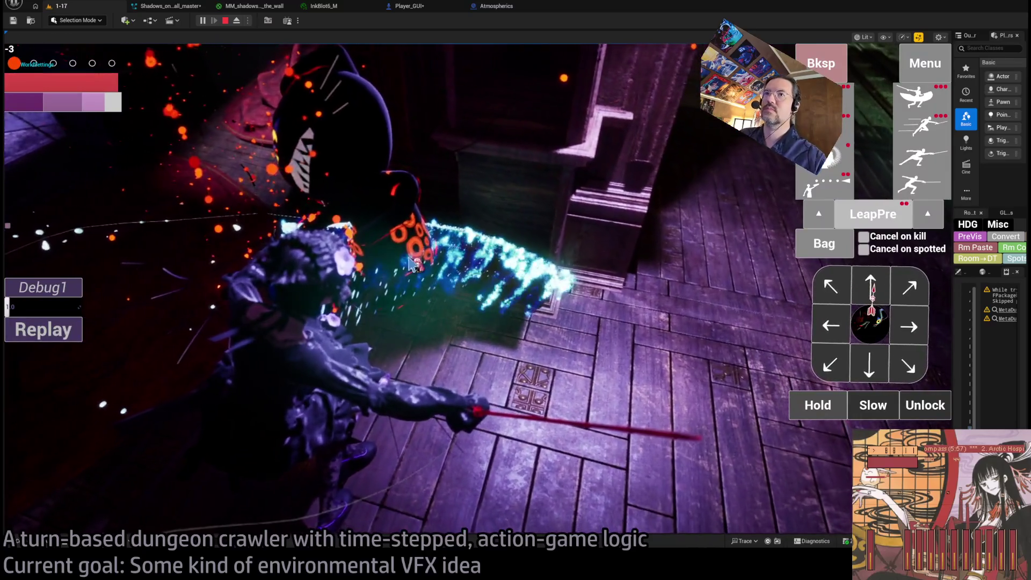
click(78, 334)
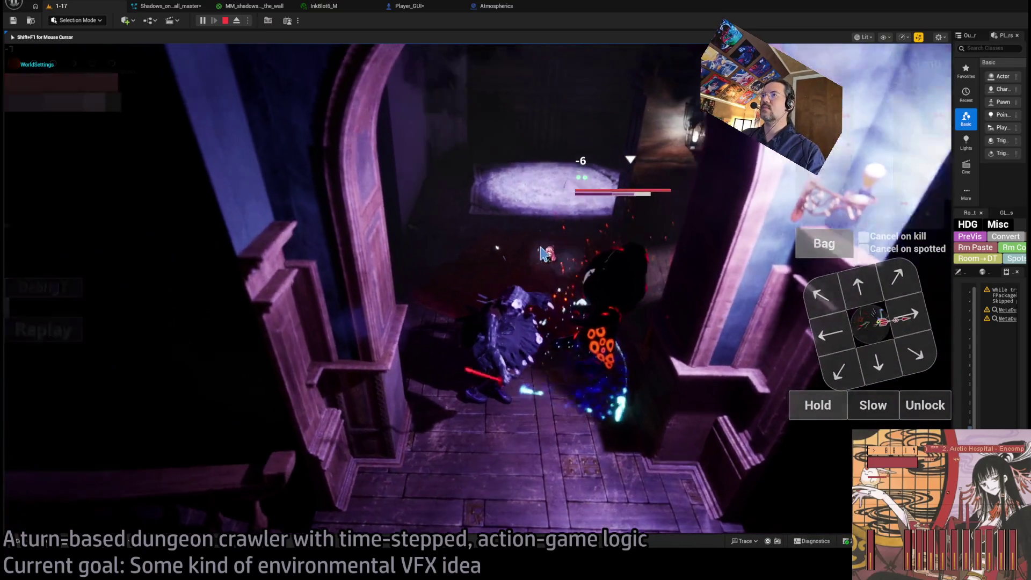
key(Escape)
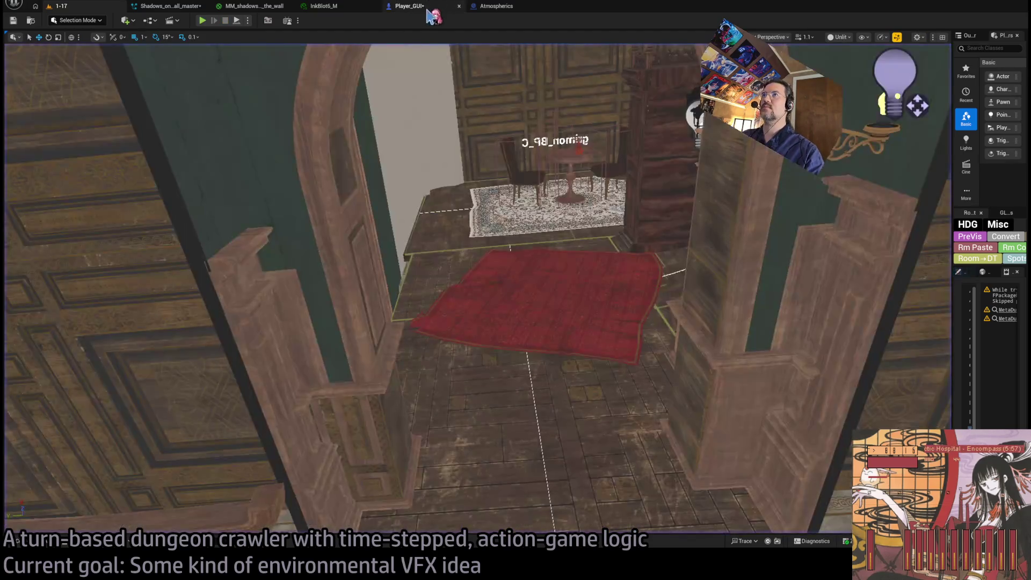
Step: In Player_GUI, delete the debug print nodes and wire Spawn System's exec through Transitory VFX to SET
click(430, 8)
scroll(564, 147, up, 1)
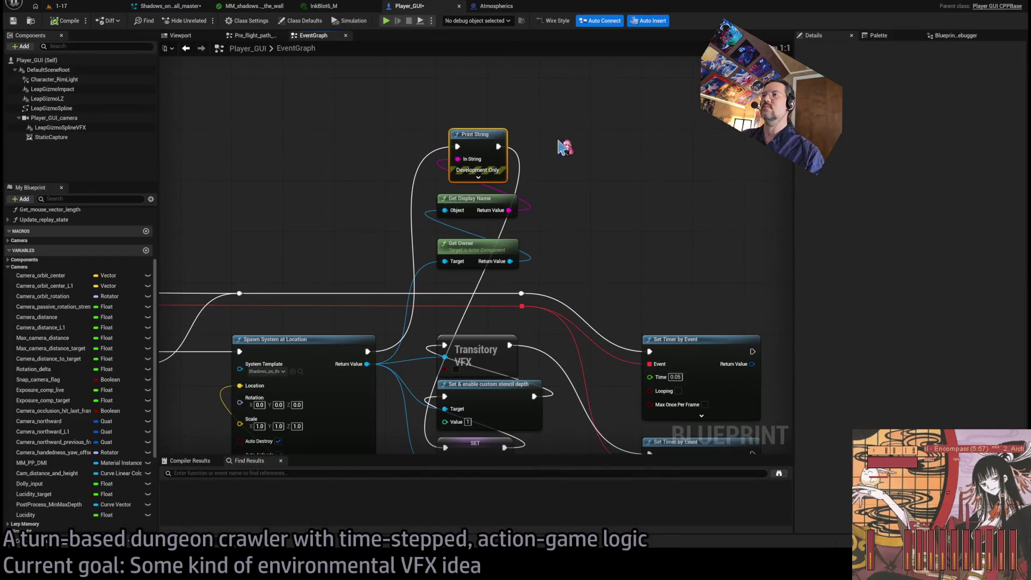
scroll(439, 265, down, 2)
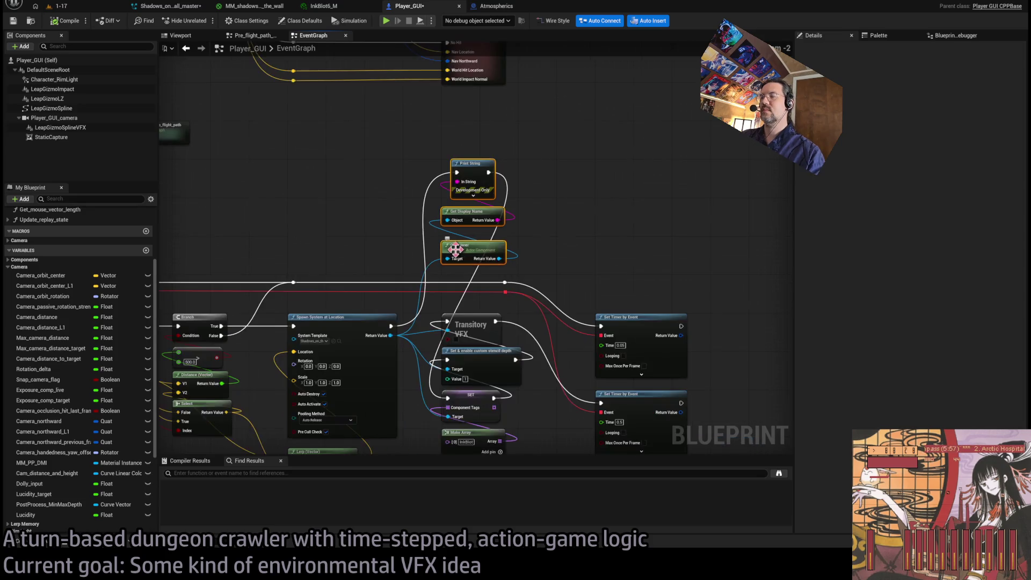
key(Delete)
drag(435, 290, 498, 291)
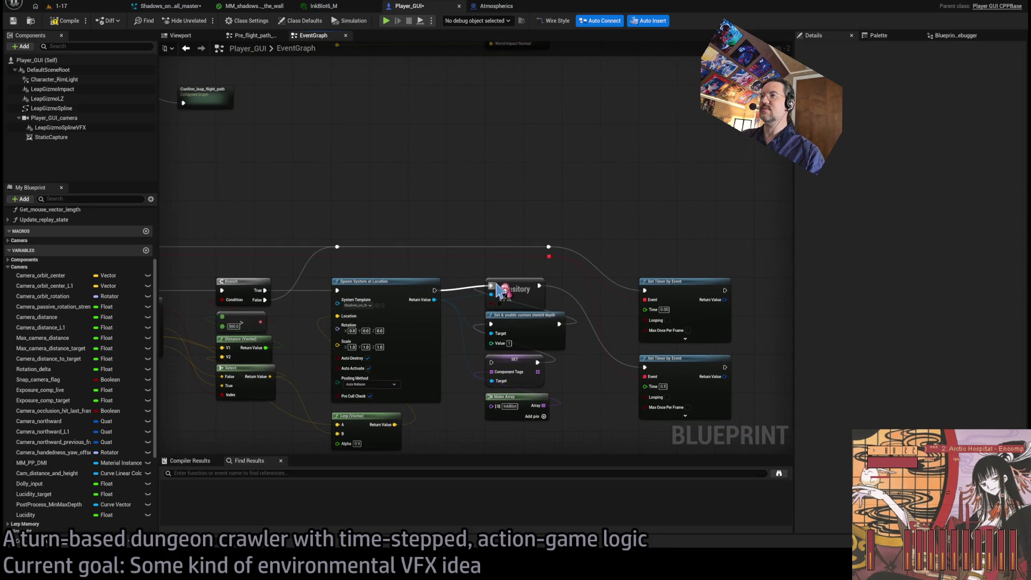
drag(482, 366, 490, 362)
Step: Shift the Get All Actors with Tag, loop and Destroy nodes further left, then return to 1-17
scroll(561, 262, up, 2)
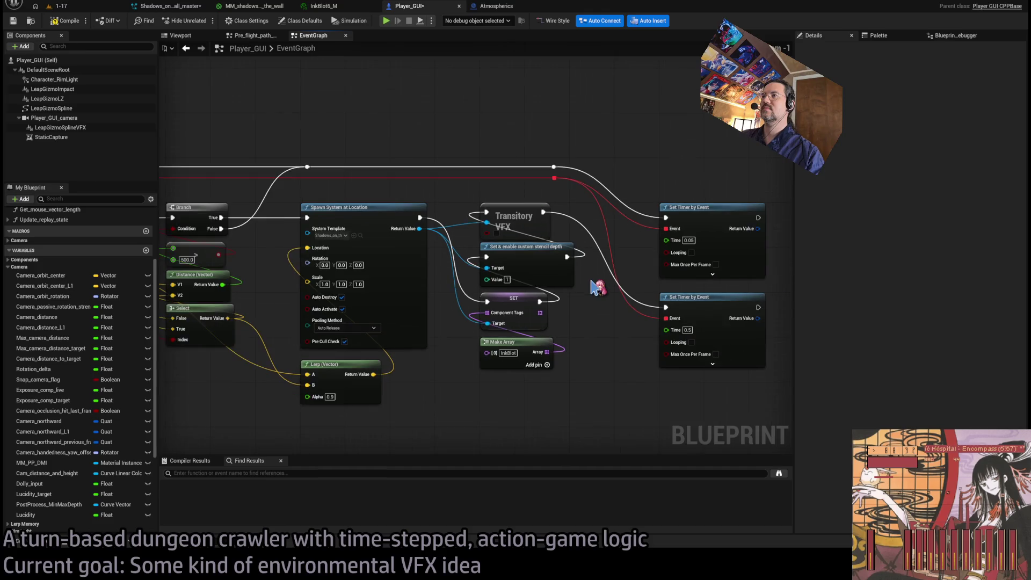
scroll(594, 292, down, 1)
scroll(639, 295, down, 3)
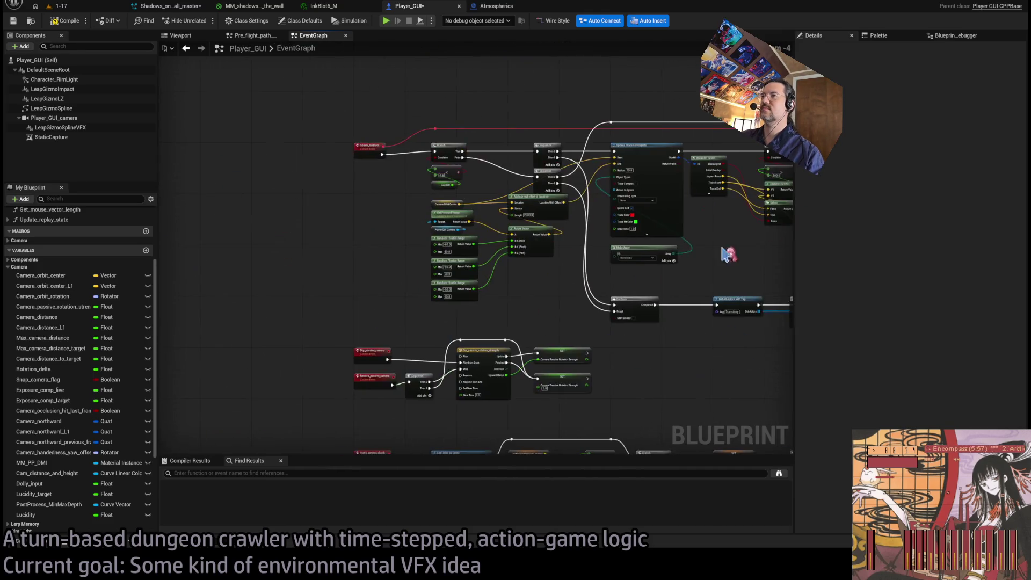
mouse_move(553, 304)
mouse_down()
mouse_move(495, 236)
mouse_move(346, 374)
mouse_up()
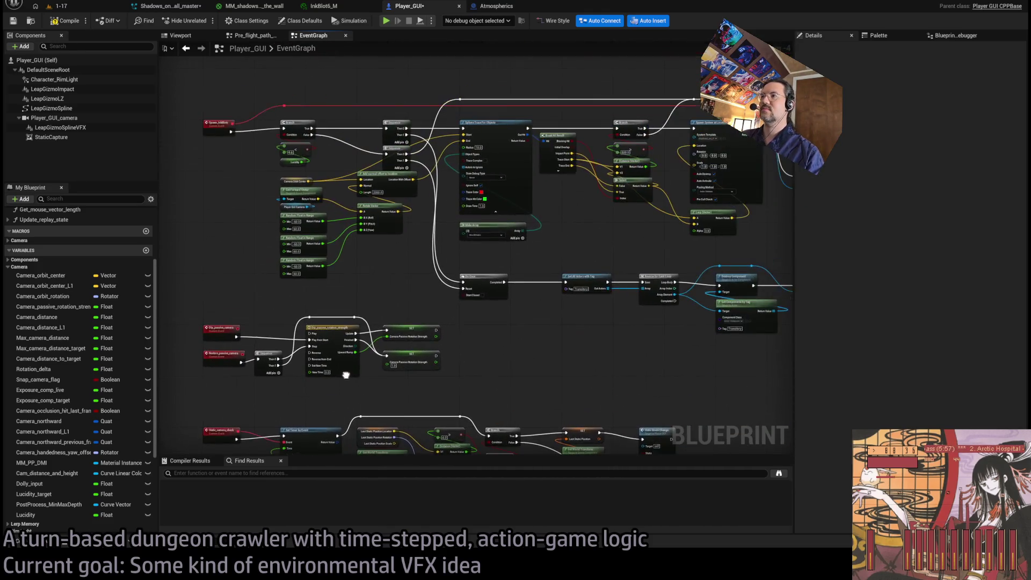
scroll(516, 329, up, 4)
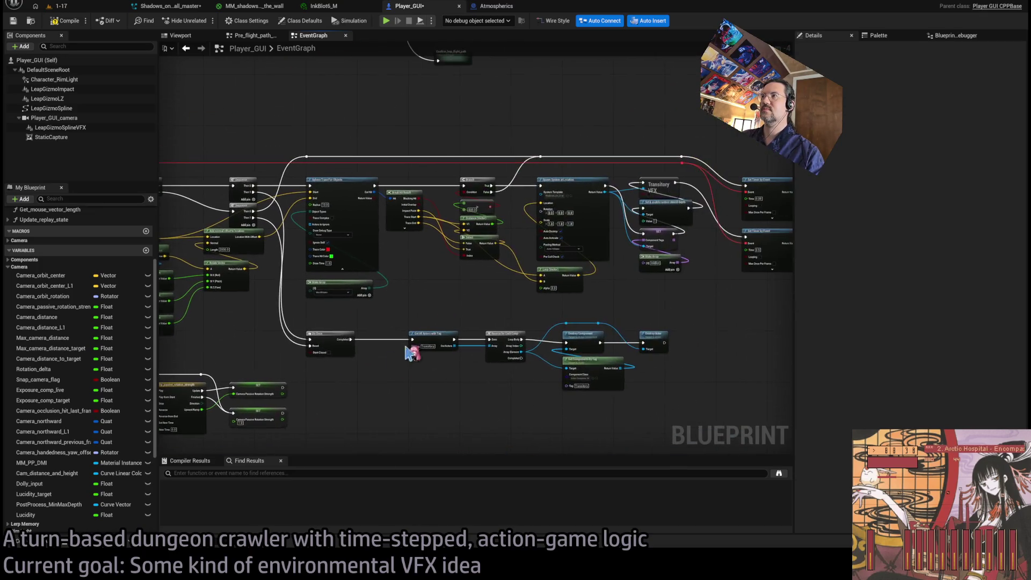
scroll(586, 324, down, 5)
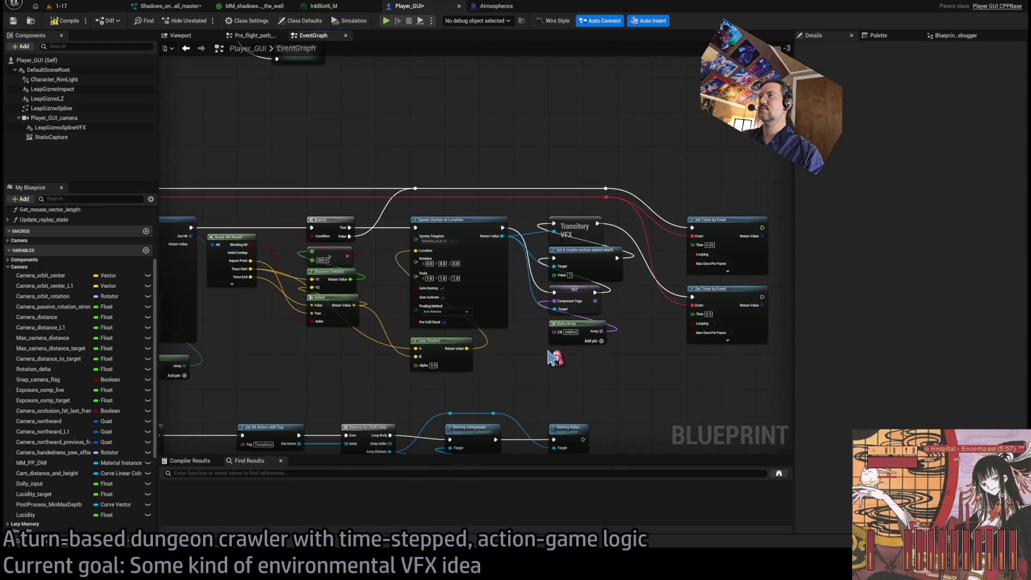
scroll(479, 291, up, 5)
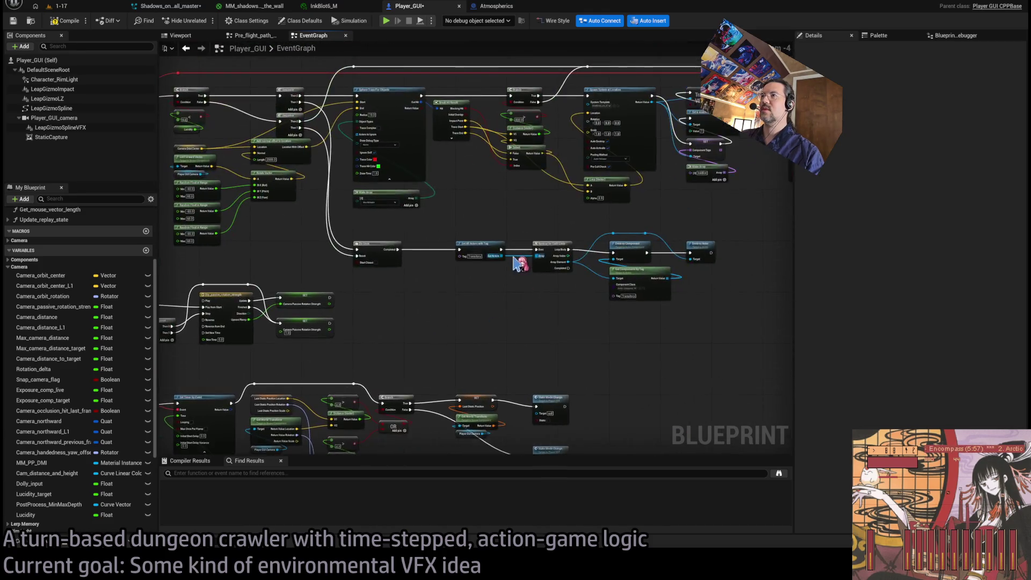
scroll(480, 291, down, 3)
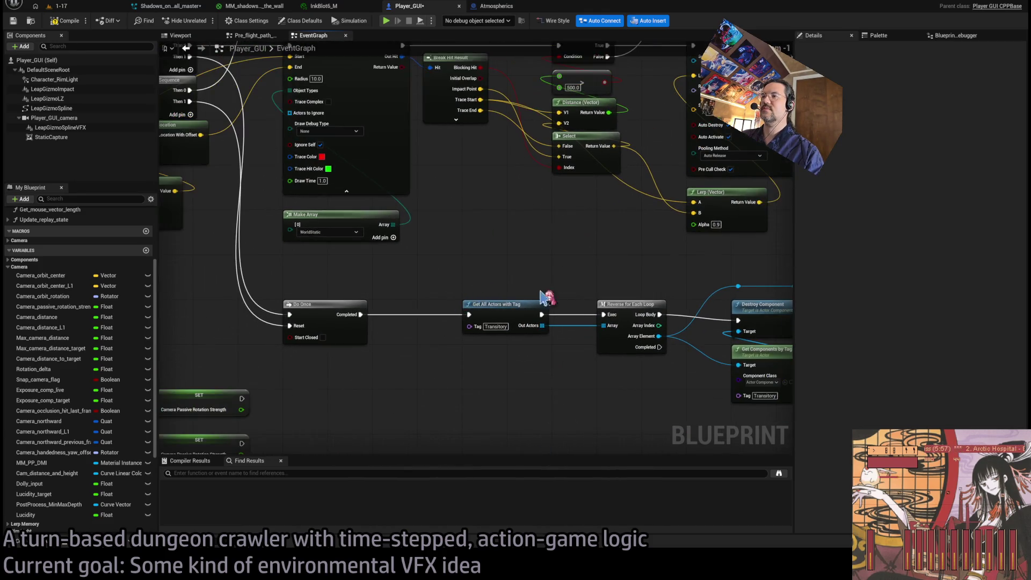
shift+click(316, 298)
scroll(317, 298, up, 1)
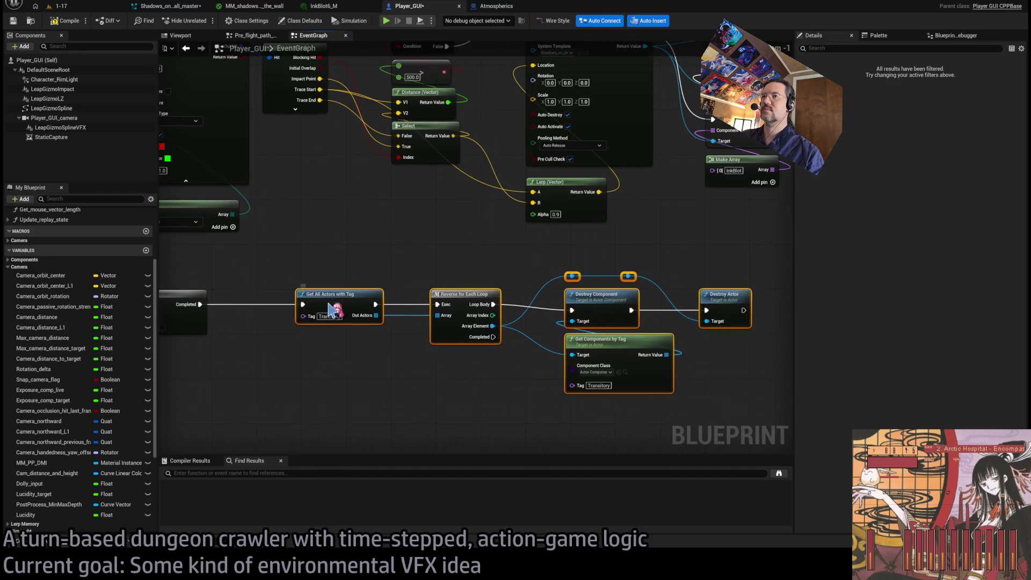
drag(342, 303, 307, 304)
click(376, 275)
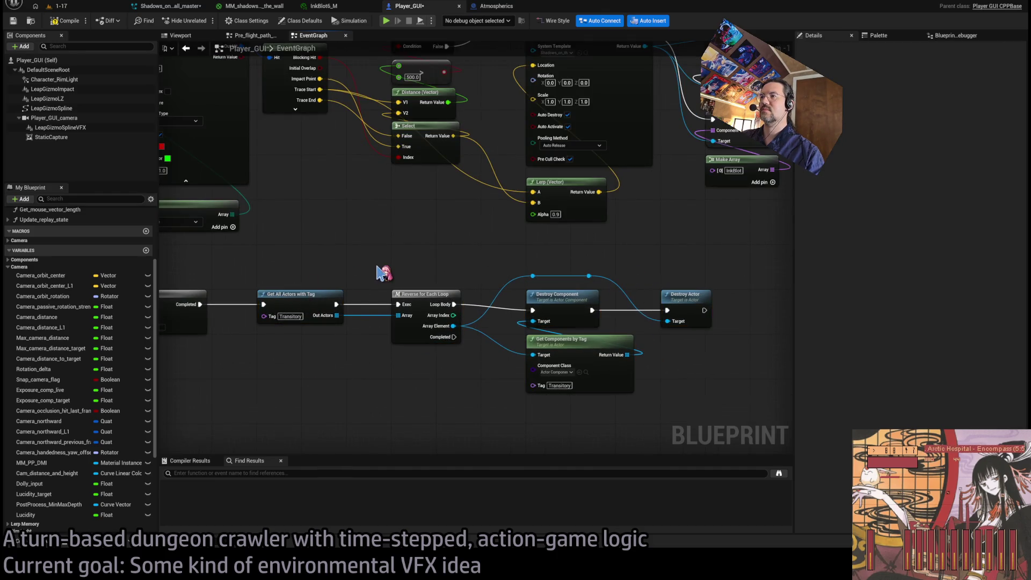
click(87, 7)
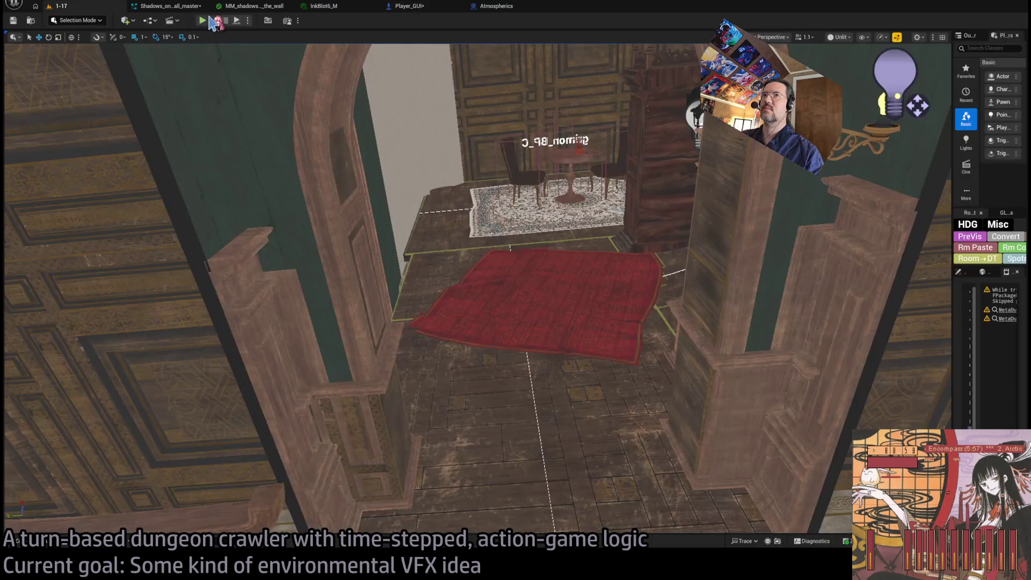
Step: Play-test 1-17 with a turn stepping toward the enemy and moving down, then return to Player_GUI
click(203, 21)
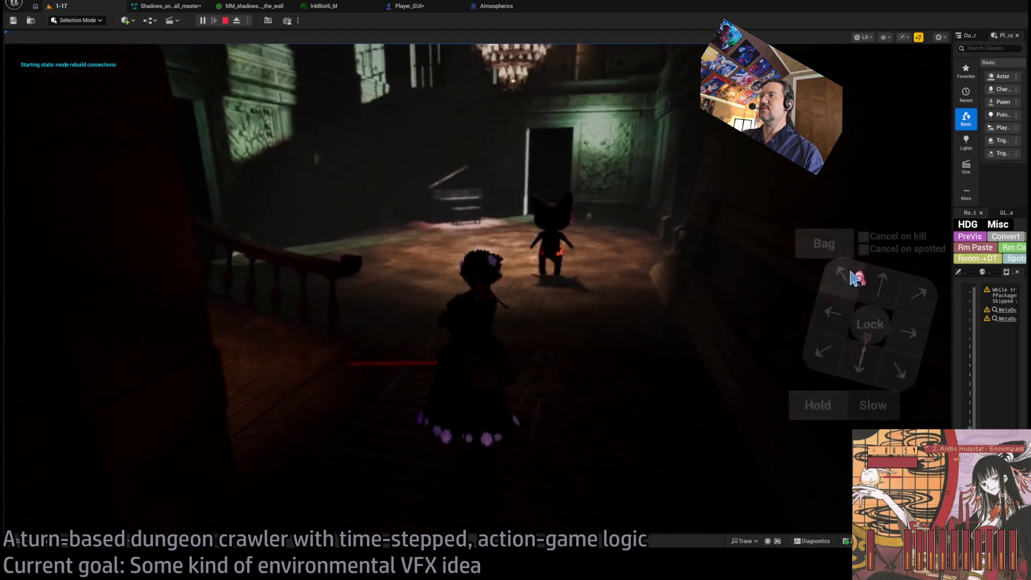
click(882, 288)
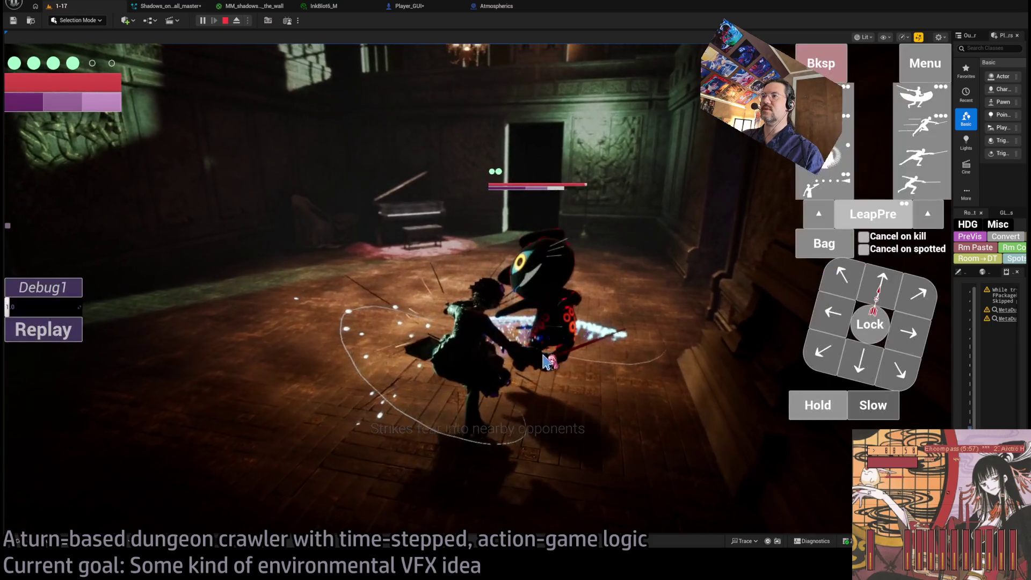
click(861, 361)
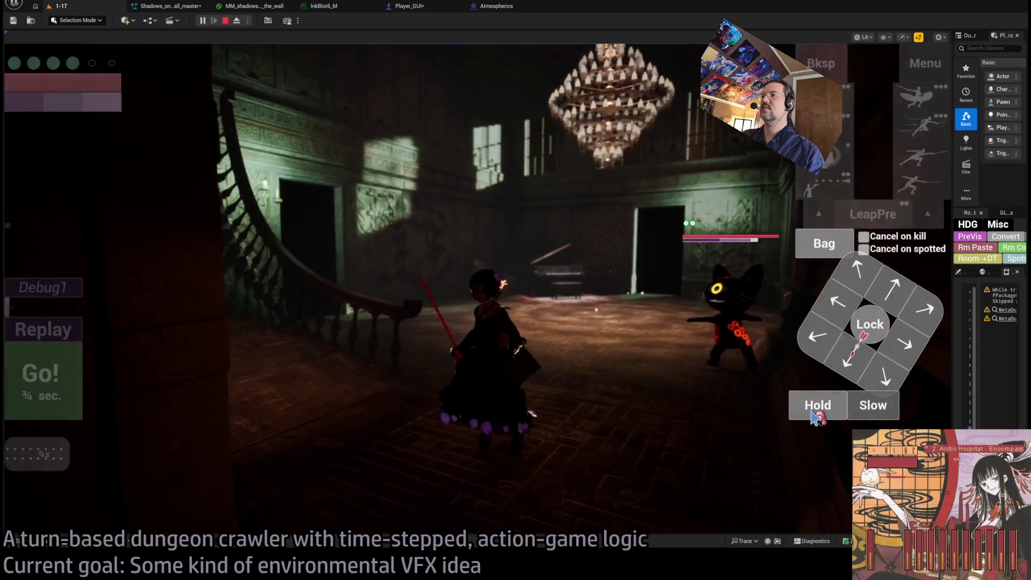
click(76, 386)
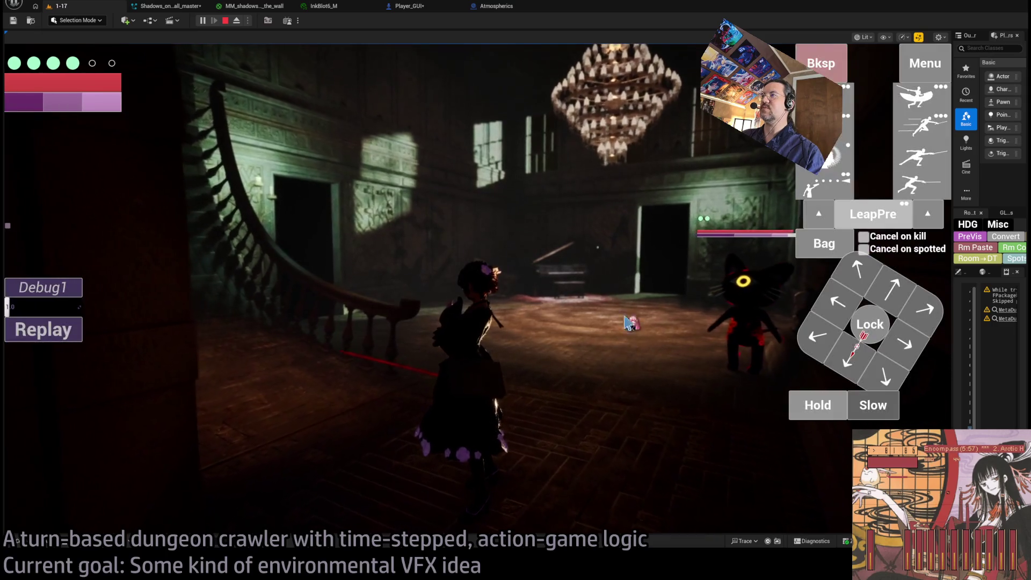
click(79, 389)
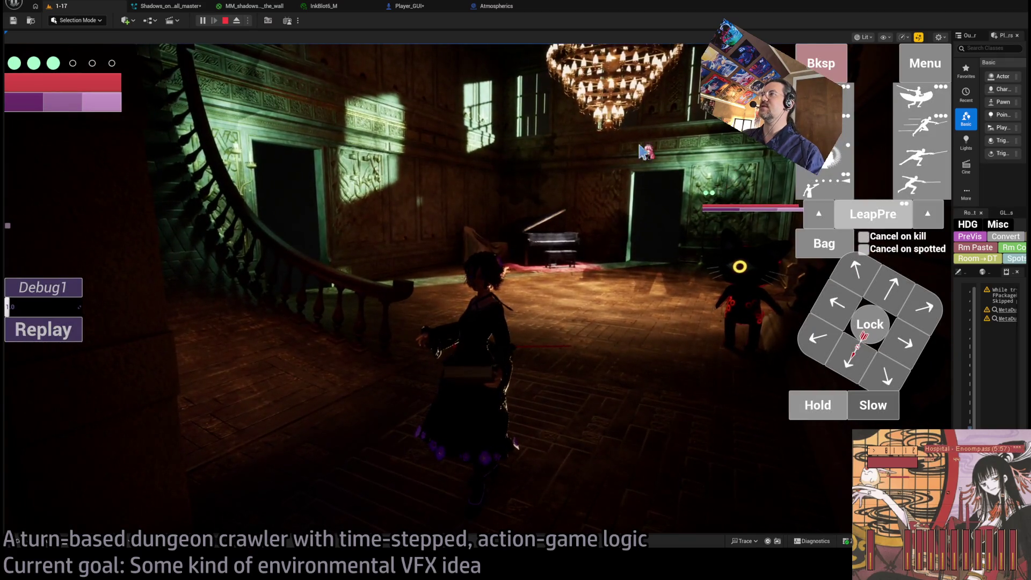
click(436, 13)
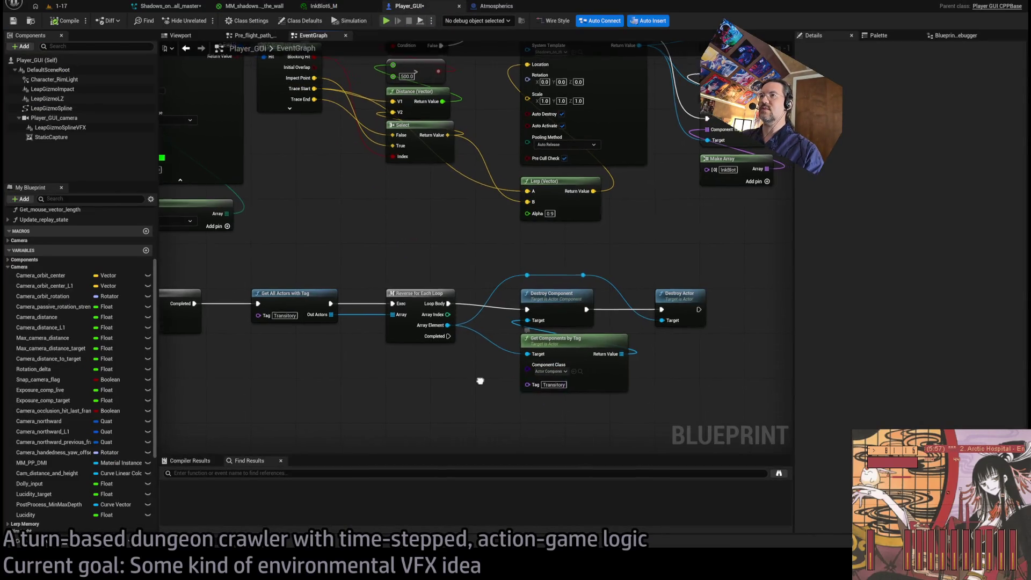
Step: Set Get Components by Tag to look for InkBlot instead of Transitory, then go back to 1-17
drag(555, 389, 617, 343)
scroll(484, 253, down, 7)
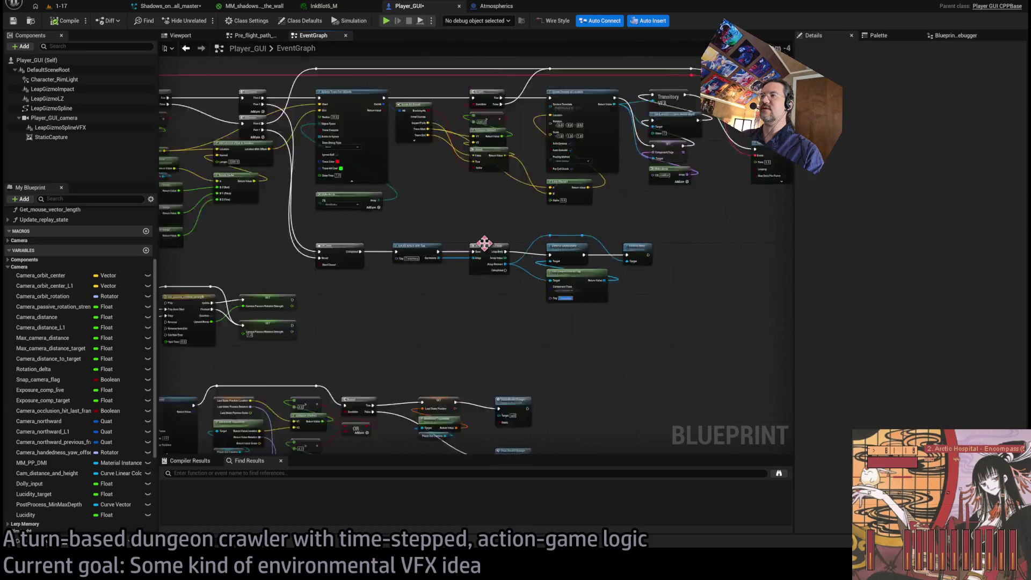
scroll(489, 265, up, 6)
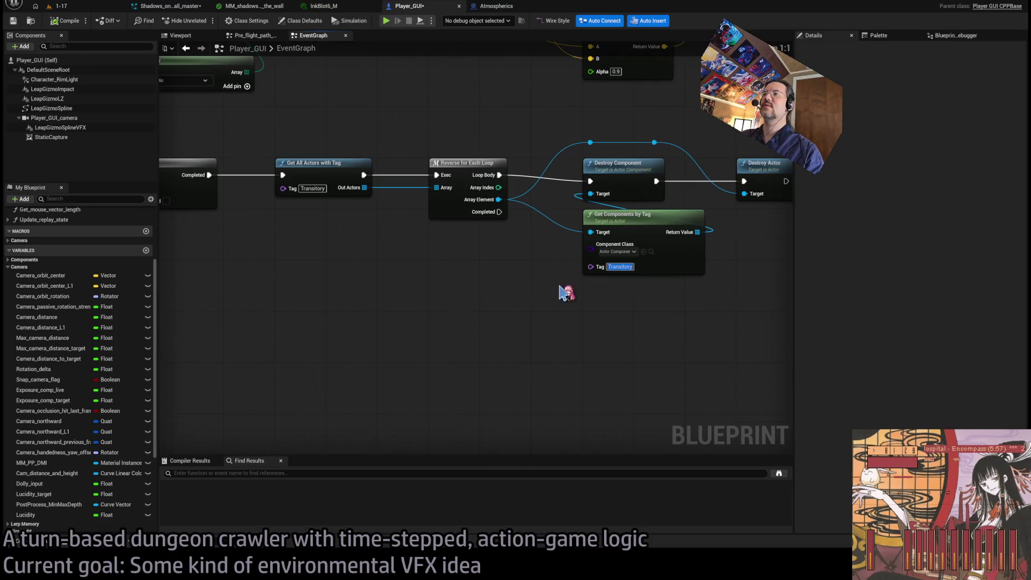
scroll(559, 301, down, 2)
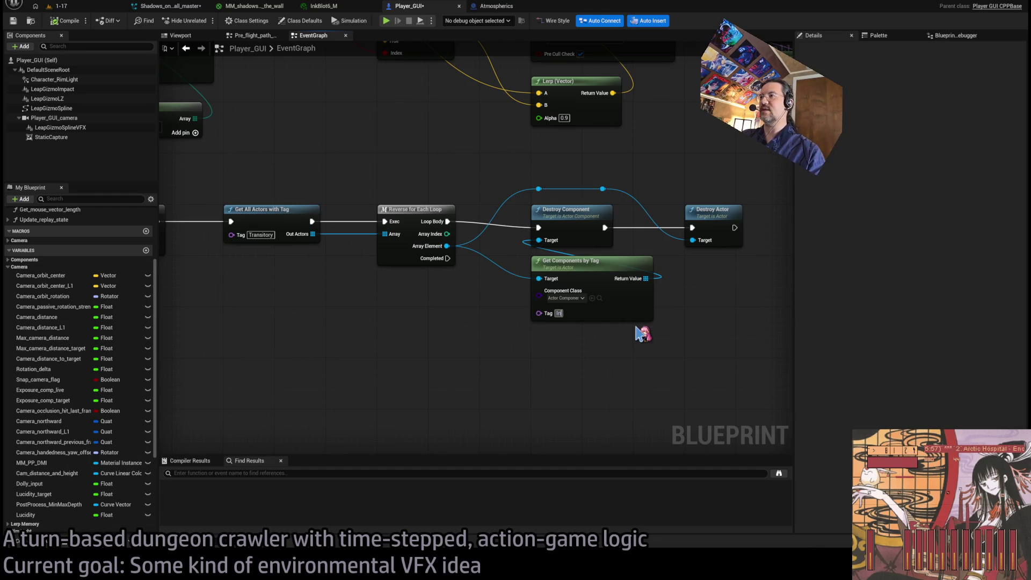
click(78, 9)
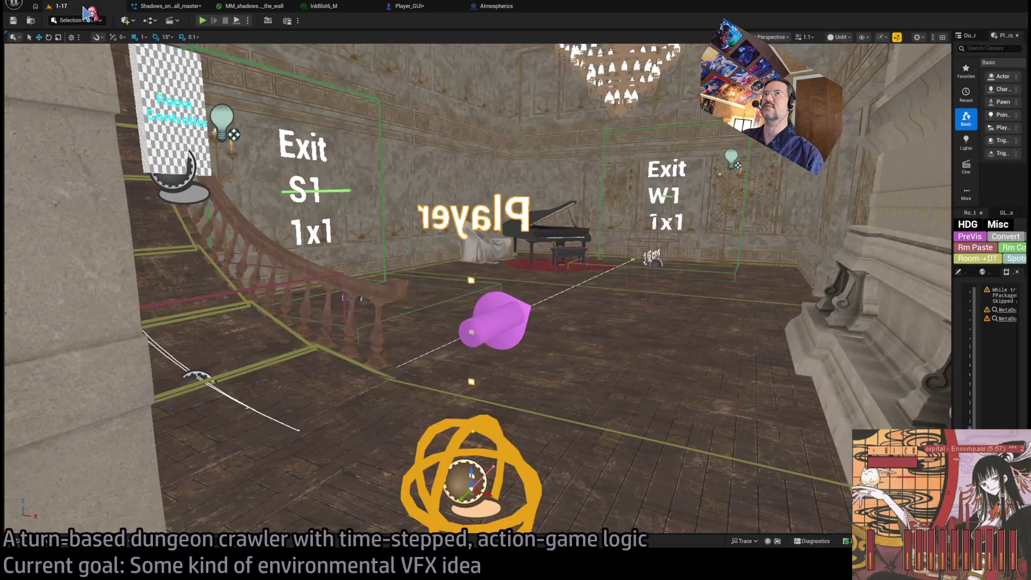
Step: Play-test the InkBlot change with a forward step, an attack turn and a projectile attack, then stop
key(alt+p)
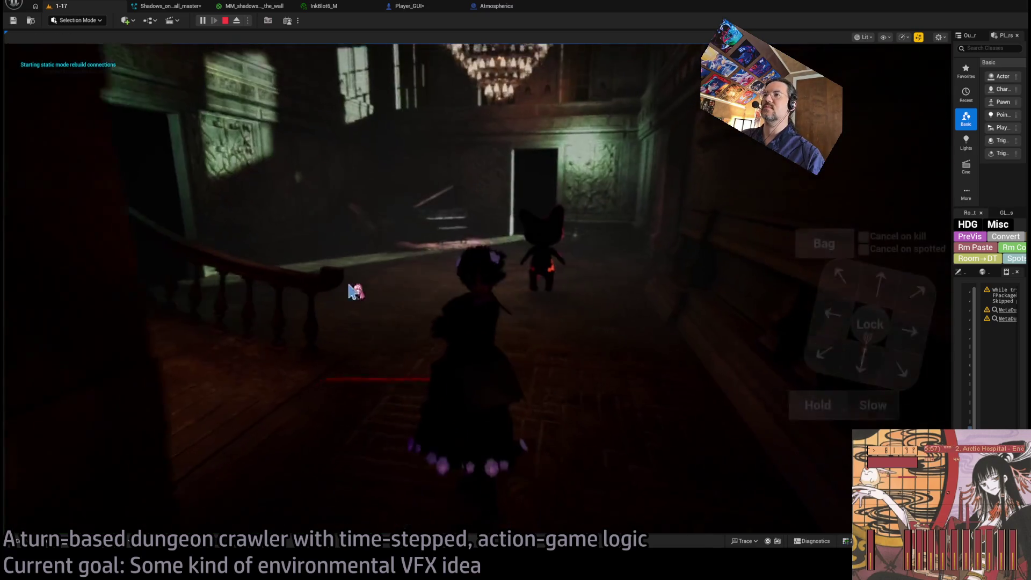
click(874, 289)
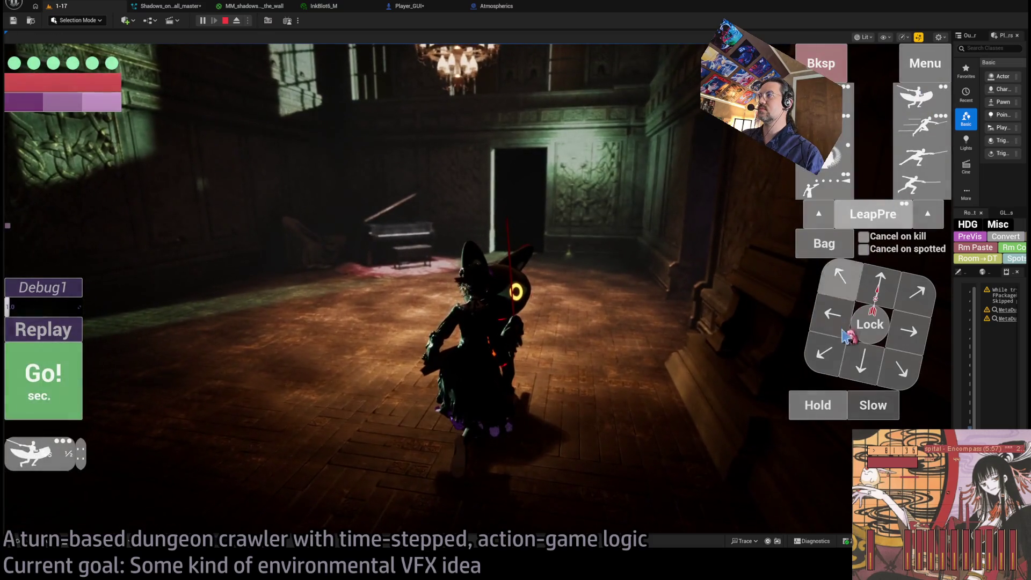
click(37, 391)
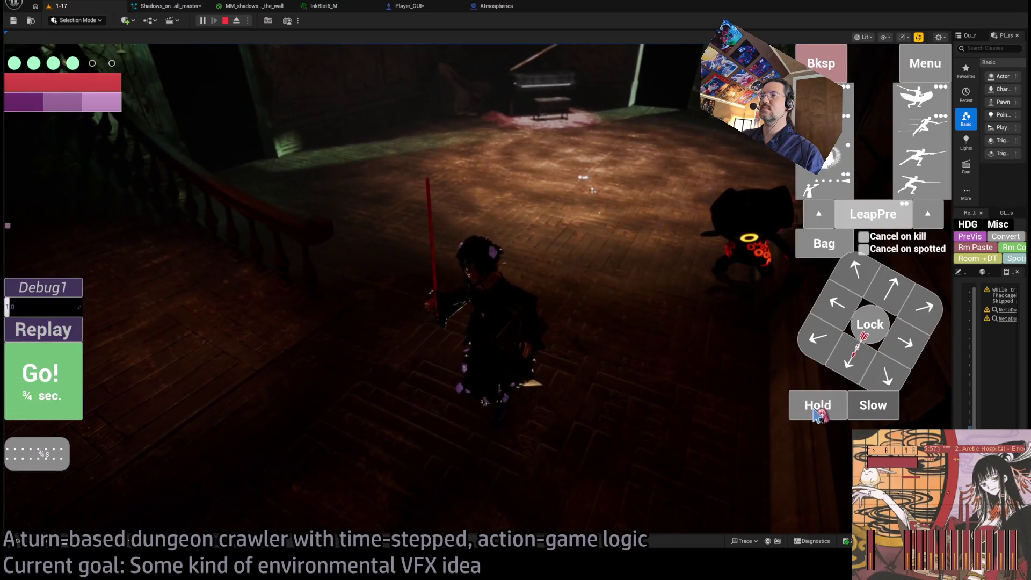
click(65, 391)
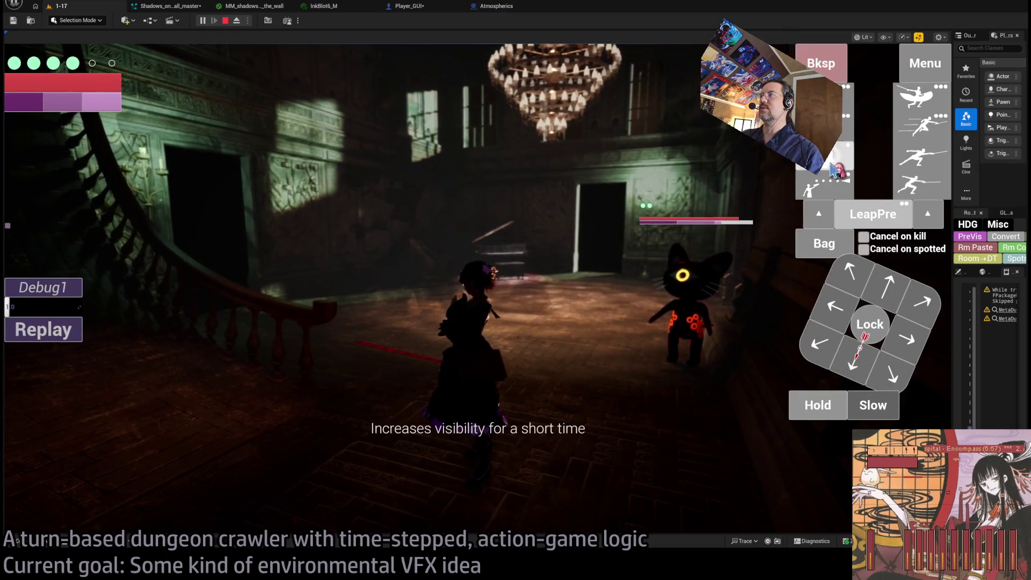
click(479, 406)
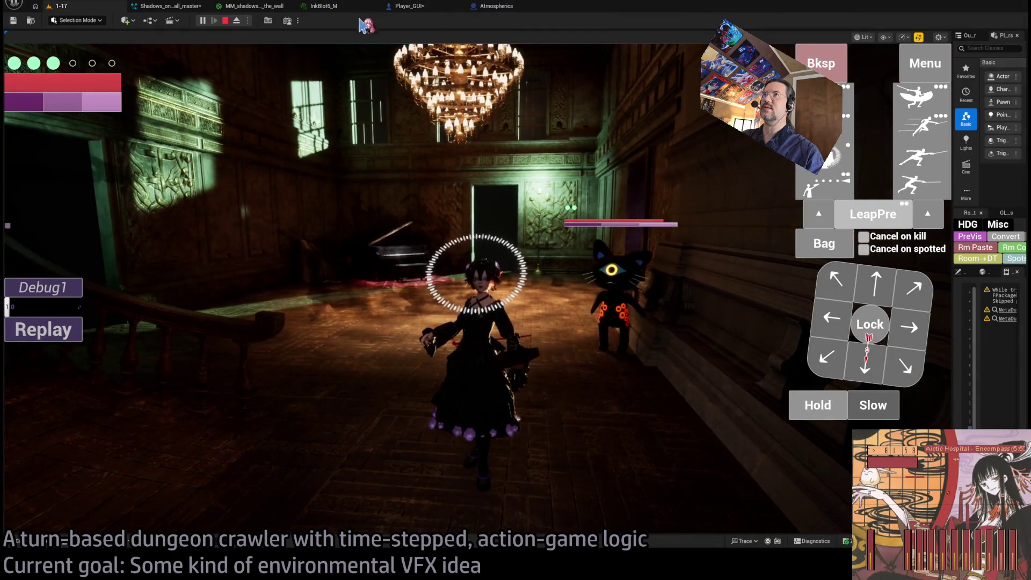
key(Escape)
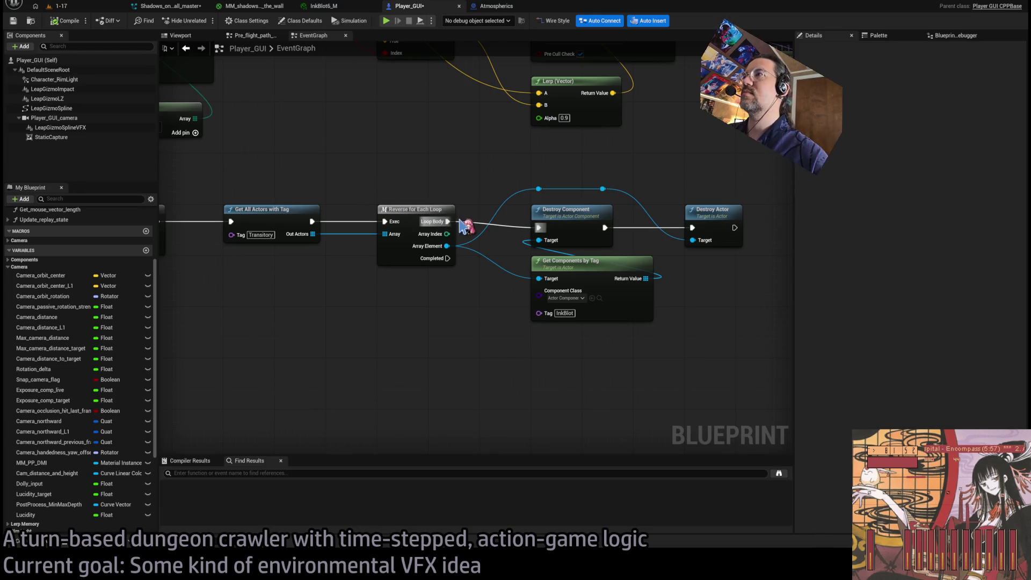
scroll(294, 164, down, 3)
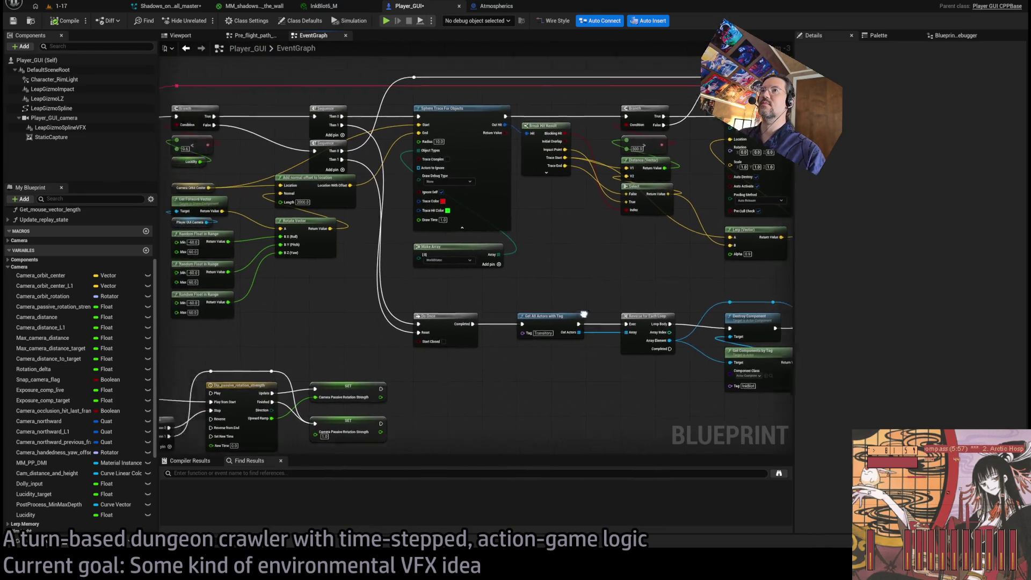
Step: Pan the graph to the Sphere Trace and Get All Actors with Tag nodes, then return to 1-17
scroll(294, 164, up, 2)
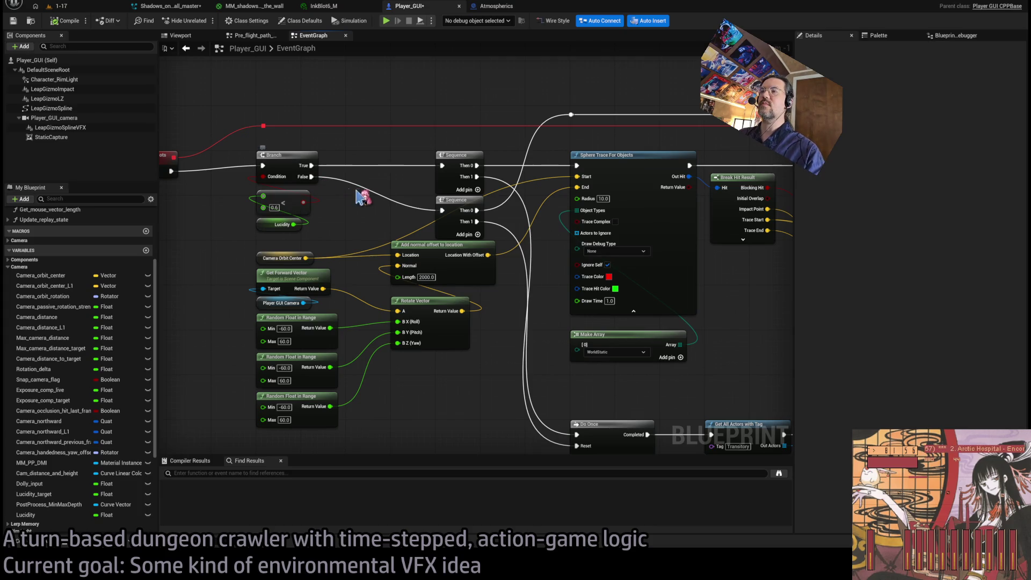
drag(426, 217, 476, 272)
drag(621, 275, 560, 290)
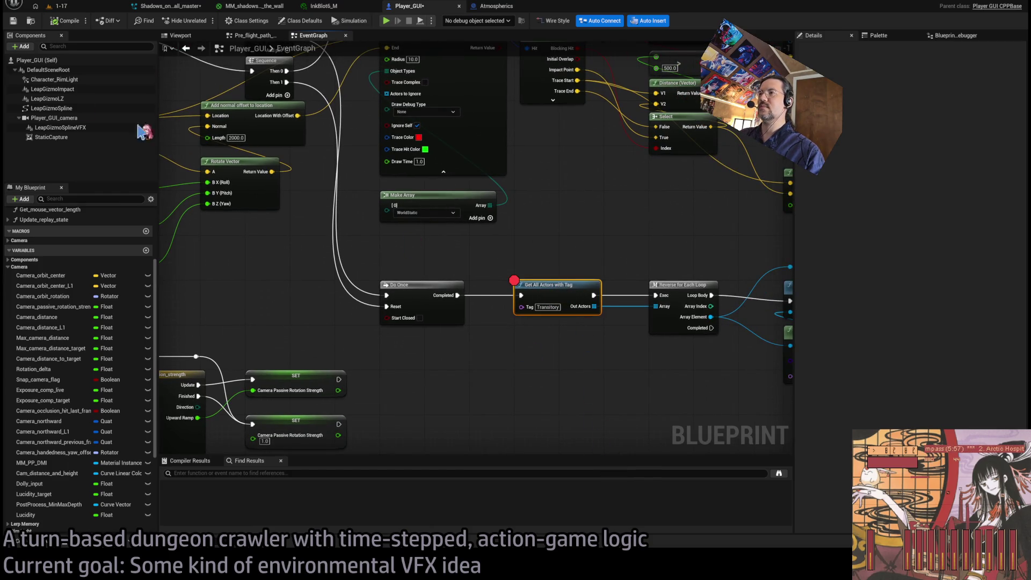
click(78, 8)
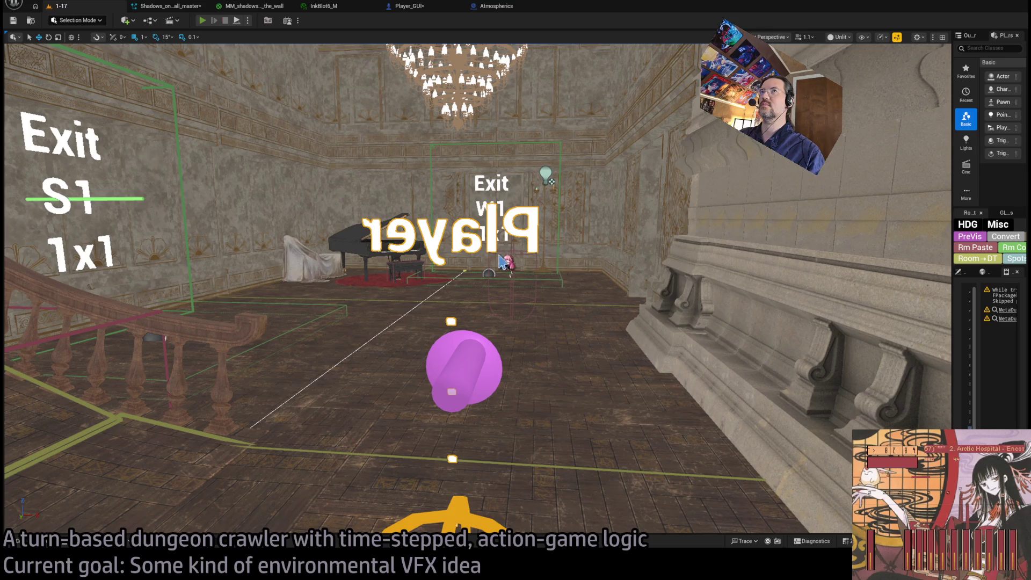
Step: Start Play in Editor and run an advancing turn with the visibility-boost ability to hit the breakpoint
key(alt+p)
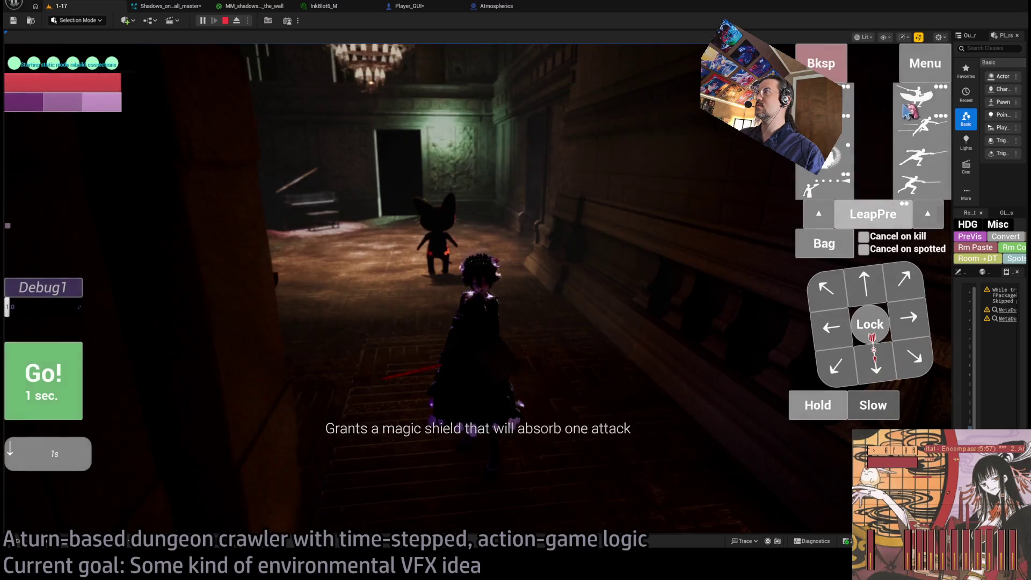
click(874, 378)
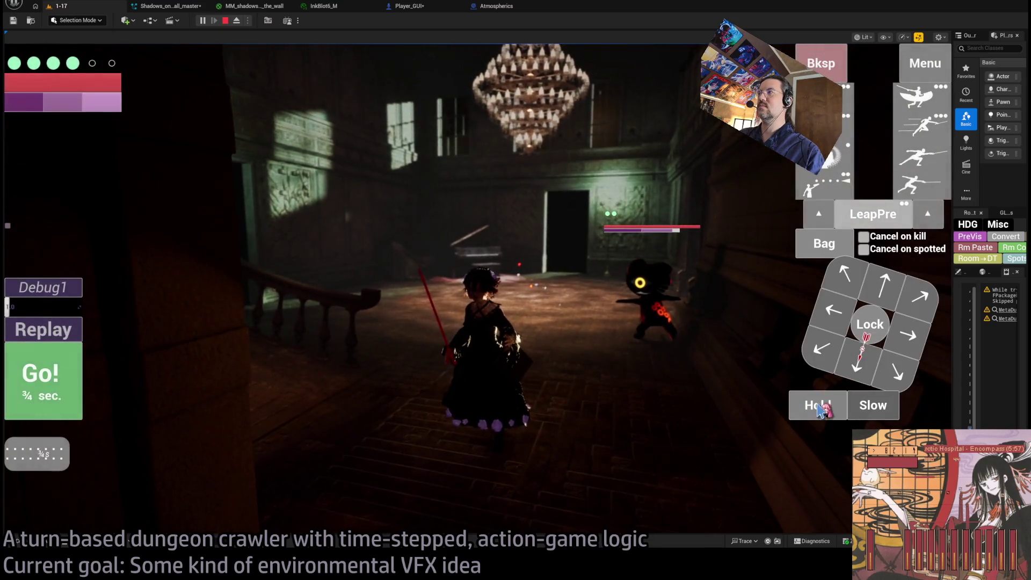
click(830, 159)
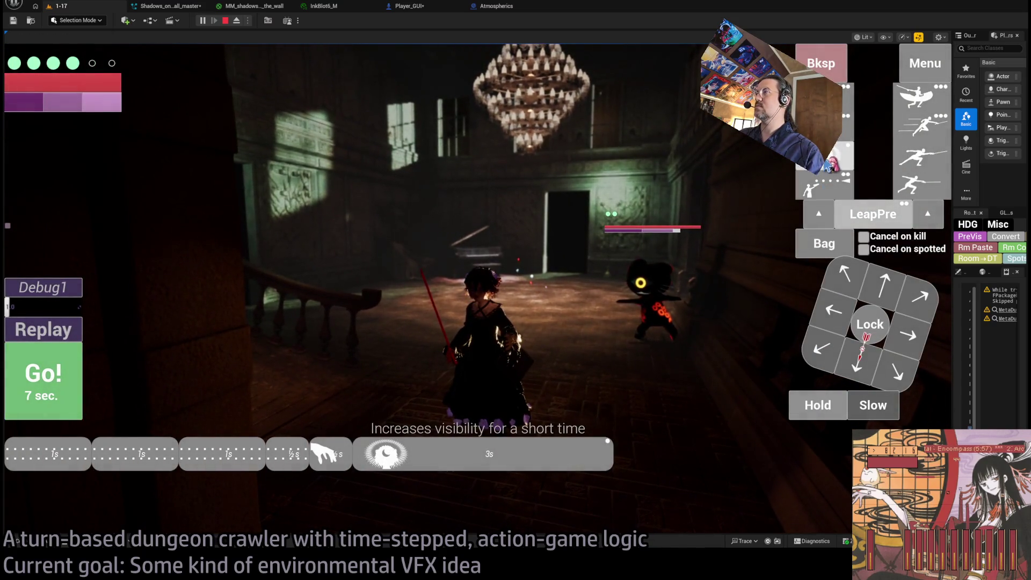
key(space)
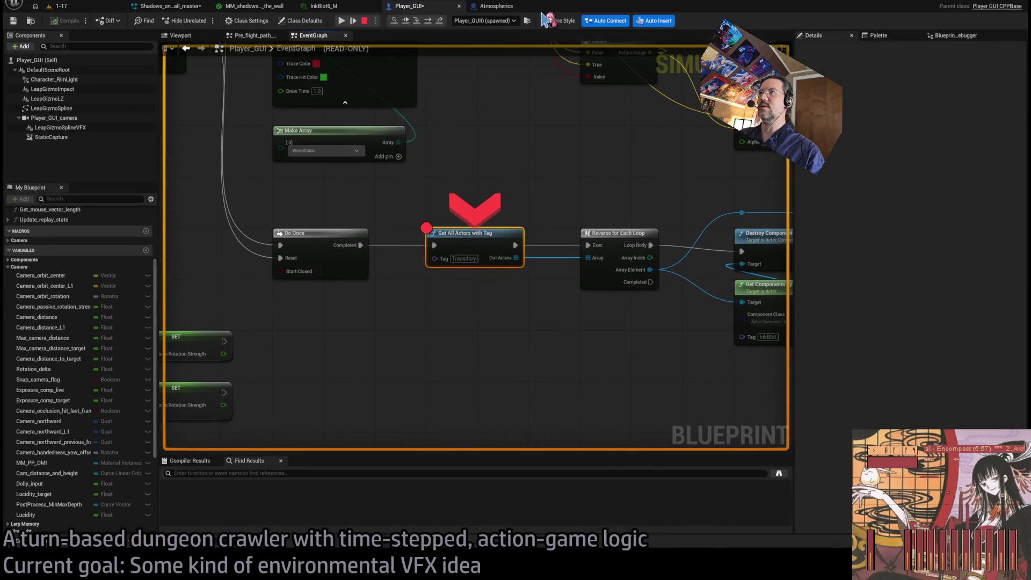
Step: Step through Reverse for Each Loop and Destroy Component to Destroy Actor, then stop the session
click(428, 21)
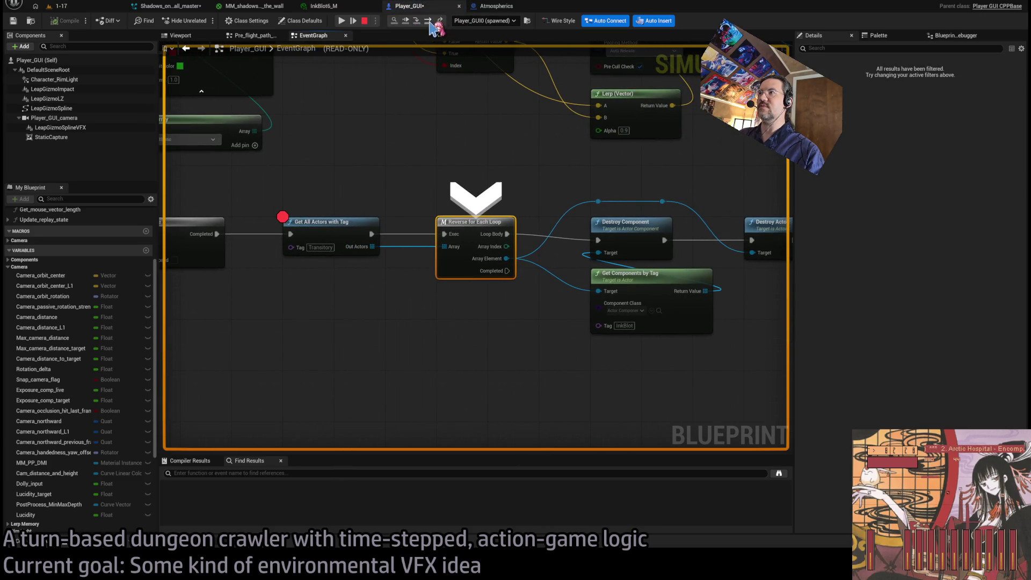
click(428, 21)
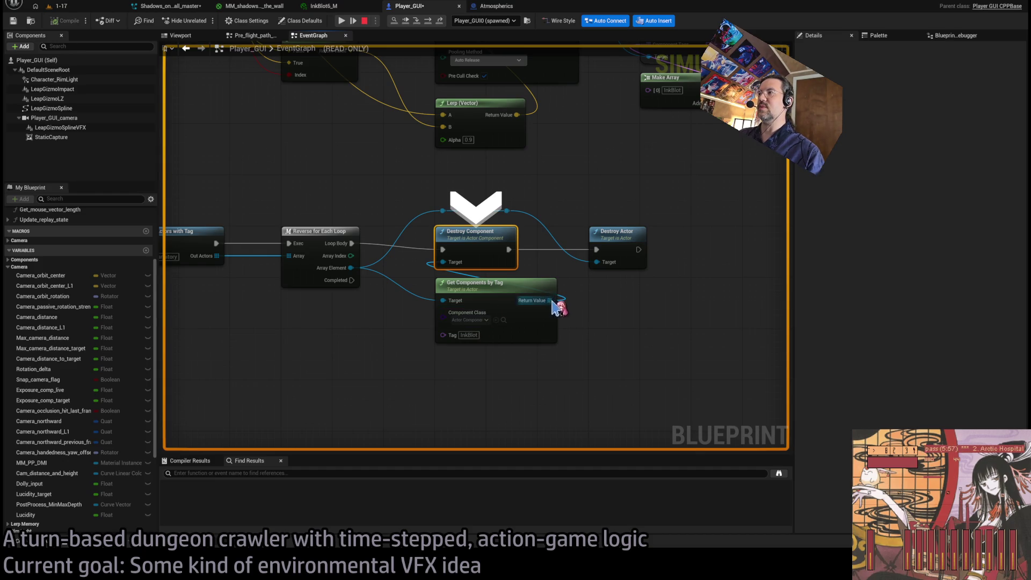
drag(602, 328, 464, 420)
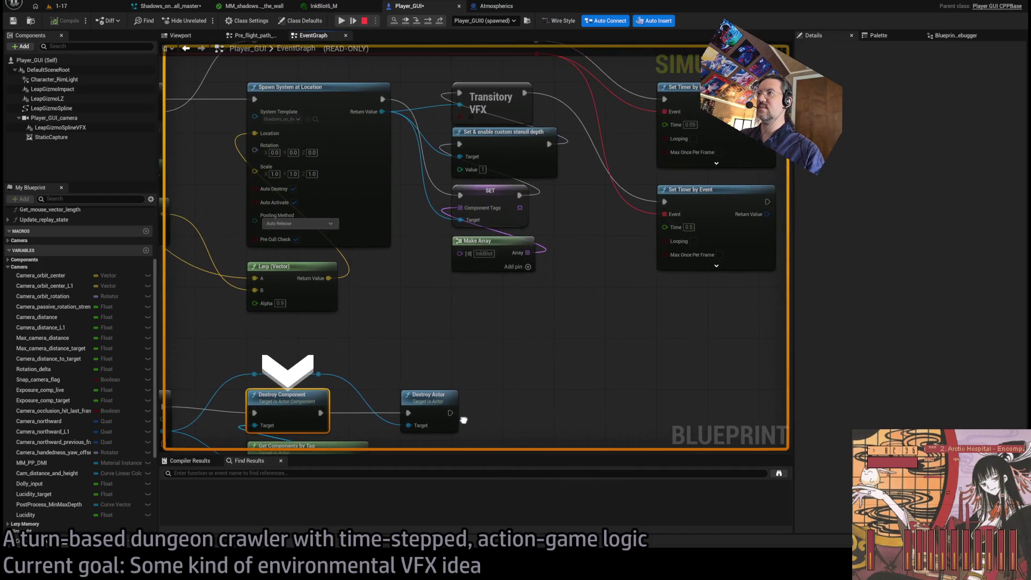
drag(531, 338, 544, 366)
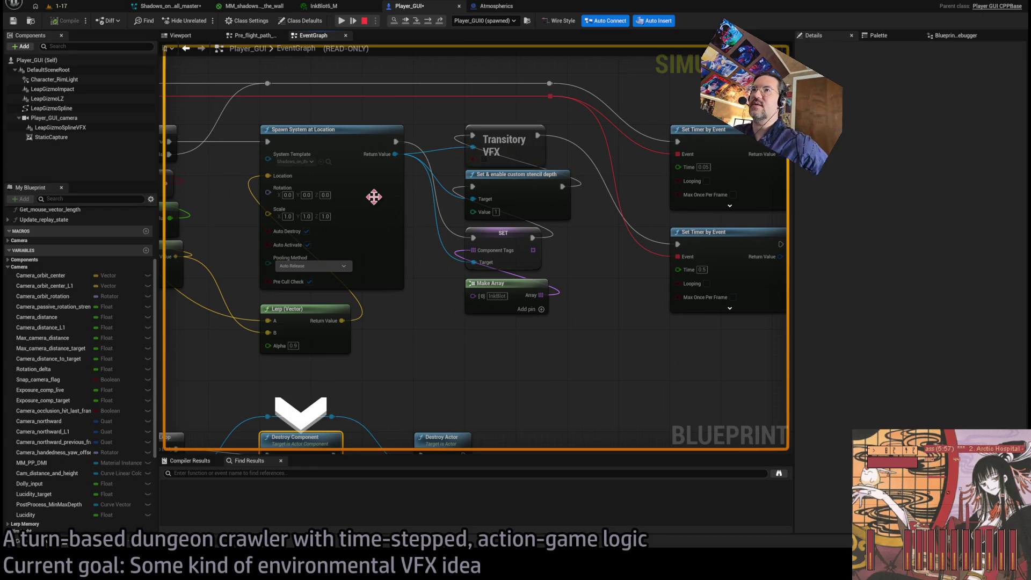
drag(490, 283, 511, 278)
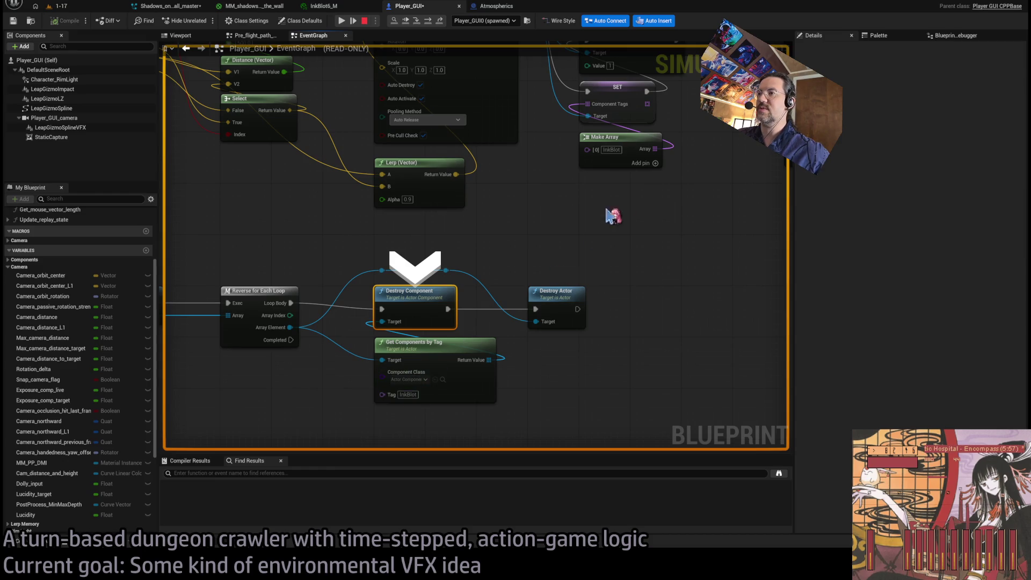
drag(567, 327, 597, 290)
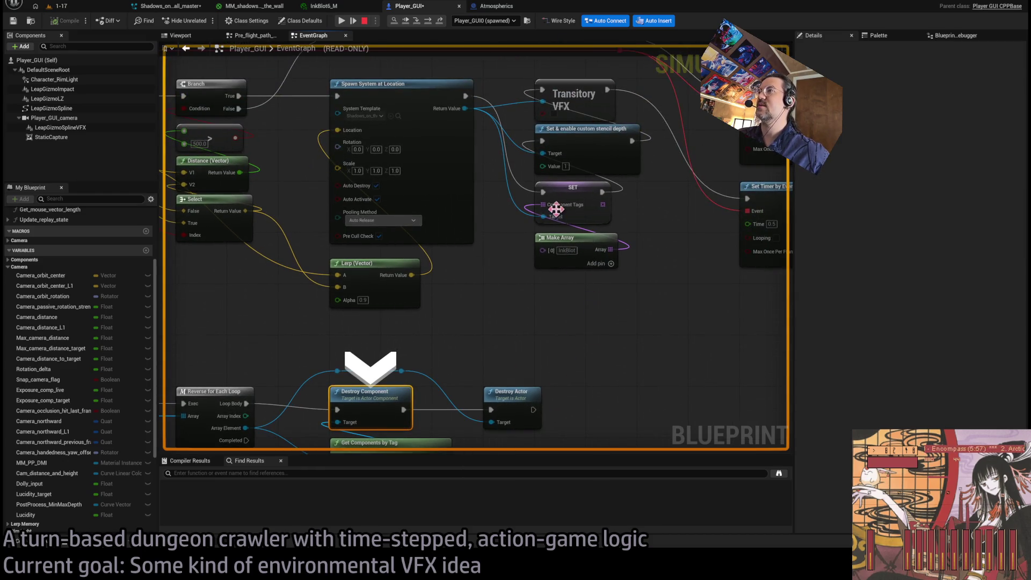
mouse_move(558, 214)
mouse_down()
mouse_move(595, 225)
mouse_move(510, 274)
mouse_move(467, 348)
mouse_up()
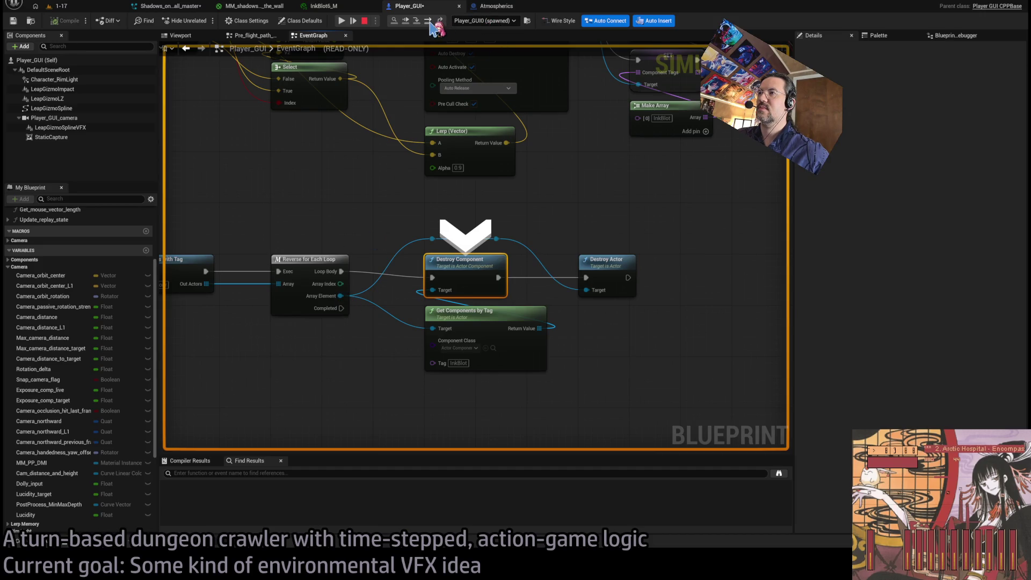
click(428, 21)
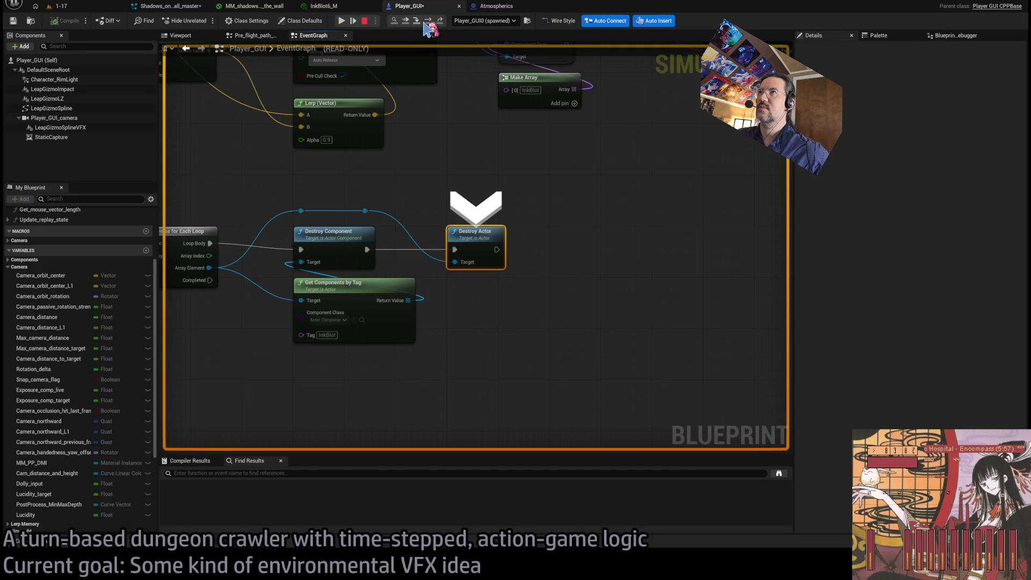
click(366, 22)
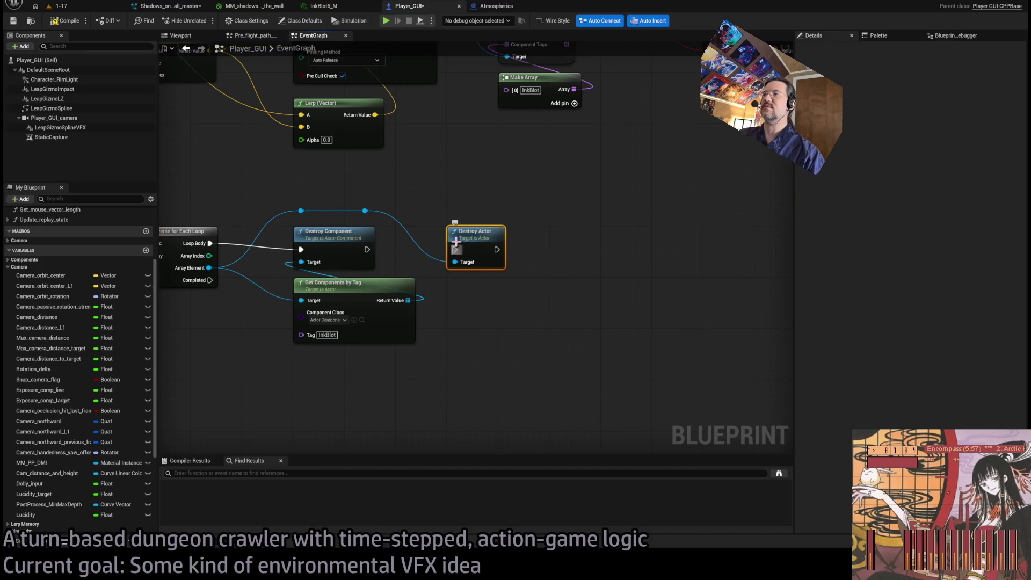
Step: Replace Destroy Actor with a Print String of the InkBlot components' Length, then return to 1-17
key(Delete)
key(Delete)
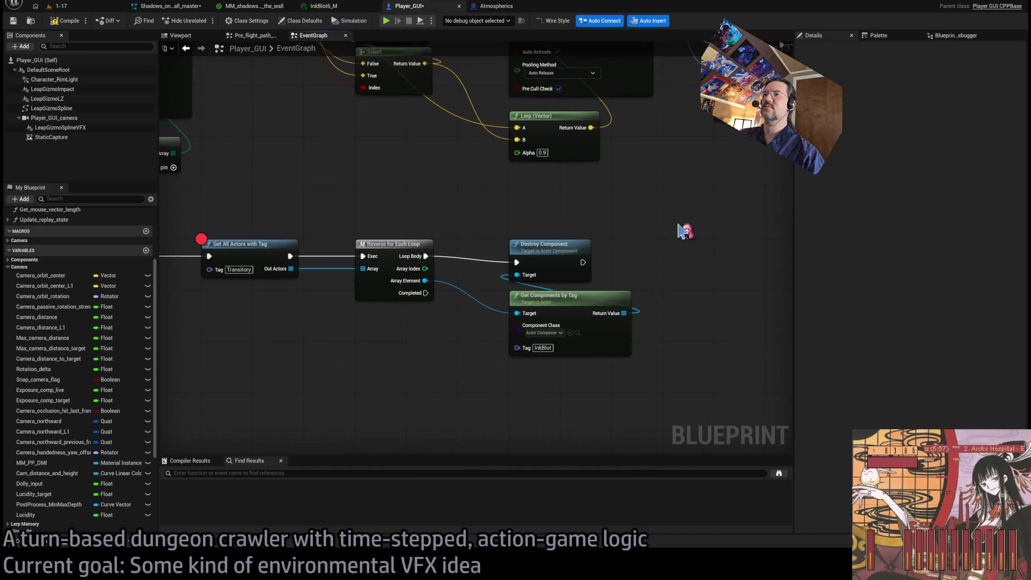
click(248, 251)
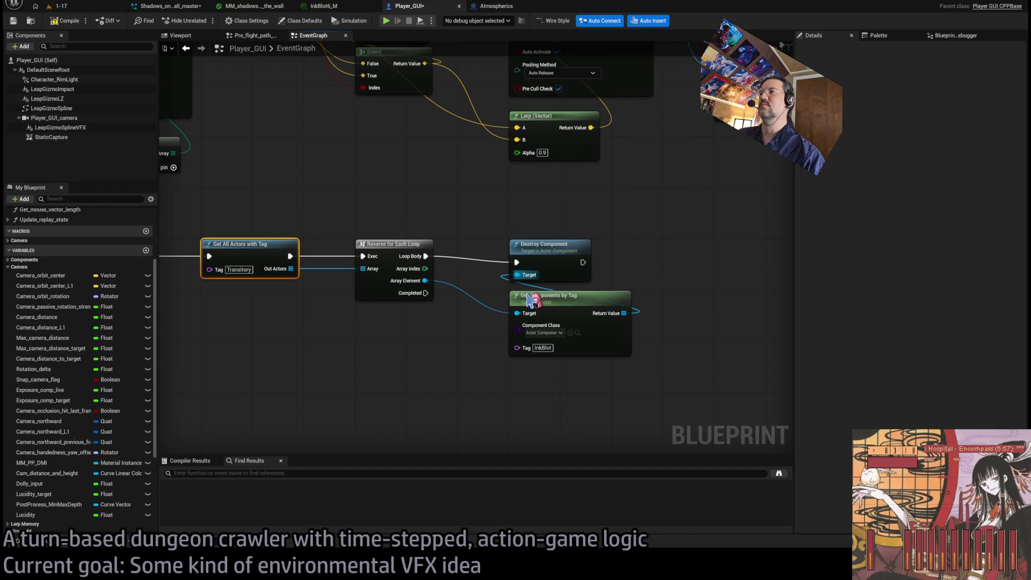
drag(542, 251, 714, 260)
drag(704, 259, 699, 259)
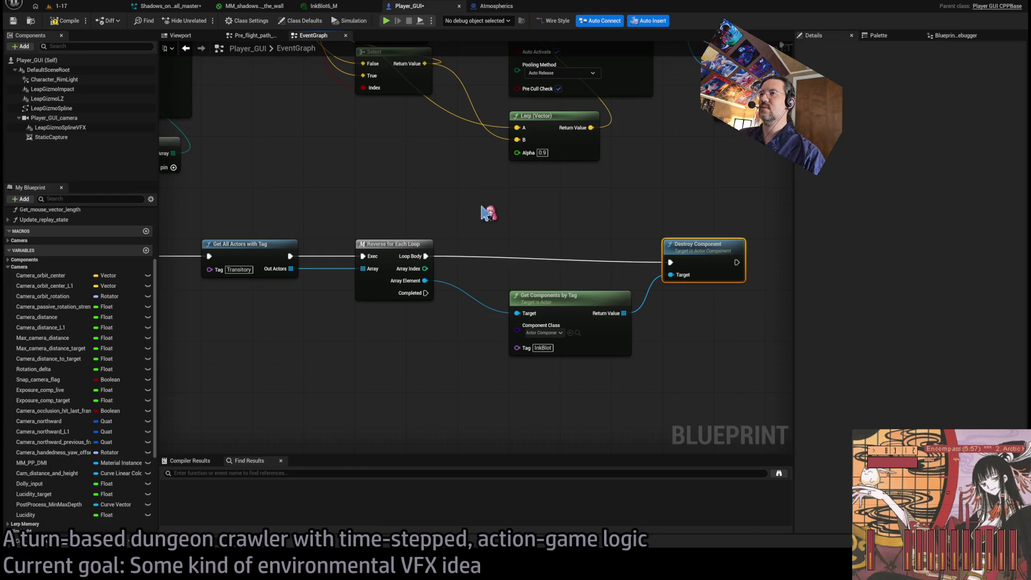
drag(426, 257, 549, 220)
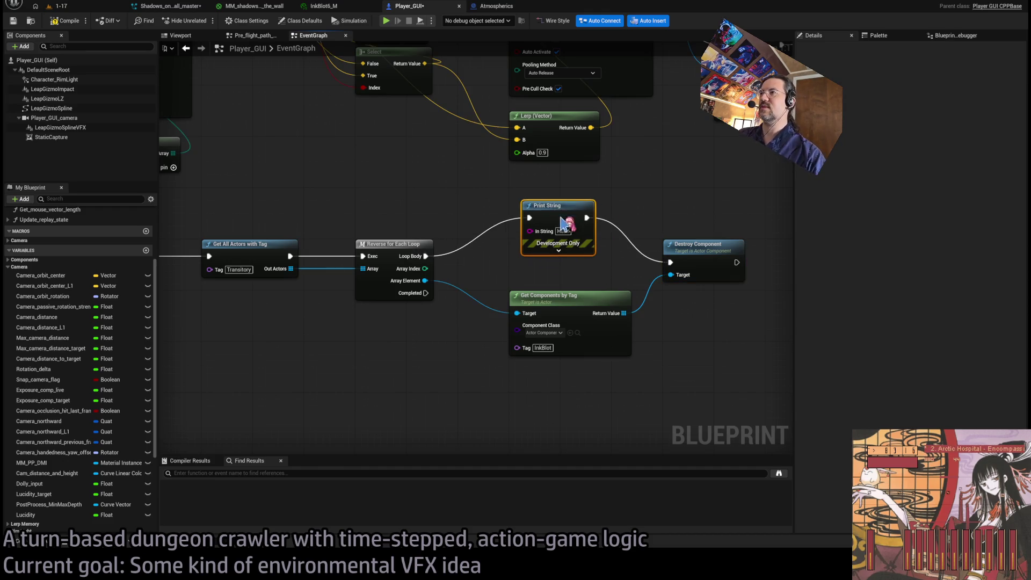
mouse_move(626, 313)
mouse_down()
mouse_move(542, 264)
mouse_move(530, 231)
mouse_move(556, 174)
mouse_up()
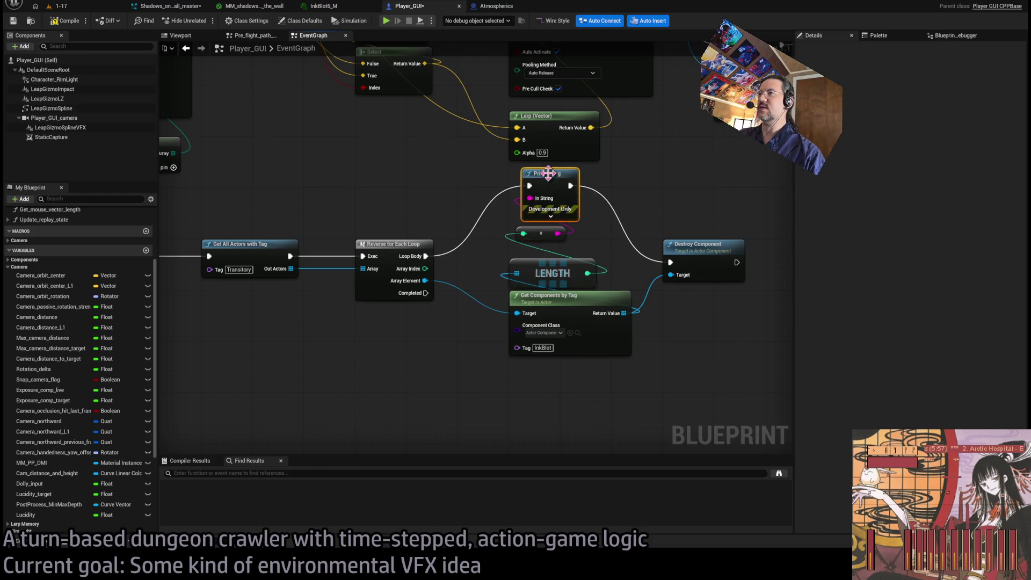
click(80, 7)
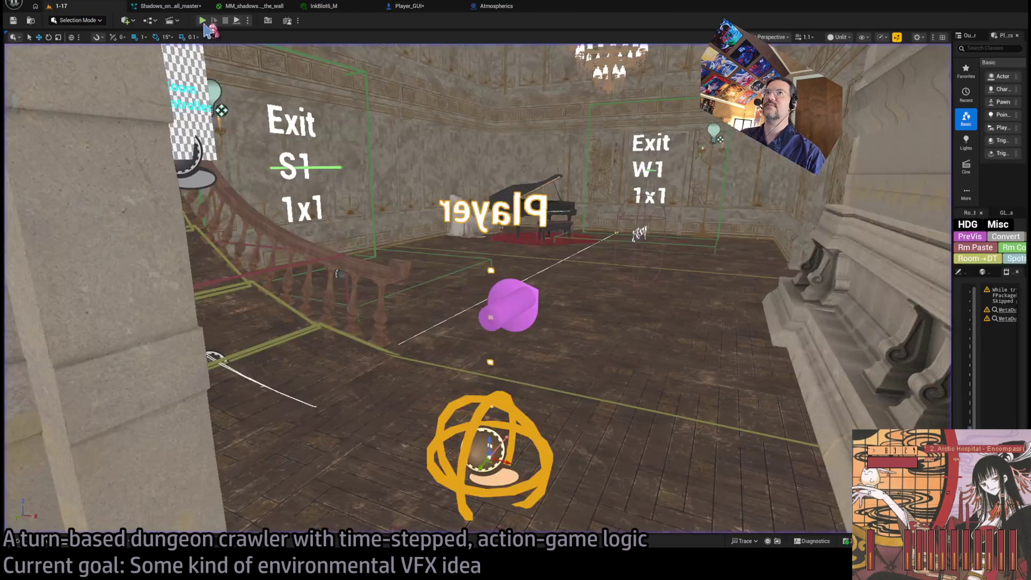
Step: Play-test turns queuing a step, lunge, upward step and holds, then stop back in Player_GUI
key(alt+p)
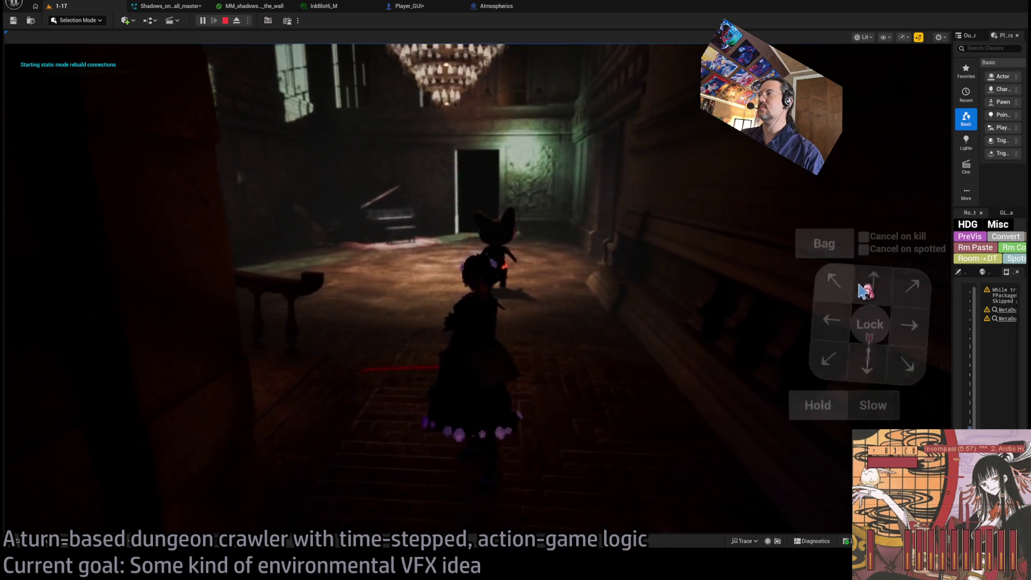
click(874, 285)
click(919, 97)
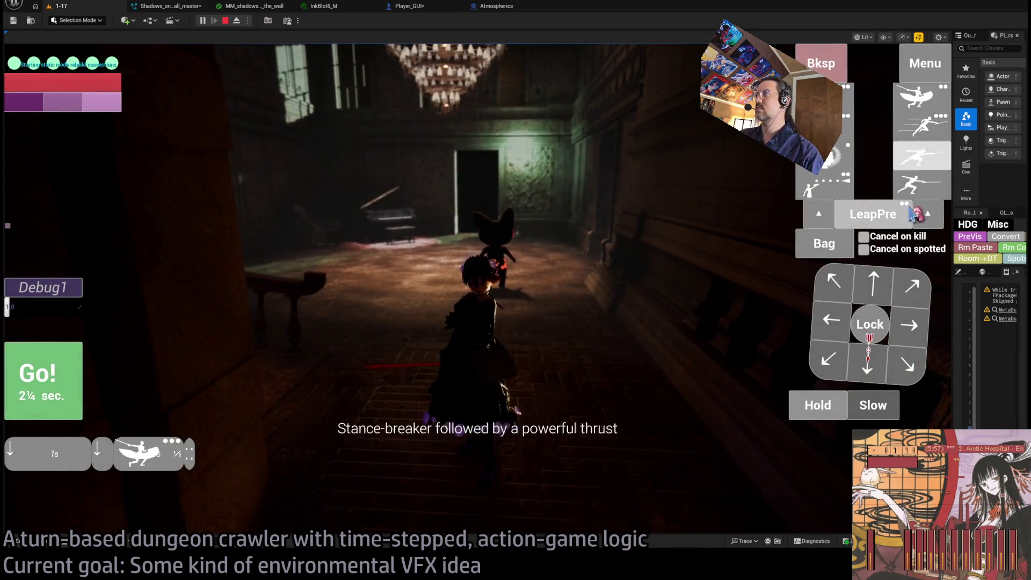
click(874, 284)
click(817, 405)
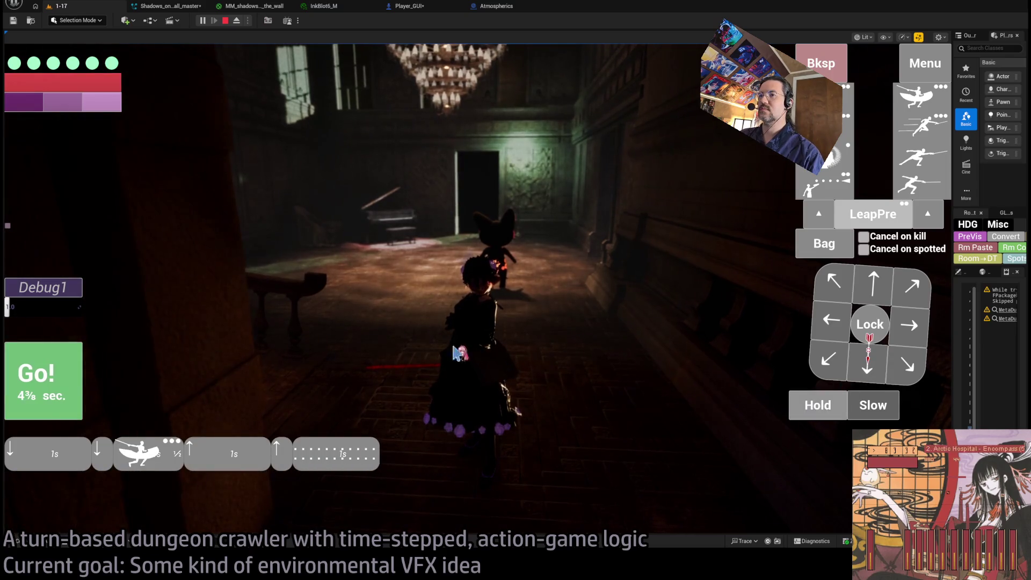
click(43, 381)
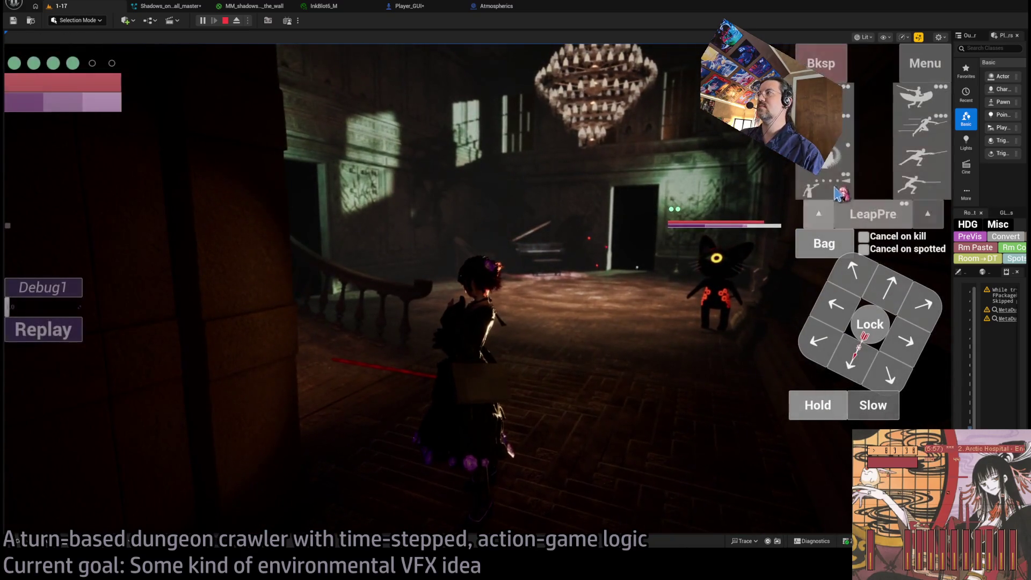
key(space)
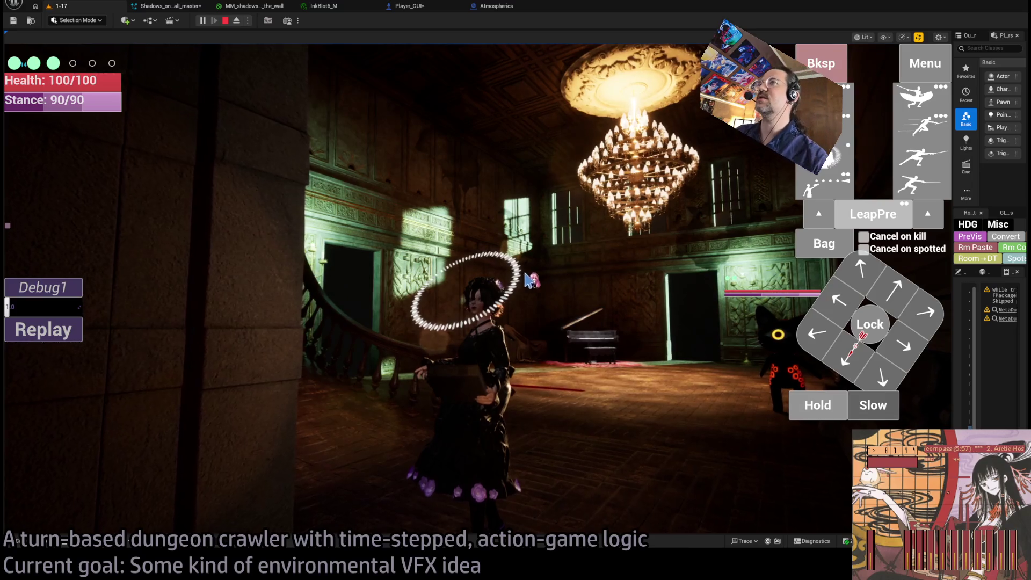
click(820, 407)
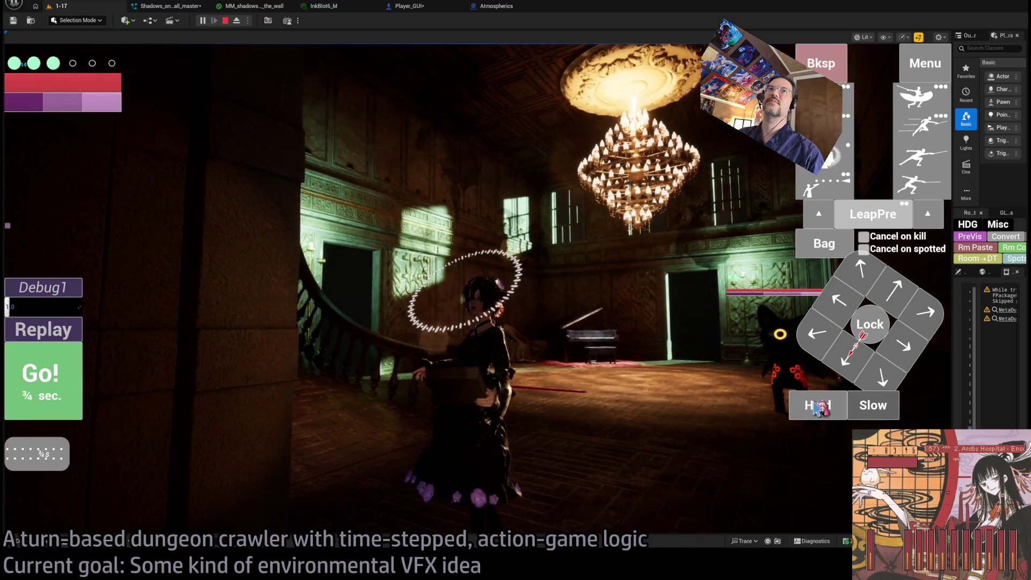
click(78, 377)
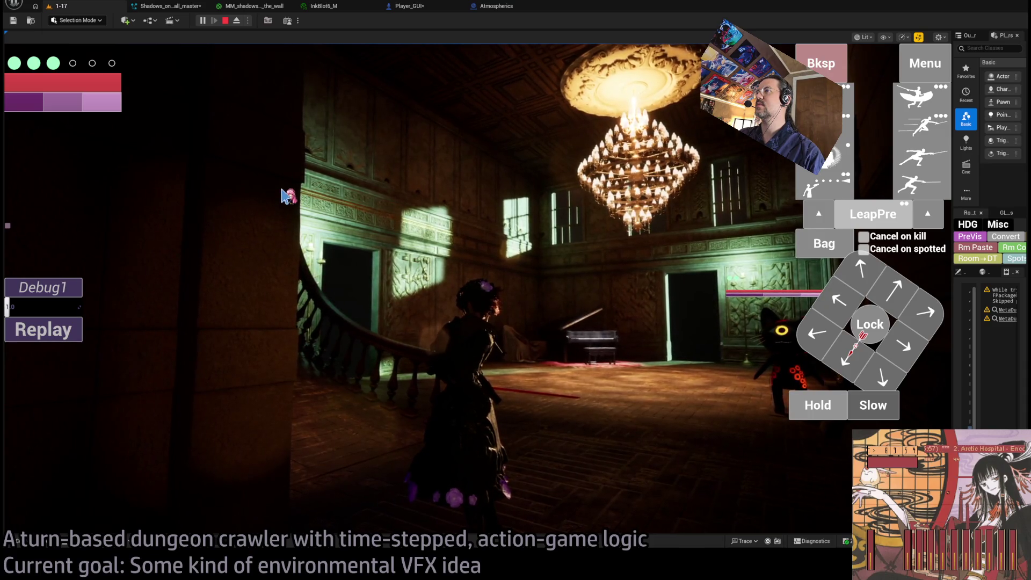
click(228, 21)
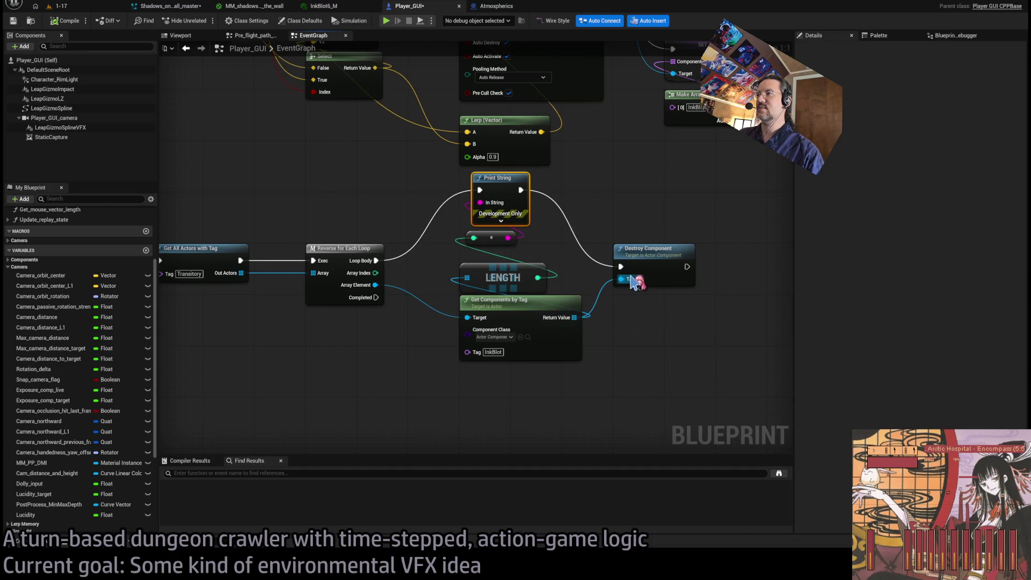
click(626, 276)
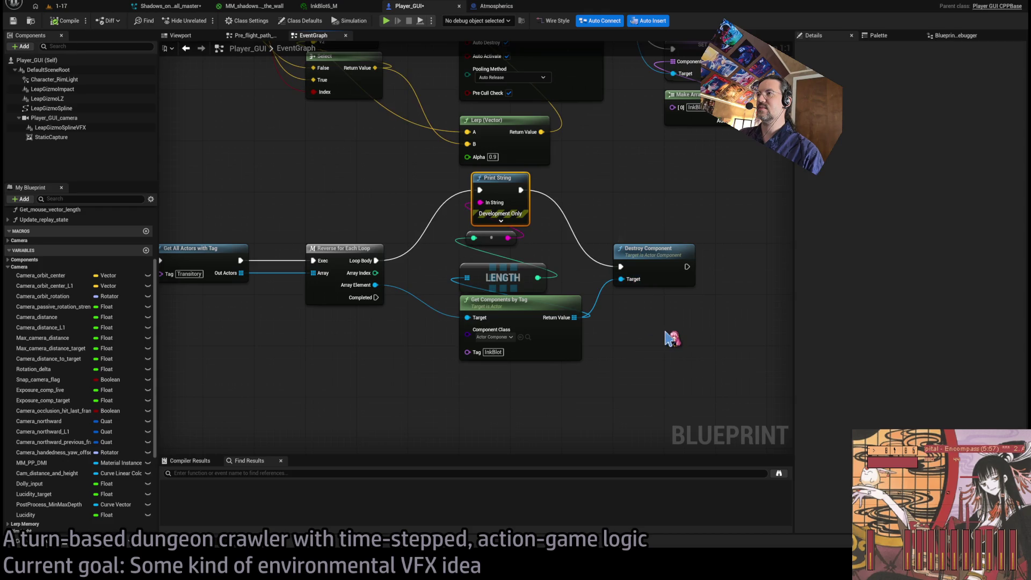